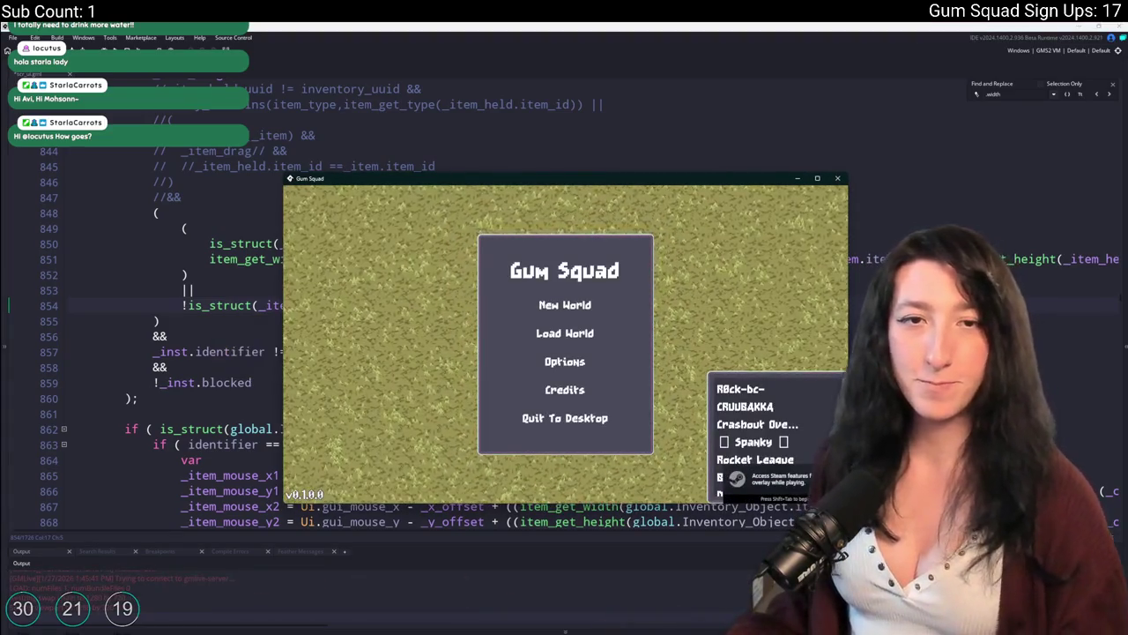
Start a new world, create its lobby, and maximize the Gum Squad game window
left_click(540, 302)
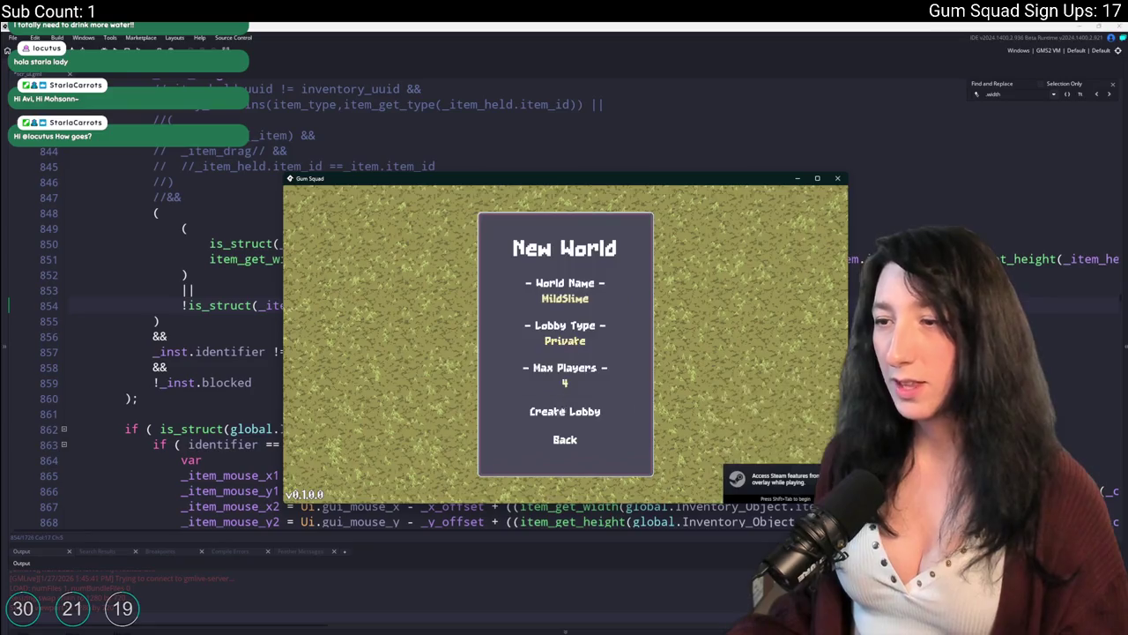
left_click(565, 411)
mouse_move(590, 184)
left_mouse_down()
mouse_move(526, 23)
mouse_move(503, 29)
left_mouse_up()
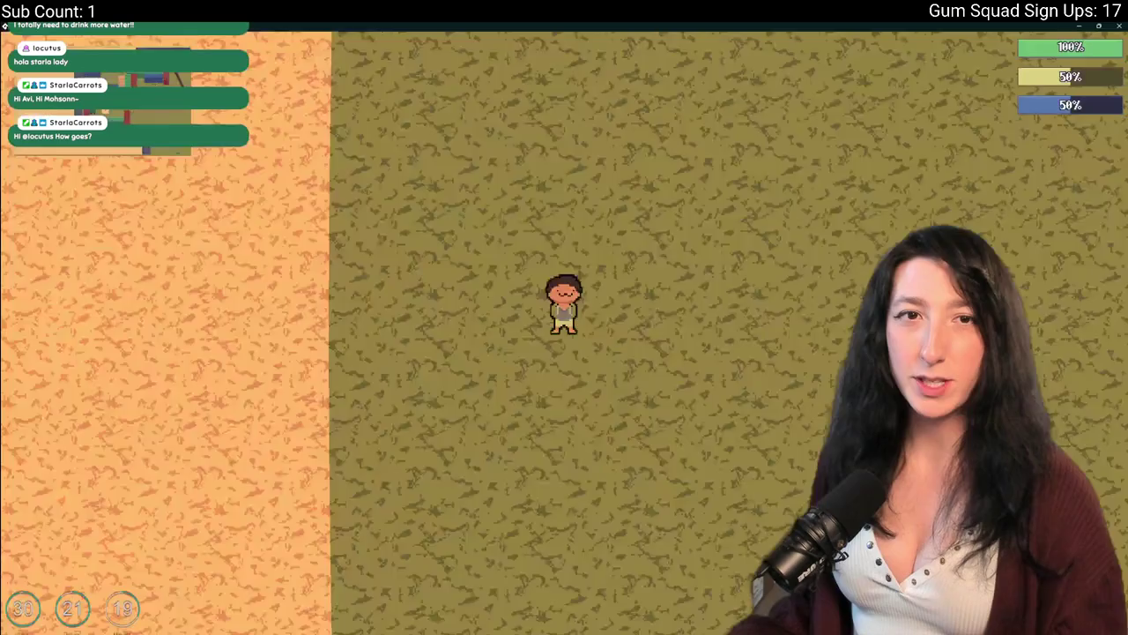
Open the character inventory, drag the rifle to another slot, and close the game
key("Tab")
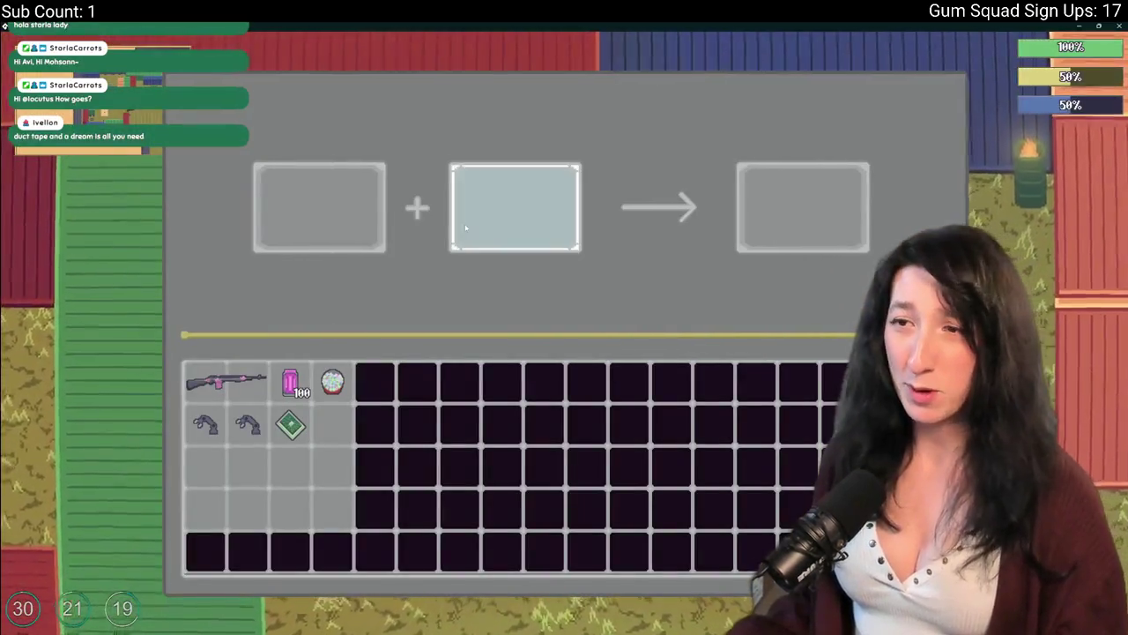
key("Tab")
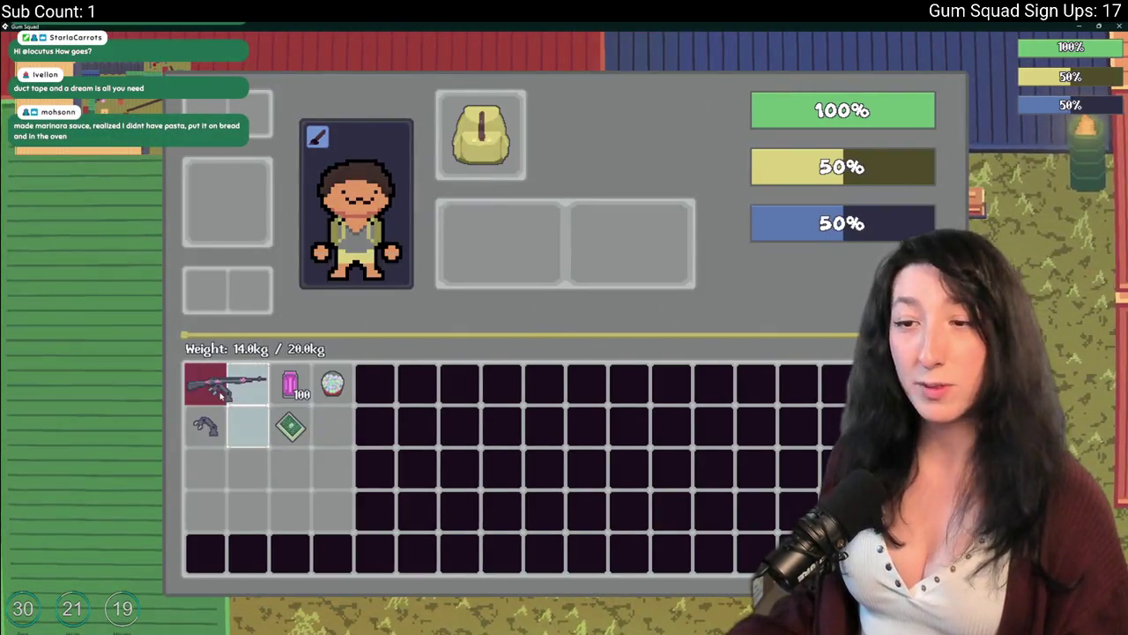
mouse_move(245, 390)
left_mouse_down()
mouse_move(238, 425)
mouse_move(264, 426)
mouse_move(231, 384)
left_mouse_up()
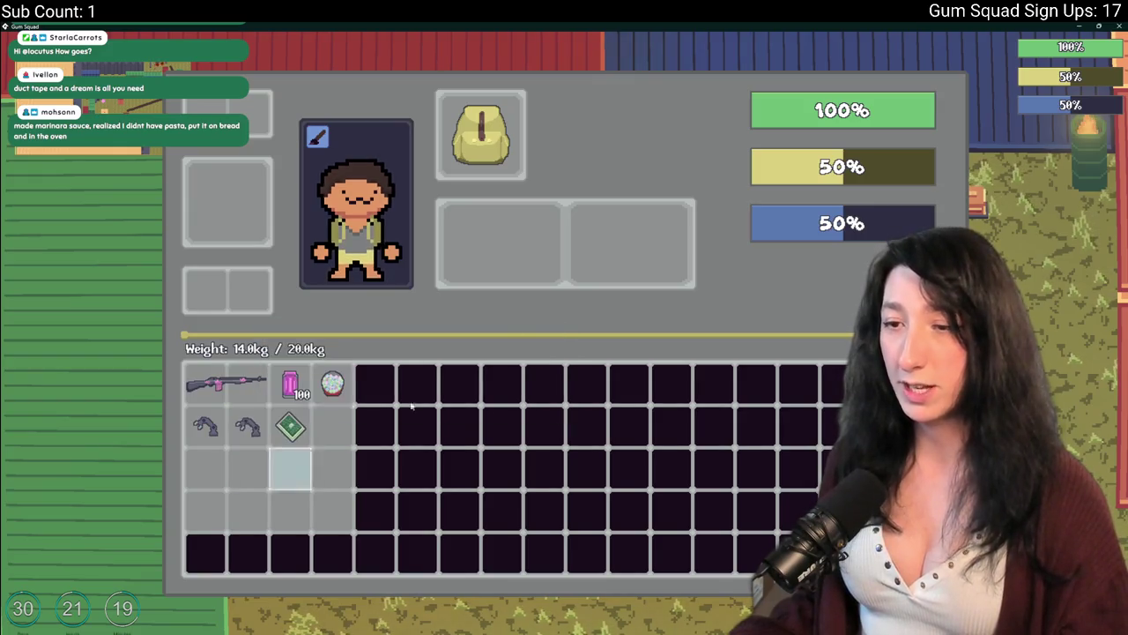
left_click(1118, 26)
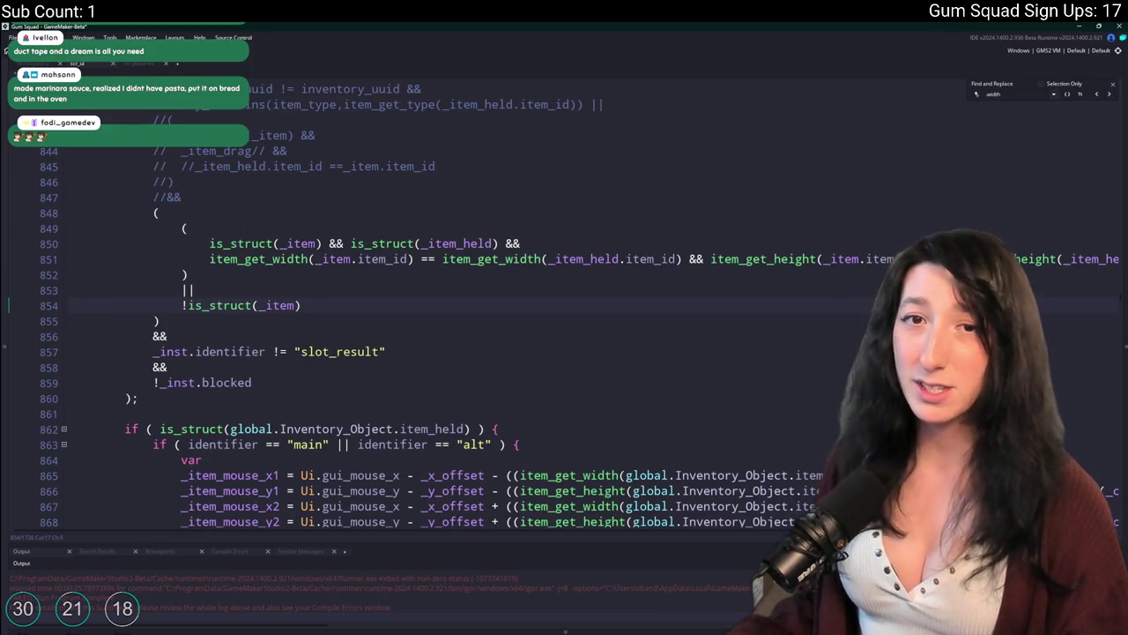
Scroll through the slot-hover code and jump to the ui_inventory_mouse_hover_released definition
key("Up")
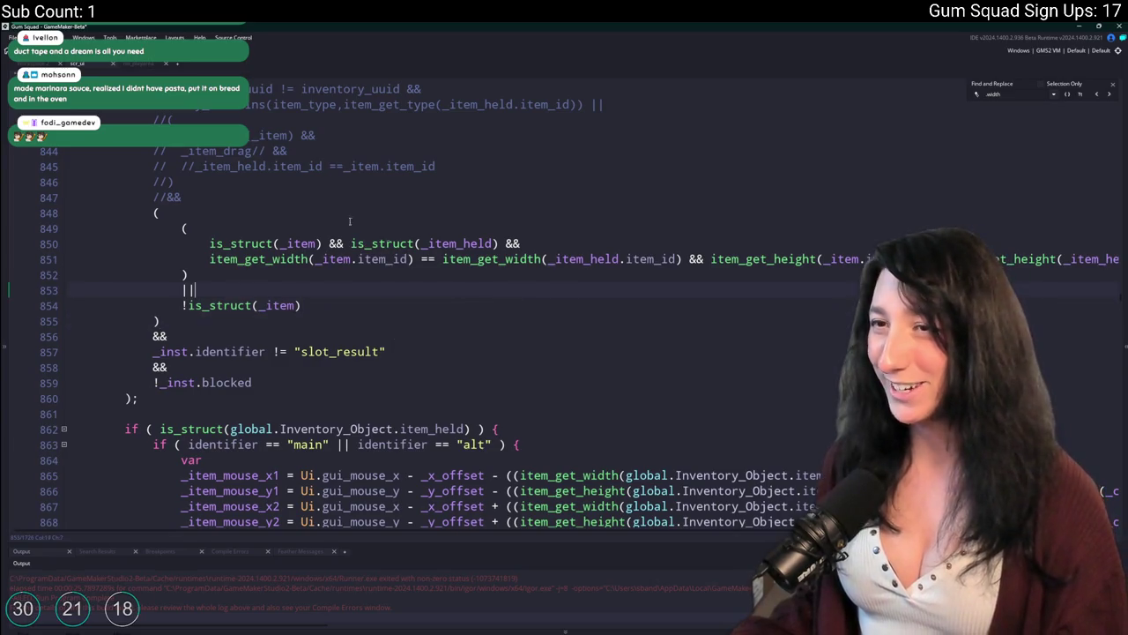
scroll(153, 62, "up", 1)
key("ctrl+f")
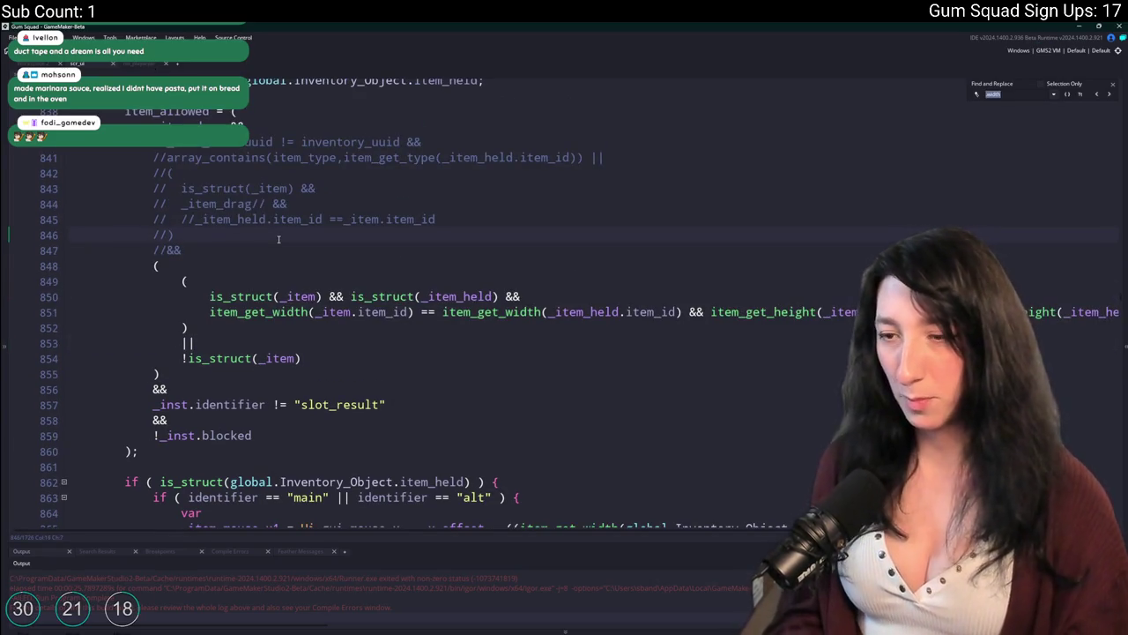
scroll(520, 379, "down", 13)
scroll(520, 379, "down", 8)
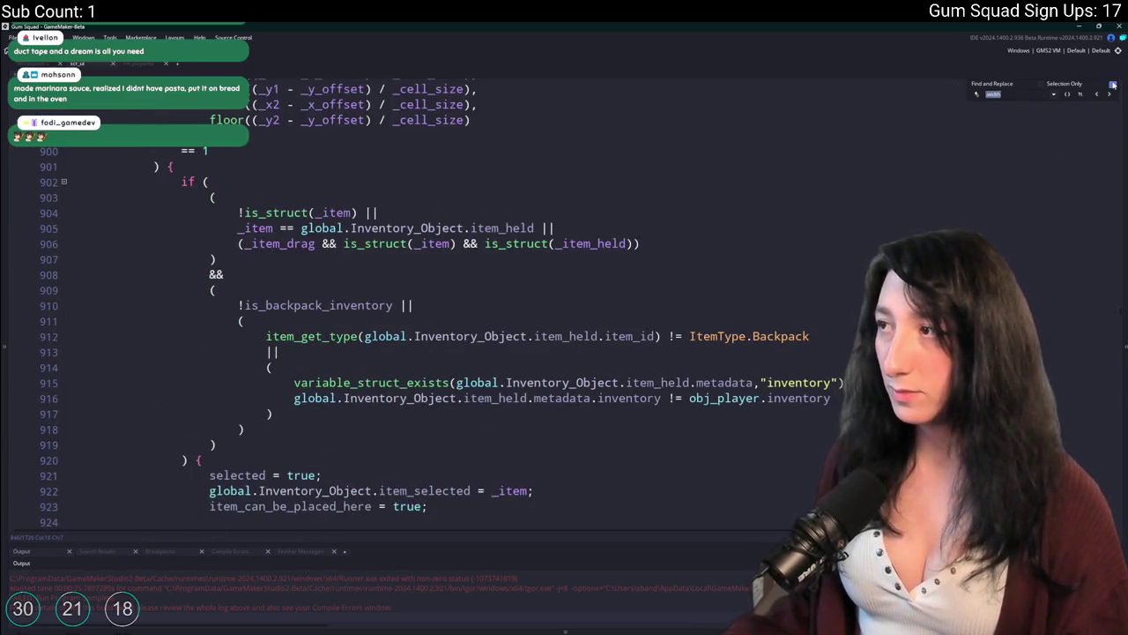
scroll(674, 313, "down", 5)
scroll(410, 257, "down", 1)
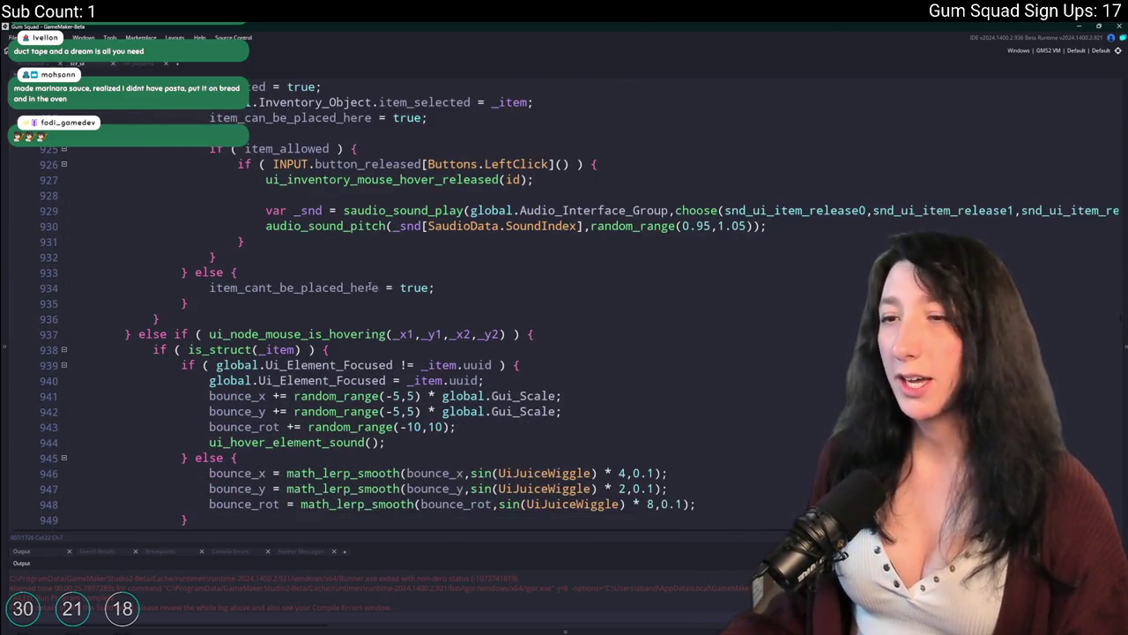
middle_click(421, 214)
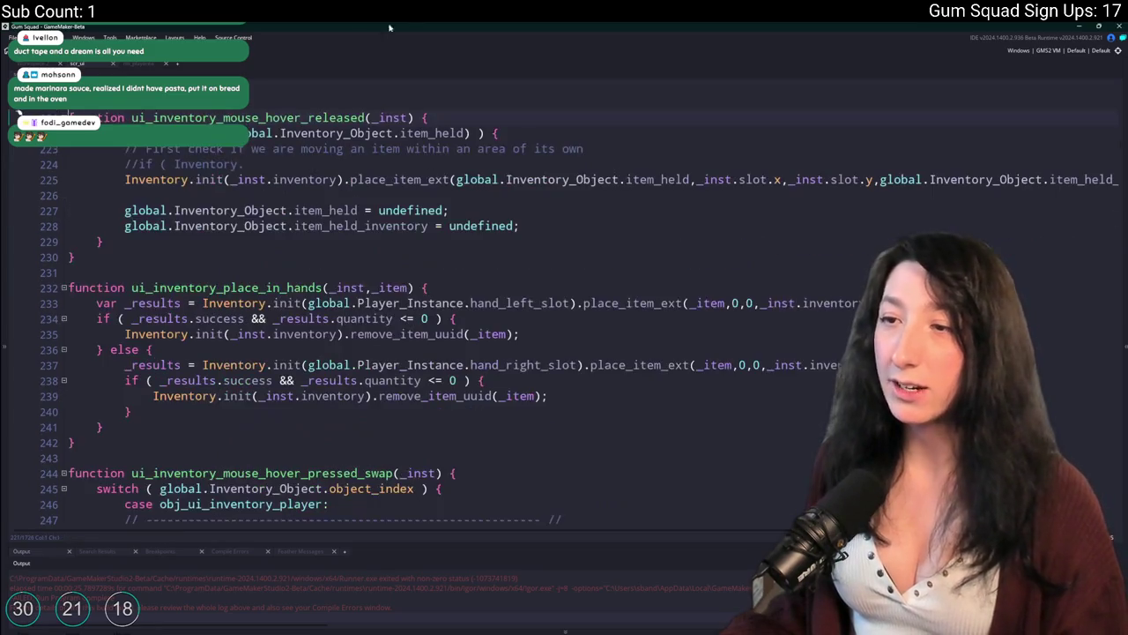
Start a new if line calling Inventory.init(_inst.inventory).get( on line 225
scroll(371, 207, "up", 1)
left_click(326, 199)
key("Return")
type("}")
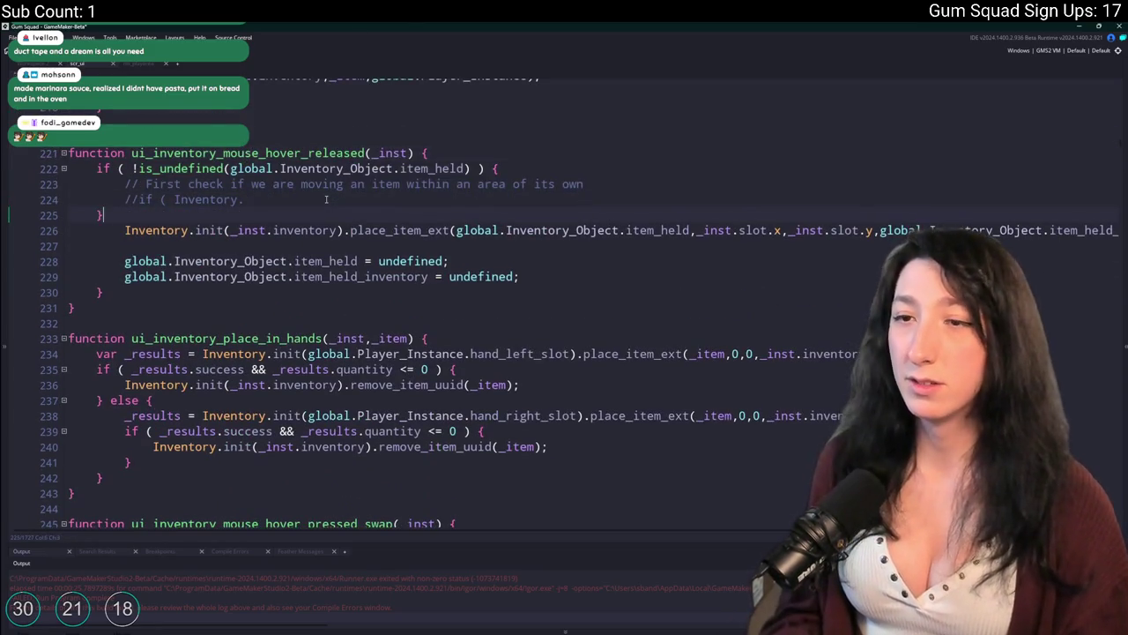
type("if (")
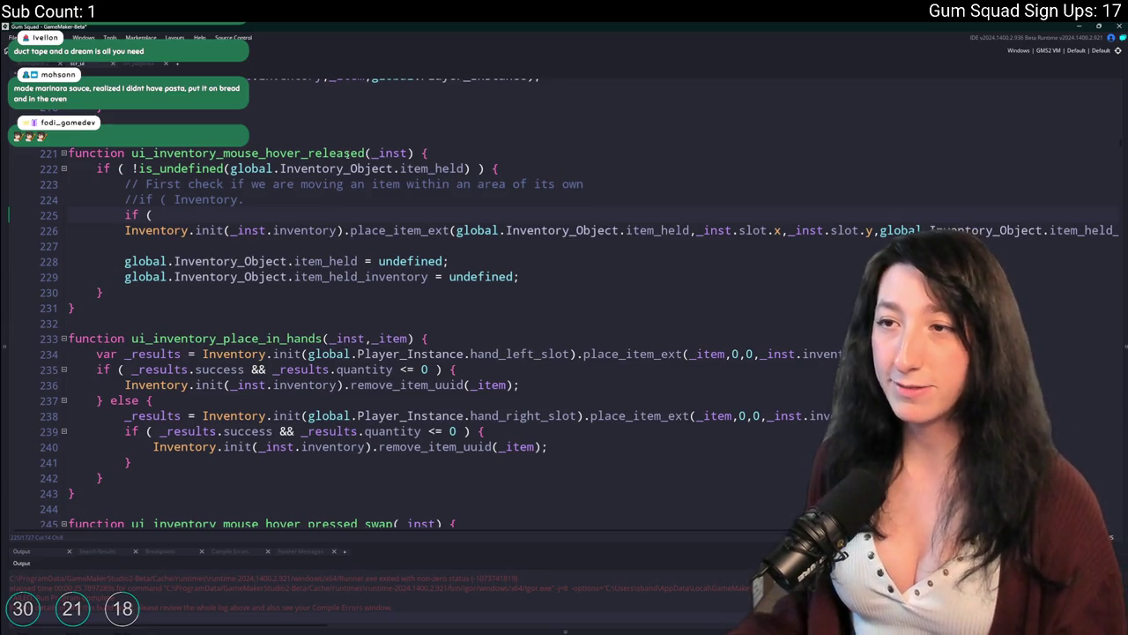
left_click_drag(124, 230, 348, 230)
key("ctrl+c")
left_click(352, 215)
key("ctrl+v")
type("get(")
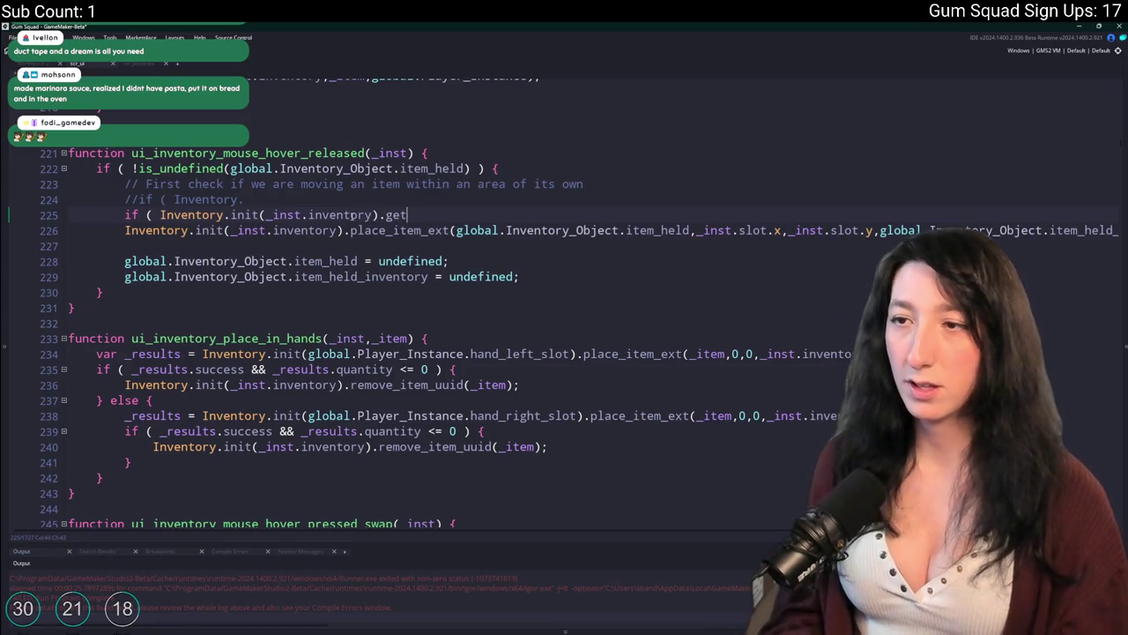
Complete the lookup as get(_inst.slot.x,_inst.slot.y) using the slot coordinates from place_item_ext
left_click(880, 231)
left_click_drag(873, 230, 696, 230)
key("ctrl+c")
left_click(598, 215)
key("ctrl+v")
type(")")
Add a line above the if: var _item_dest = Inventory.init(_inst.inventory).get(_inst.slot.x,_inst.slot.y);
left_click(187, 215)
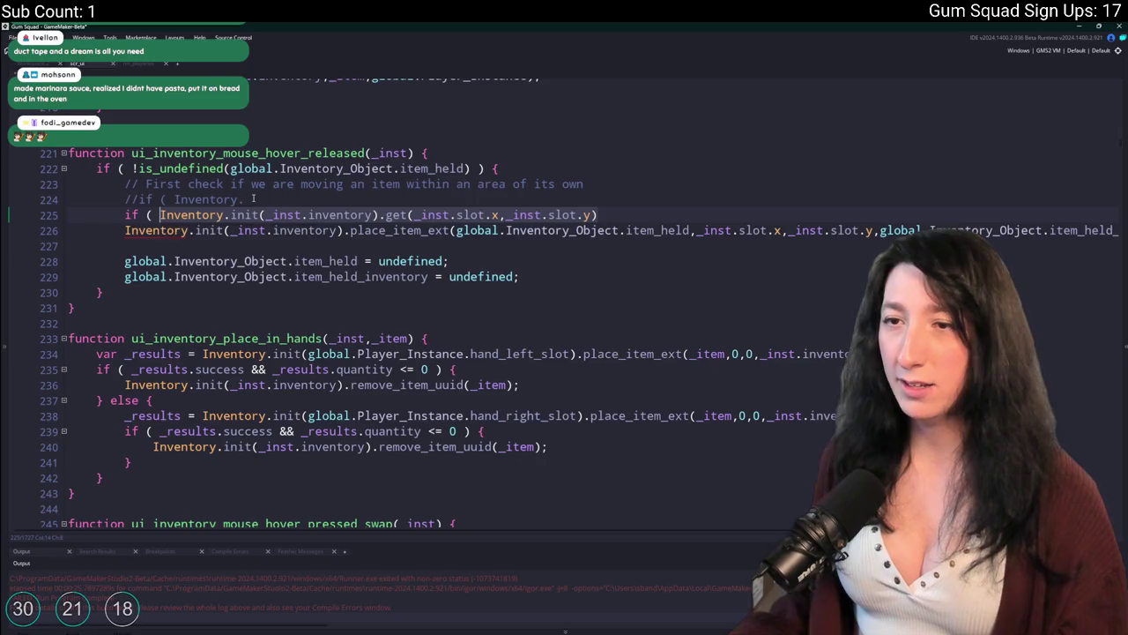
key("Home")
key("Return")
key("Up")
type("var _iteM_de")
key("BackSpace")
key("BackSpace")
key("BackSpace")
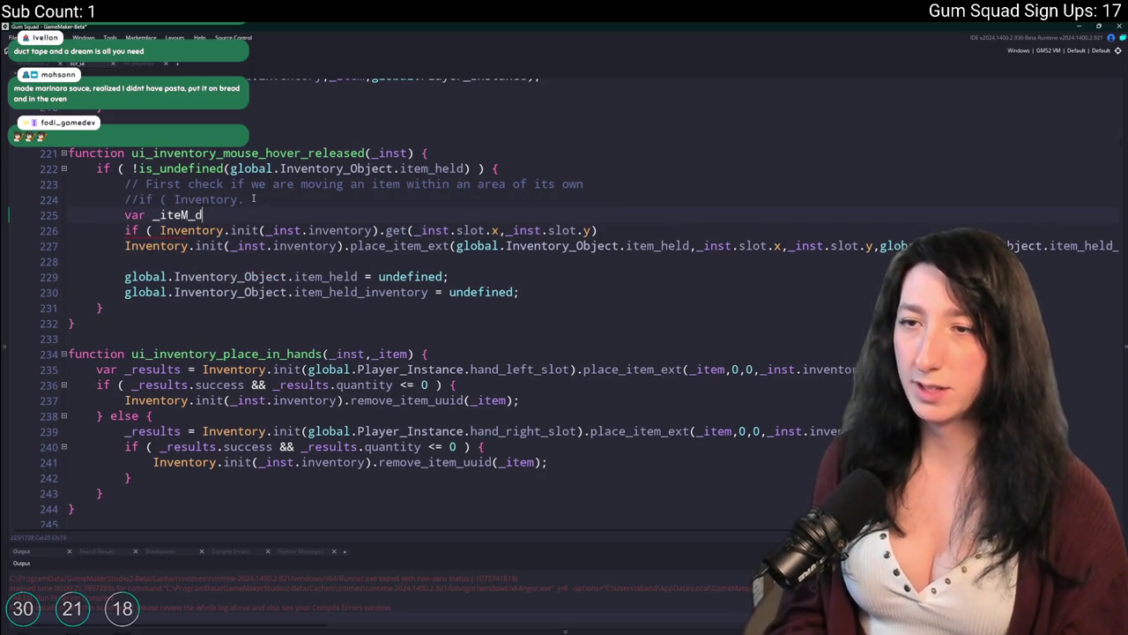
type("m_dest =")
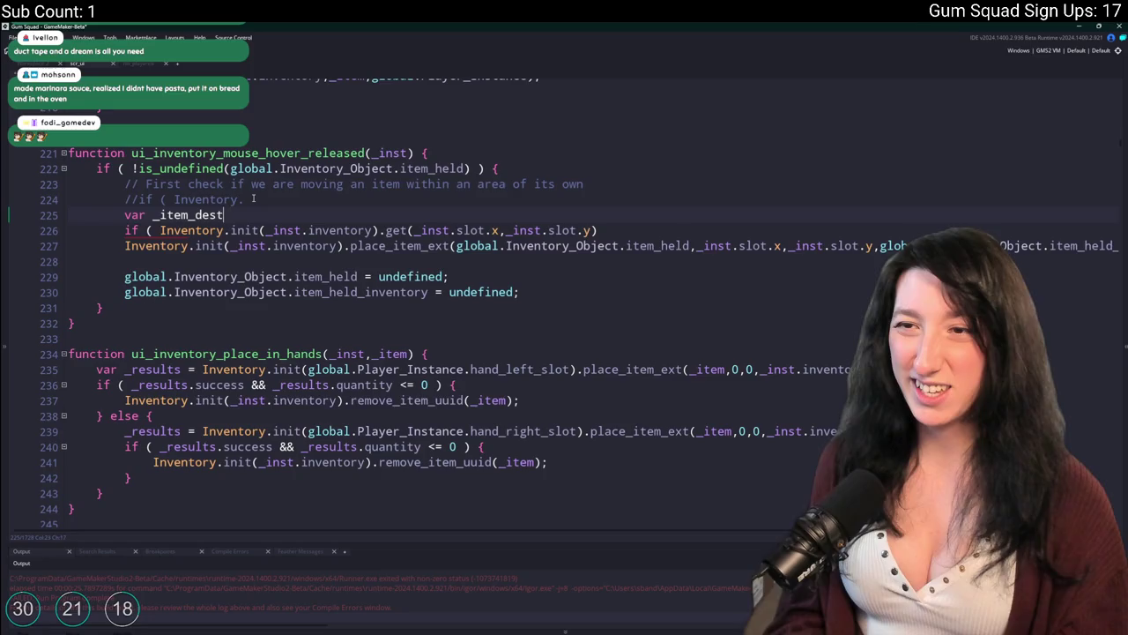
key("ctrl+v")
type(";")
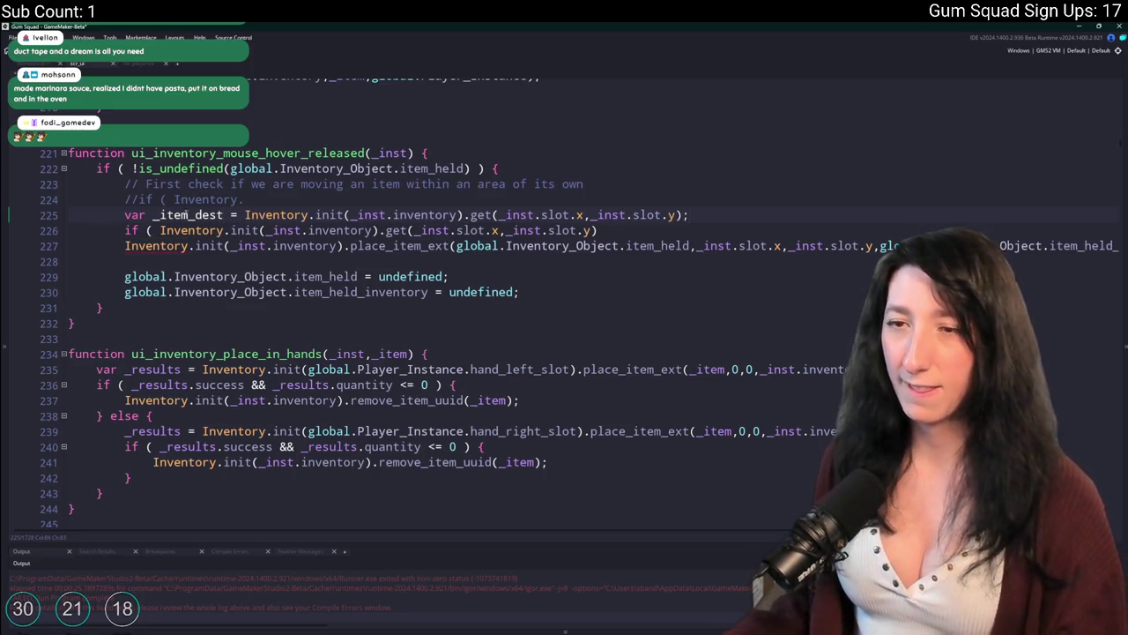
Add var _item_src = global.Inventory_Object.item_held and rewrite the if as is_struct(_item_dest)
key("ctrl+d")
double_click(196, 216)
type("_item_src")
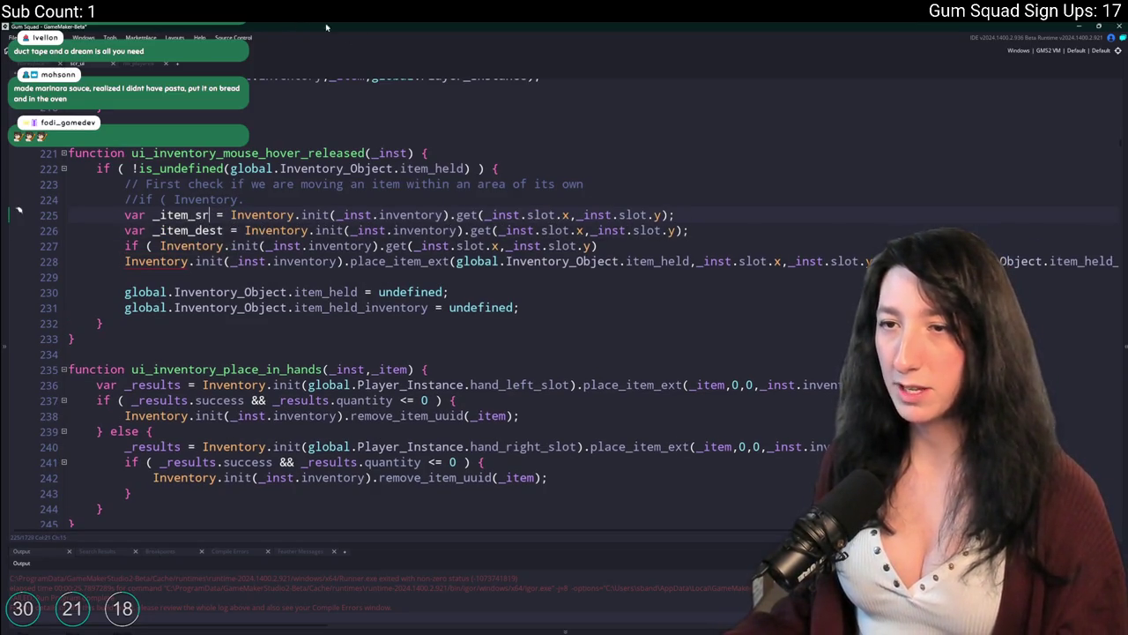
left_click(1092, 262)
type("inventory);")
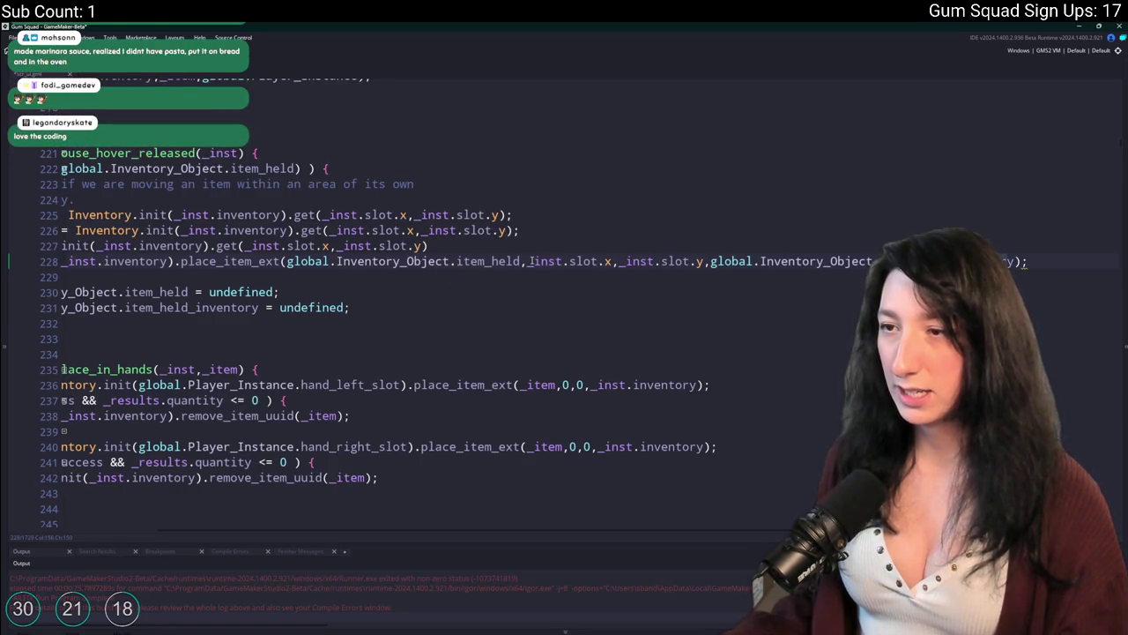
left_click_drag(521, 261, 287, 262)
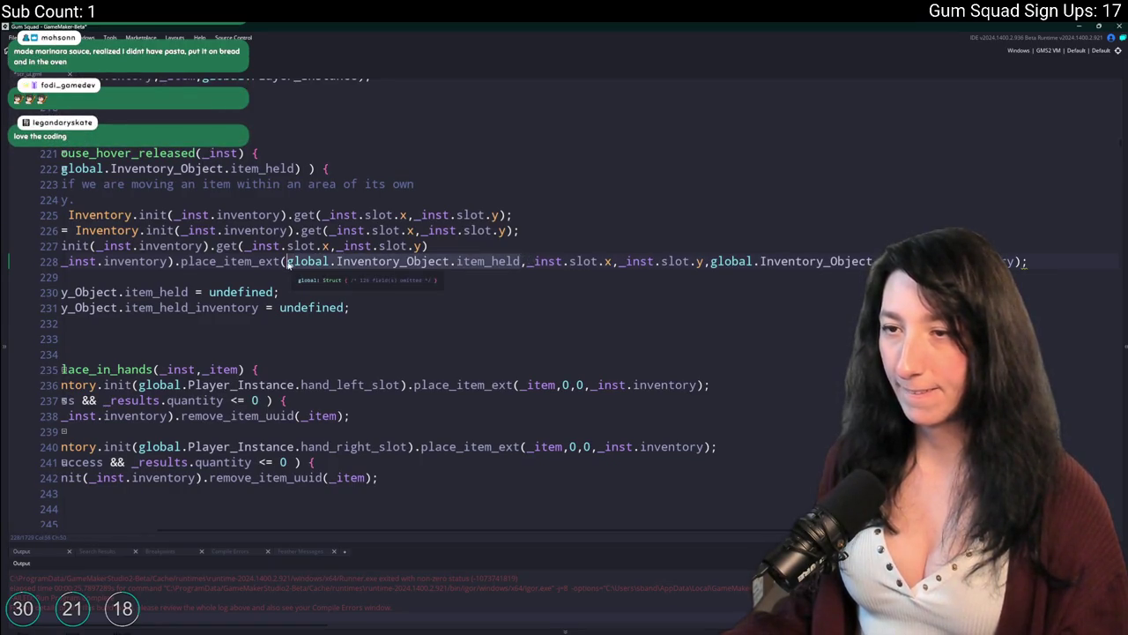
key("Up")
key("Up")
key("Up")
left_click_drag(675, 214, 237, 214)
key("ctrl+v")
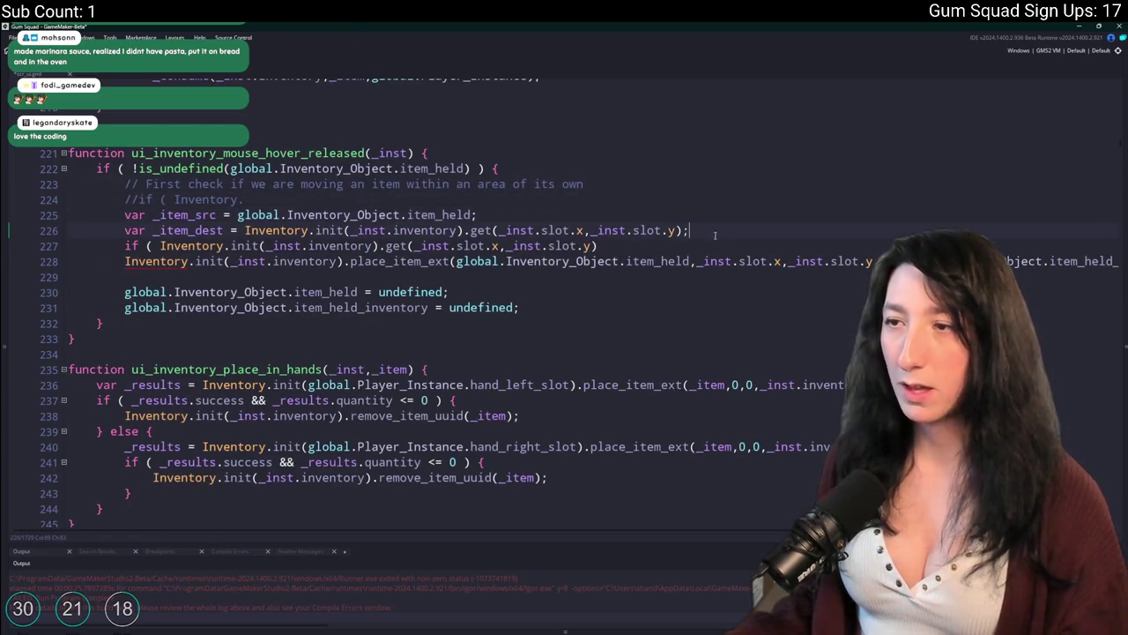
key("ctrl+Left")
key("ctrl+Left")
key("ctrl+Left")
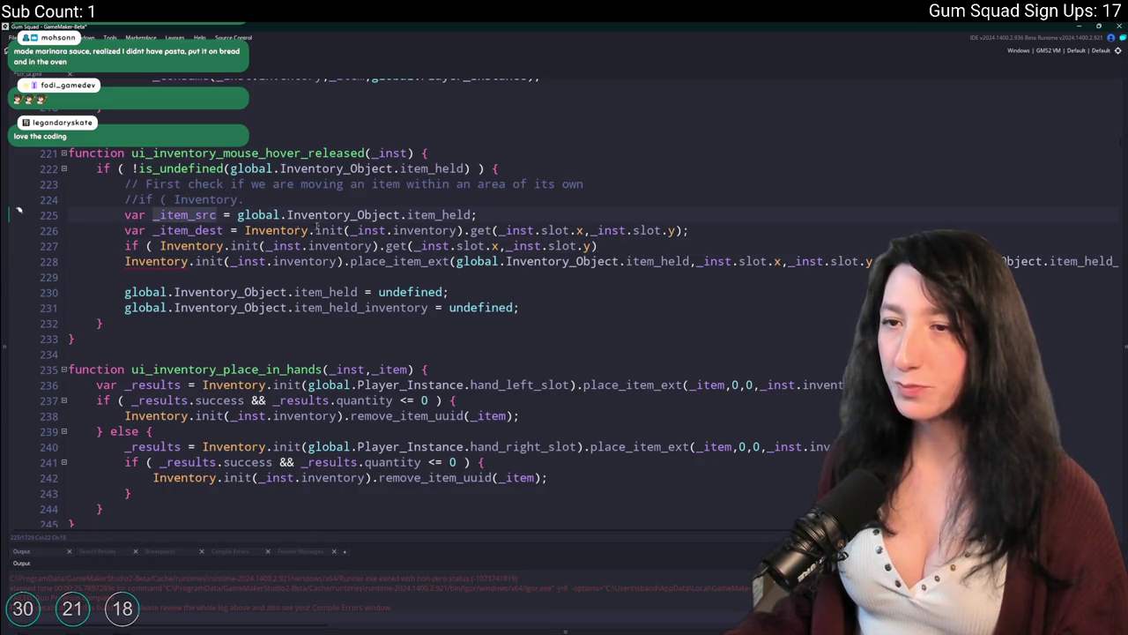
left_click(655, 242)
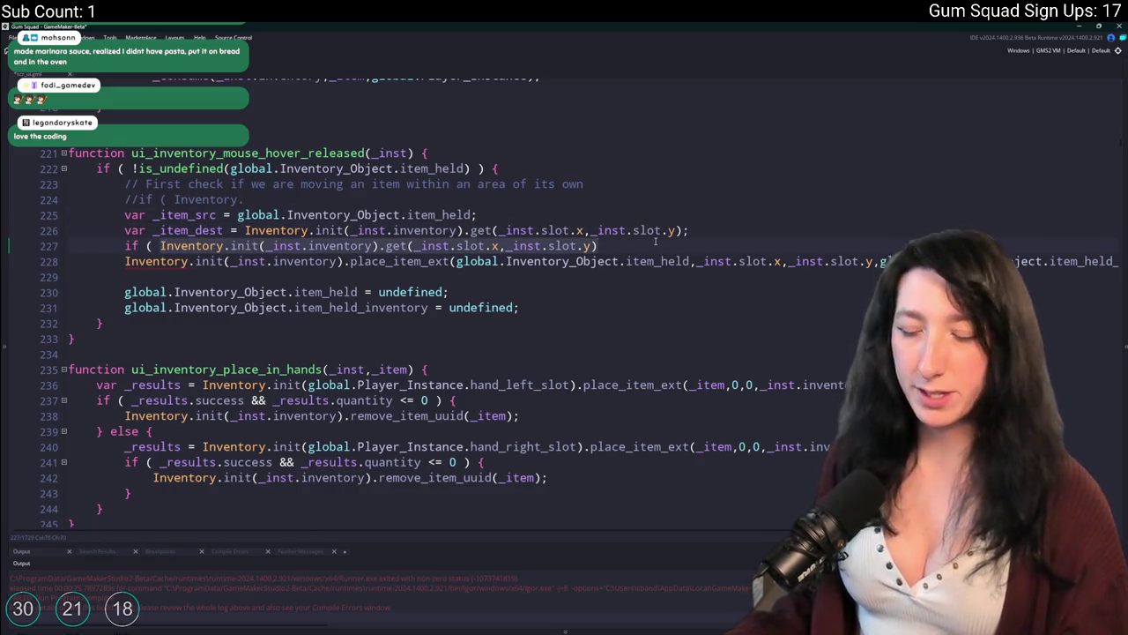
type("is_struct(_item_dest) ) {")
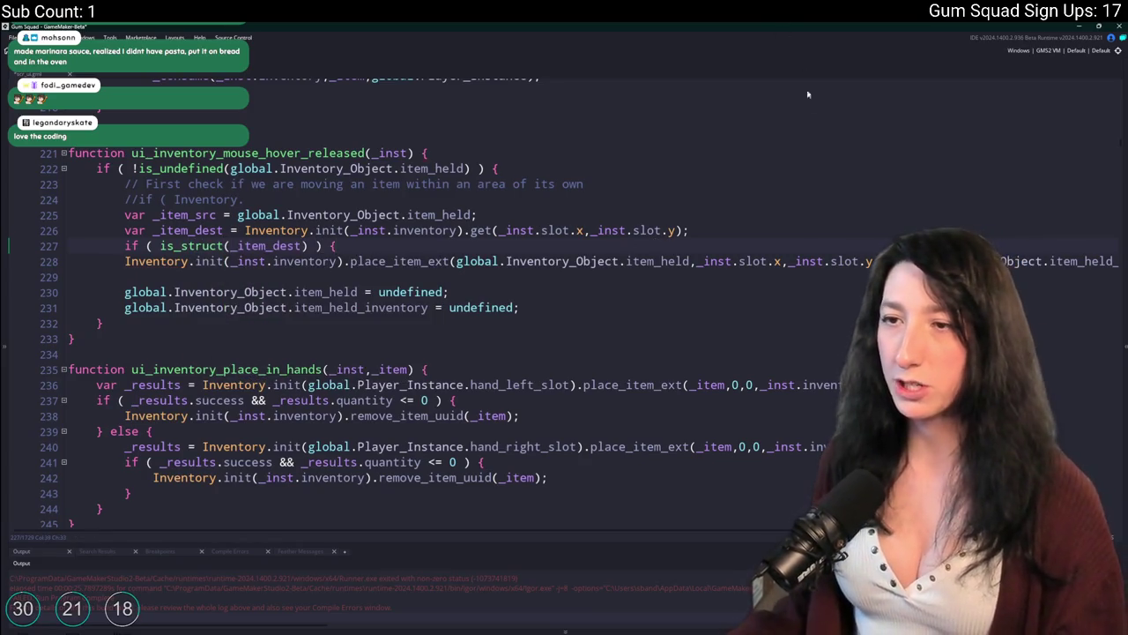
Close the if block with a brace and indent the place_item_ext call inside it
key("Down")
key("End")
key("Return")
type("}")
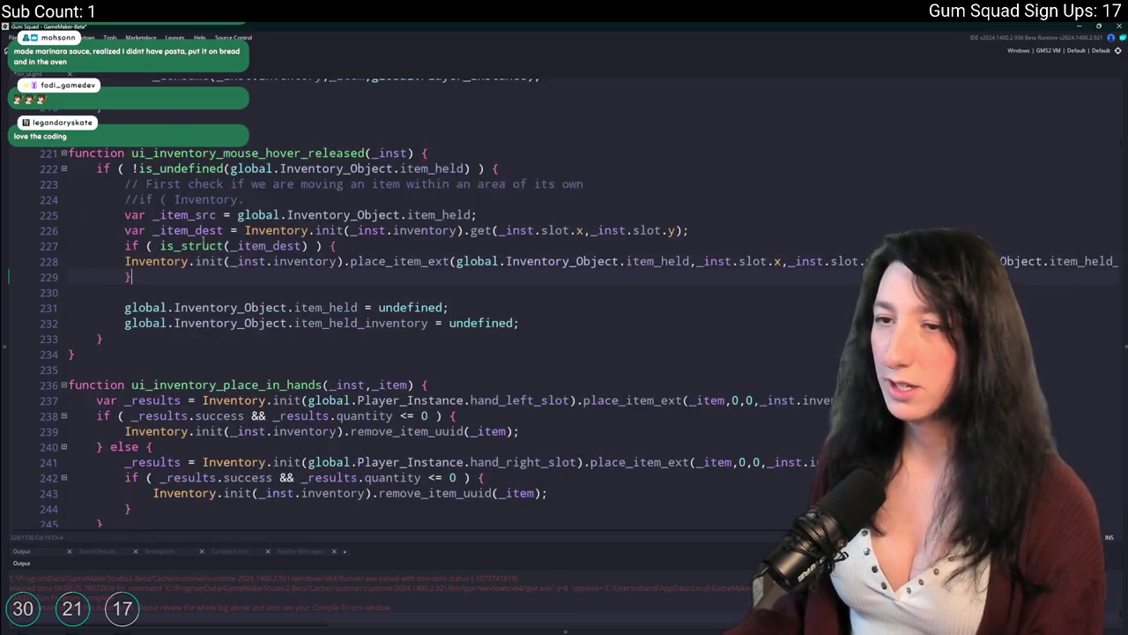
key("Up")
key("Home")
key("Tab")
Extend the condition with && _item_dest.item_id == _item_src.item_id
left_click(307, 245)
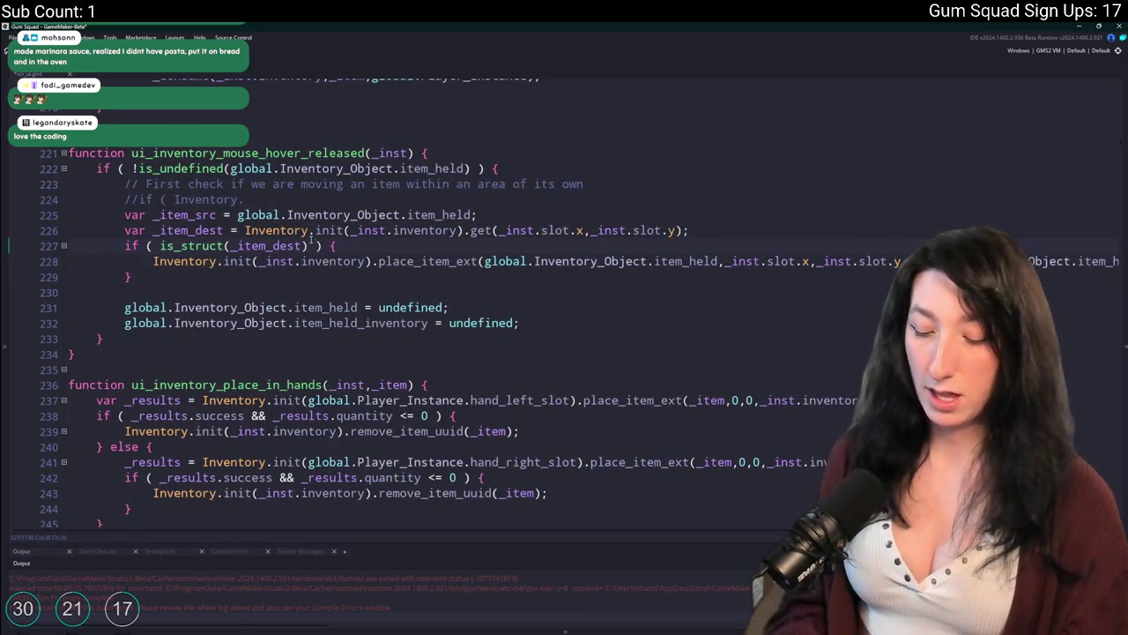
type("&& _item_dest.item_idk")
key("BackSpace")
type("== _item_s")
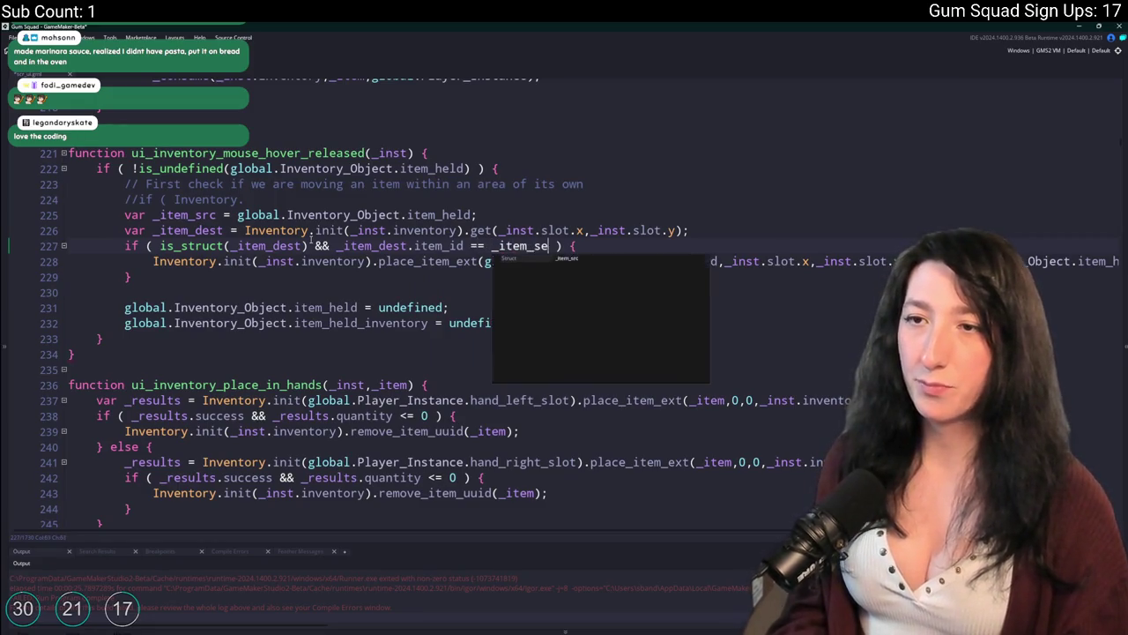
type("rc")
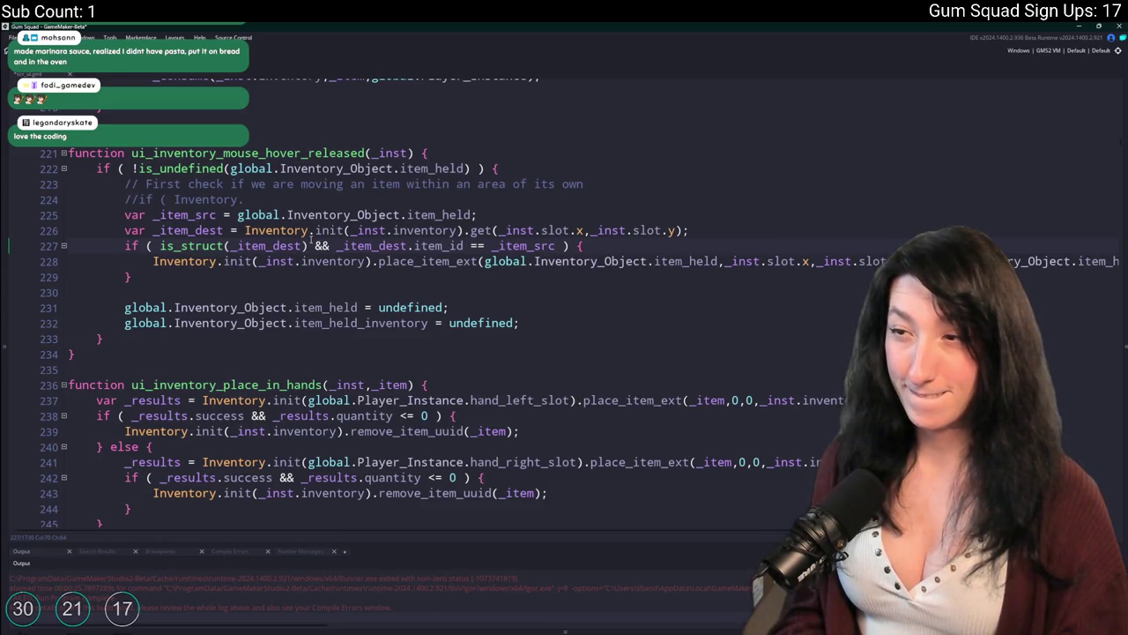
type(".item_id")
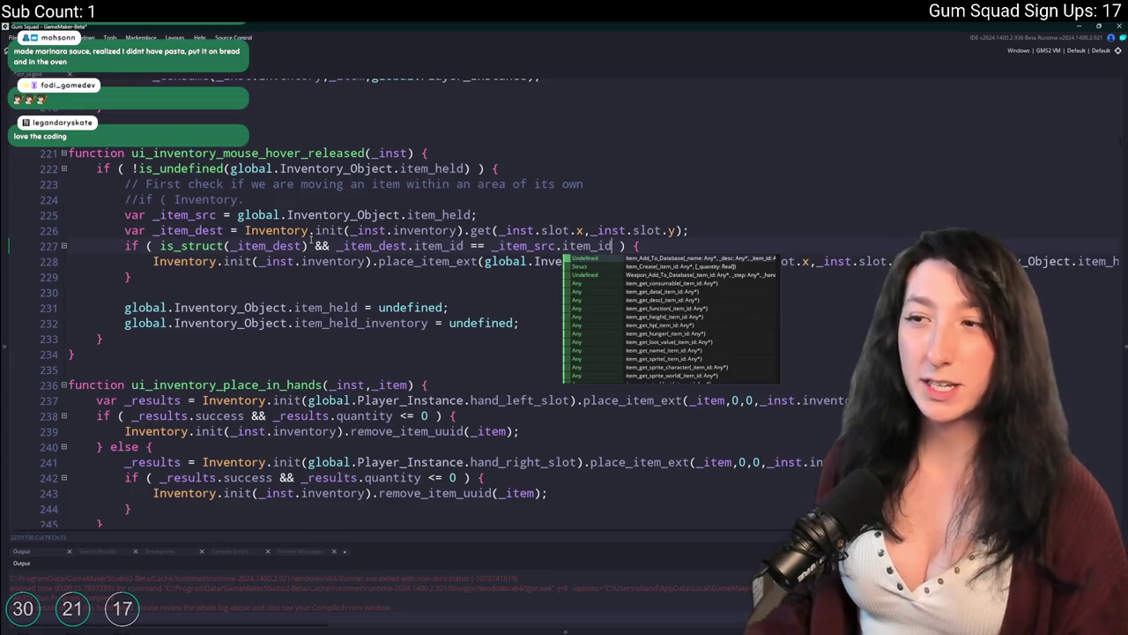
Try adding a duplicate is_struct check and a stray else, then undo both
left_click(276, 246)
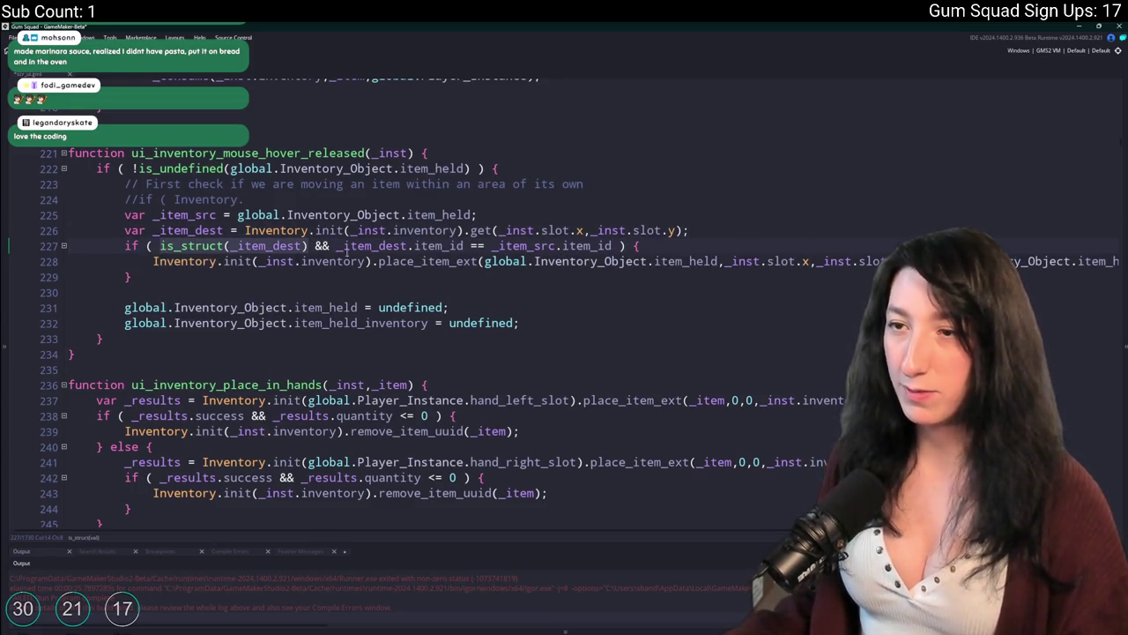
left_click(315, 246)
type("&& ")
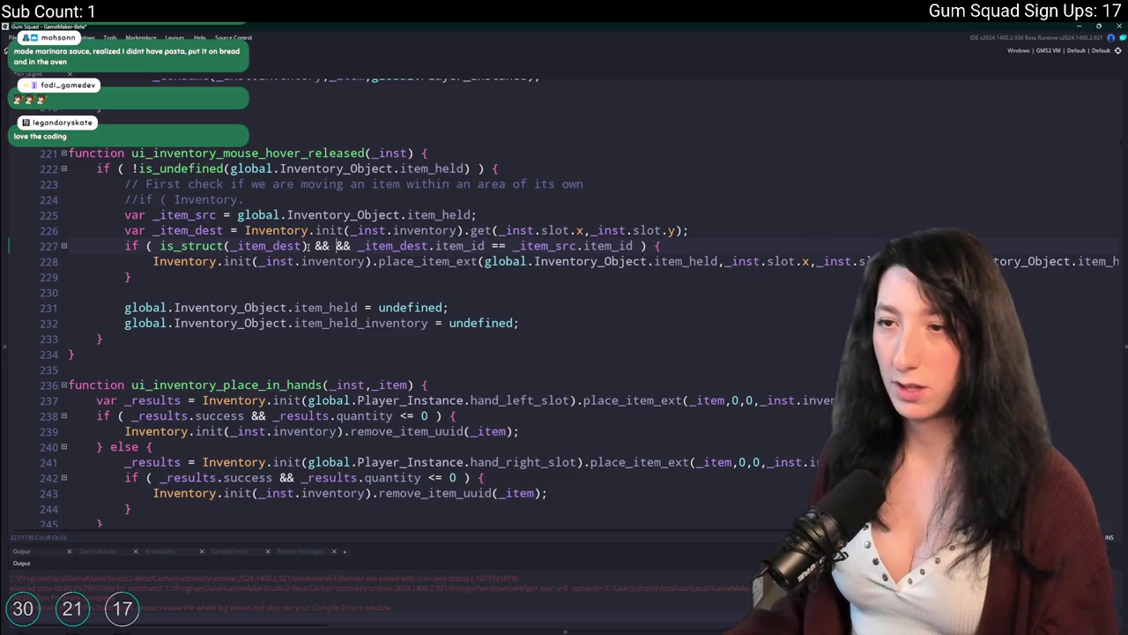
type("is_struct(_item_dest)")
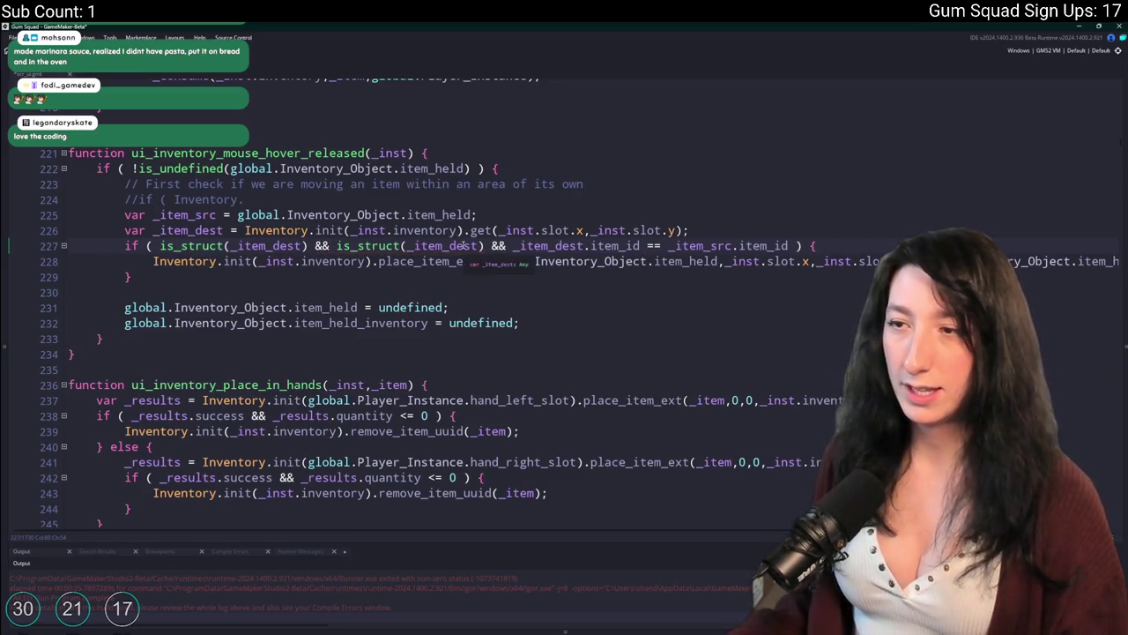
left_click(371, 153)
key("ctrl+z")
left_click(522, 246)
left_click(608, 246)
key("Down")
key("Down")
type("e")
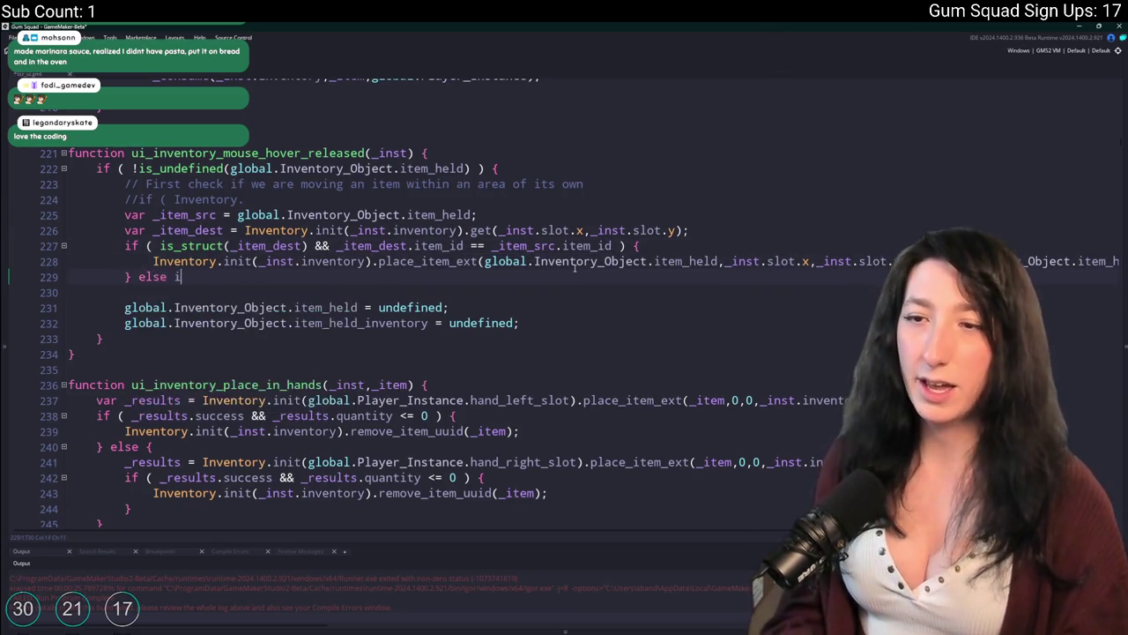
key("BackSpace")
key("BackSpace")
Keep the line 227 condition unchanged and open a blank line after line 226
left_click(306, 246)
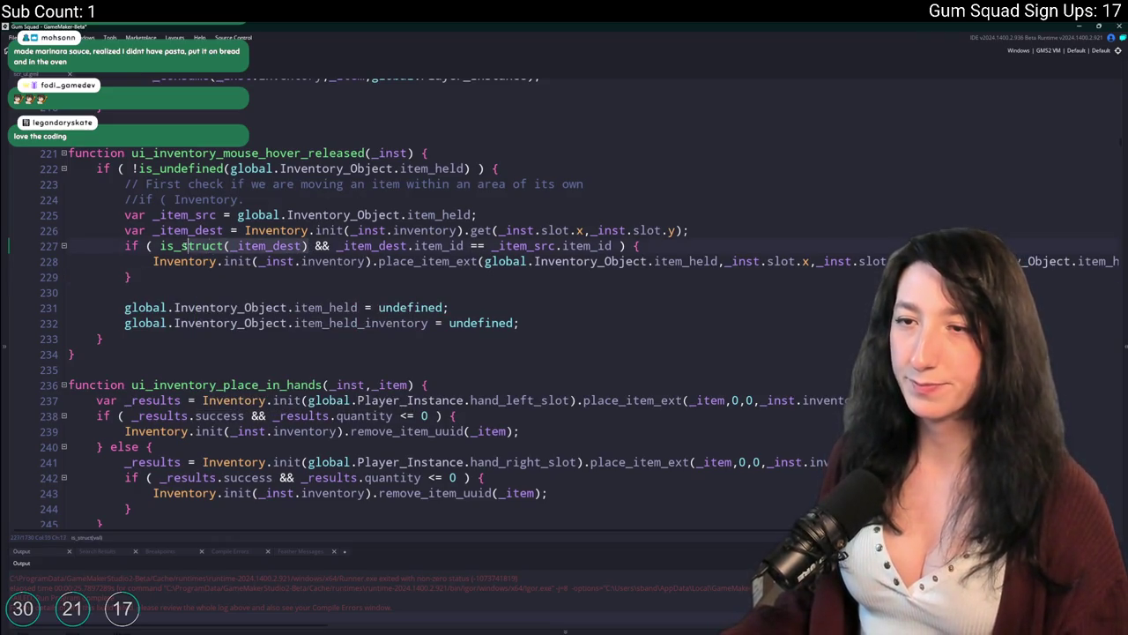
left_click(336, 246)
left_click_drag(336, 246, 160, 246)
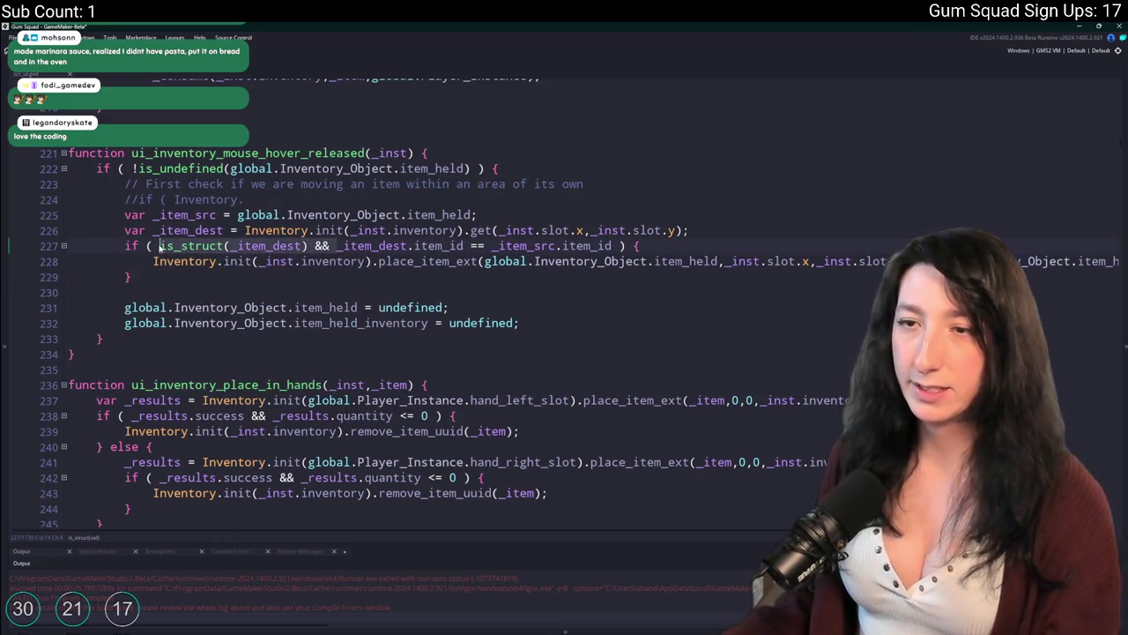
key("BackSpace")
key("ctrl+z")
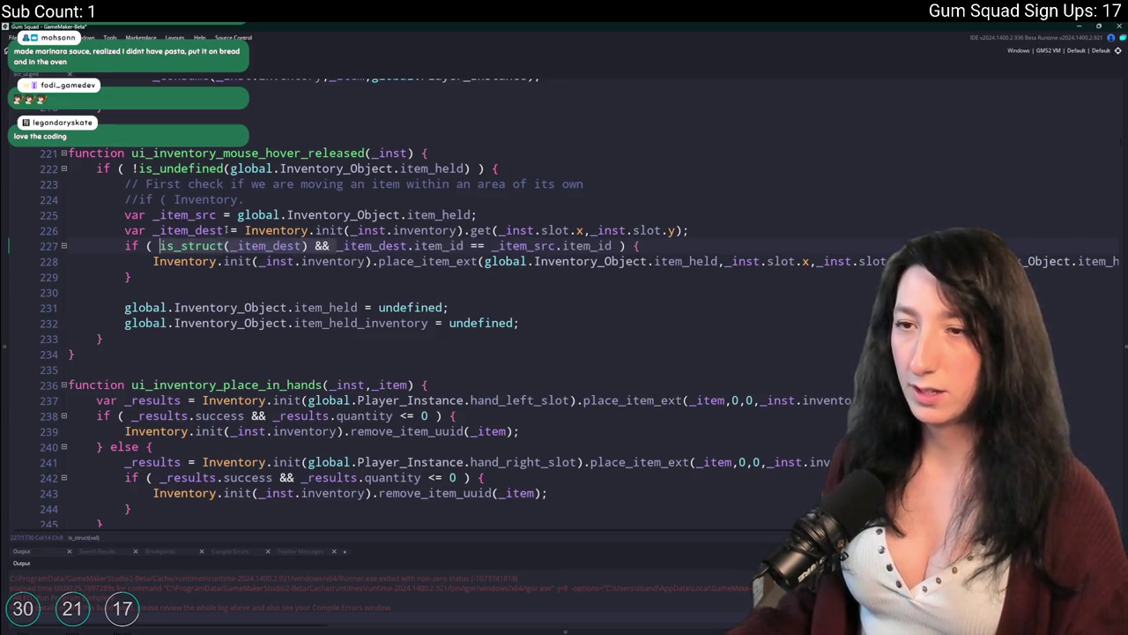
left_click(183, 246)
left_click(737, 229)
key("Return")
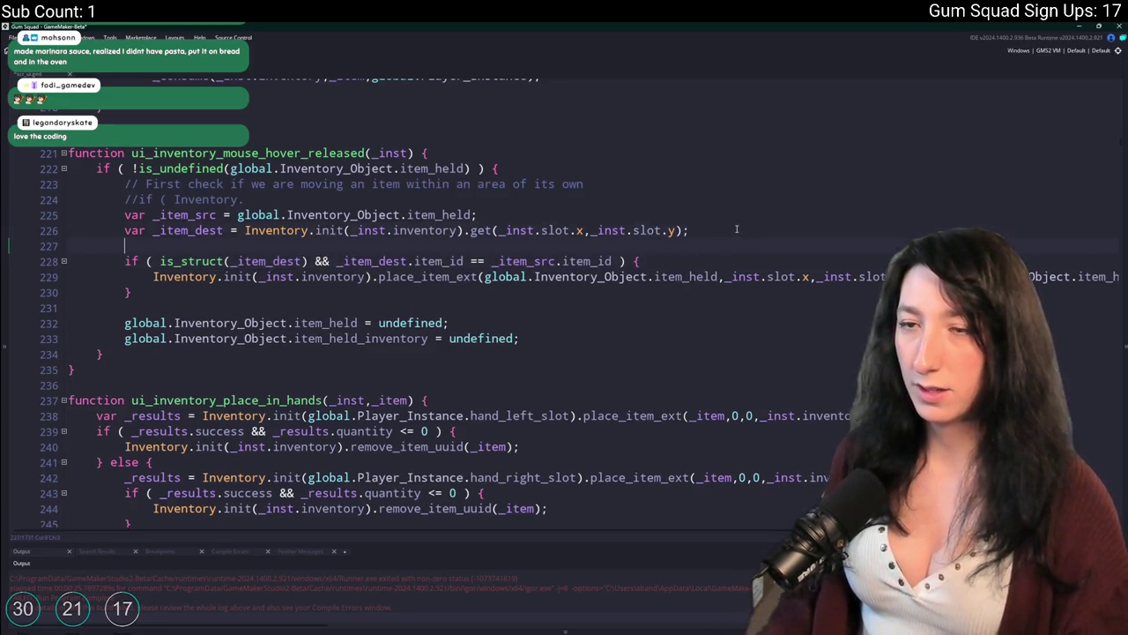
Add an if ( is_struct(_item_dest) ) { branch and turn the old if into } else if
type("if ( is_struct(_item_dest) ) {")
key("Return")
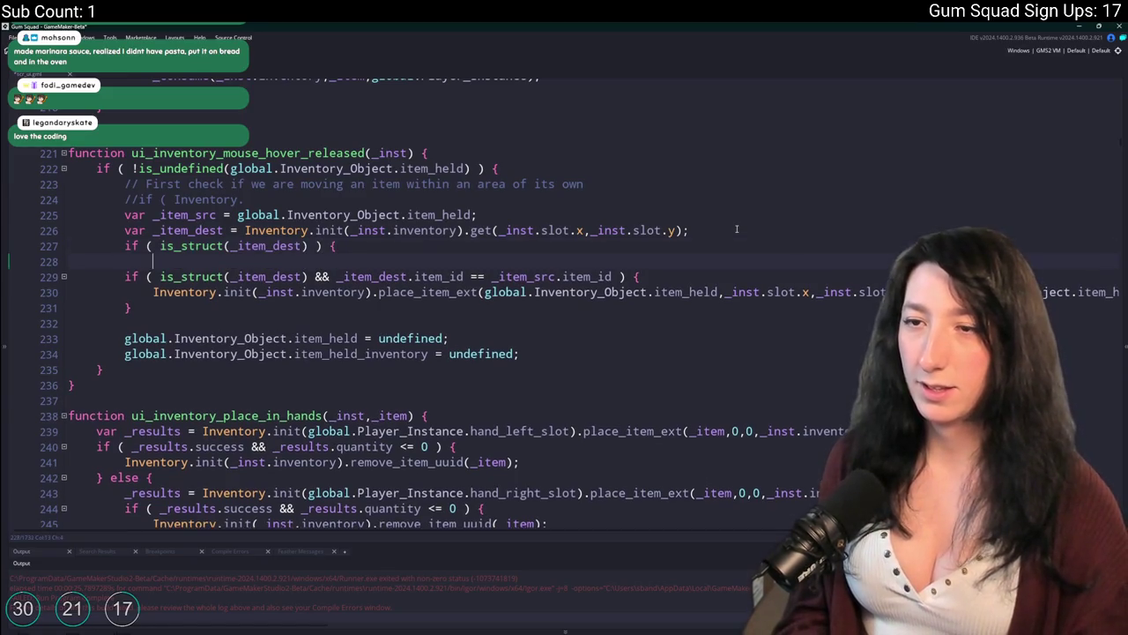
type("}else {")
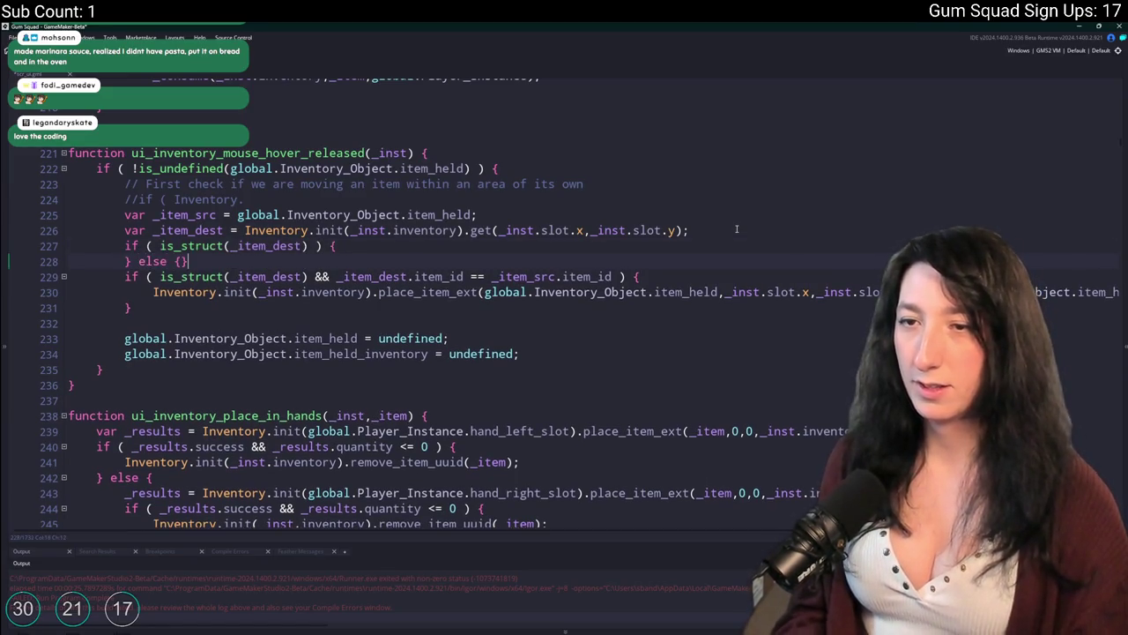
left_click(163, 314)
key("Return")
type("}")
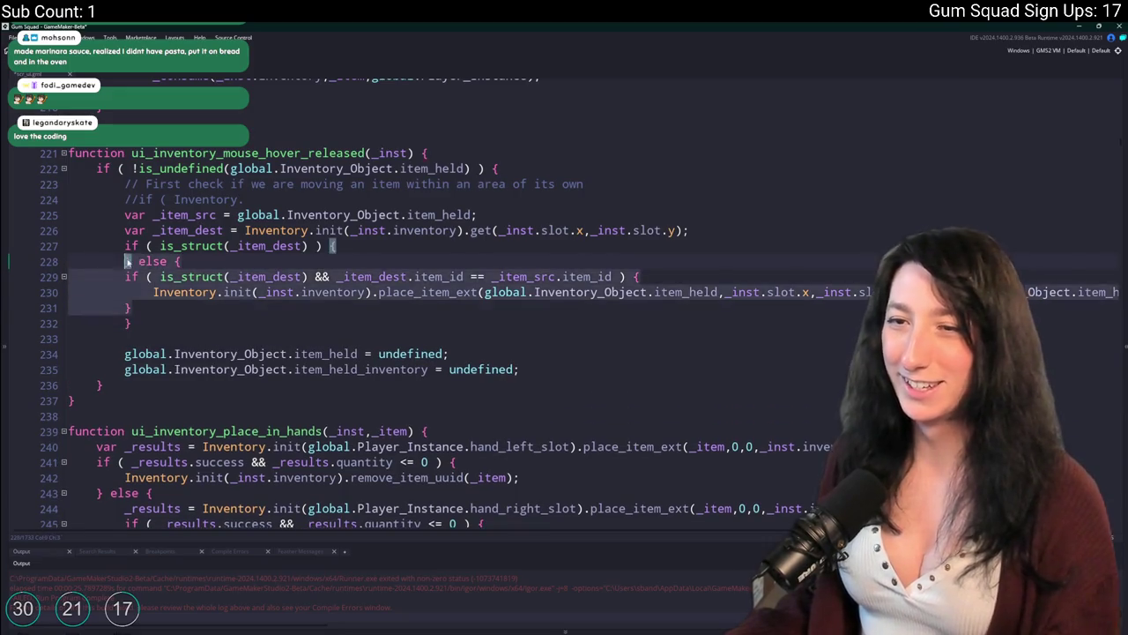
left_click(148, 309)
left_click_drag(138, 262, 125, 277)
key("BackSpace")
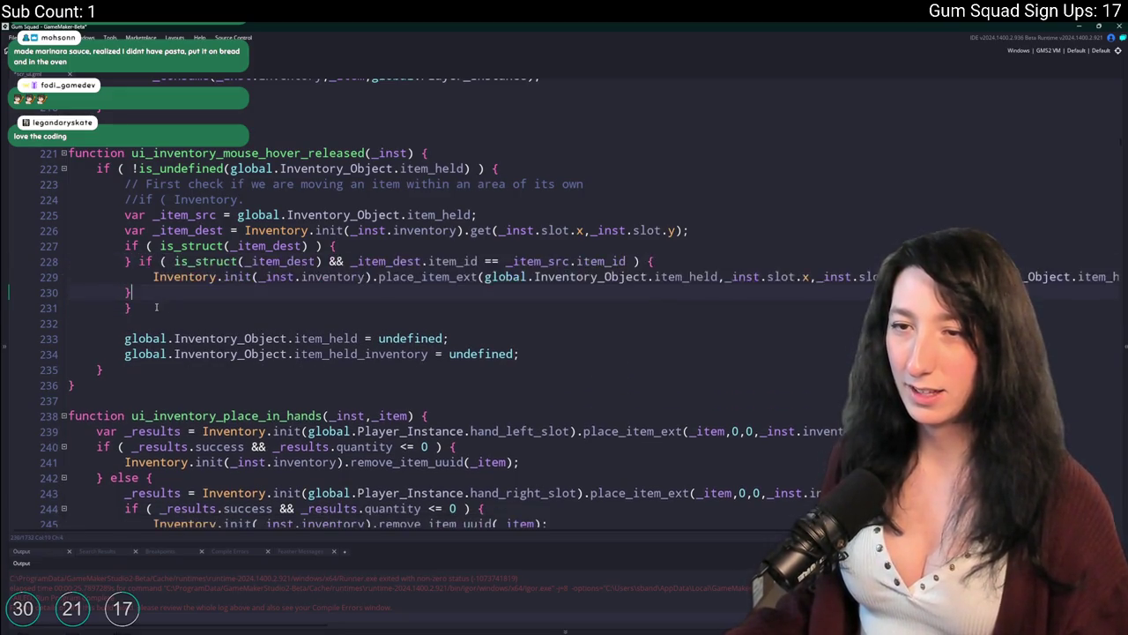
key("BackSpace")
key("BackSpace")
key("BackSpace")
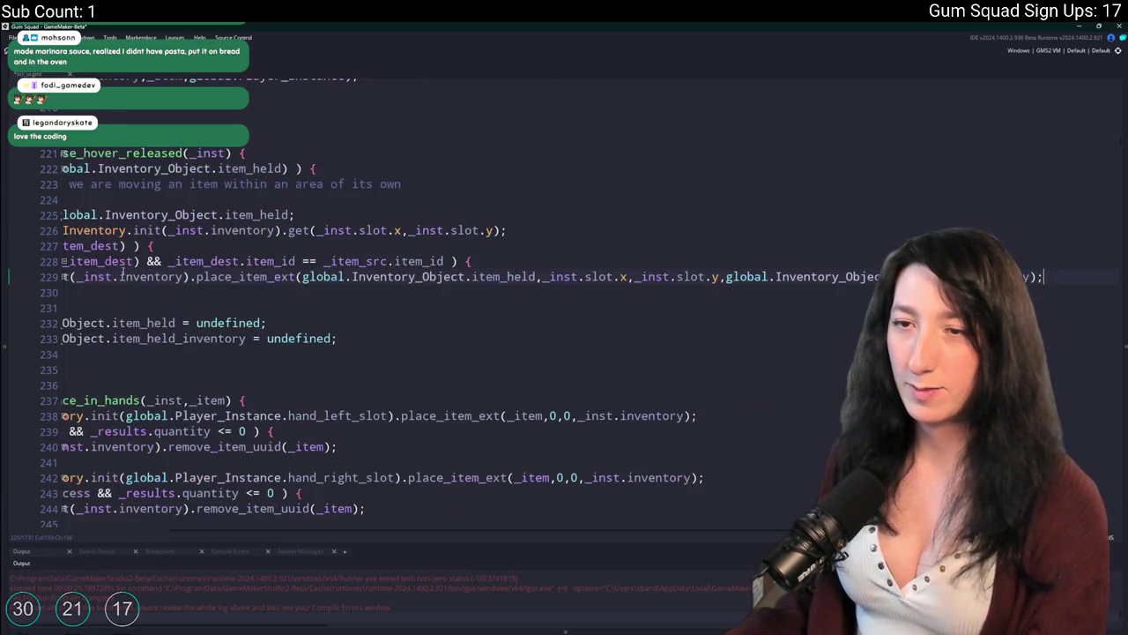
left_click(139, 262)
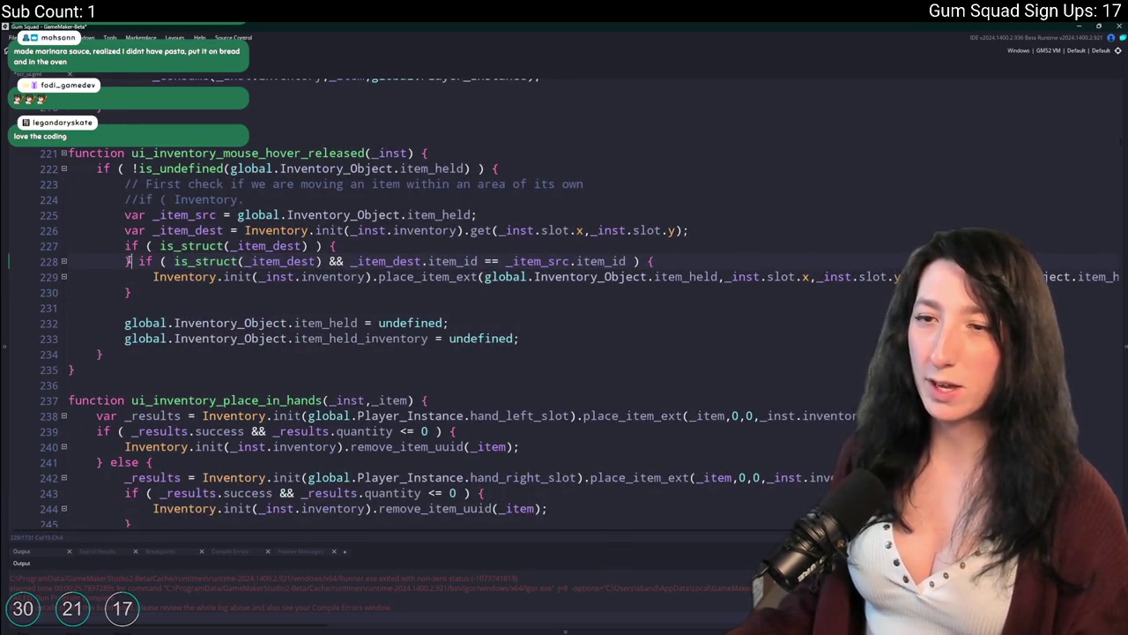
type("else")
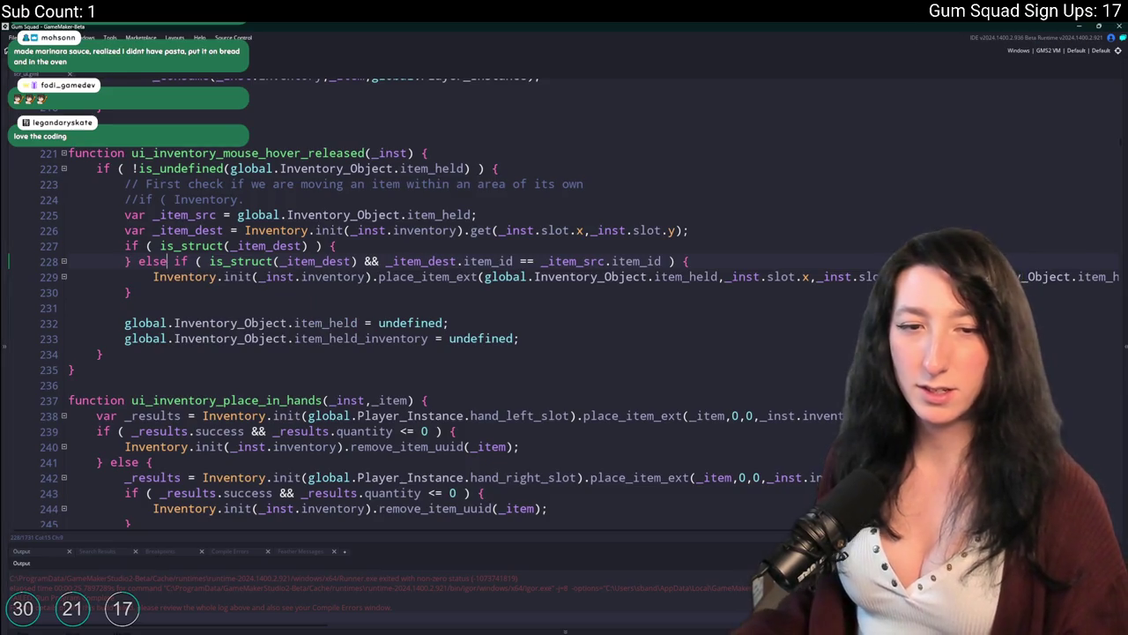
Copy the place_item_ext statement into the new is_struct branch
left_click(688, 261)
left_click(348, 246)
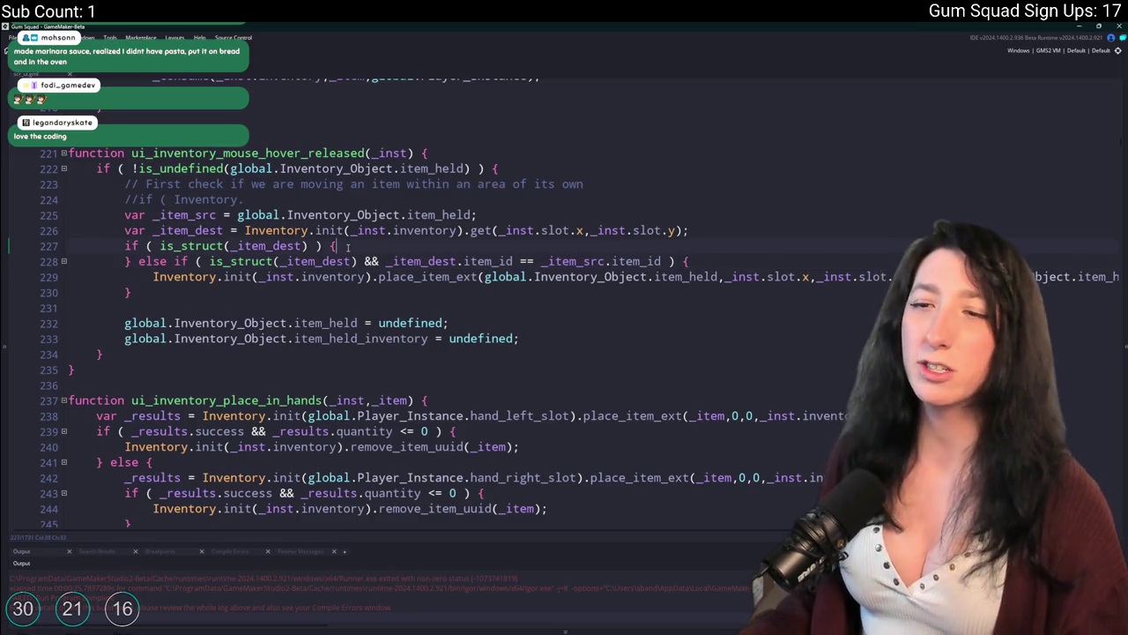
key("Return")
mouse_move(155, 293)
left_mouse_down()
mouse_move(445, 340)
mouse_move(1123, 299)
left_mouse_up()
key("ctrl+c")
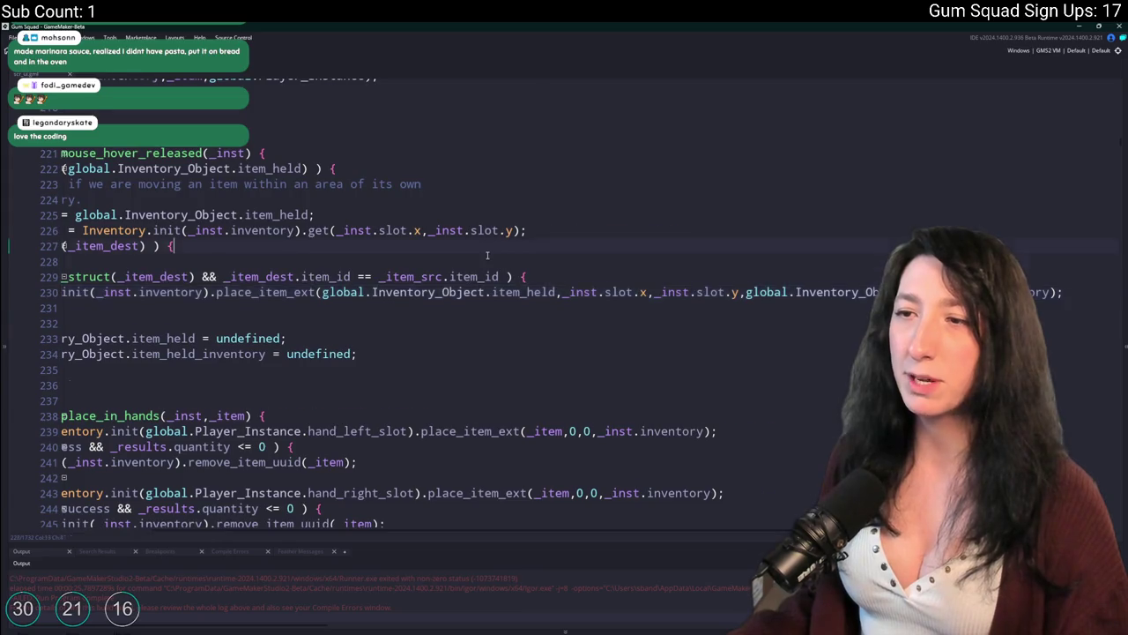
left_click(683, 261)
key("ctrl+v")
left_click(135, 262)
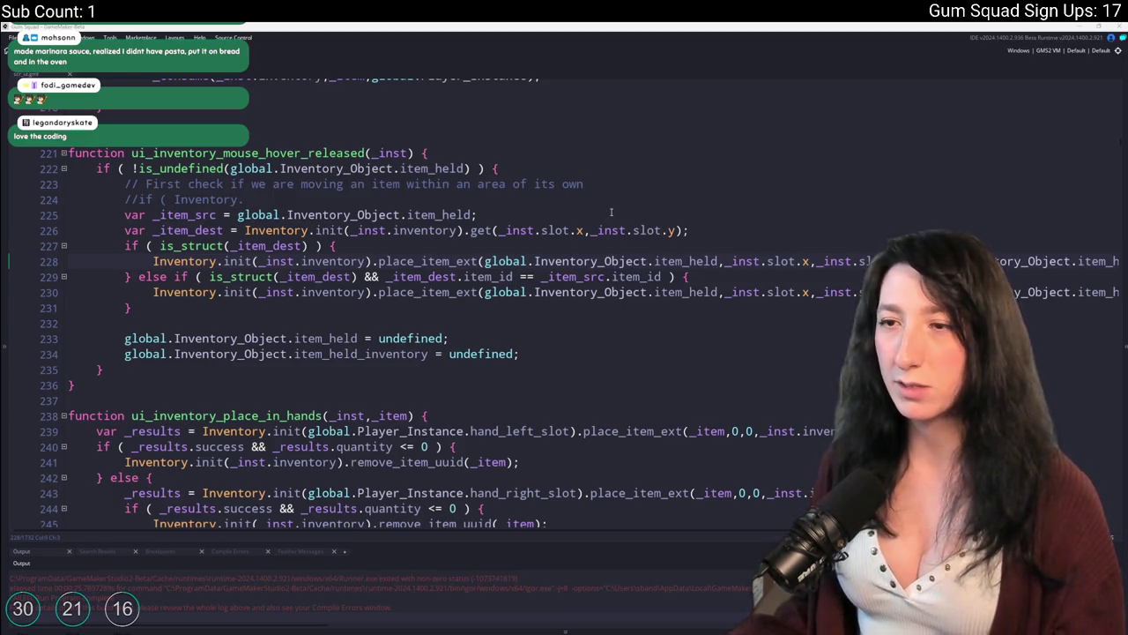
Add a third branch: } else if ( !is_struct(_item_dest) ) {
left_click(564, 258)
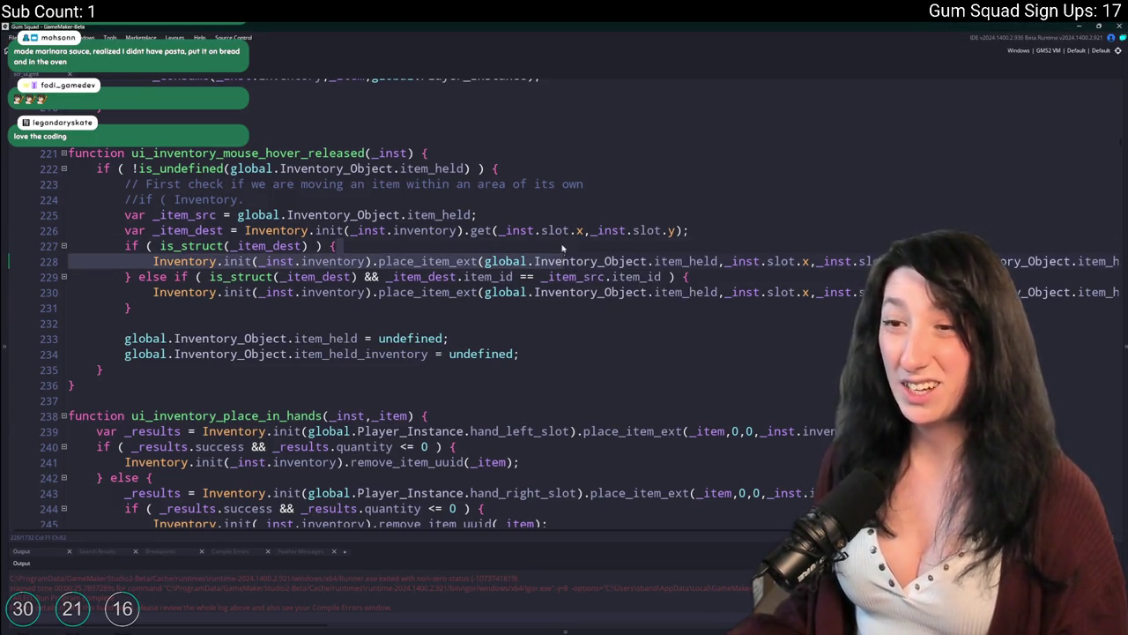
left_click(247, 307)
type("else {")
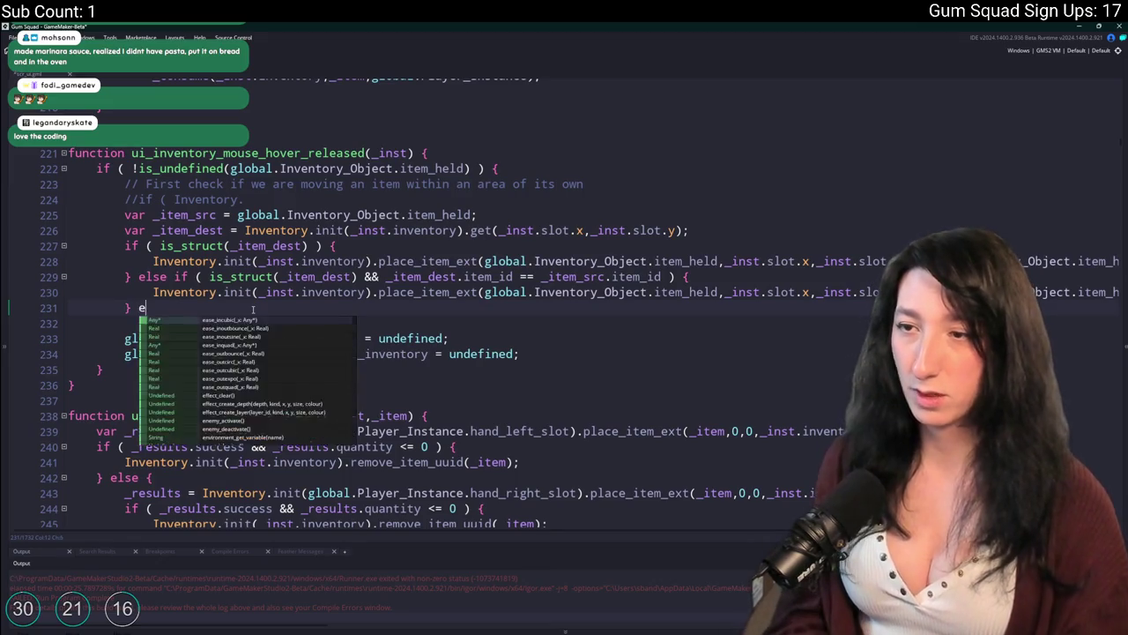
key("Return")
type("}")
left_click(350, 276)
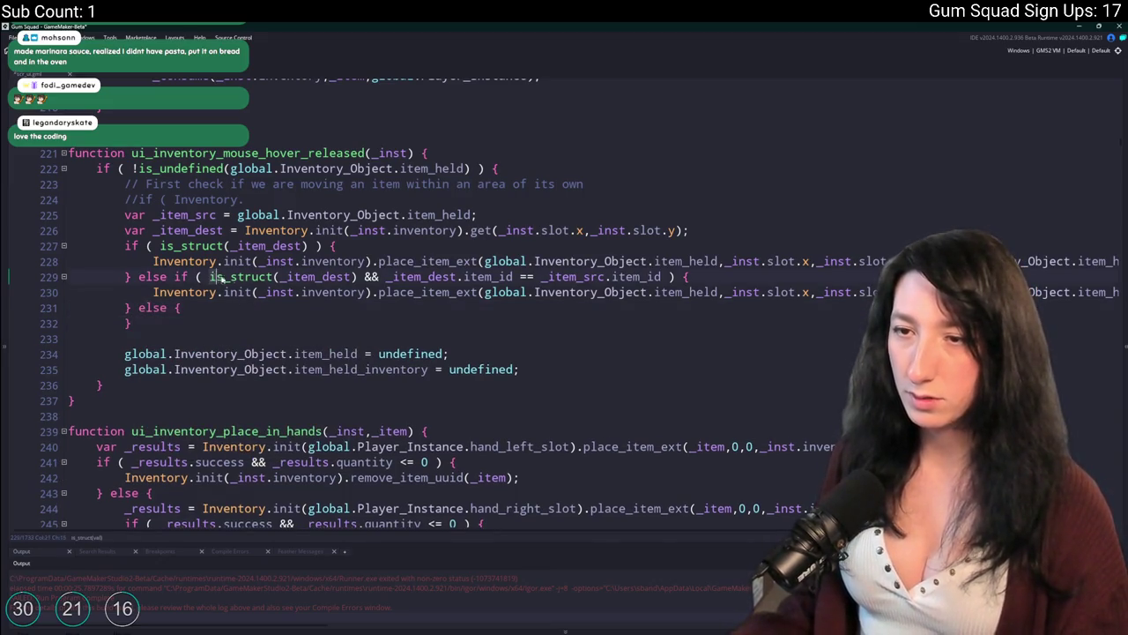
left_click(174, 308)
type("!")
key("ctrl+v")
left_click_drag(173, 308, 180, 307)
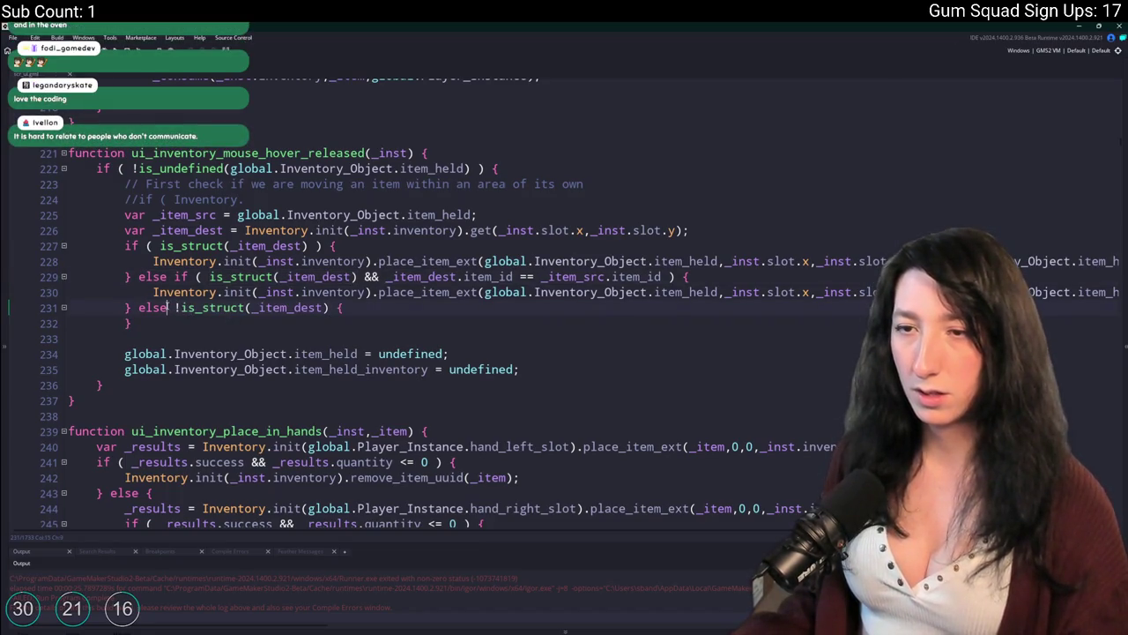
type("if (")
Copy the place_item_ext call into the empty-slot branch
right_click(194, 289)
key("Escape")
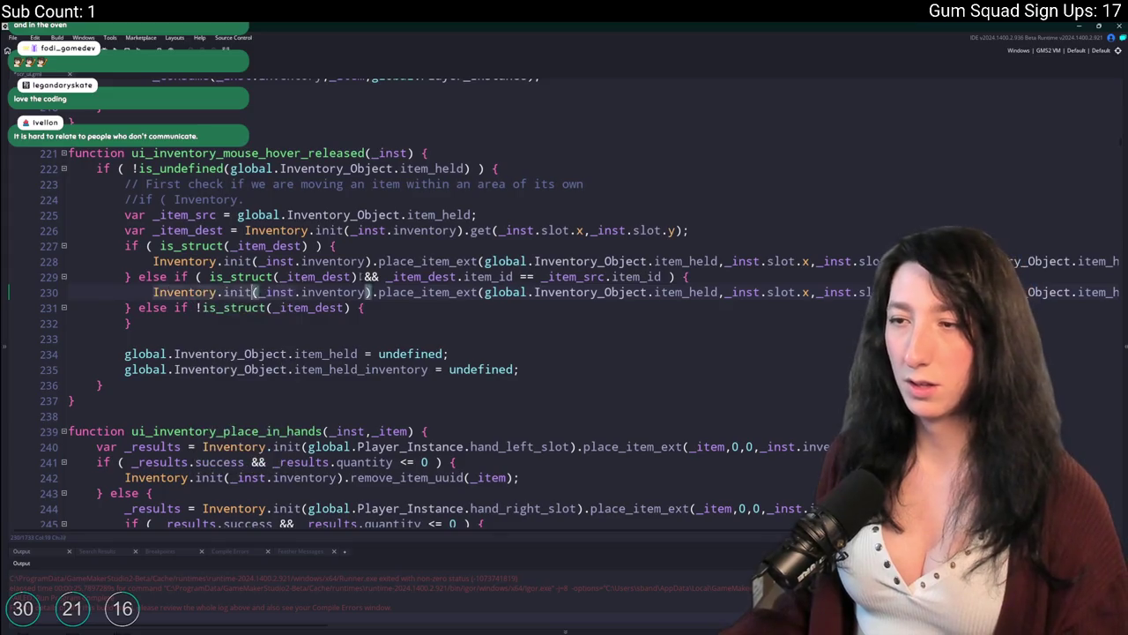
key("End")
key("ctrl+c")
key("Down")
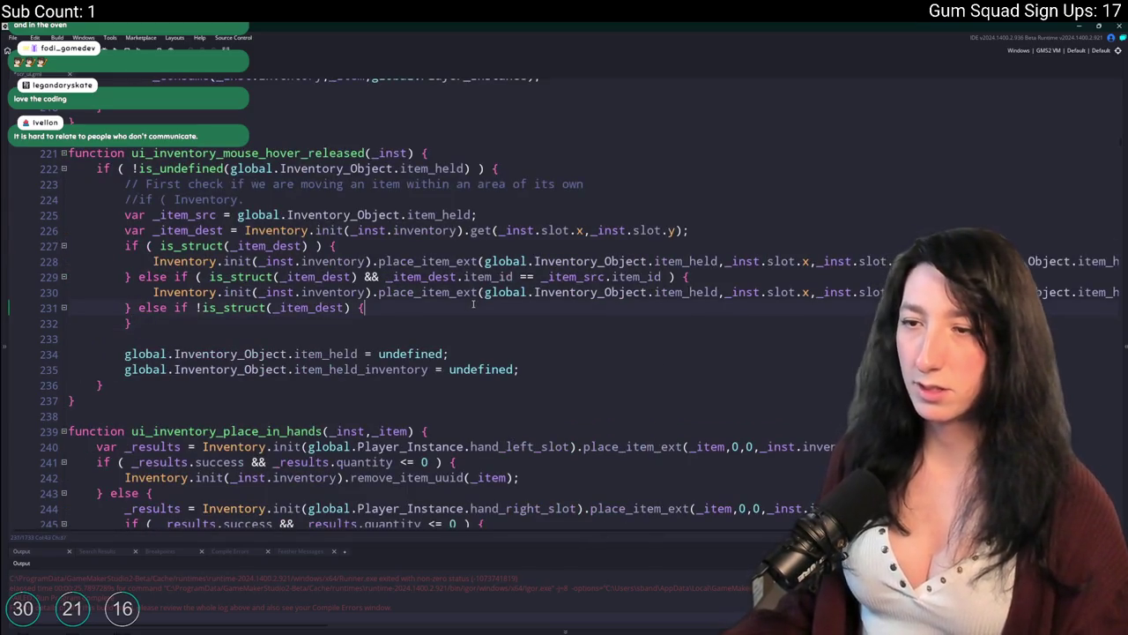
key("Return")
key("ctrl+v")
Label the branches with // EMPTYU SLOT and // STACKING comments
left_click(476, 302)
key("Return")
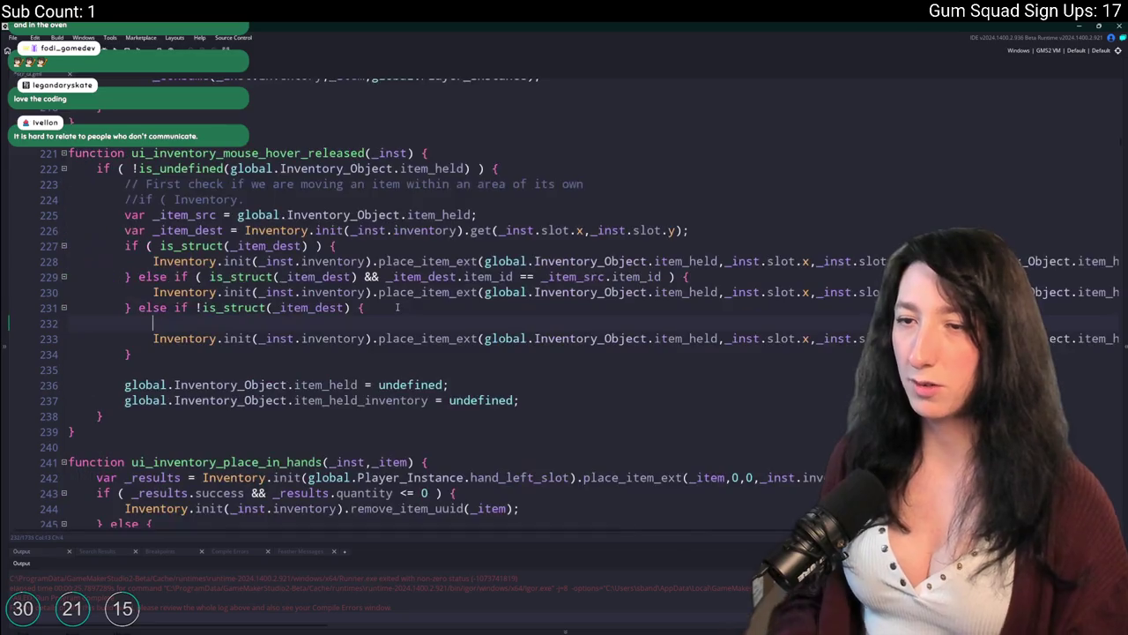
type("// EMPTYU SLOT")
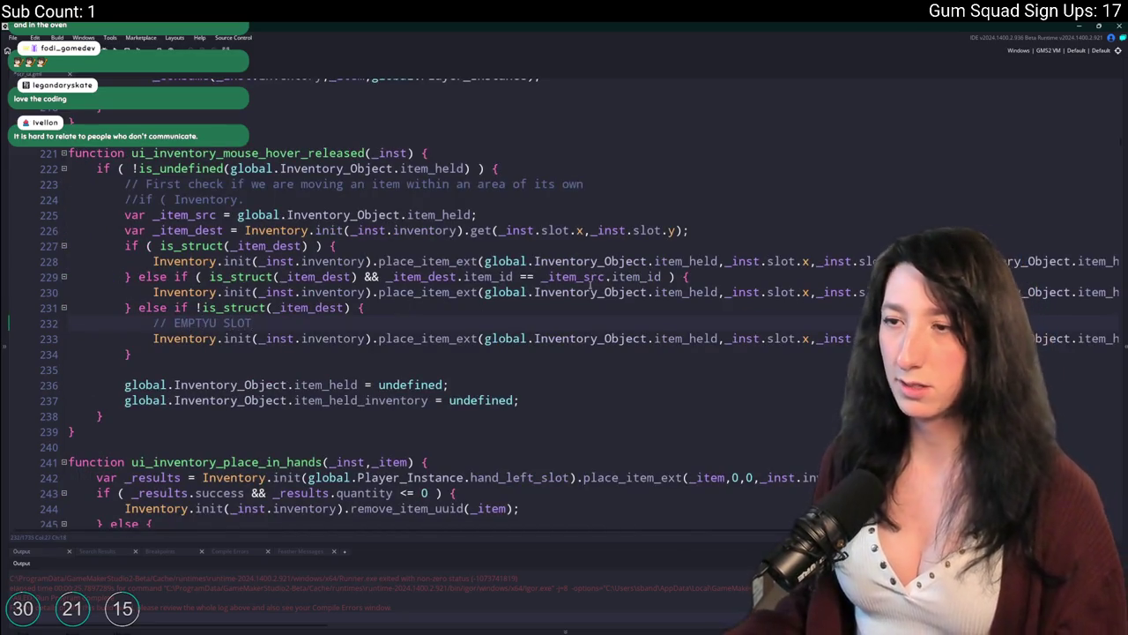
left_click(740, 276)
key("Return")
type("// STACKING")
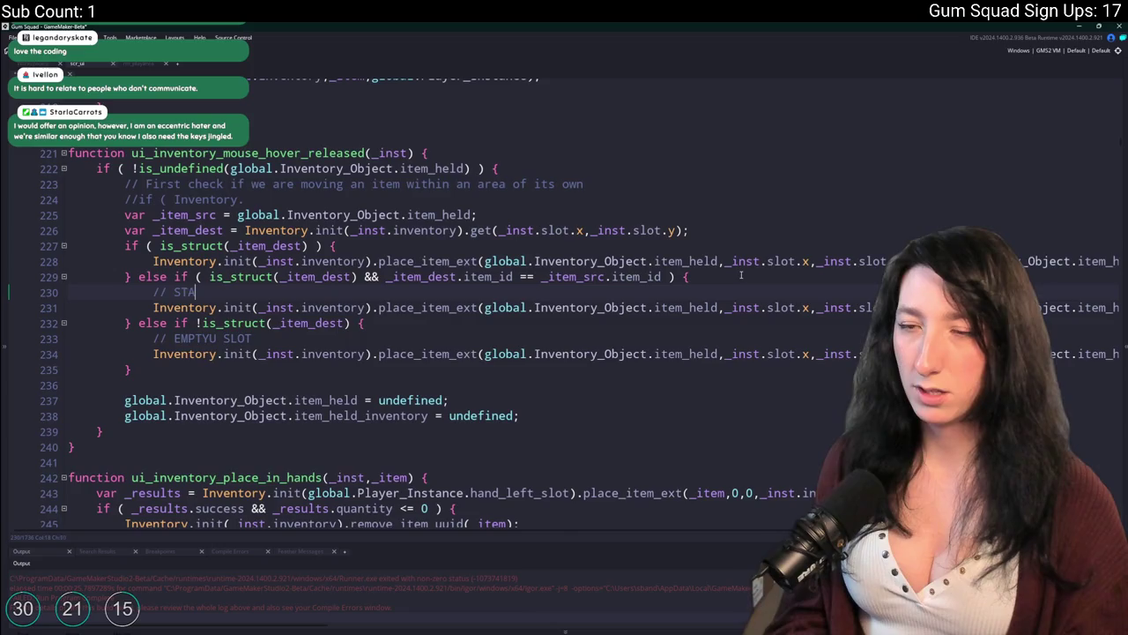
Make the first branch require _item_dest.item_id != _item_src.item_id
left_click(417, 250)
left_click_drag(661, 277, 350, 277)
key("ctrl+c")
left_click(307, 246)
key("ctrl+v")
left_click(478, 246)
key("BackSpace")
type("!")
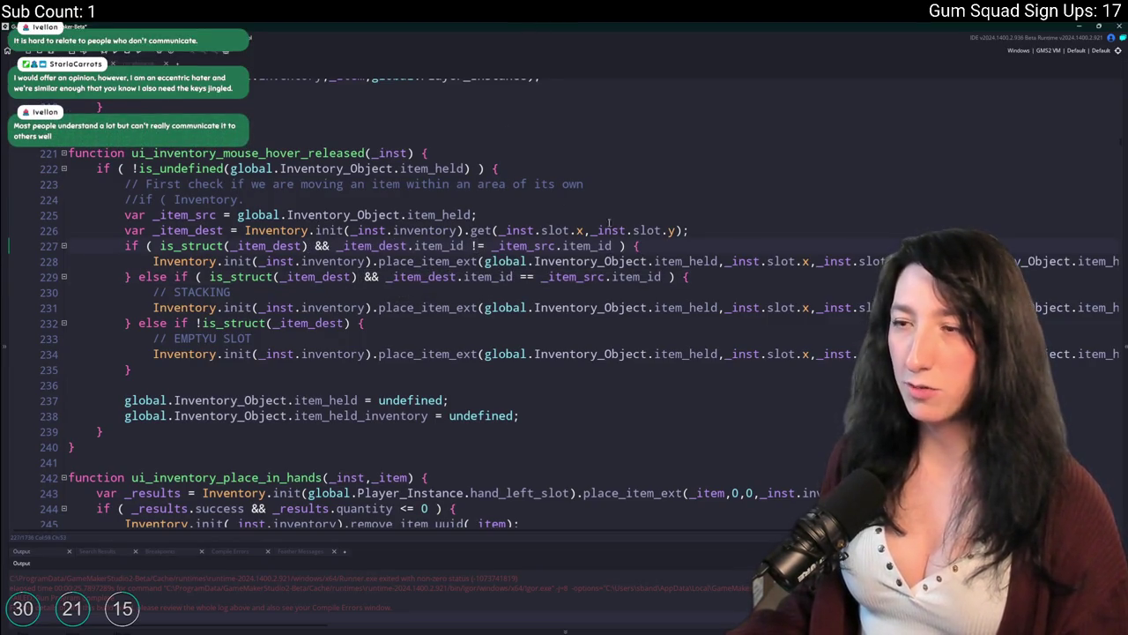
left_click(692, 277)
key("Up")
key("End")
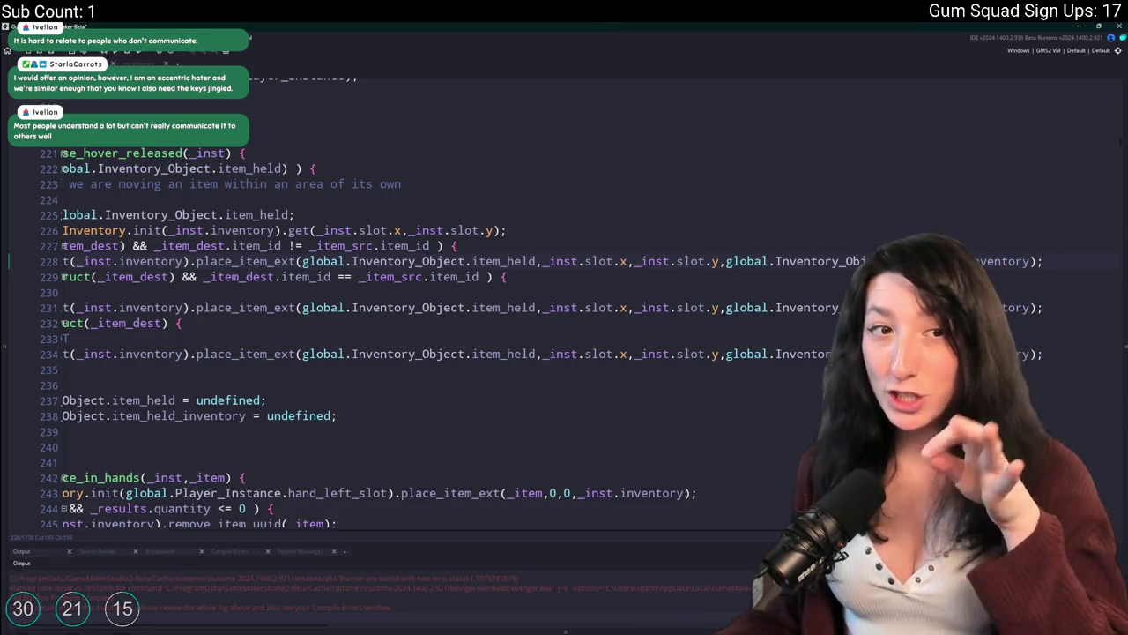
left_click(282, 261)
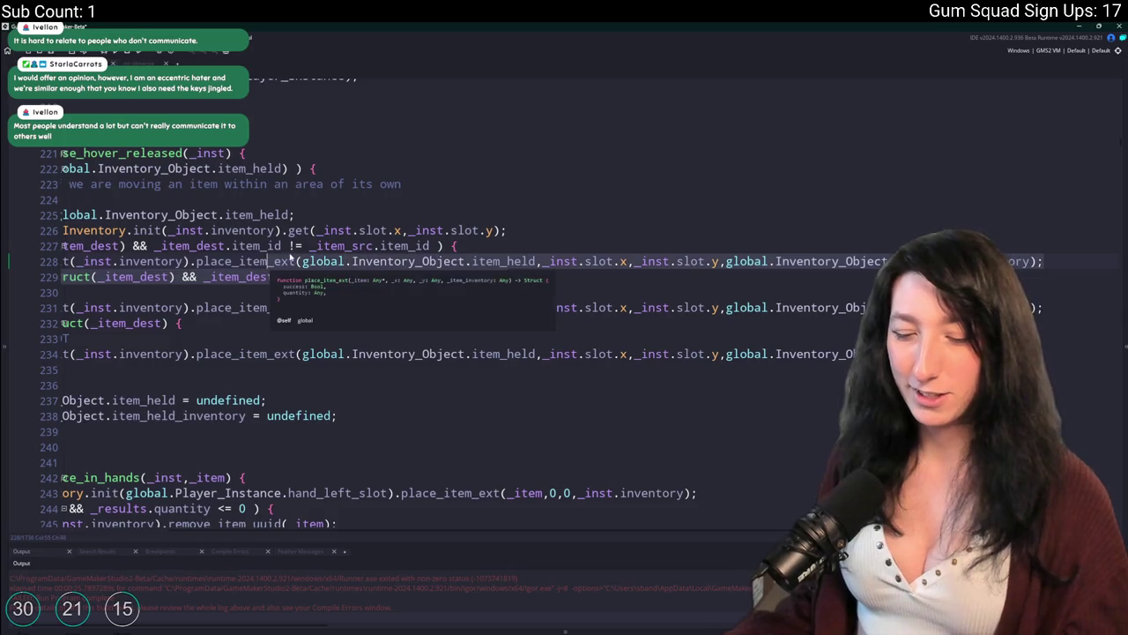
key("Escape")
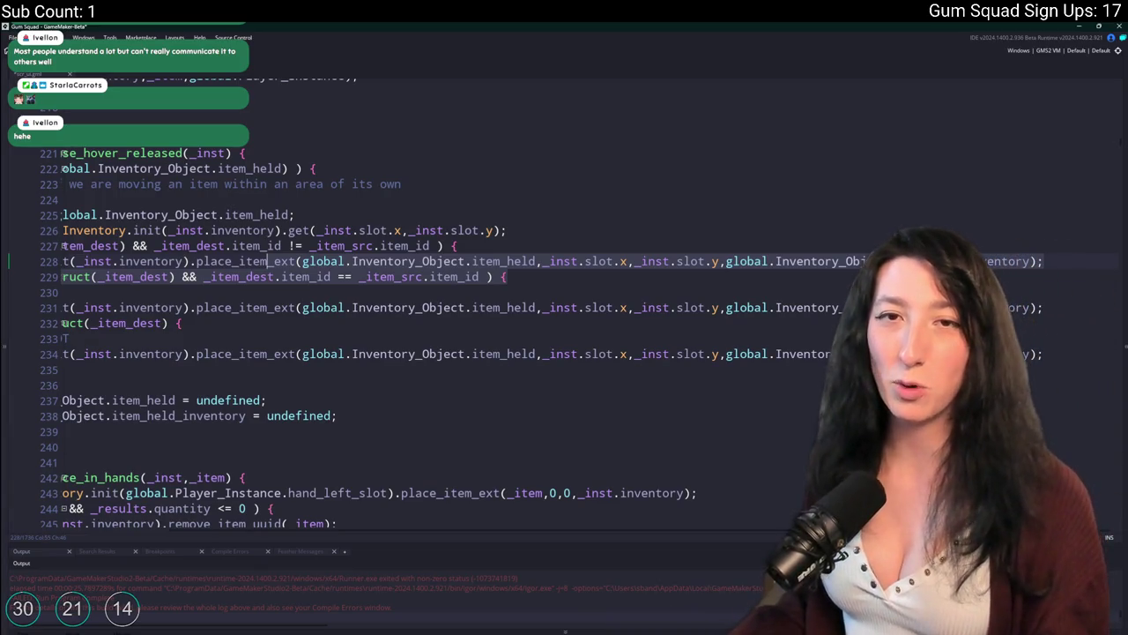
left_click(522, 275)
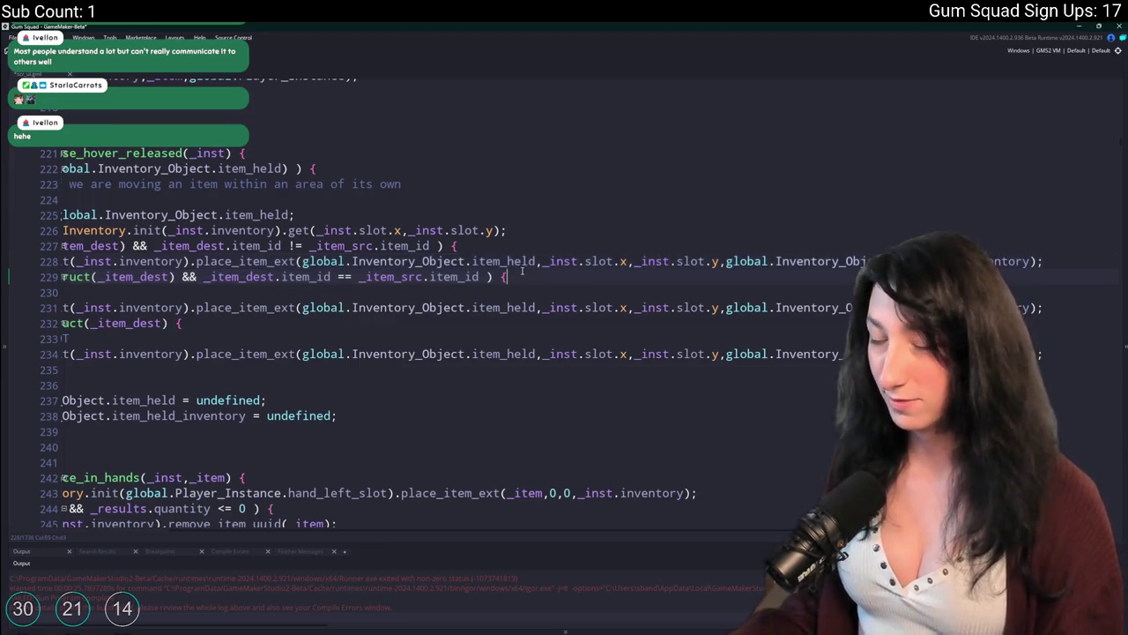
Replace the place_item_ext call on line 228 with force_place_item
scroll(276, 251, "left", 3)
left_click(276, 247)
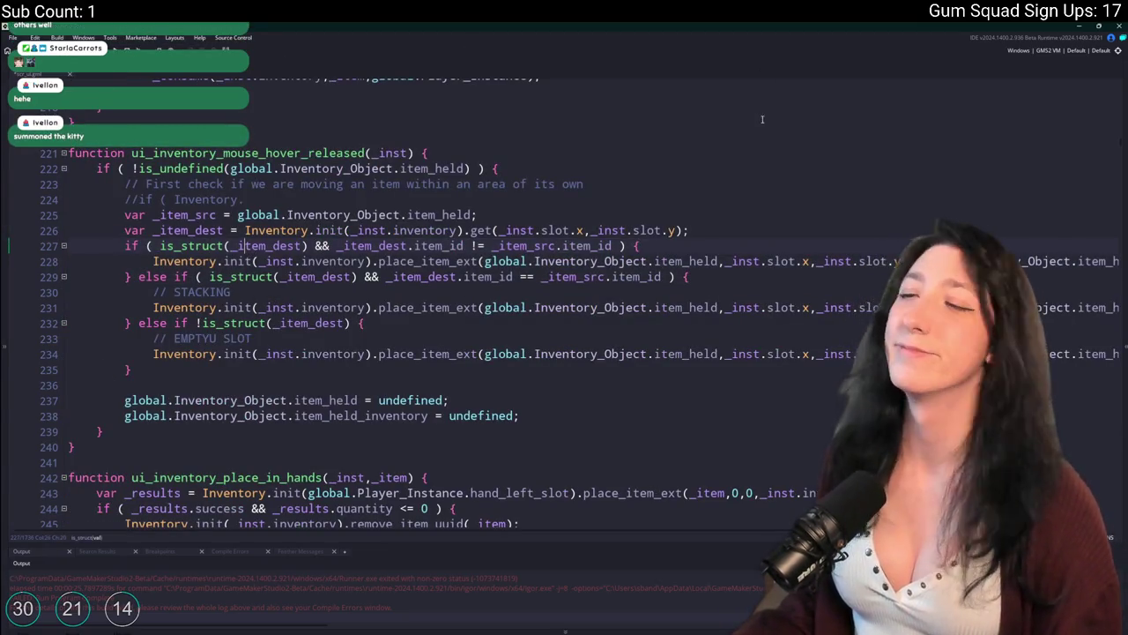
key("End")
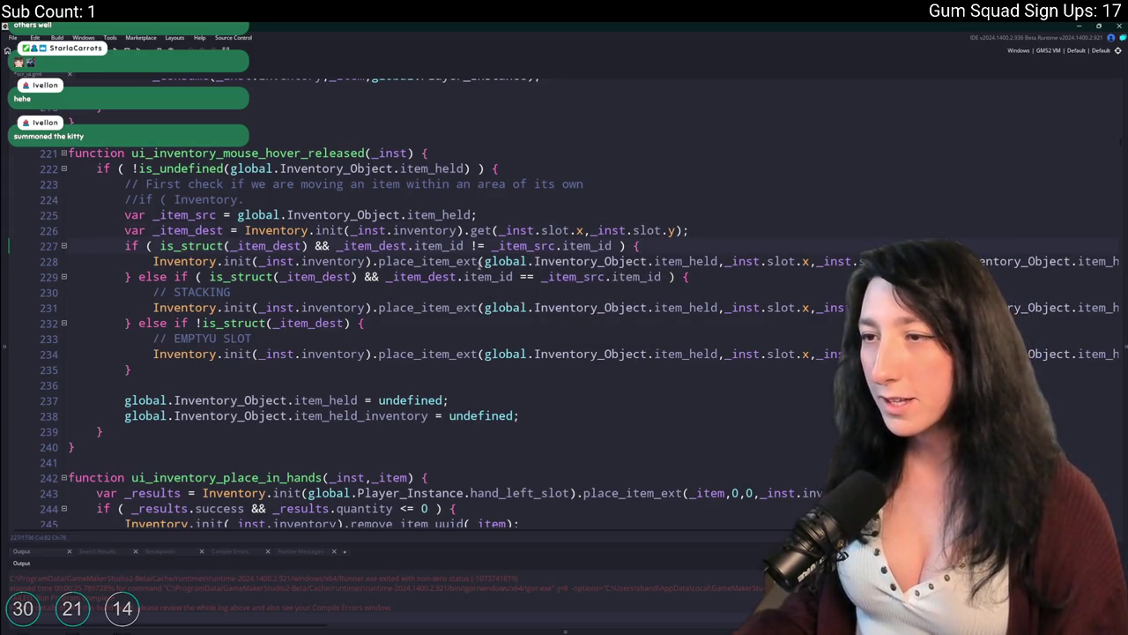
double_click(468, 261)
type("ff")
key("BackSpace")
key("BackSpace")
type("force")
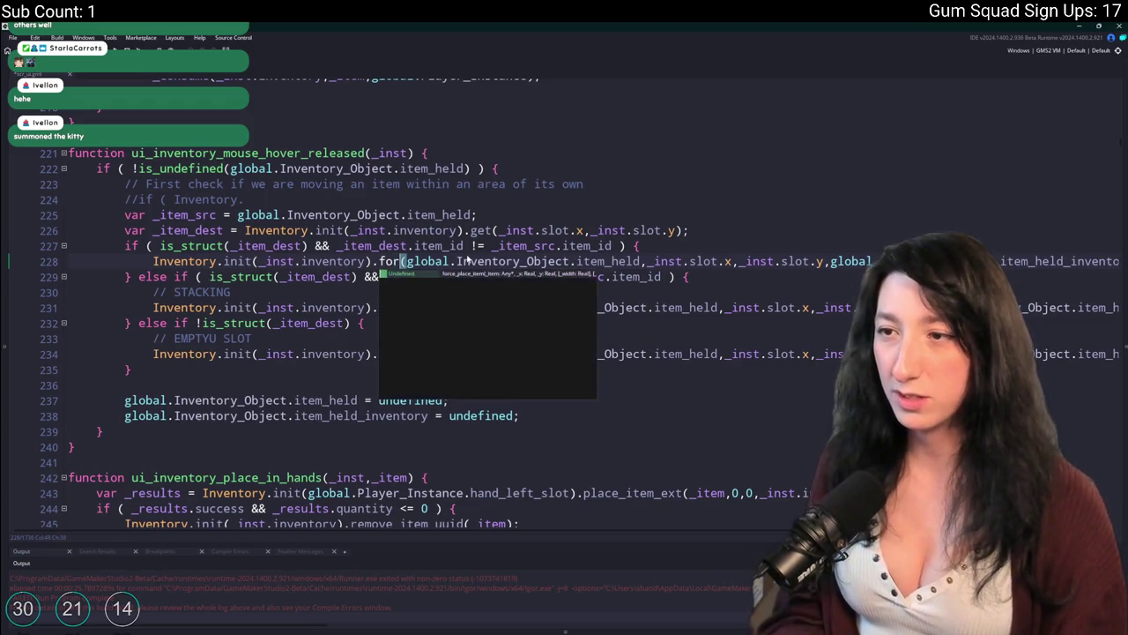
key("Return")
key("BackSpace")
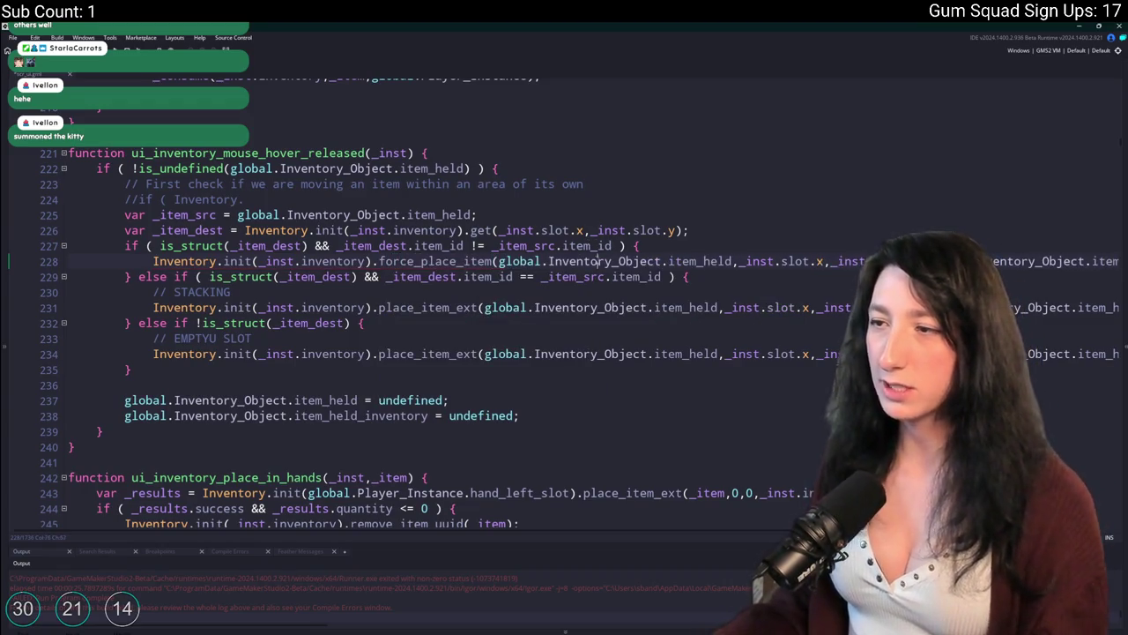
Drop the trailing inventory argument and add item_get_width/item_get_height(global.Inventory_Object.item_held) arguments after _inst.slot.y
key("End")
left_click(717, 261)
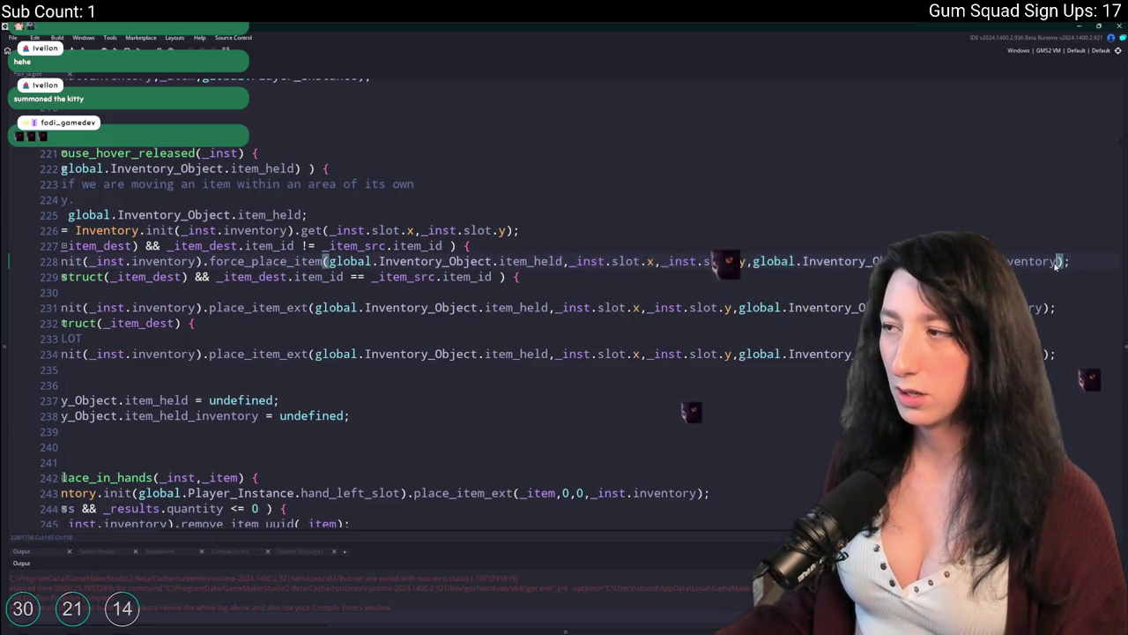
left_click_drag(746, 261, 1056, 261)
key("BackSpace")
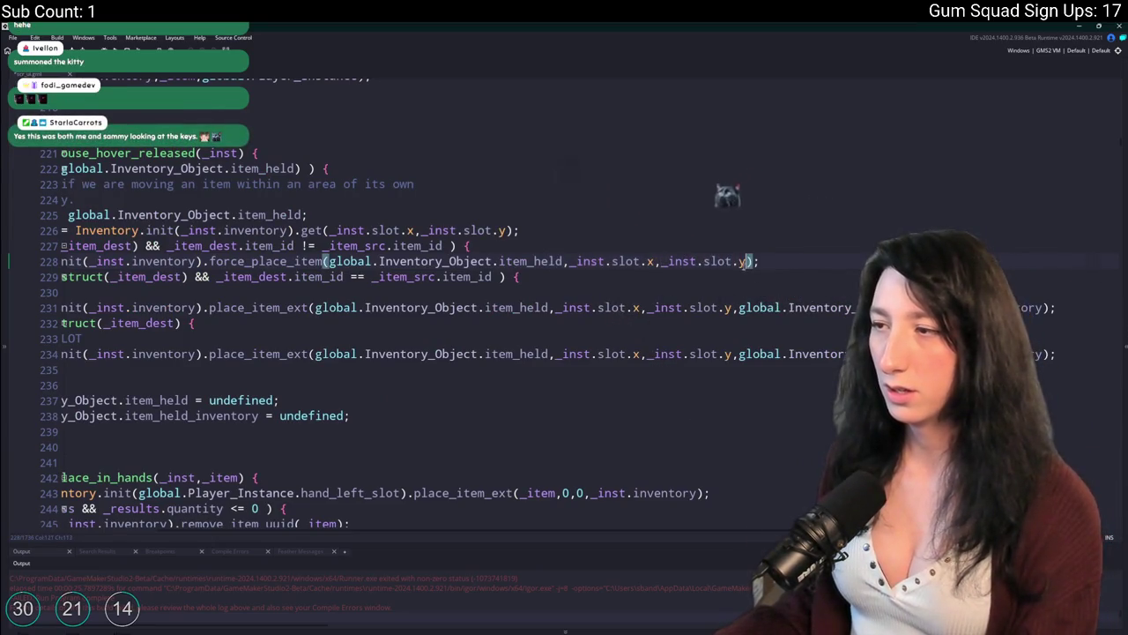
left_click(564, 261)
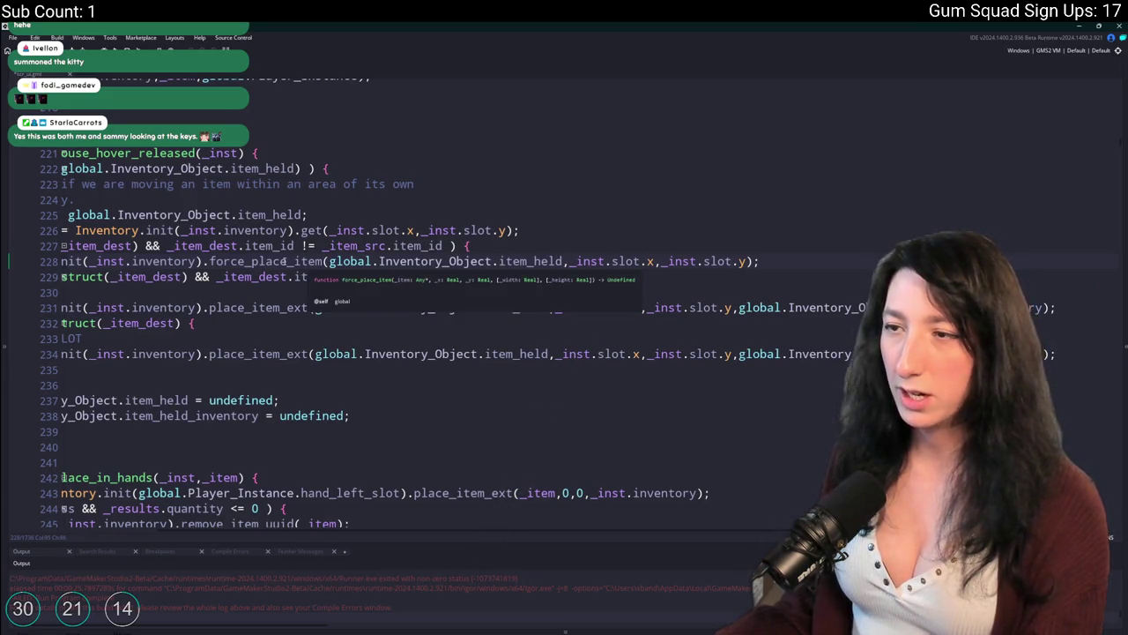
key("Escape")
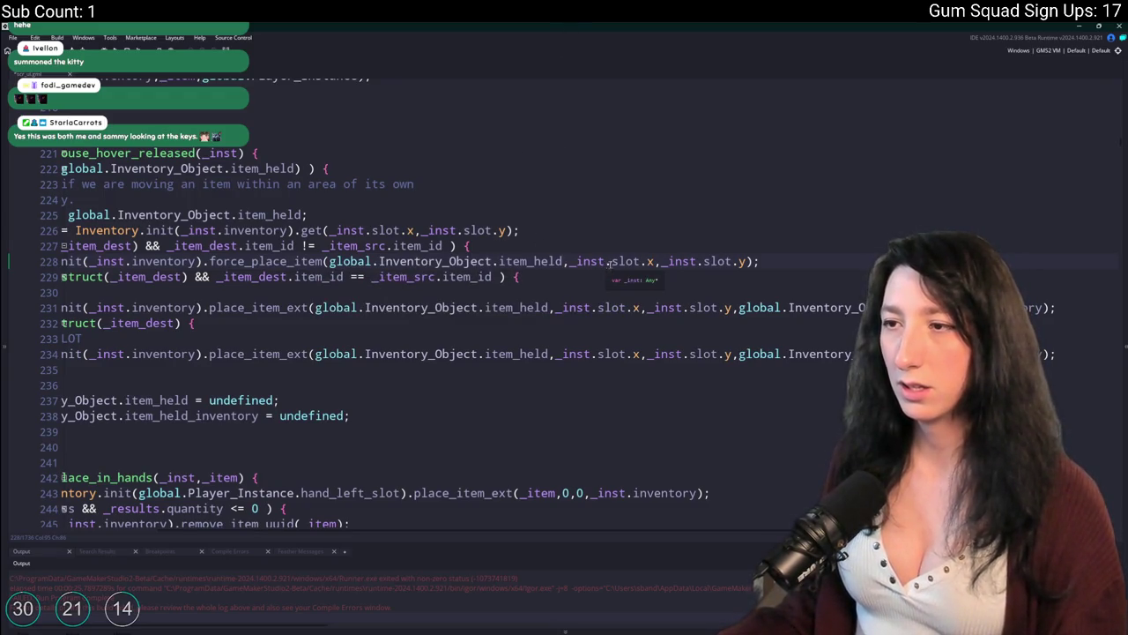
left_click(744, 261)
left_click(663, 261)
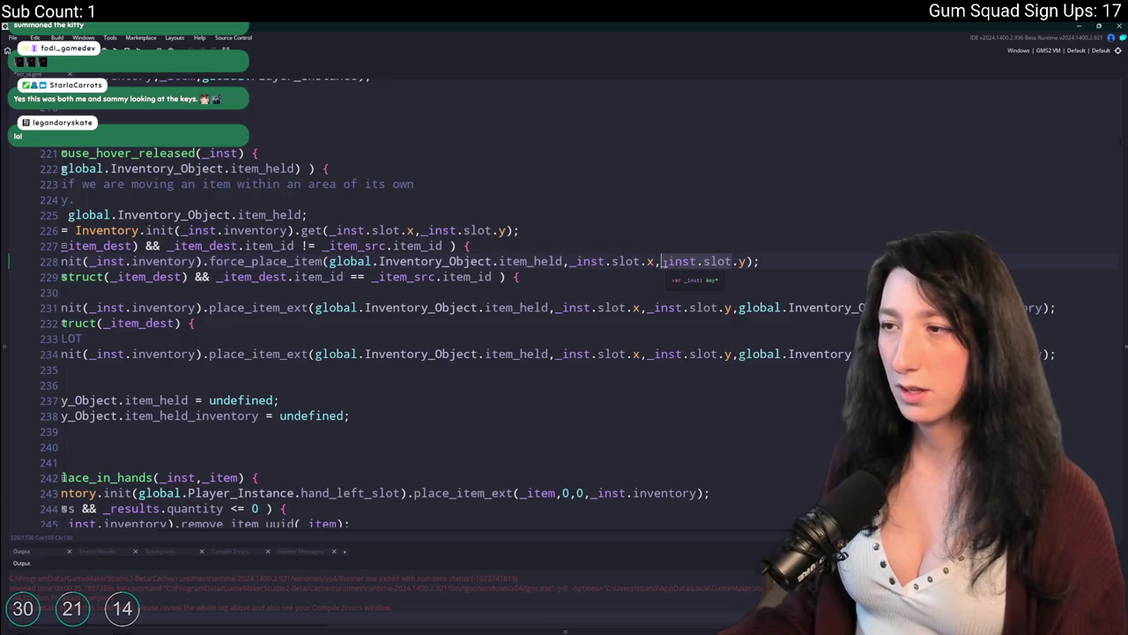
left_click(745, 261)
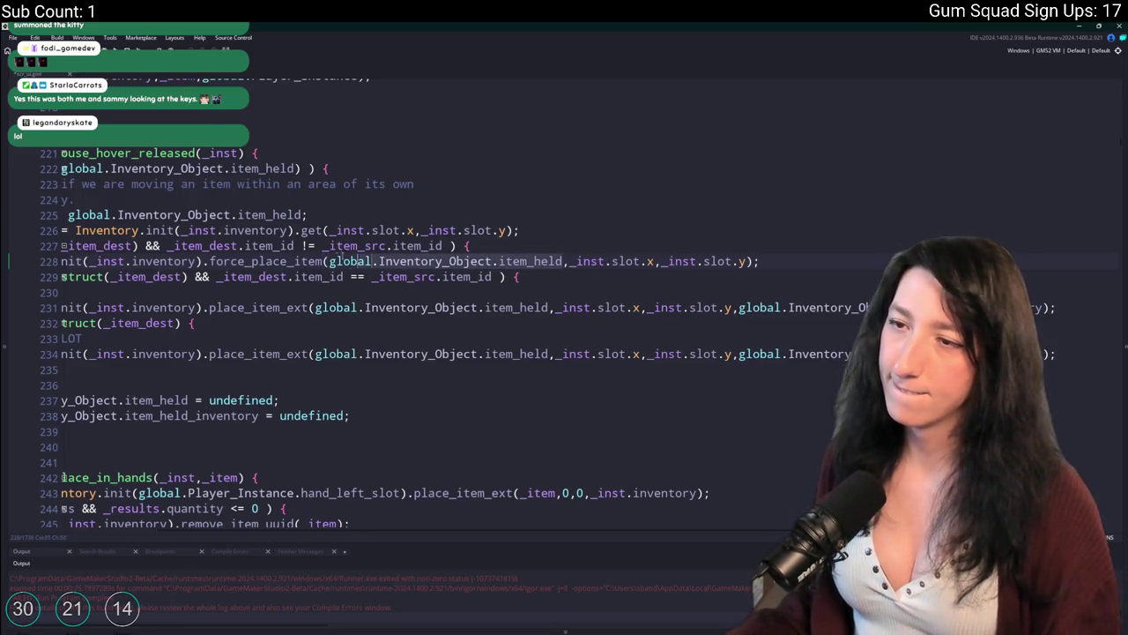
type(",item_get_w")
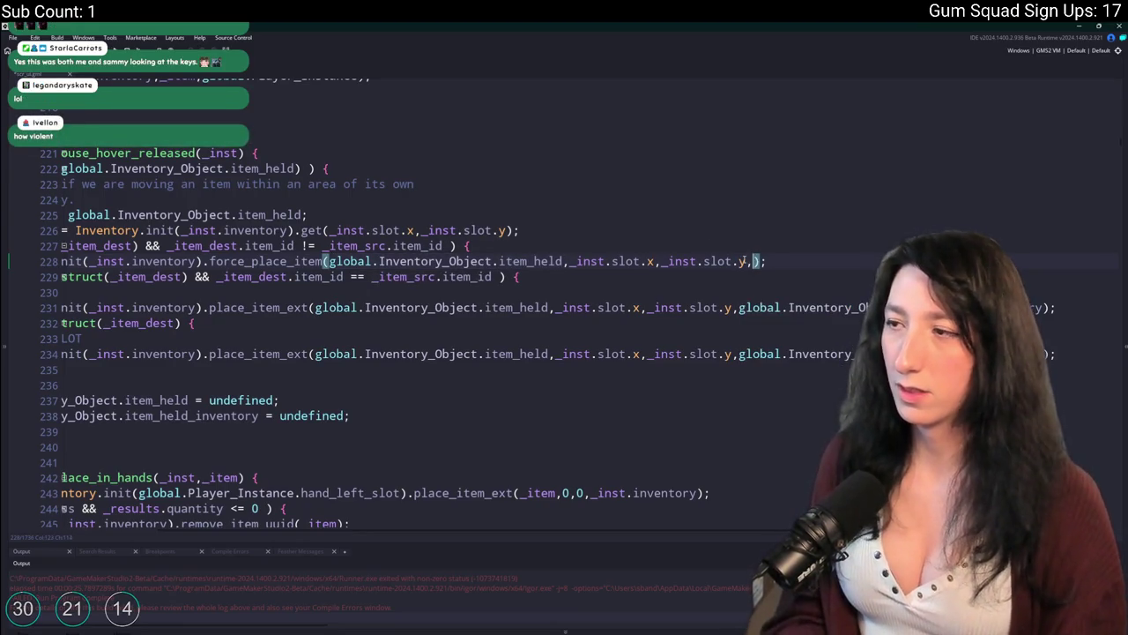
type("idth(global.Inventory_Object.item_held")
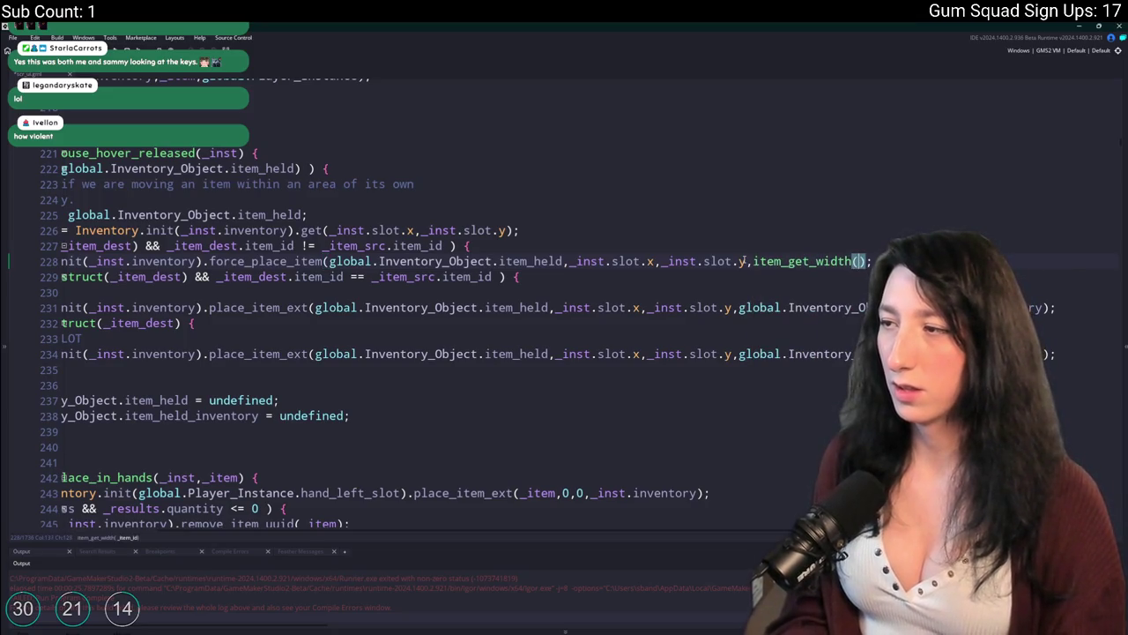
type(")")
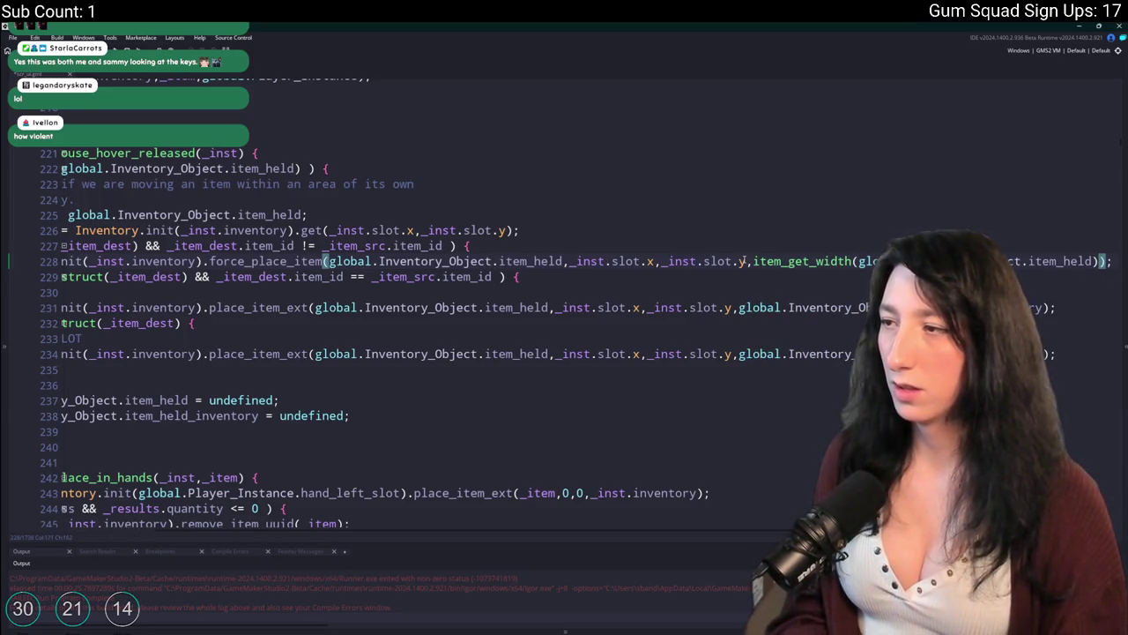
type(",item_get_height")
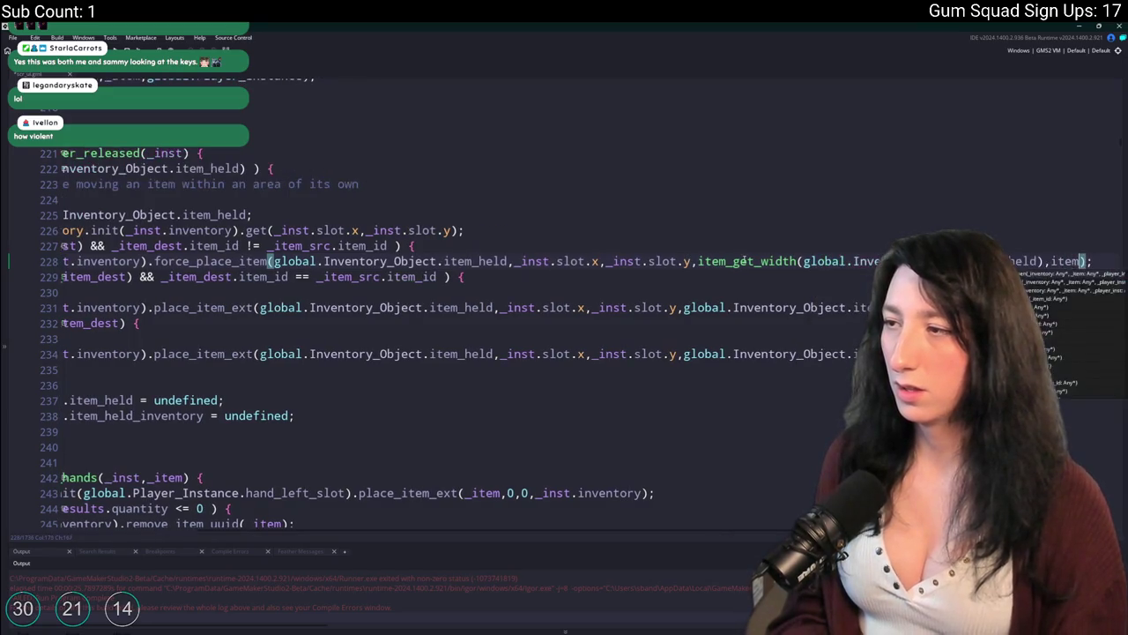
type("(global.Inventory_Object.item_held)")
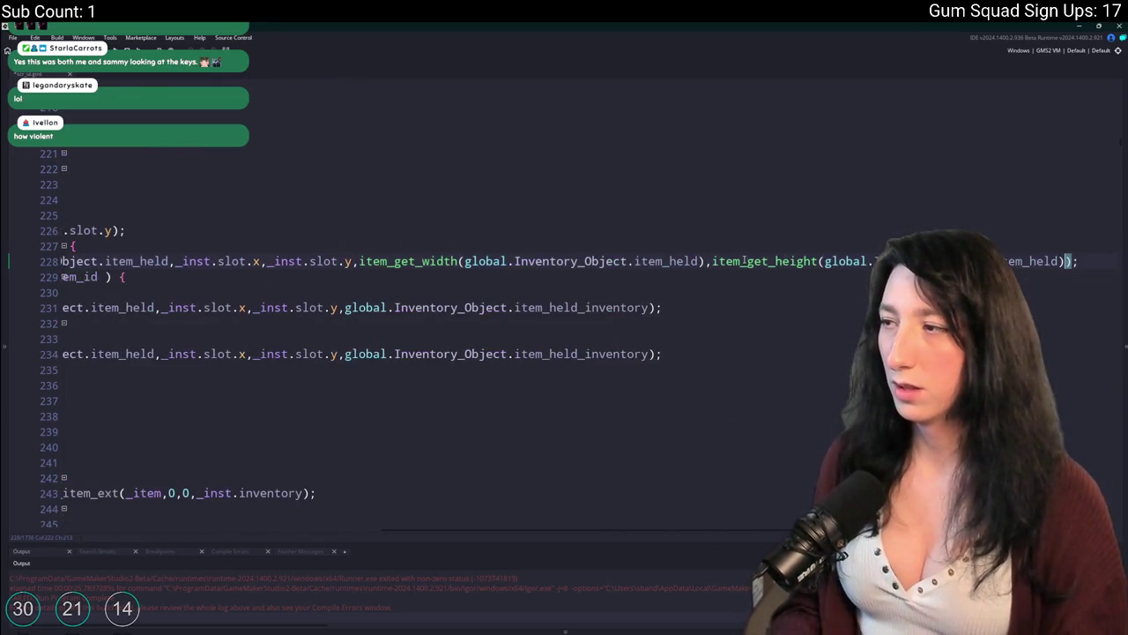
Duplicate the force_place_item line and swap _inst.inventory for the held item's inventory
key("Home")
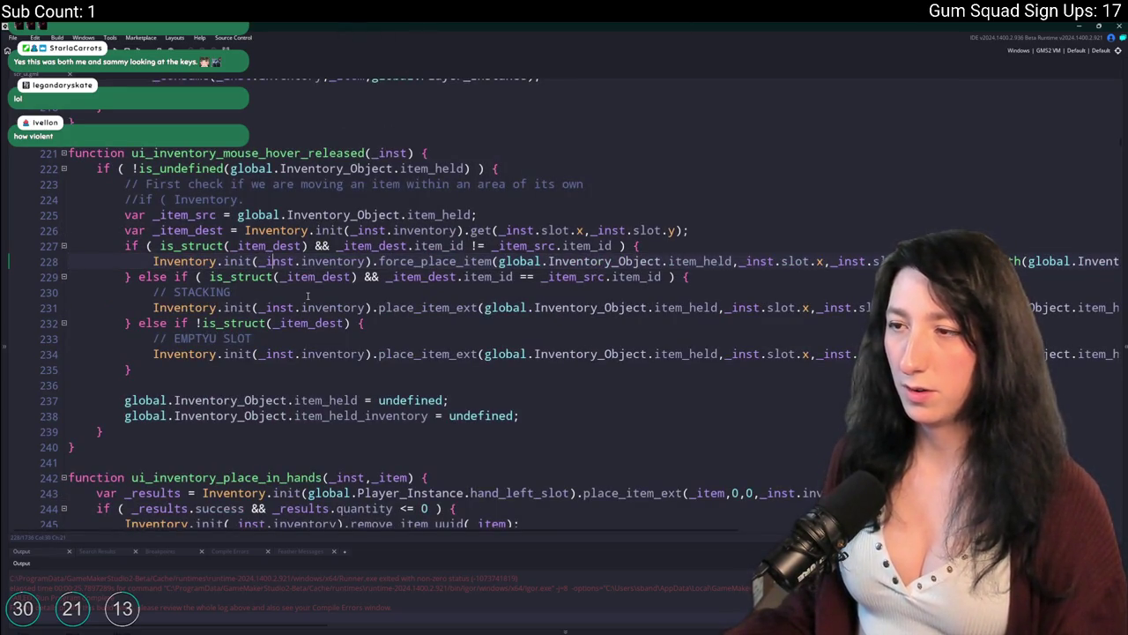
key("ctrl+d")
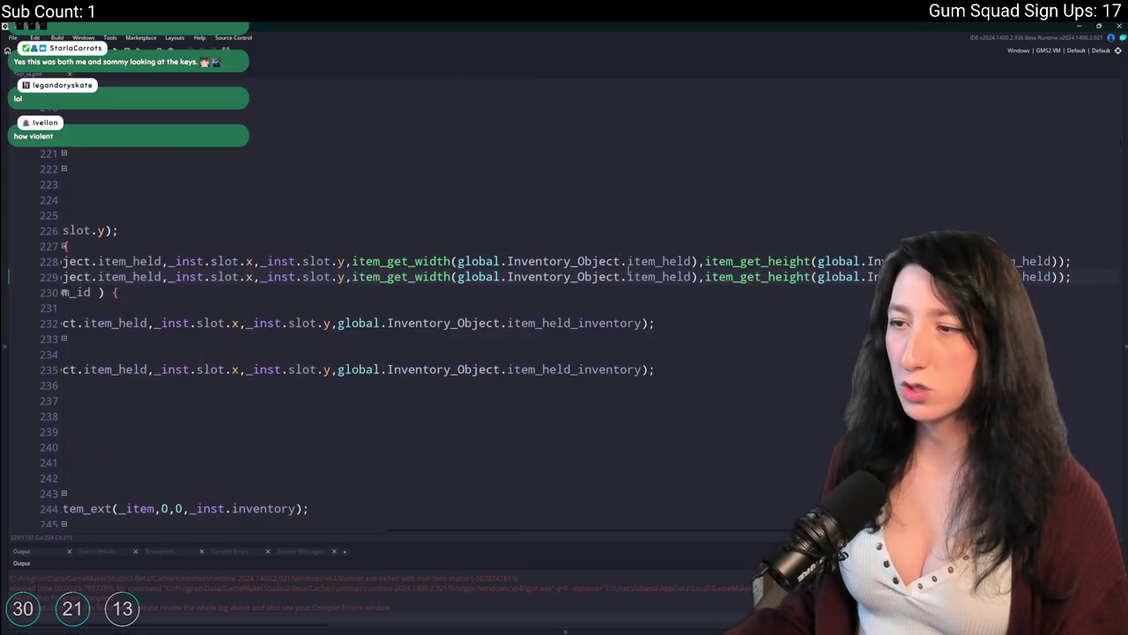
left_click_drag(649, 323, 339, 328)
key("ctrl+c")
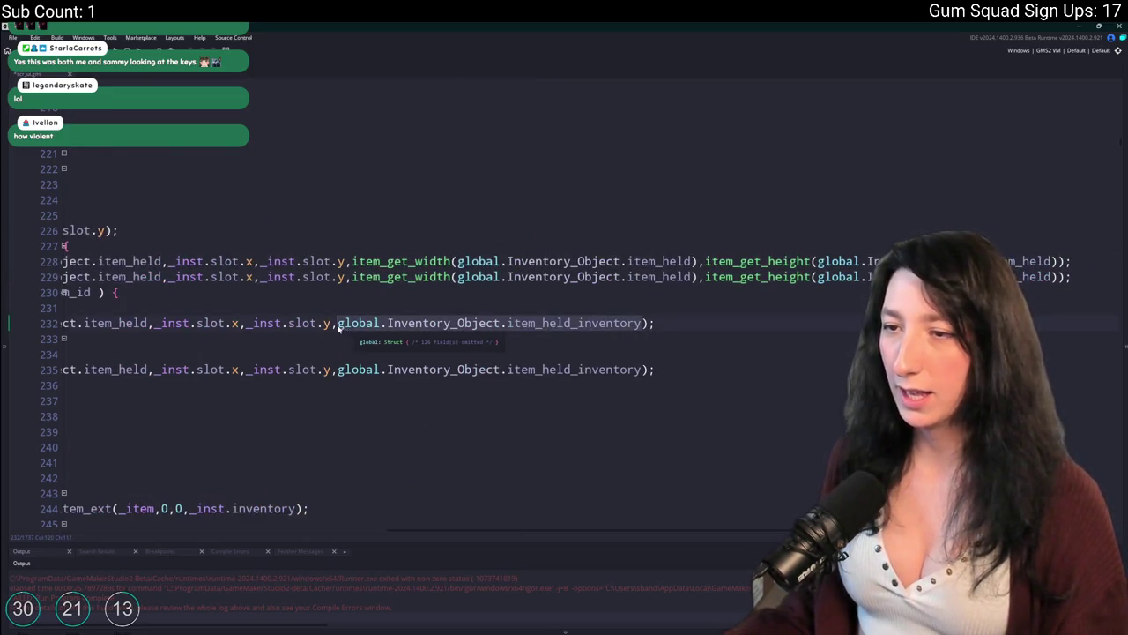
left_click(386, 292)
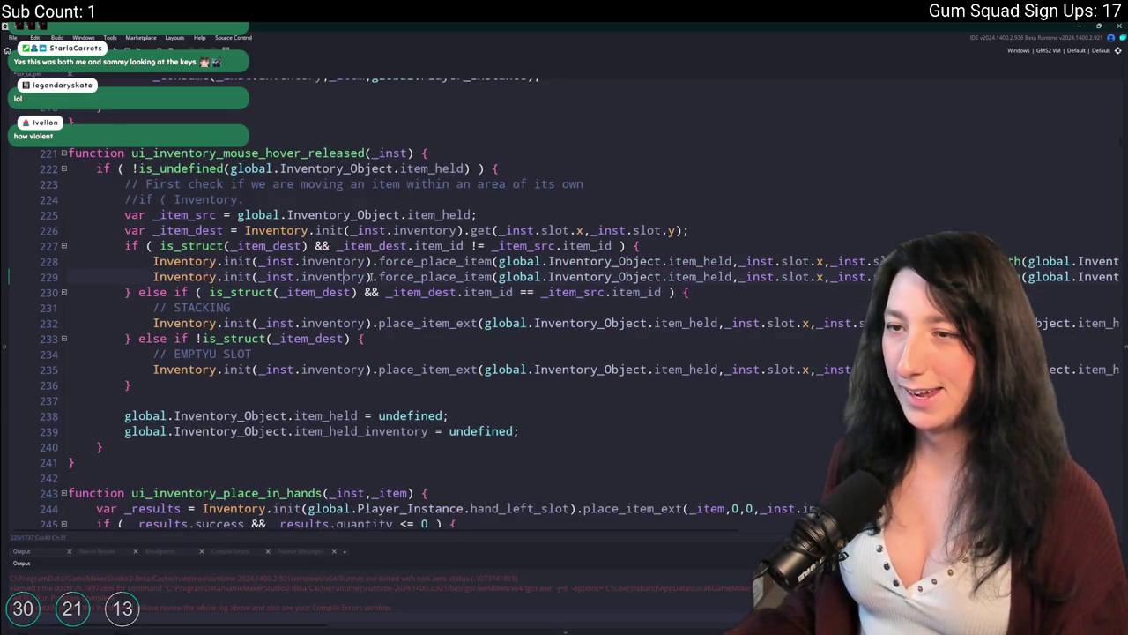
left_click_drag(367, 276, 265, 279)
key("ctrl+v")
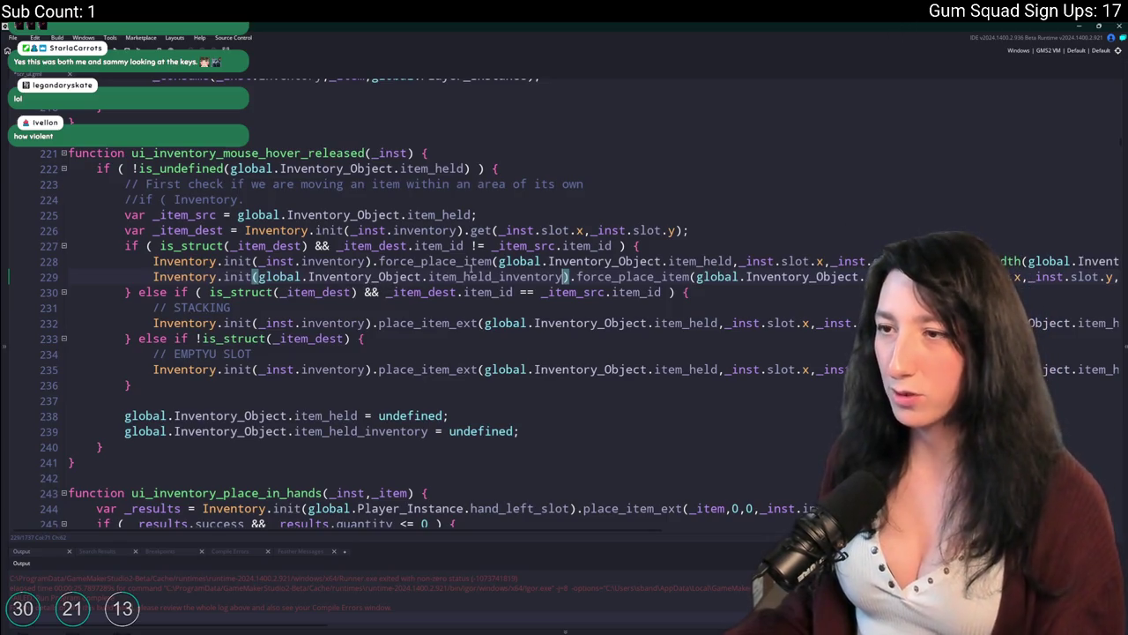
Review the force_place_item signature and surrounding code, highlighting every use of _item_dest
left_click(419, 245)
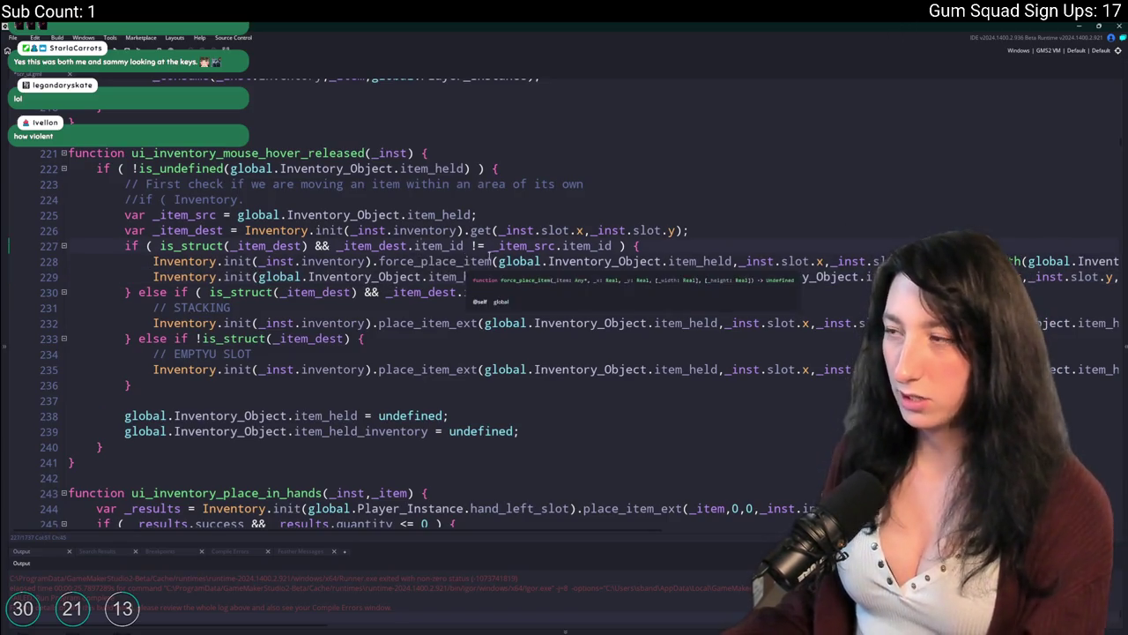
scroll(505, 251, "down", 10)
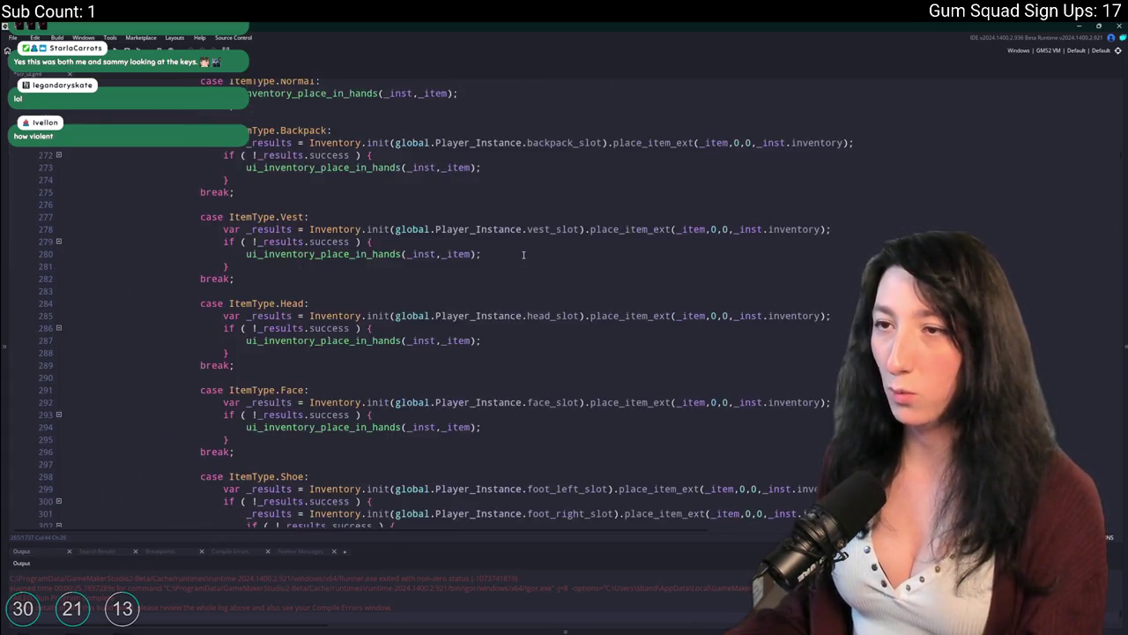
scroll(523, 255, "up", 8)
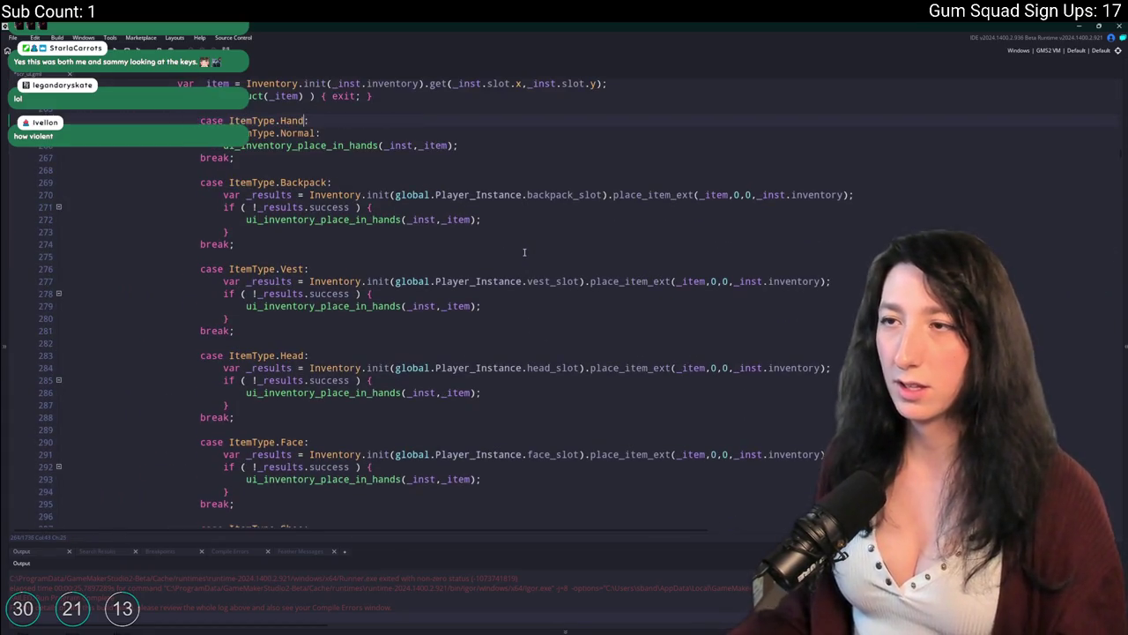
scroll(520, 247, "up", 2)
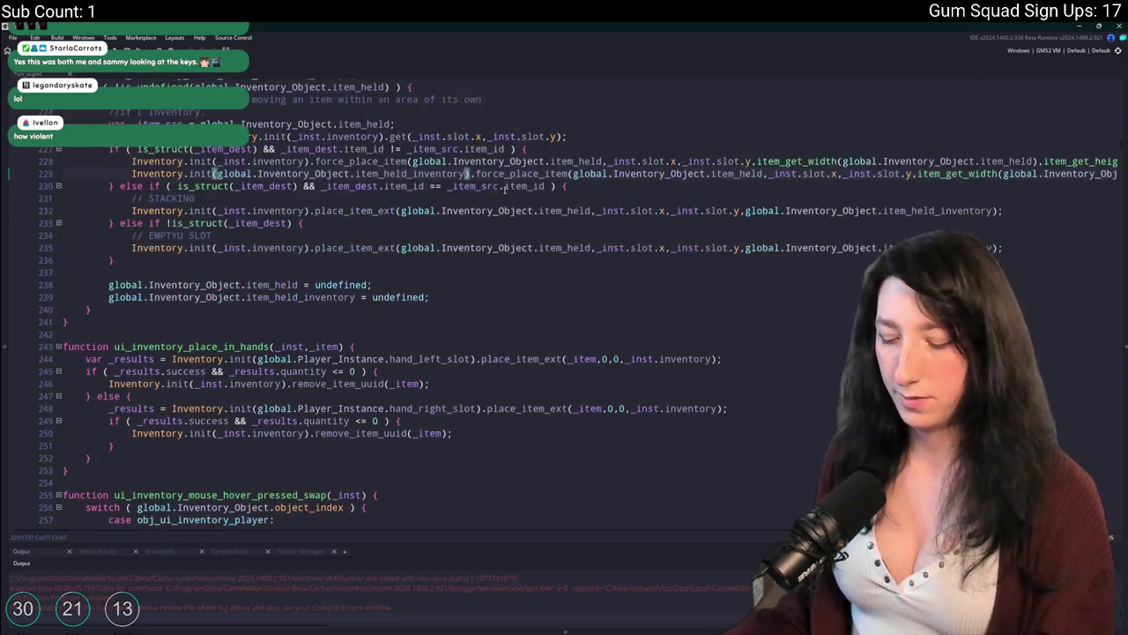
scroll(507, 194, "down", 6)
scroll(505, 189, "up", 6)
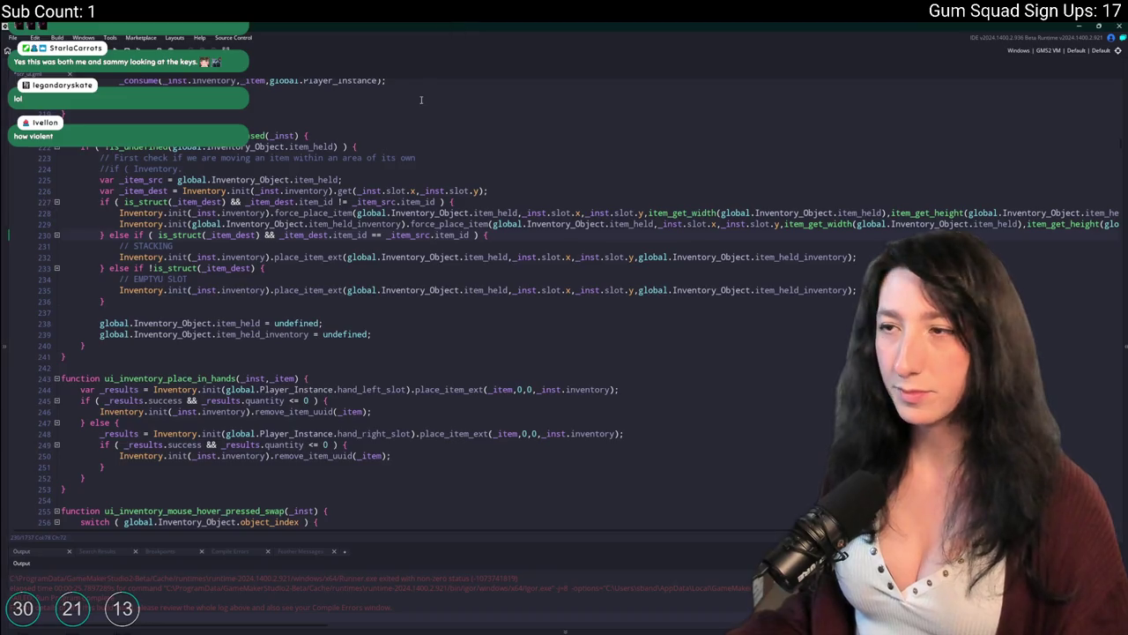
scroll(422, 100, "up", 1)
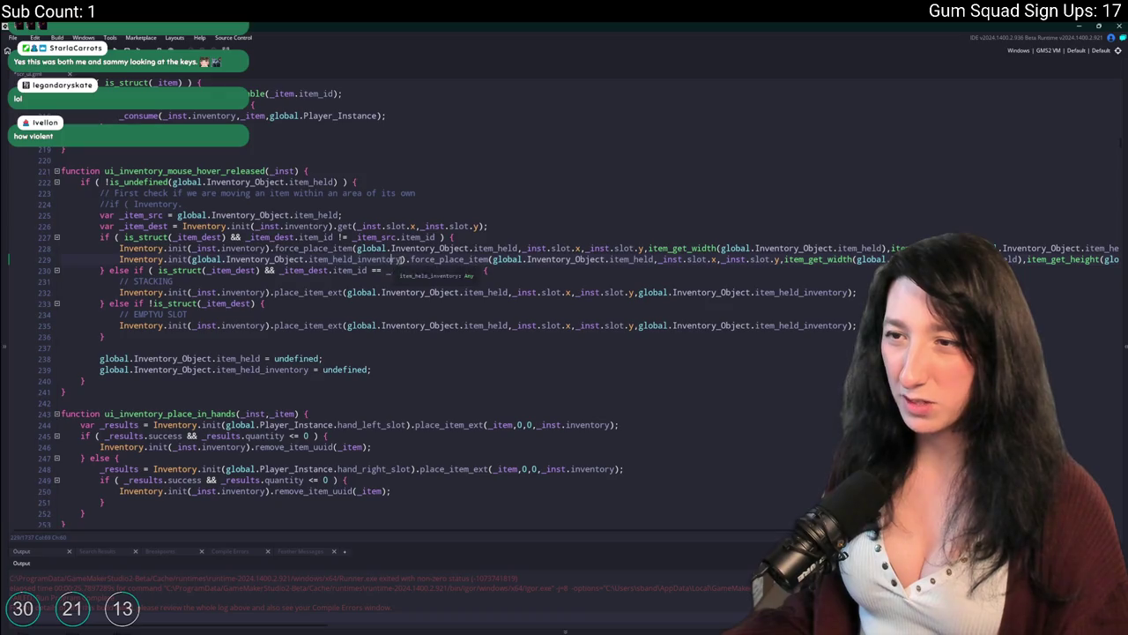
mouse_move(271, 255)
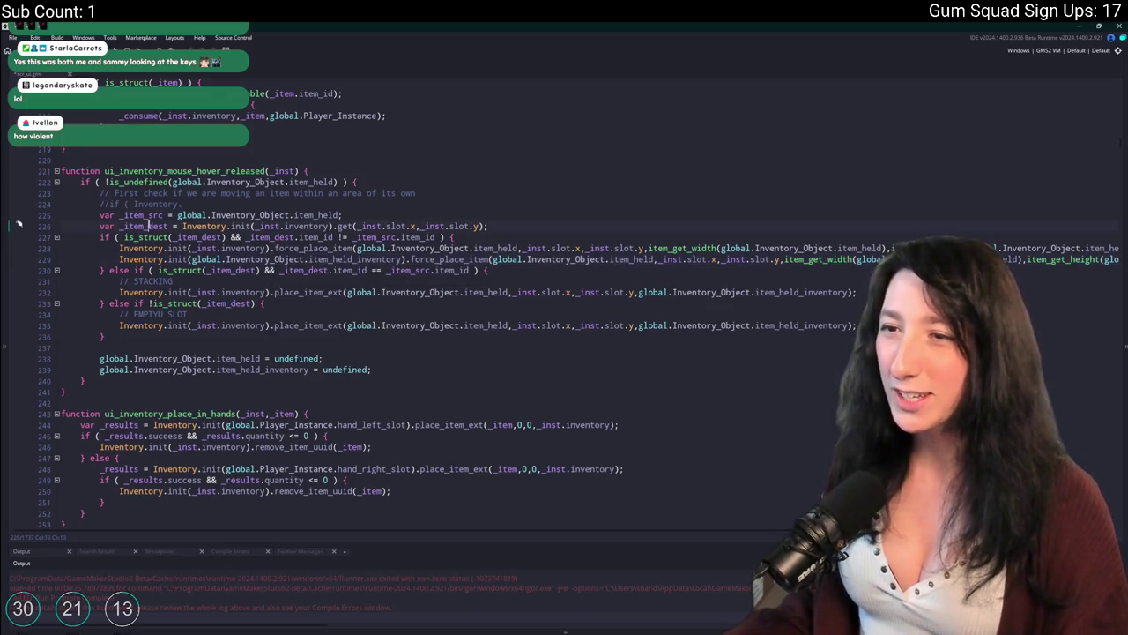
double_click(146, 226)
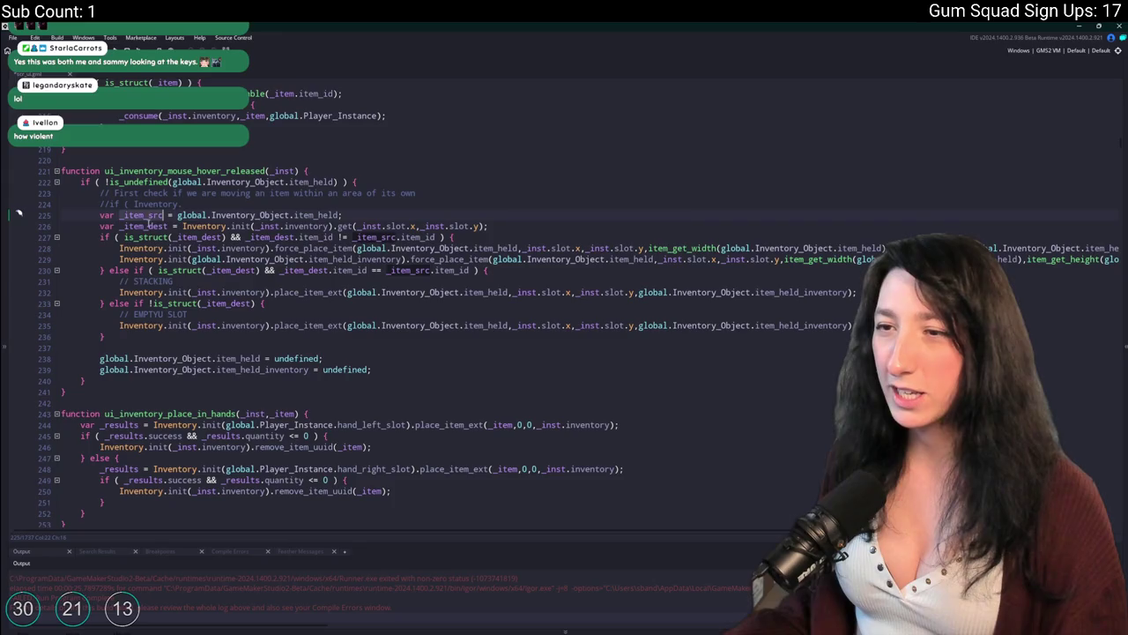
On line 228, replace the held-item arguments with _item_src, adding .item_id for width and height
left_click(872, 247)
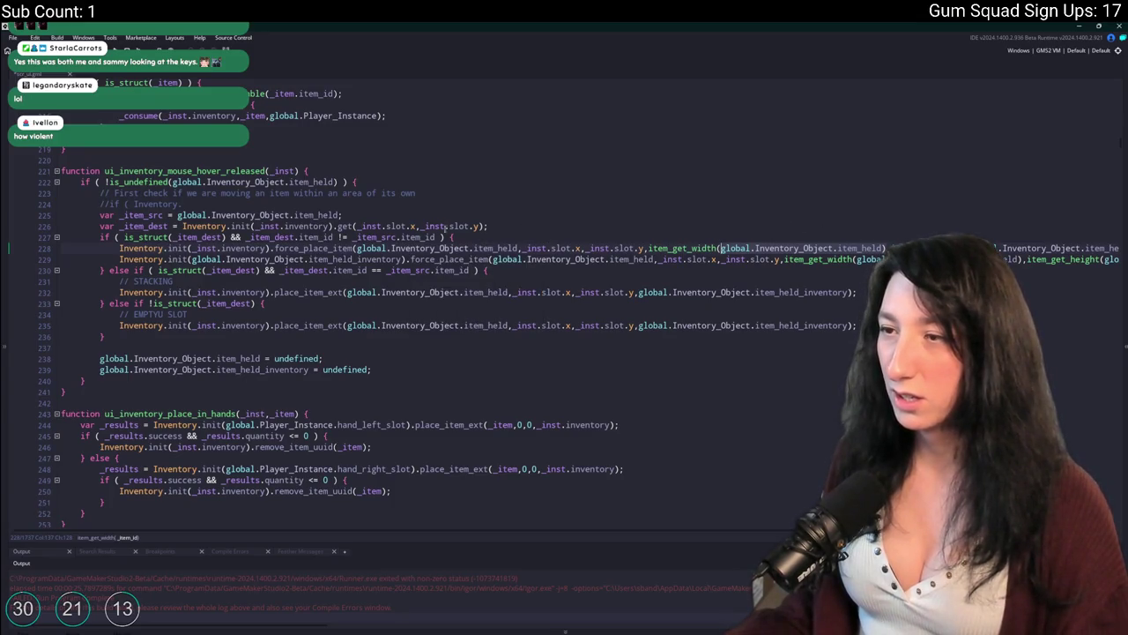
double_click(141, 215)
key("ctrl+c")
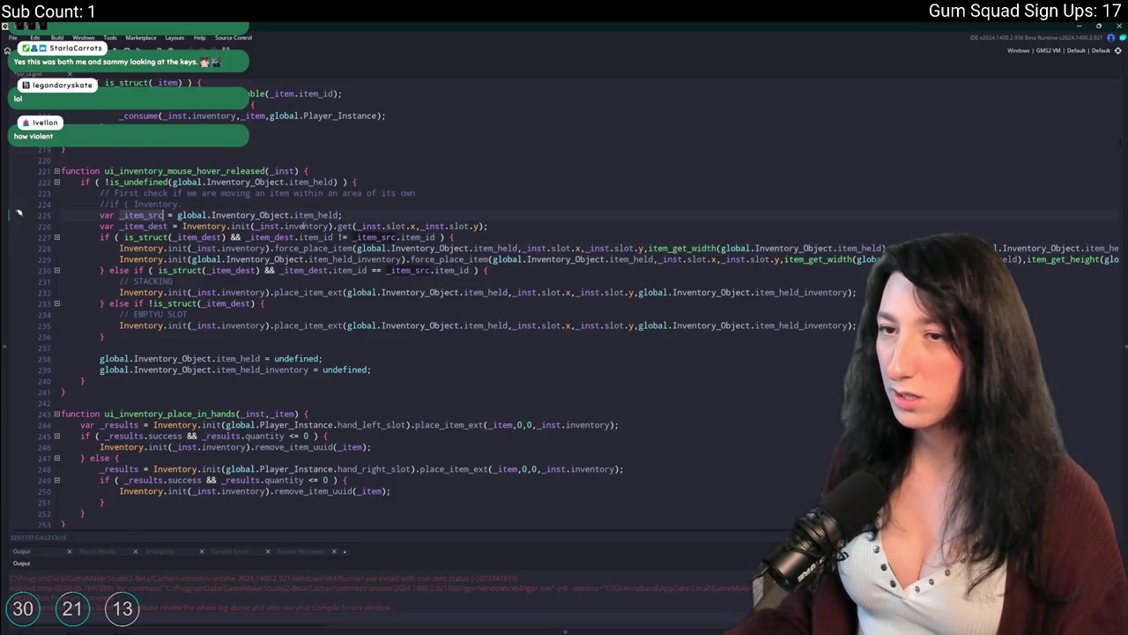
left_click_drag(517, 249, 356, 250)
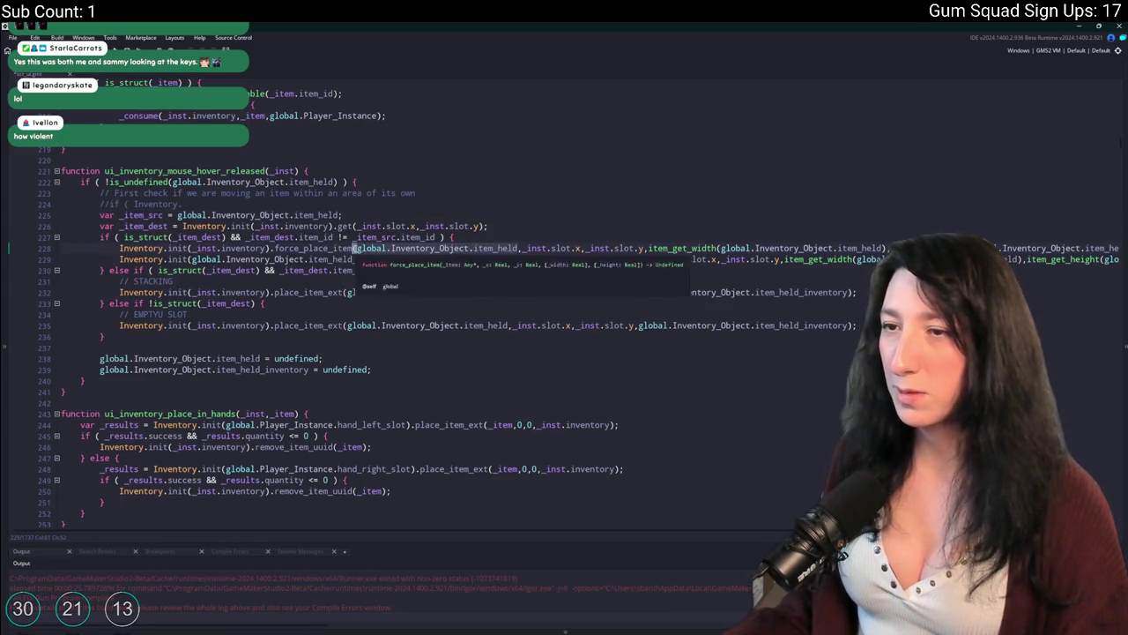
key("ctrl+v")
left_click_drag(766, 249, 604, 249)
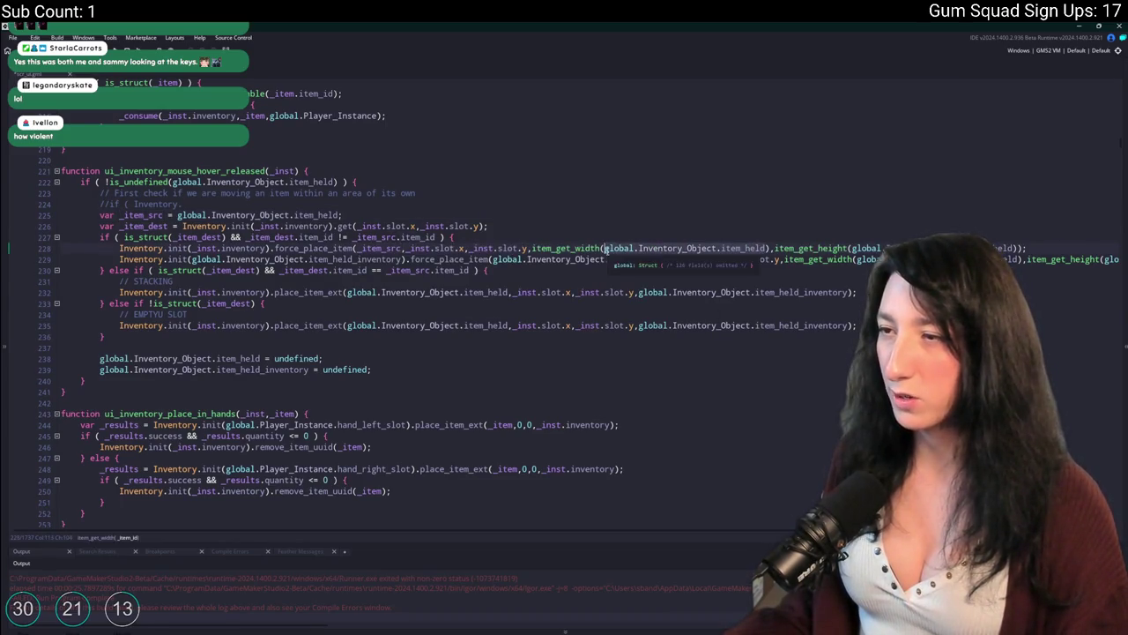
key("ctrl+v")
left_click_drag(872, 249, 737, 249)
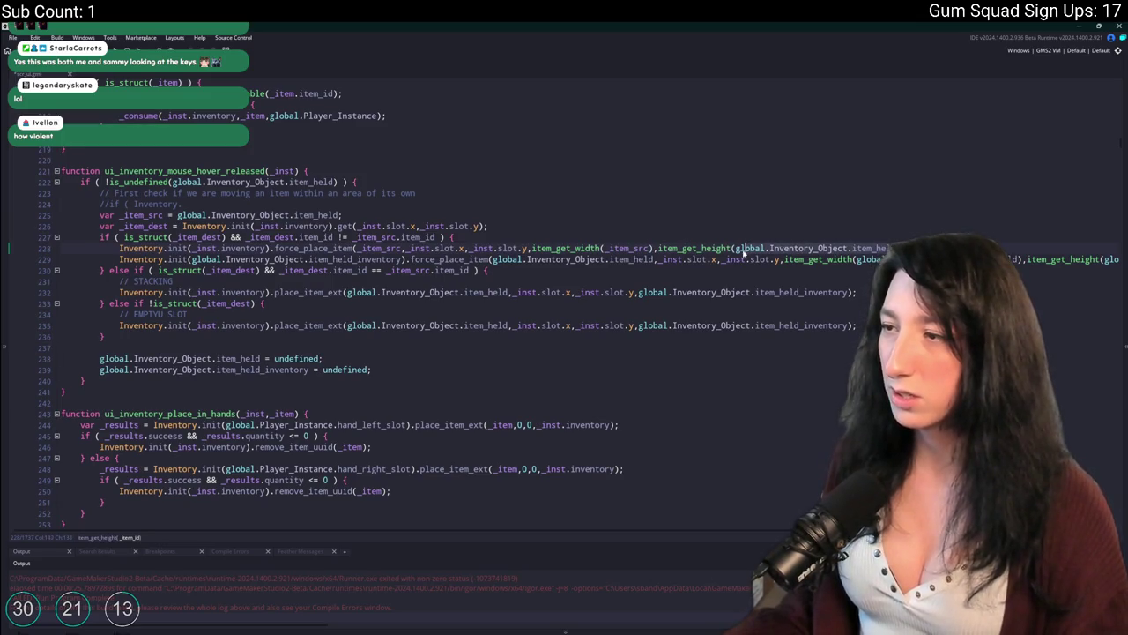
key("ctrl+v")
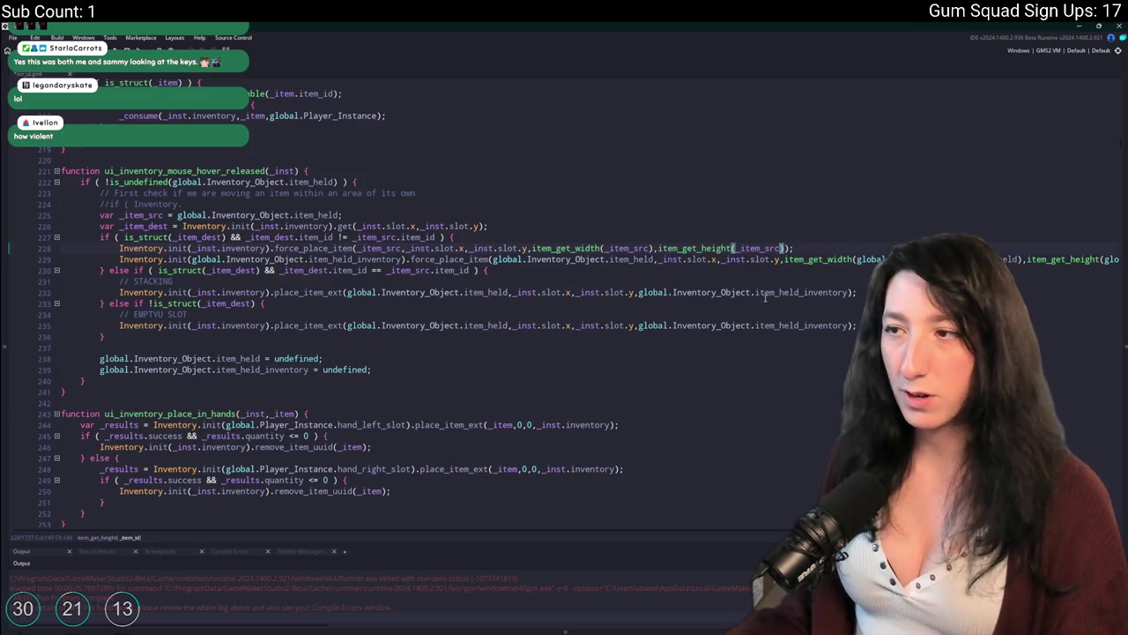
type(".item_id")
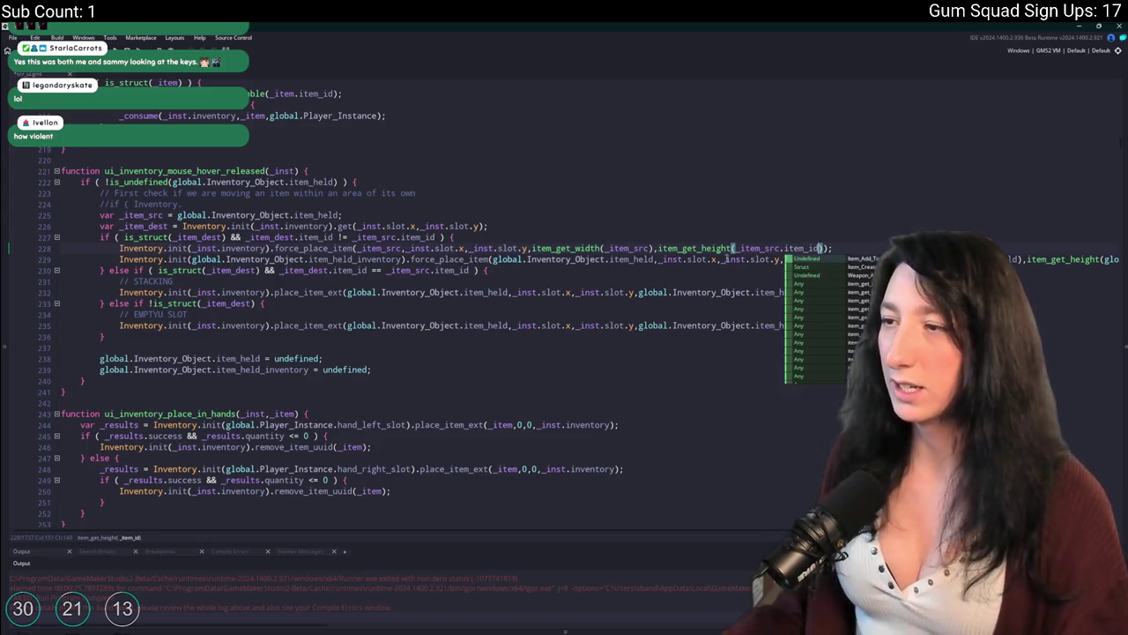
left_click(649, 247)
type(".item_id")
type("d")
left_click(161, 227)
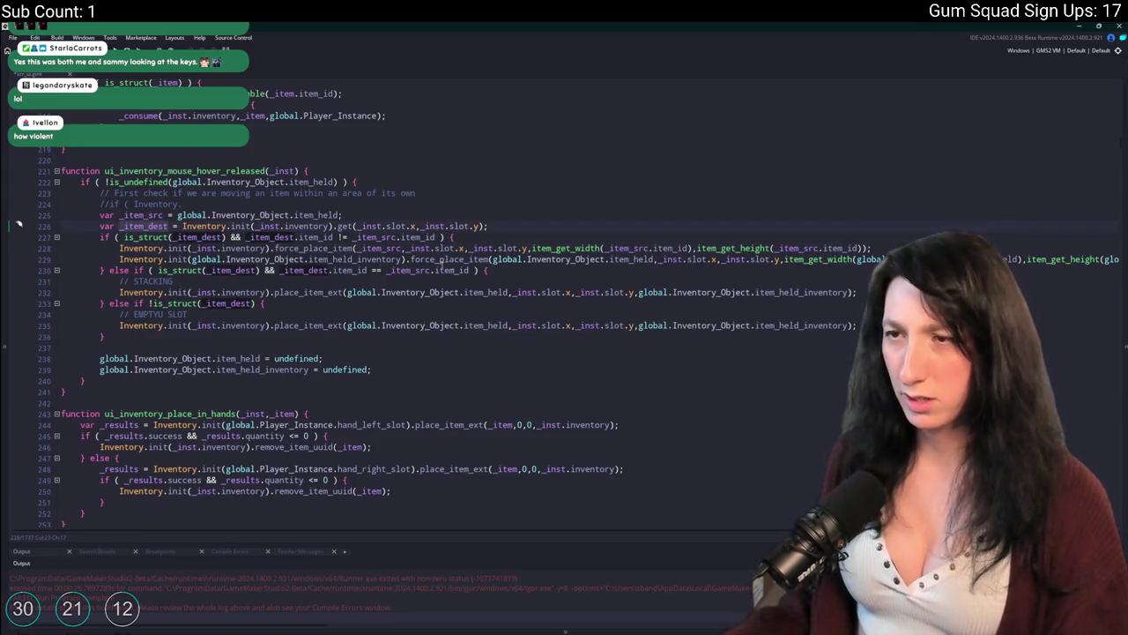
left_click_drag(660, 259, 495, 259)
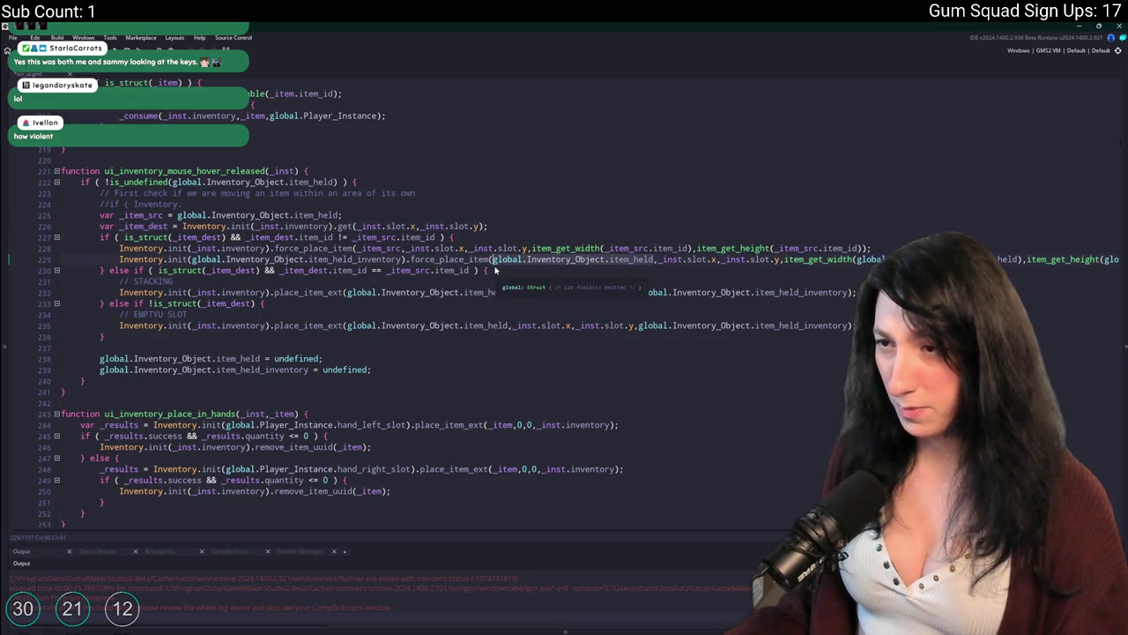
Paste _item_dest as line 229's force_place_item item and insert a blank line after line 228
type("_item_dest")
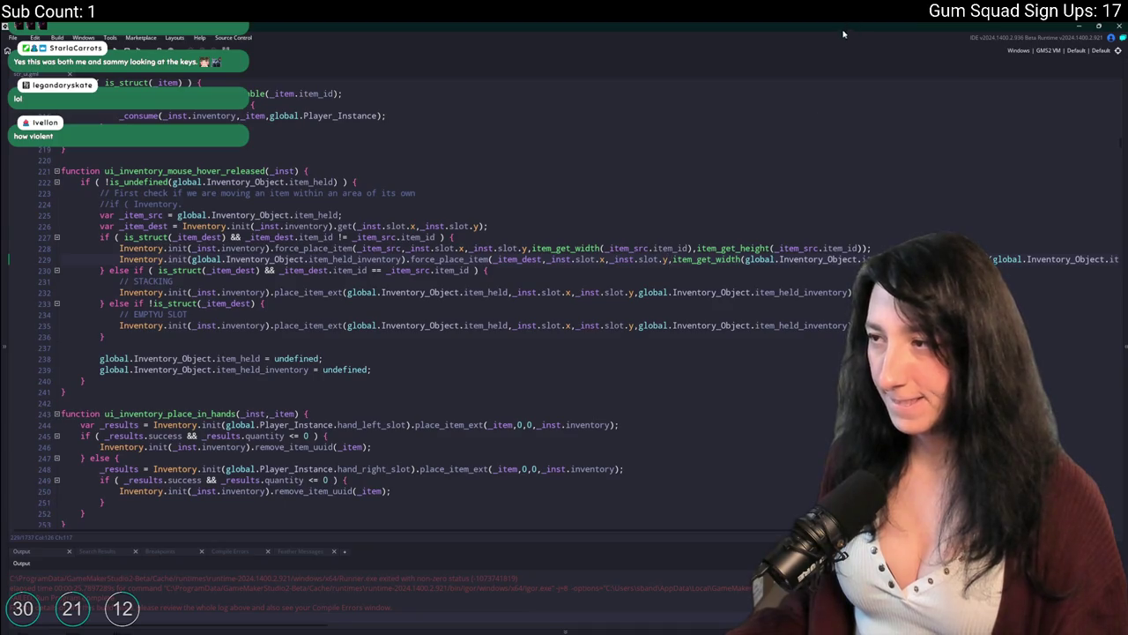
left_click(569, 260)
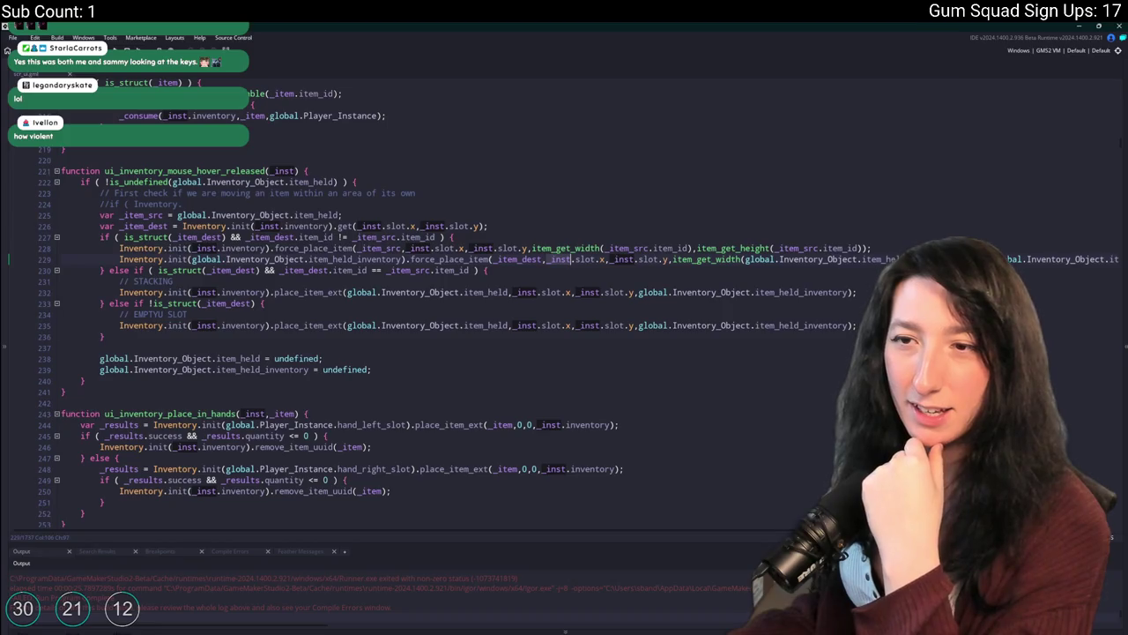
left_click(122, 259)
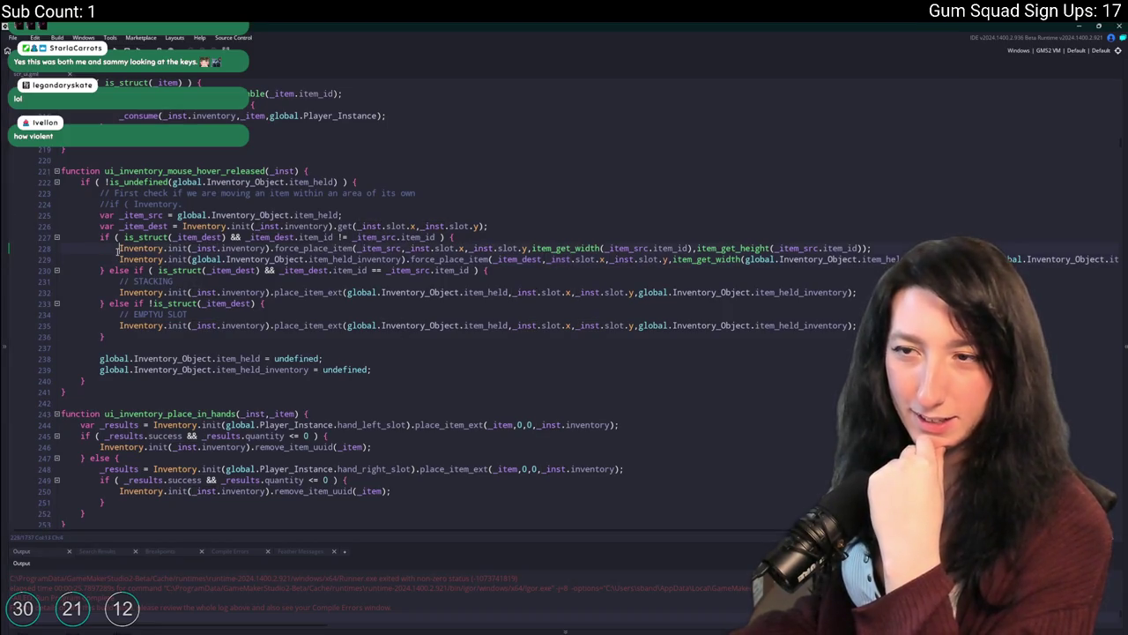
left_click(119, 259)
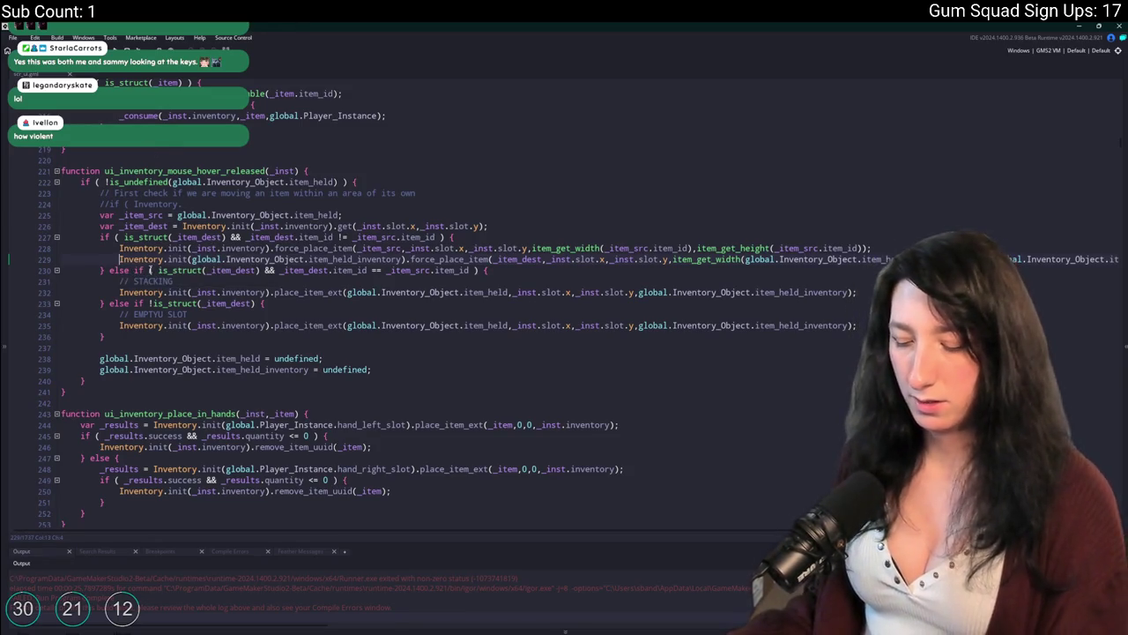
scroll(154, 254, "up", 2, "ctrl")
scroll(154, 254, "up", 5)
scroll(153, 254, "down", 5)
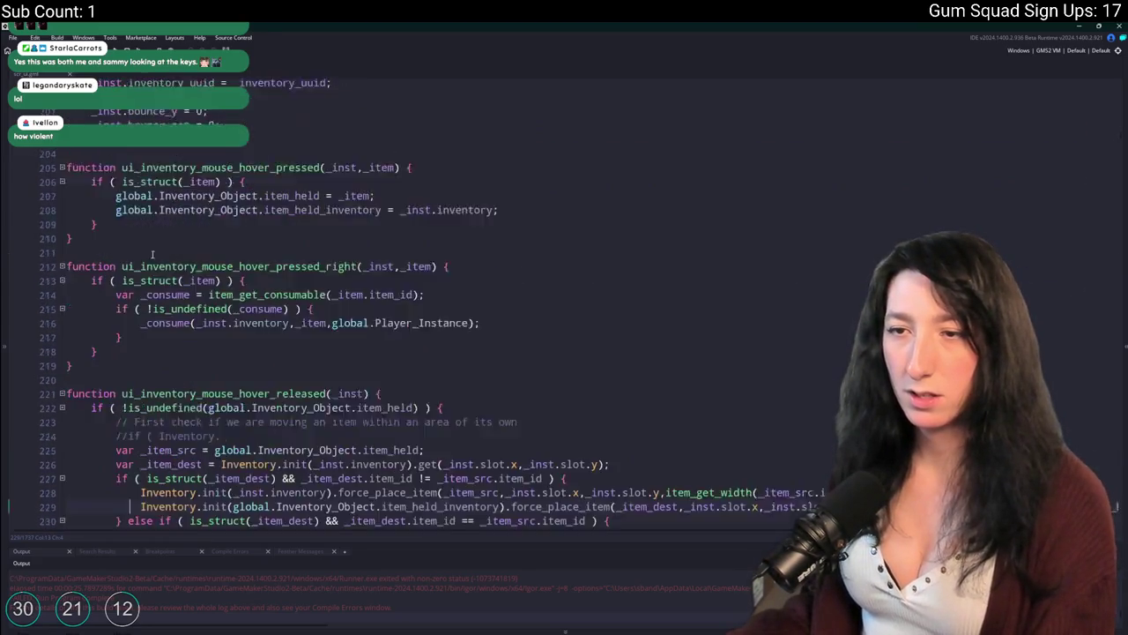
scroll(153, 253, "up", 1, "ctrl")
scroll(153, 254, "up", 5)
scroll(154, 254, "down", 6)
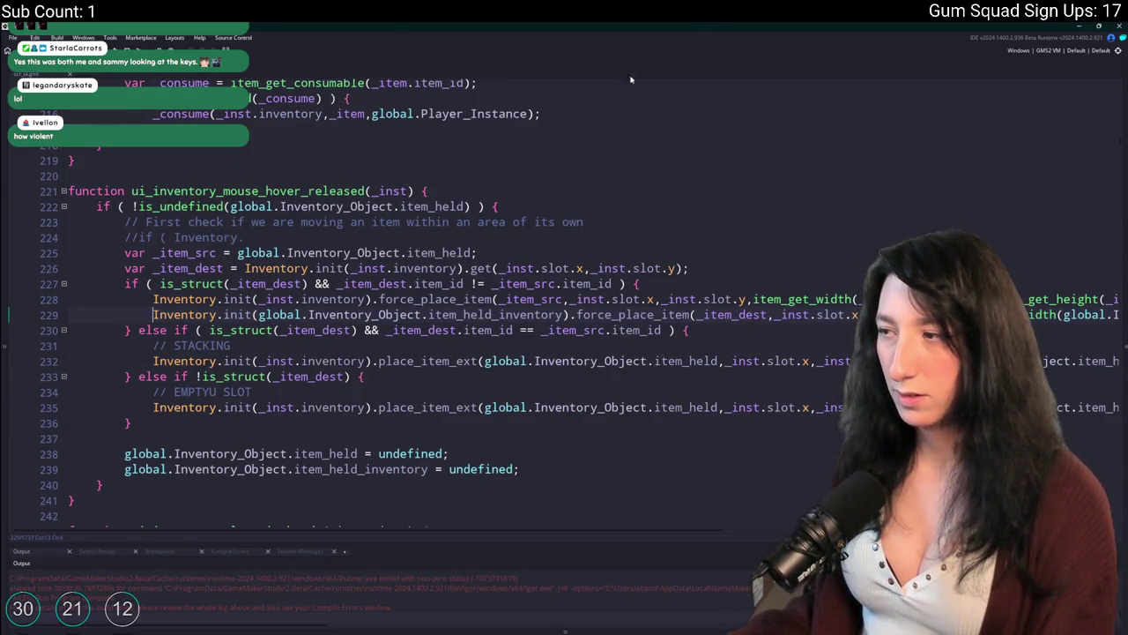
key("Return")
left_click(492, 330)
Add a 'var _slot' line and comment it out together with the second force_place_item call
key("Return")
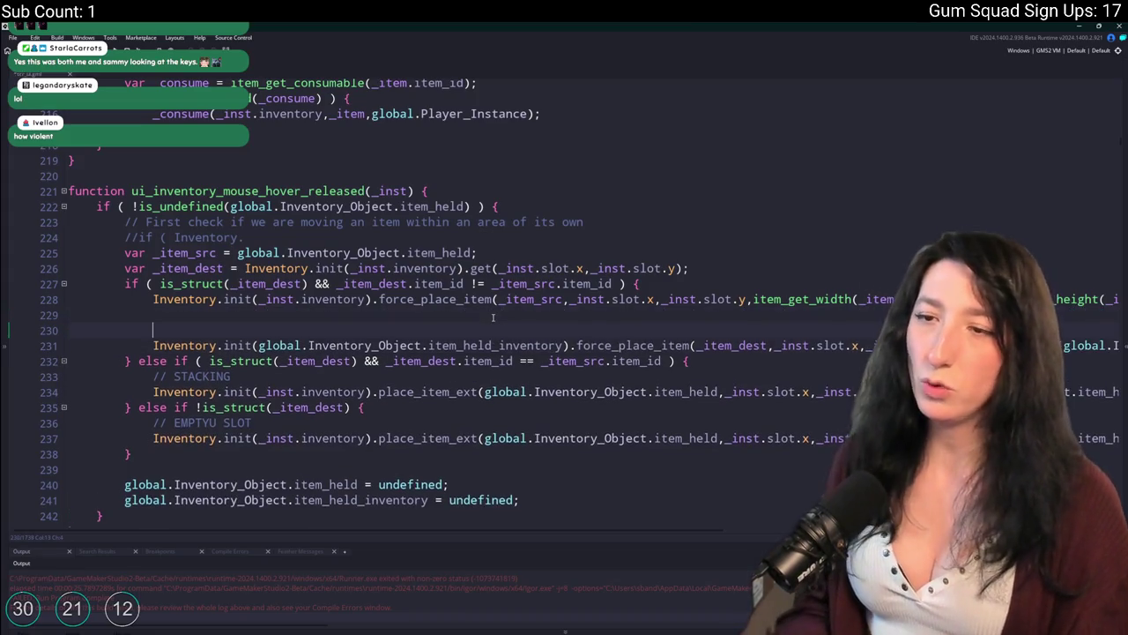
type("var _slot")
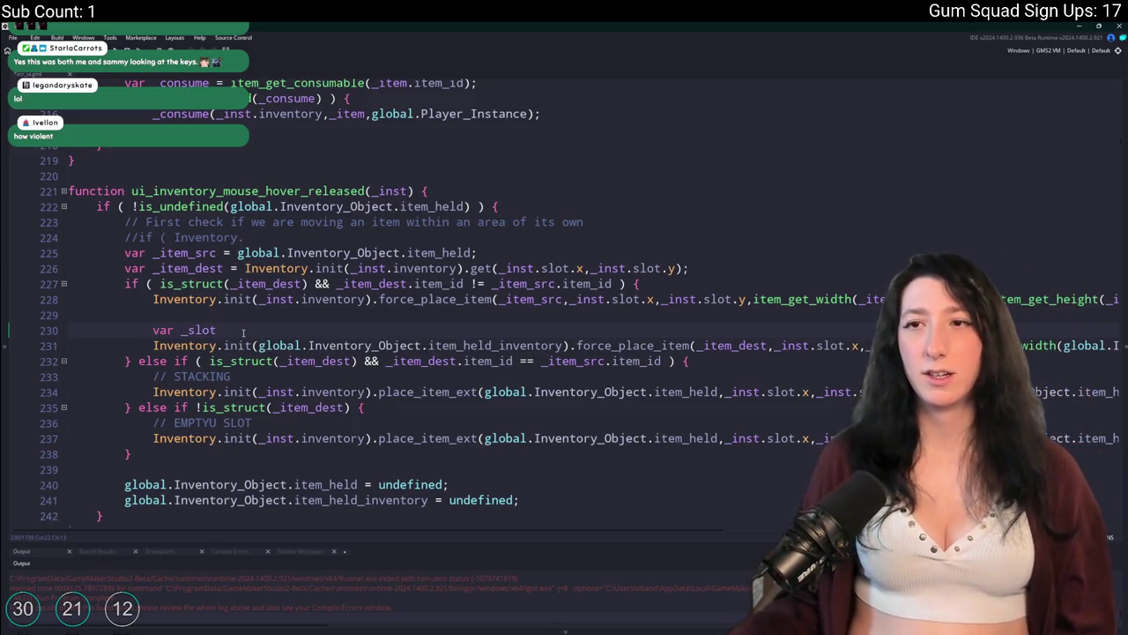
left_click_drag(241, 332, 153, 331)
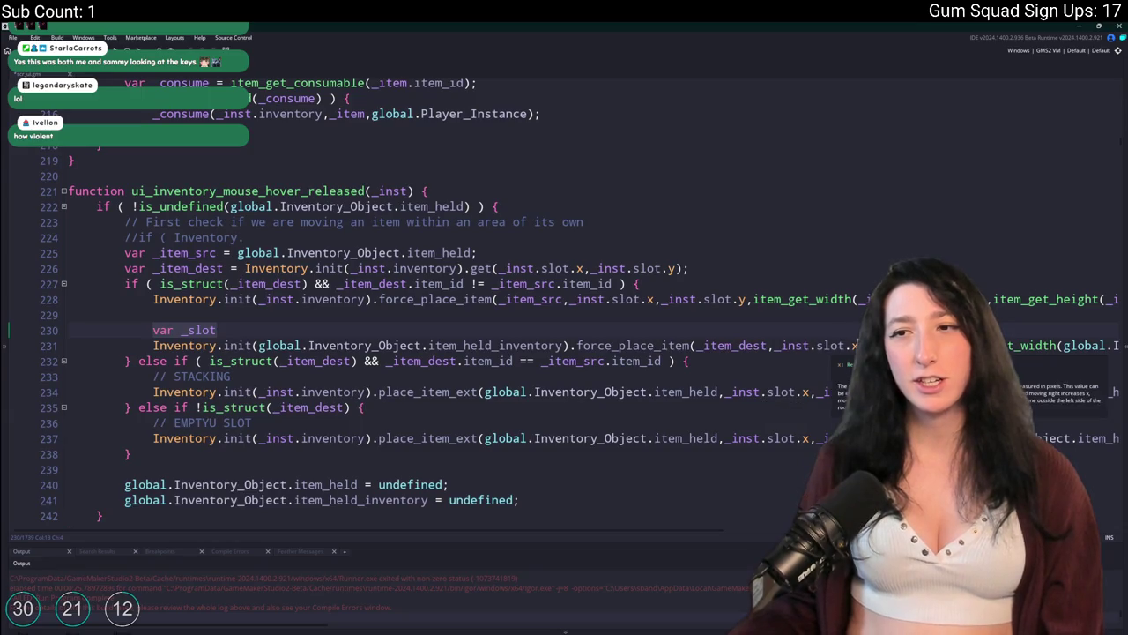
key("Down")
key("End")
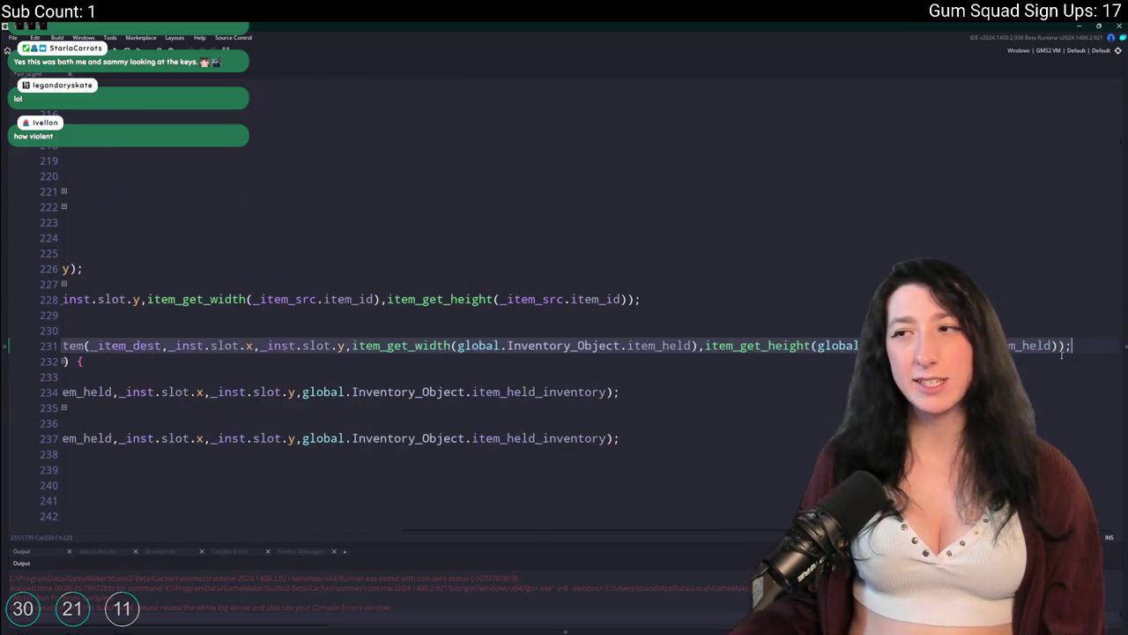
key("Home")
left_click(60, 314, "shift")
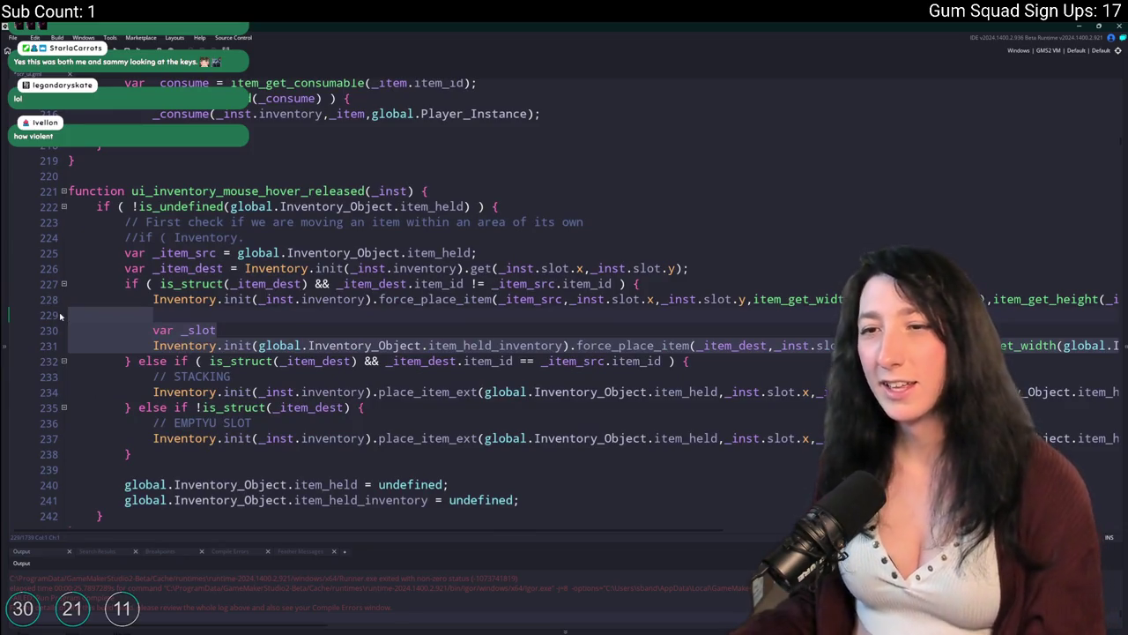
left_click(150, 330)
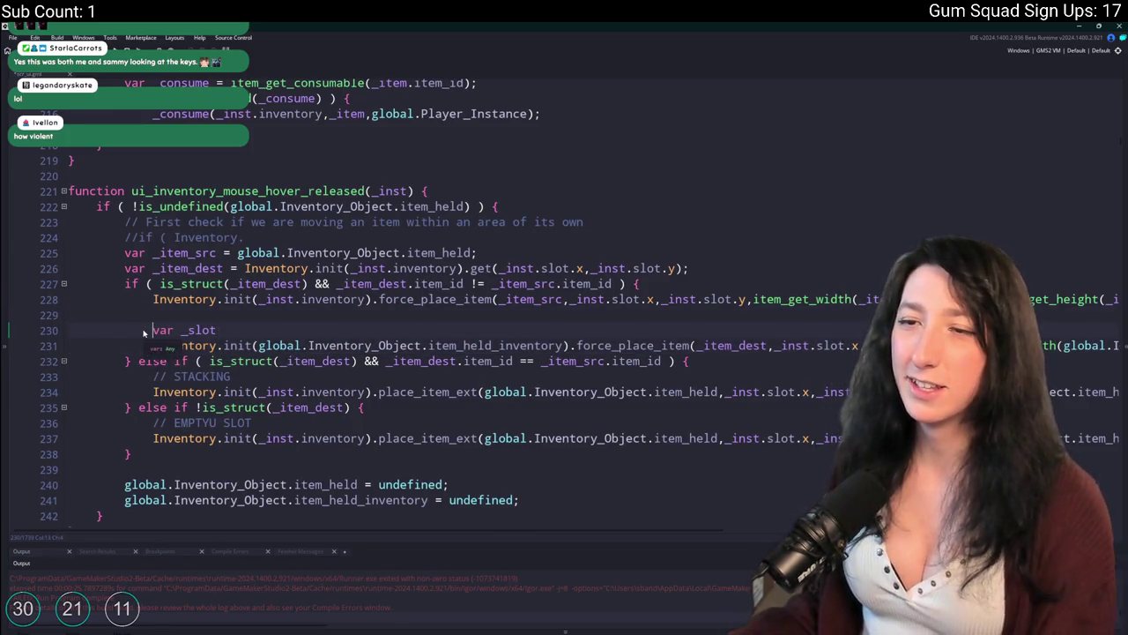
key("shift+Down")
key("ctrl+k")
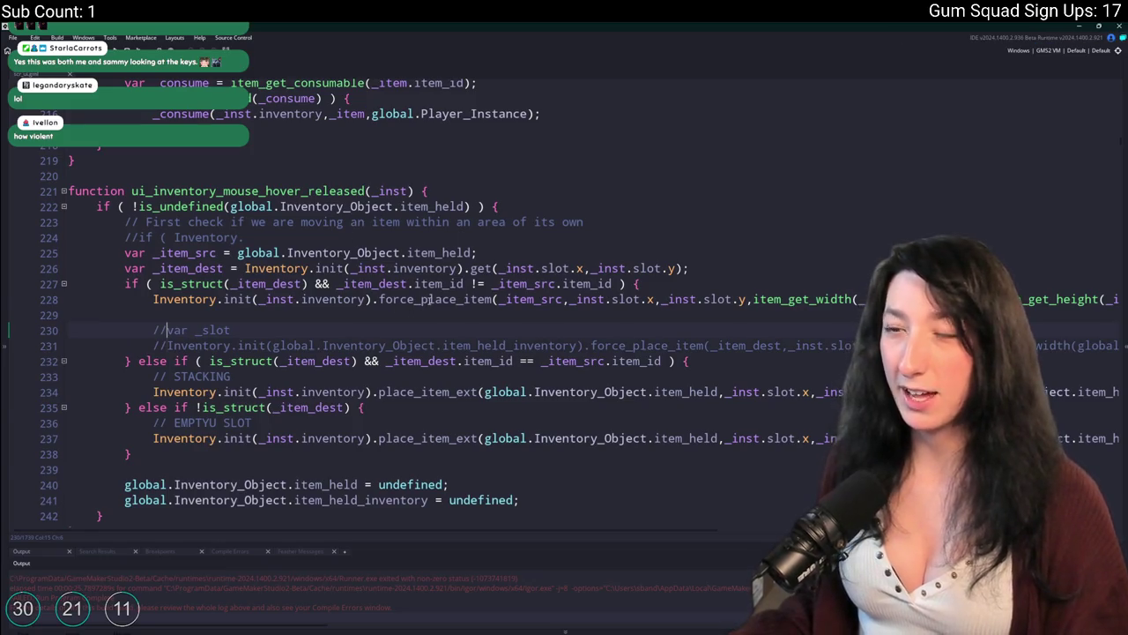
Search the project for 'force_place_item = func' and jump to its definition
double_click(428, 299)
key("ctrl+f")
type("c")
key("Return")
double_click(150, 585)
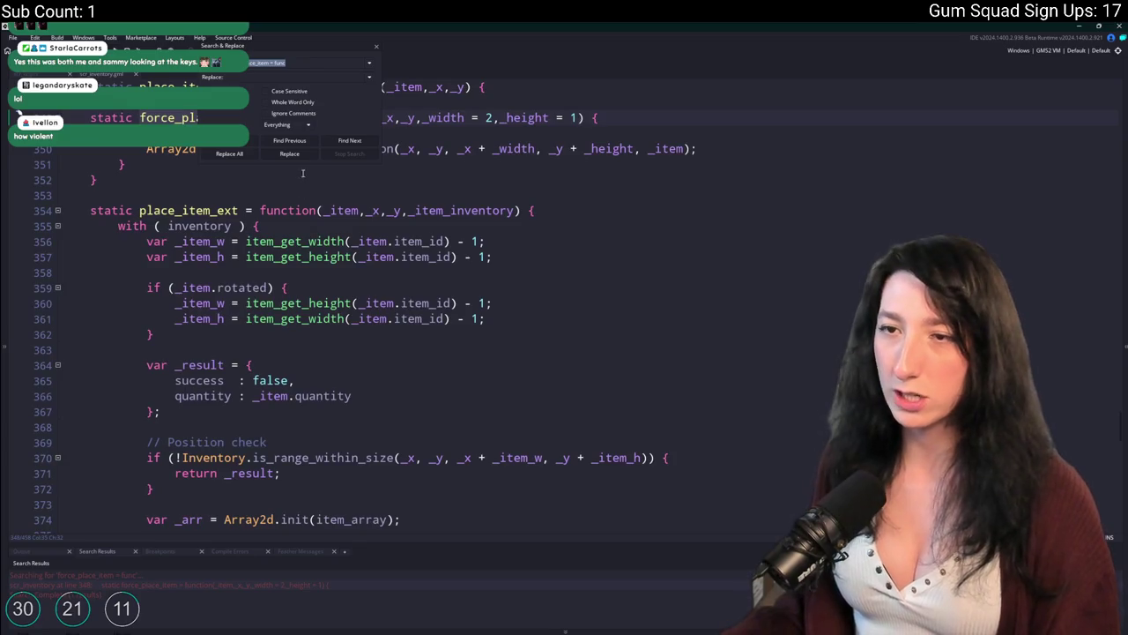
left_click(377, 47)
left_click(302, 184)
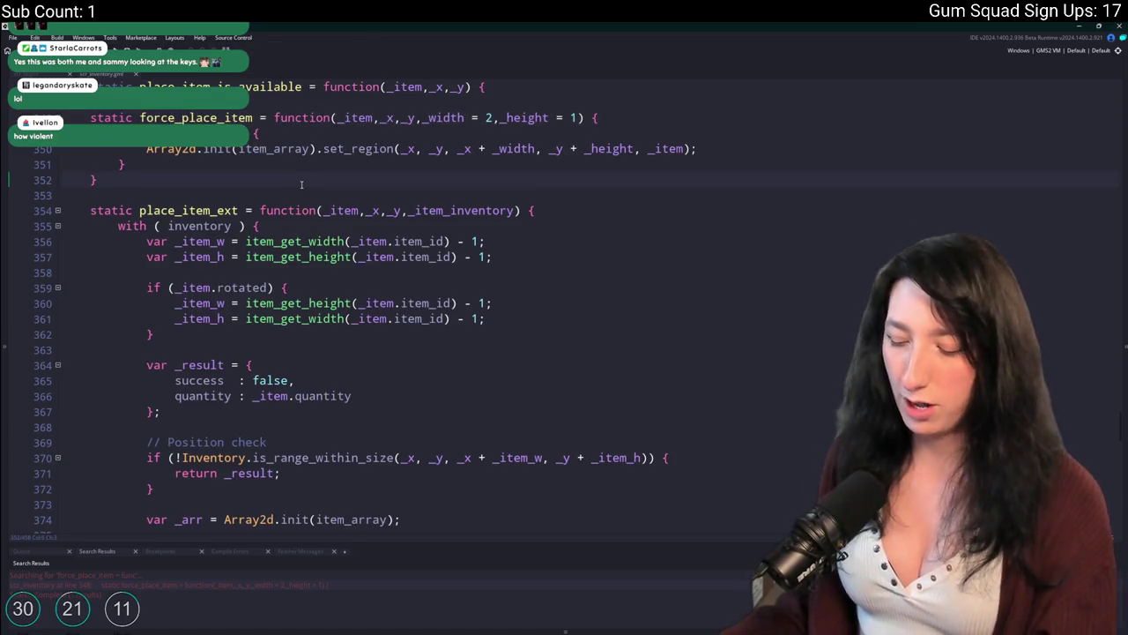
scroll(302, 184, "down", 2)
left_click(286, 293)
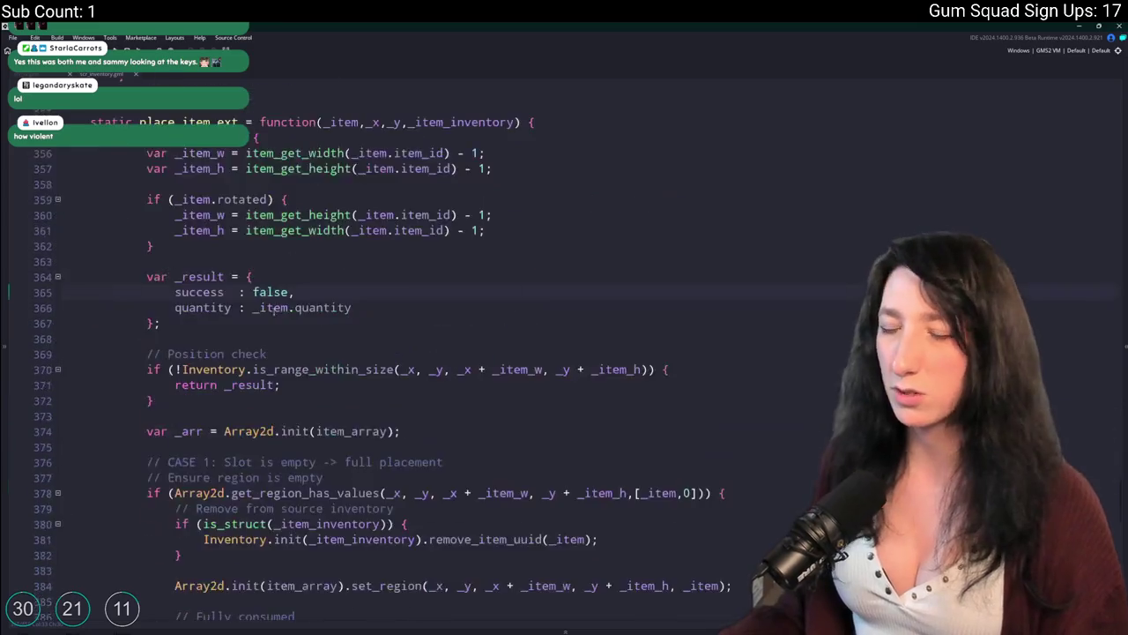
scroll(275, 309, "down", 20)
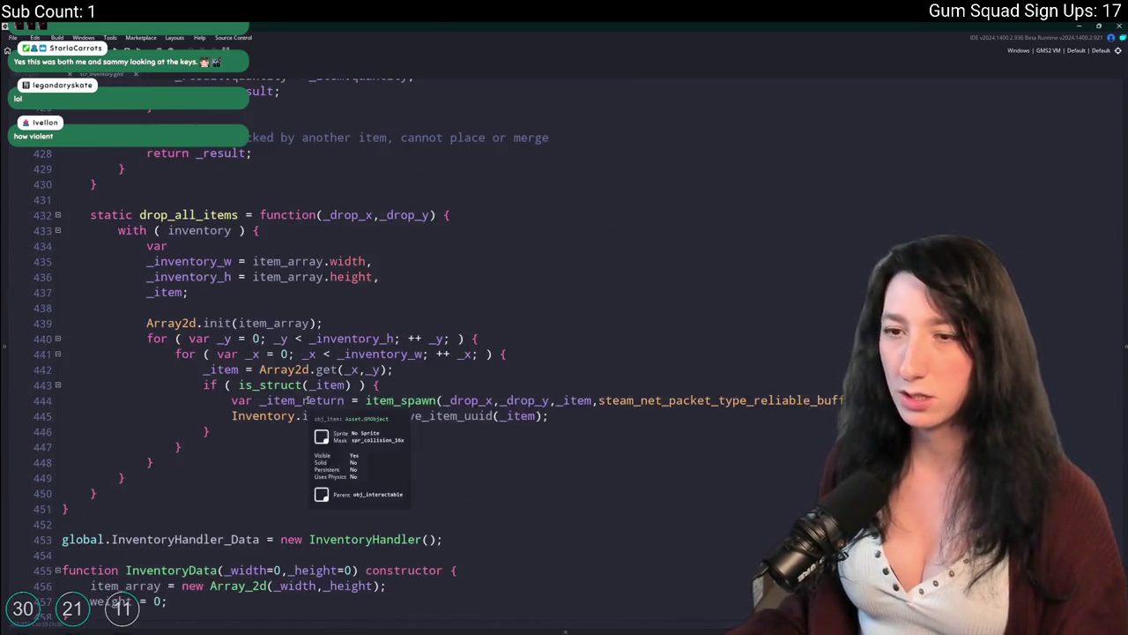
mouse_move(97, 494)
left_mouse_down()
mouse_move(119, 230)
mouse_move(92, 201)
left_mouse_up()
scroll(215, 376, "up", 13)
scroll(215, 377, "up", 12)
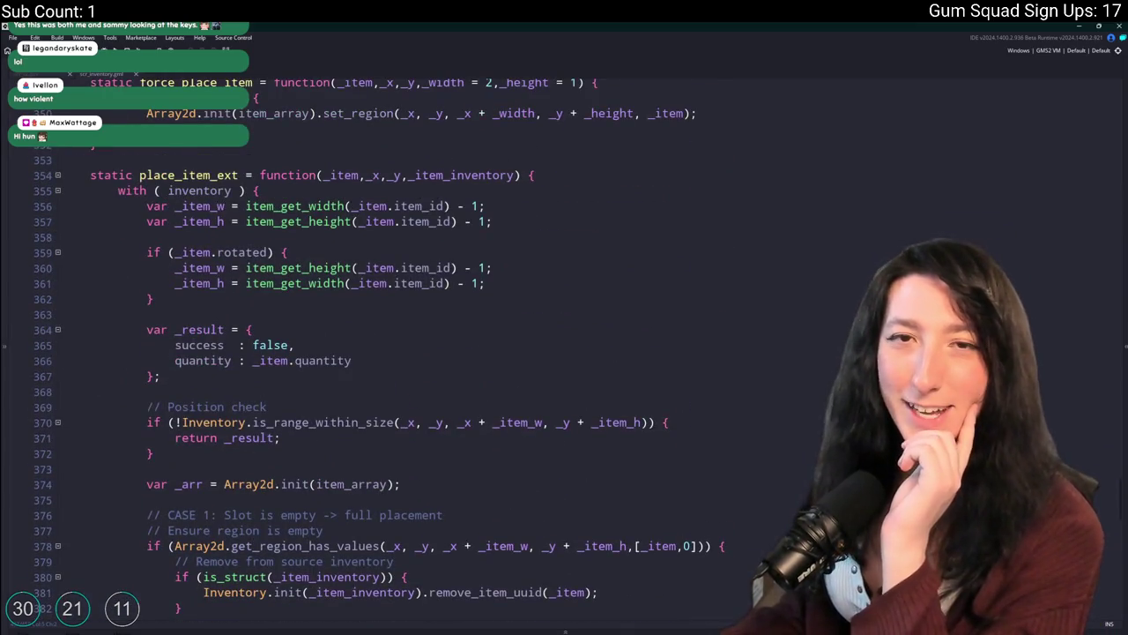
scroll(208, 412, "up", 7)
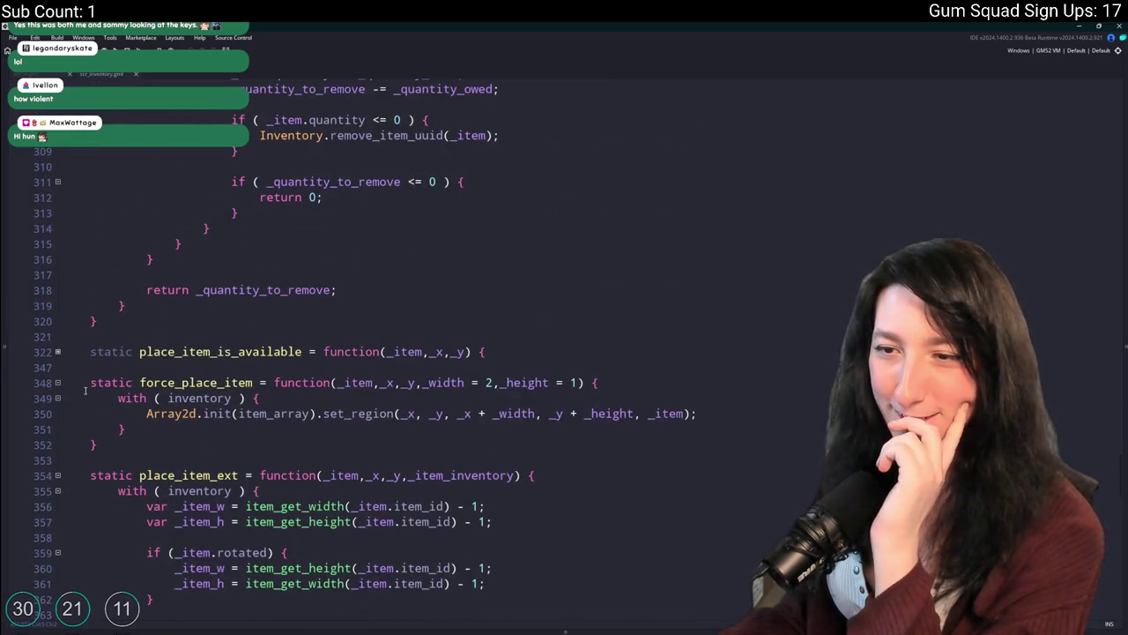
left_click(58, 352)
scroll(122, 366, "up", 9)
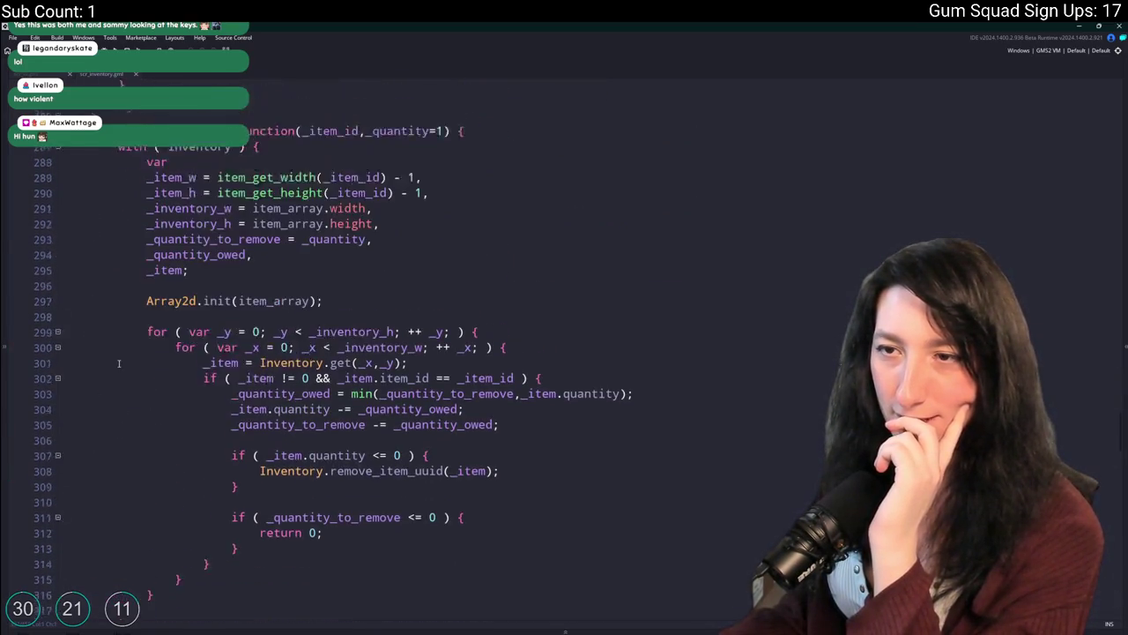
scroll(121, 365, "up", 3)
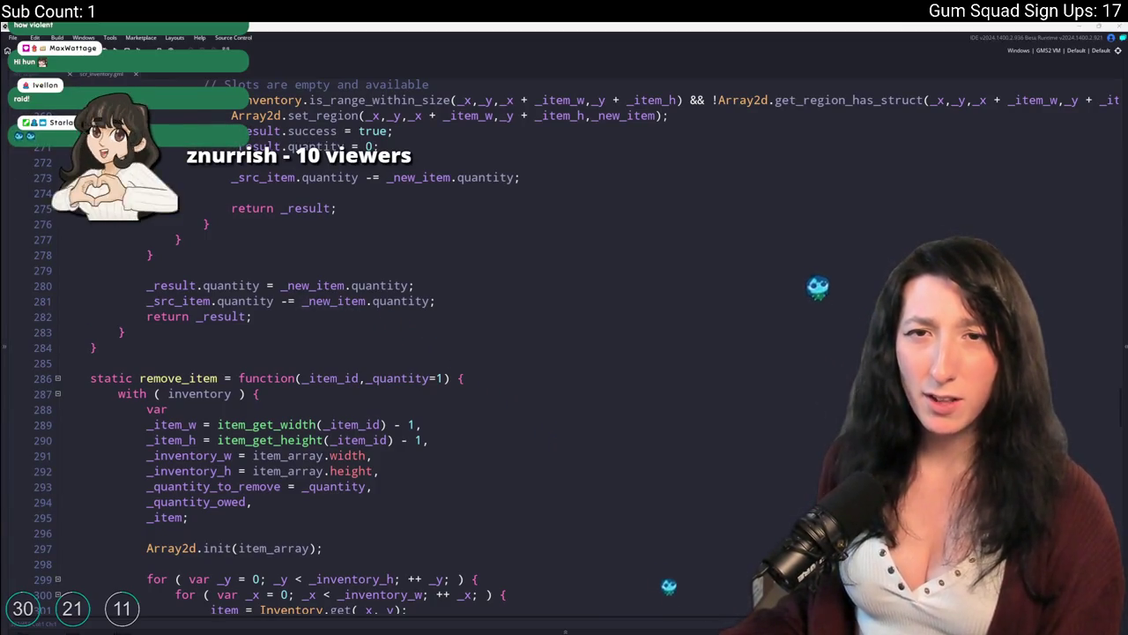
key("alt+Tab")
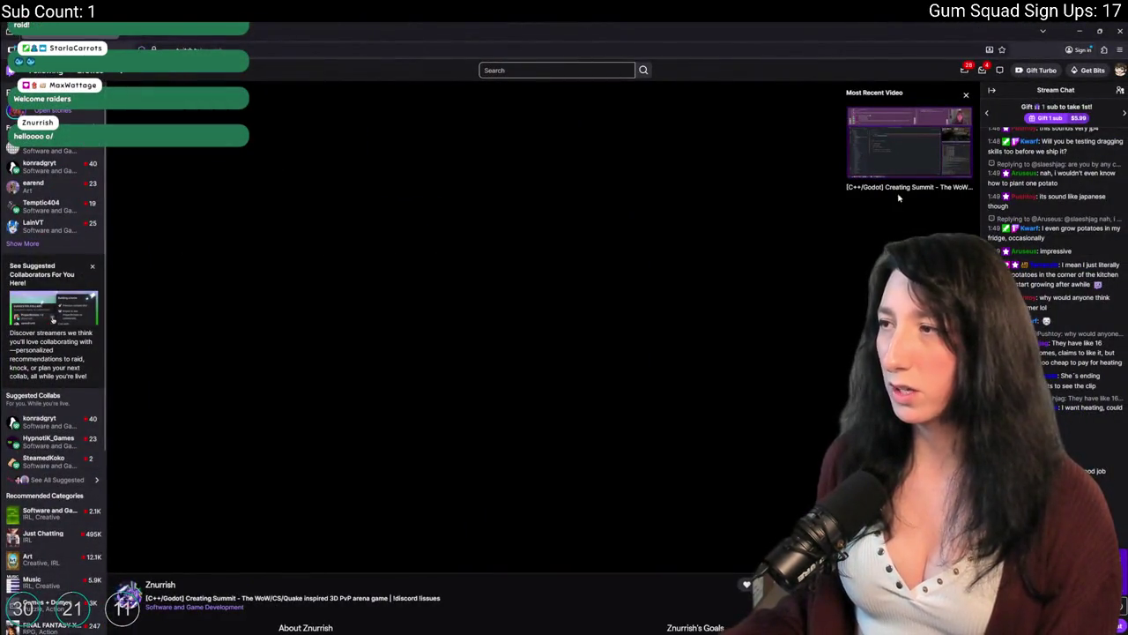
left_click(901, 176)
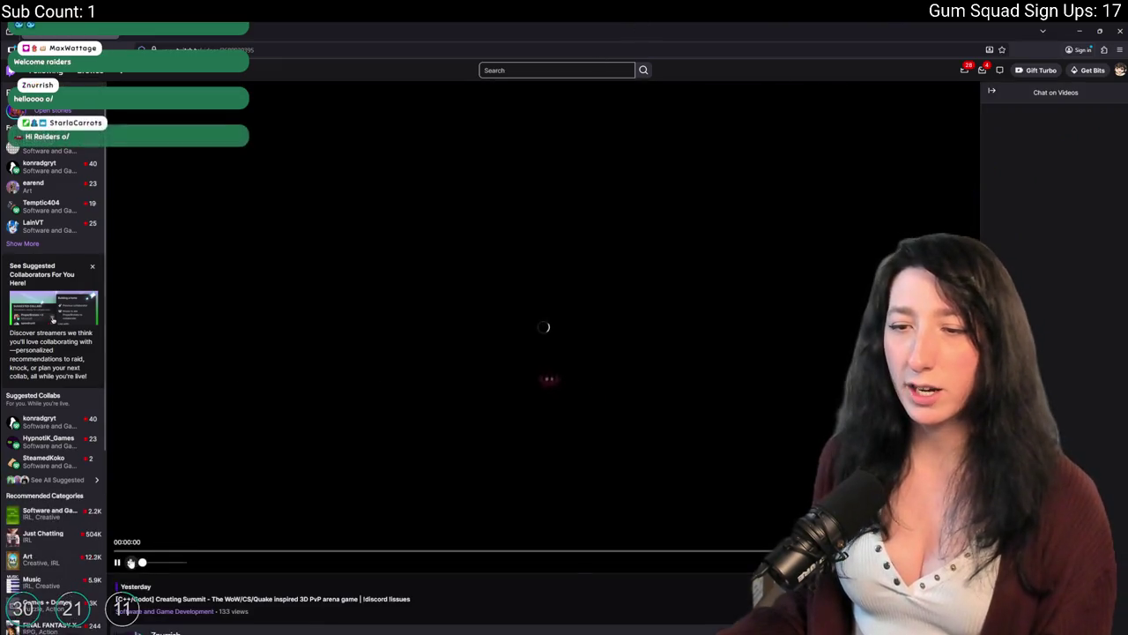
left_click(187, 551)
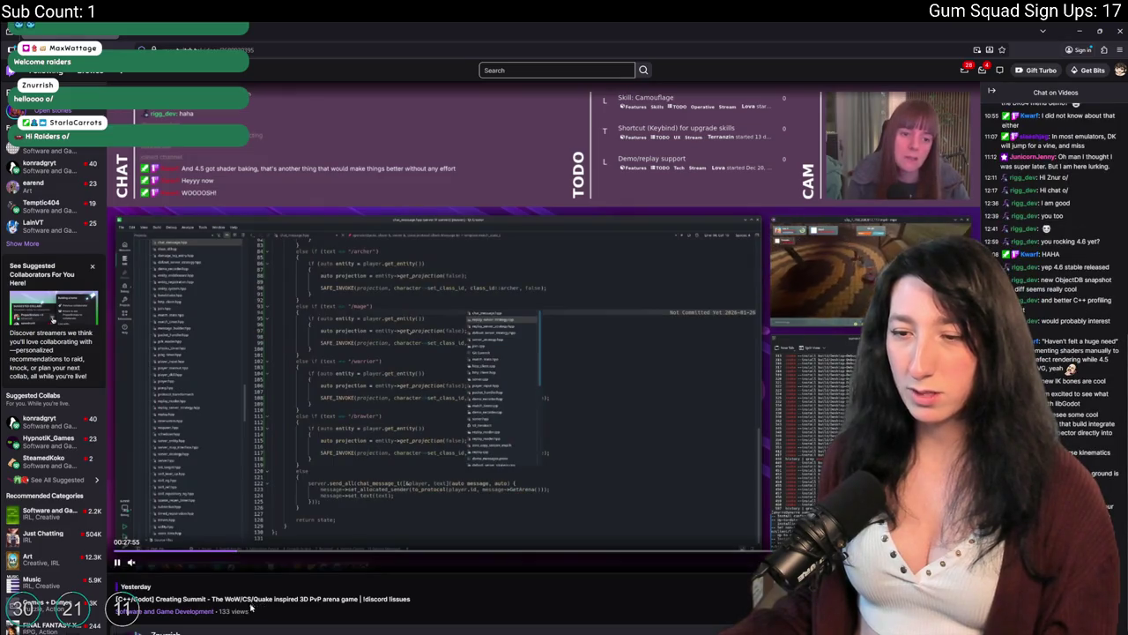
scroll(249, 602, "down", 1)
scroll(250, 602, "down", 1)
scroll(294, 345, "down", 3)
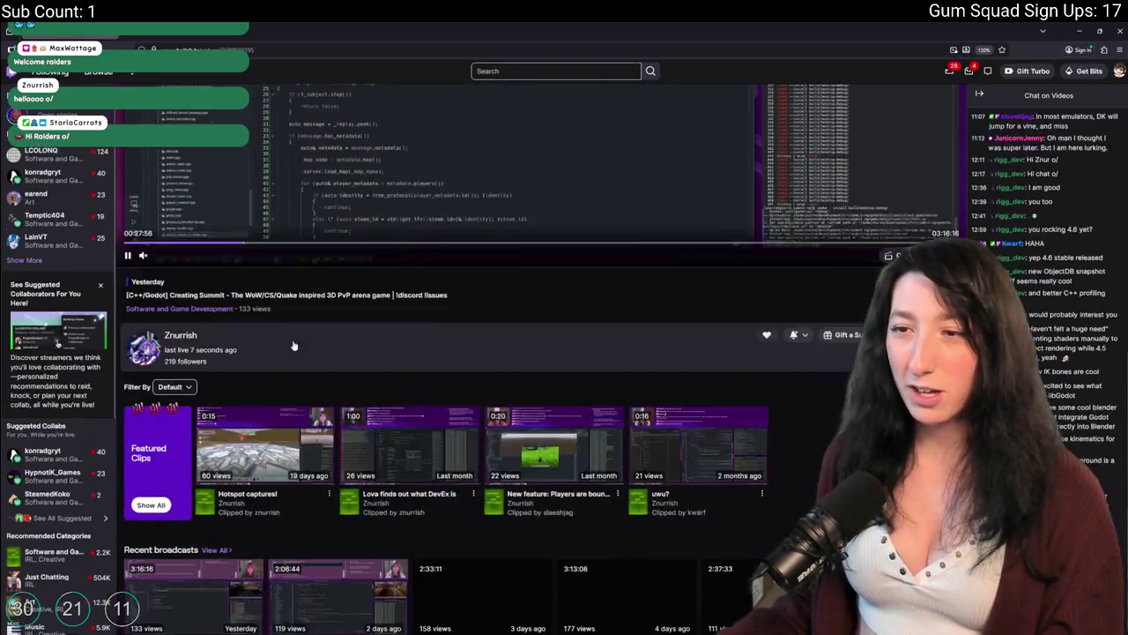
scroll(295, 343, "up", 3)
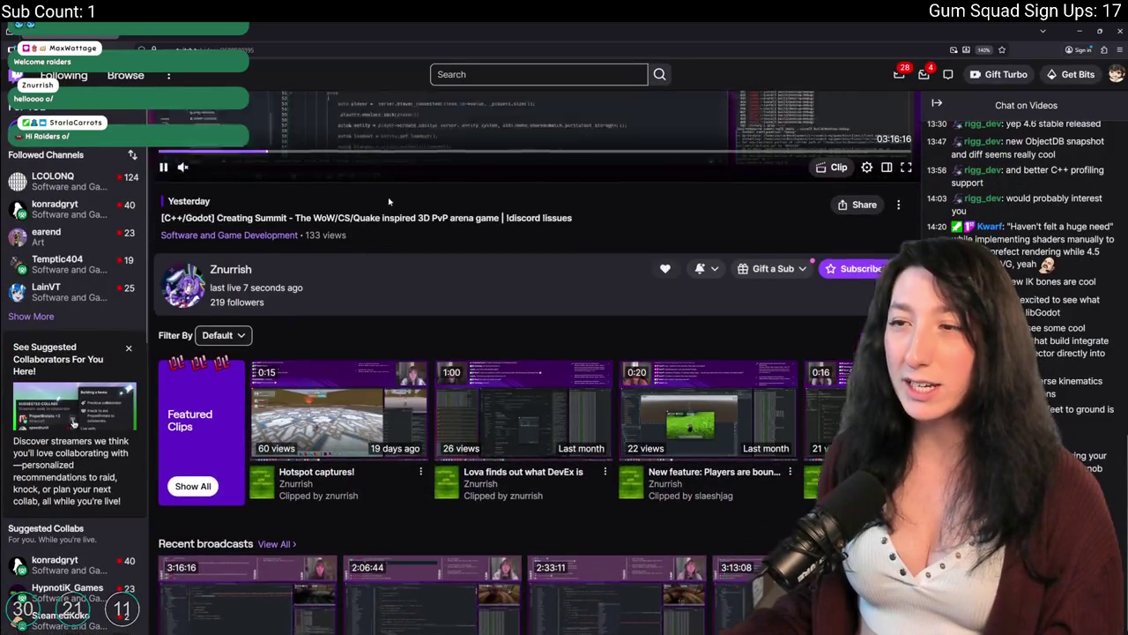
scroll(424, 390, "up", 2)
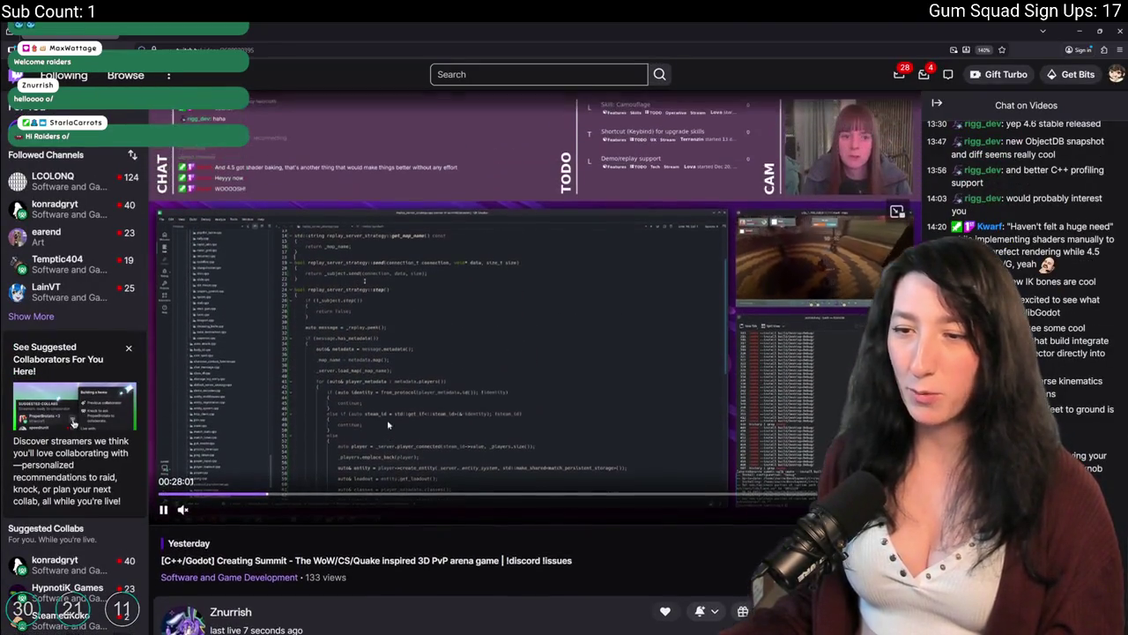
left_click(319, 493)
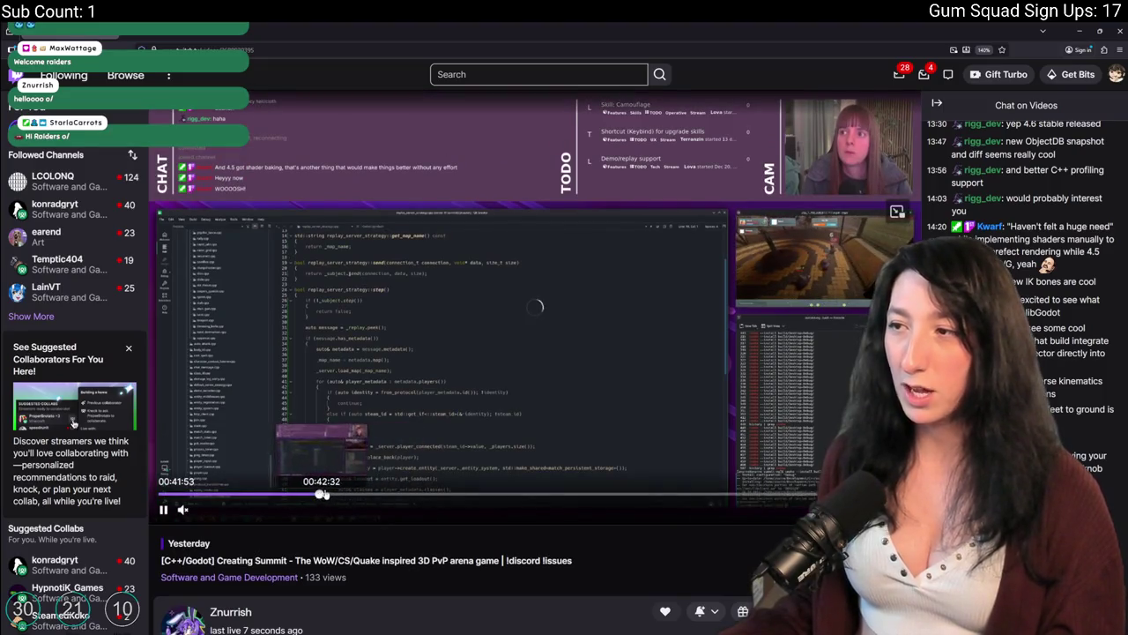
left_click(441, 496)
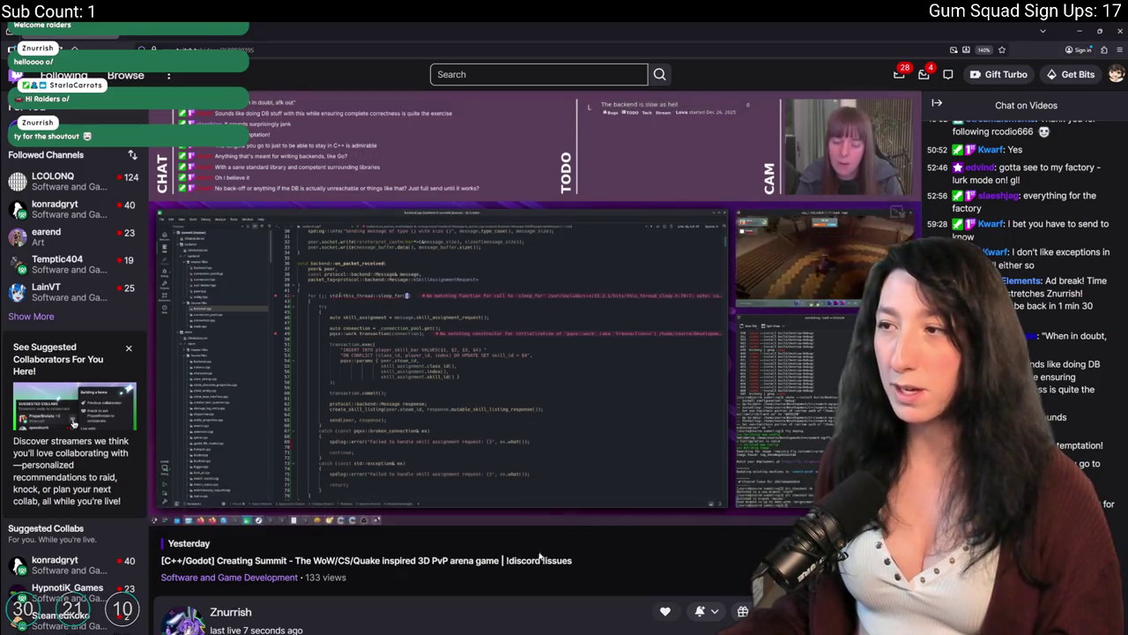
left_click(618, 499)
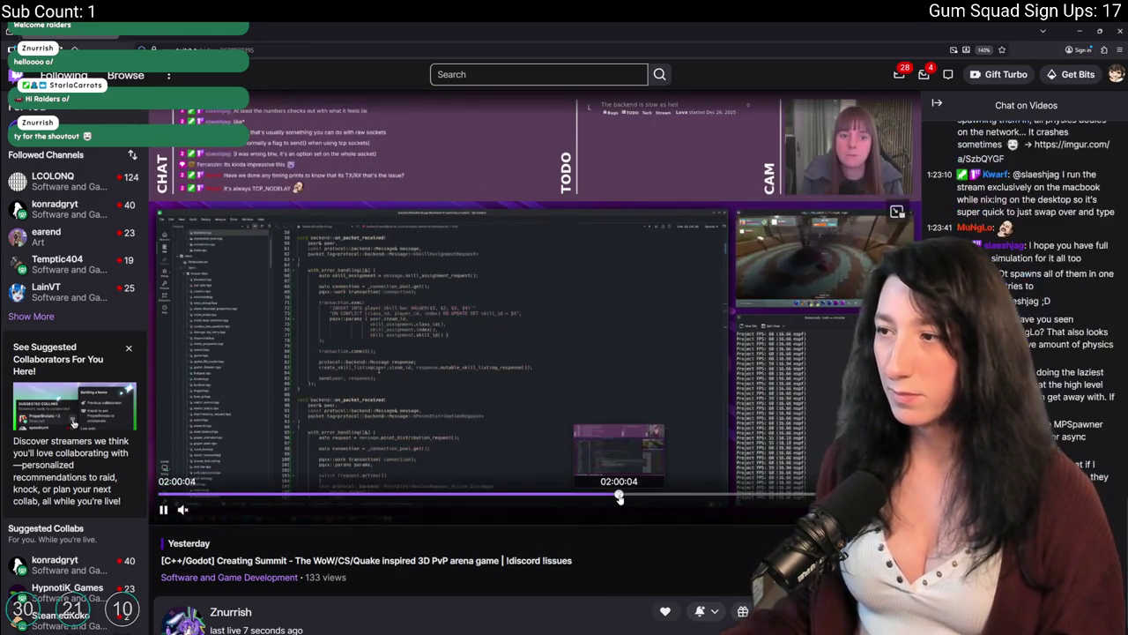
left_click(724, 497)
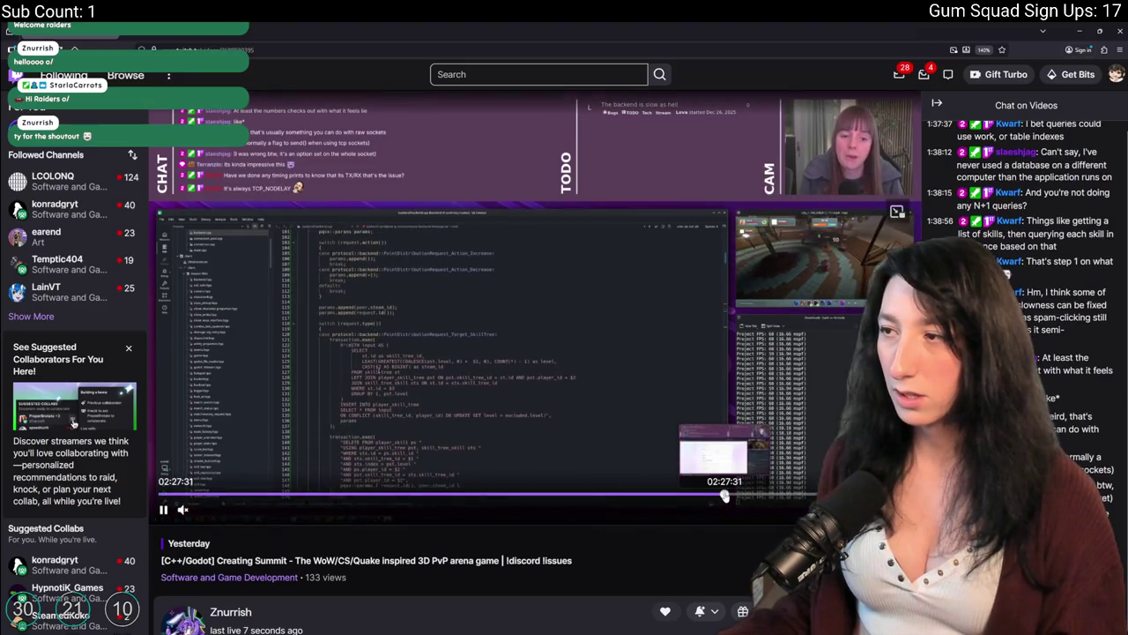
scroll(573, 423, "down", 4)
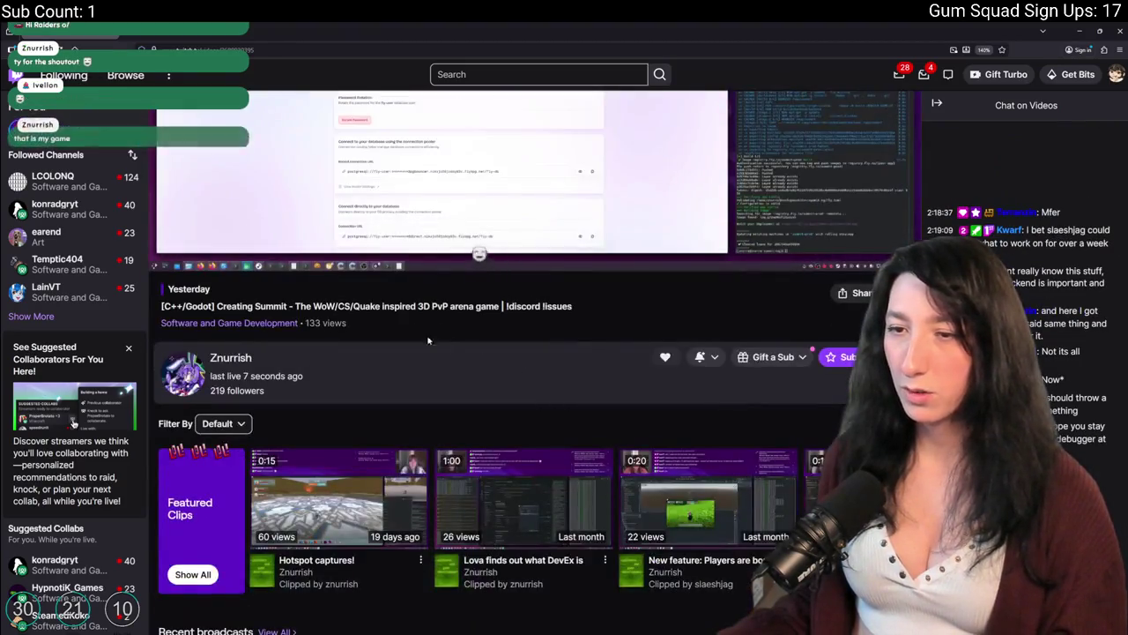
scroll(531, 390, "up", 4)
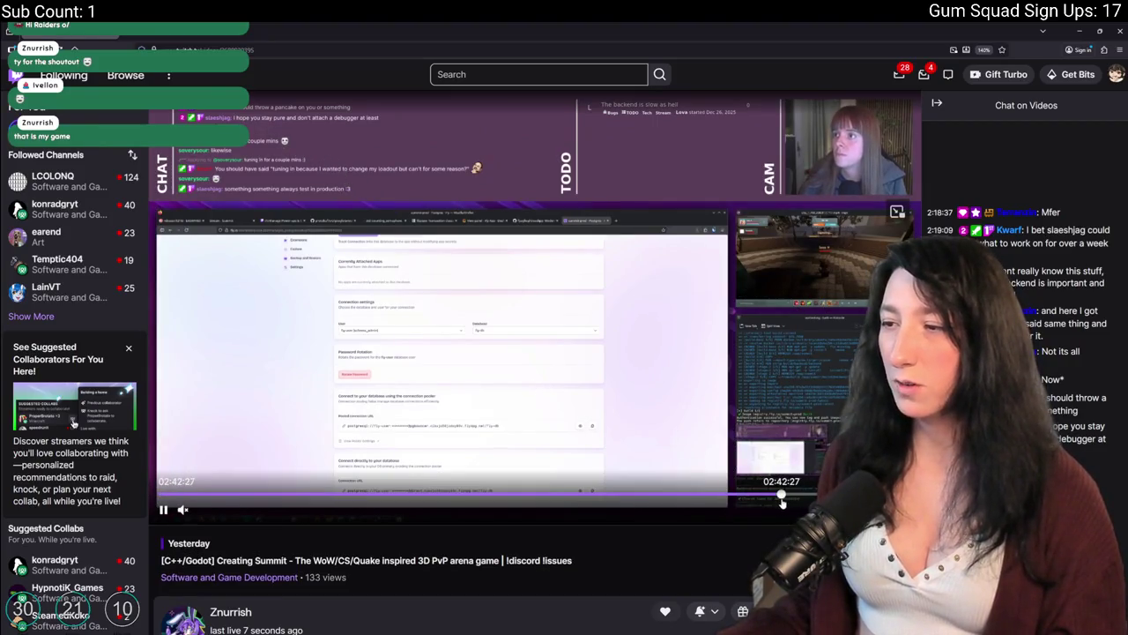
left_click(781, 497)
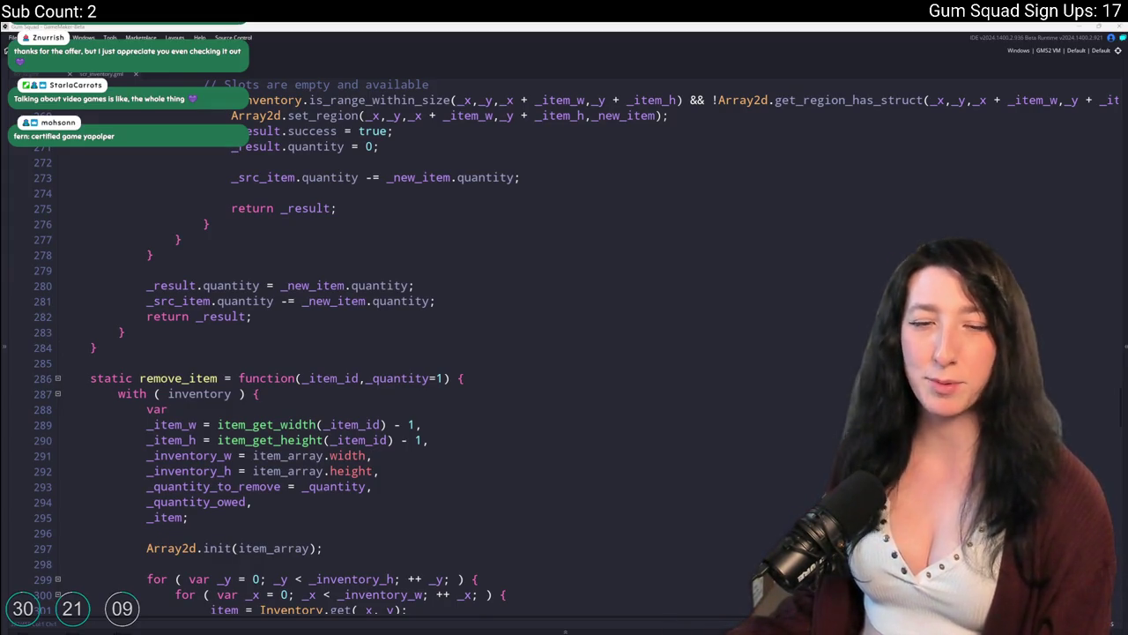
scroll(517, 437, "down", 7)
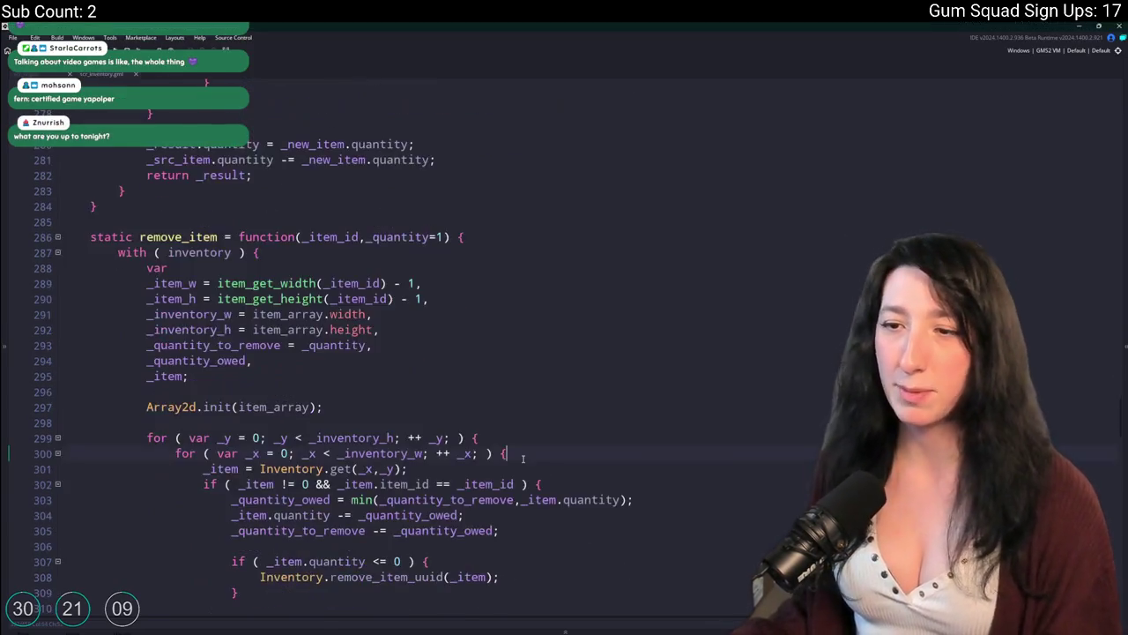
scroll(164, 585, "up", 20)
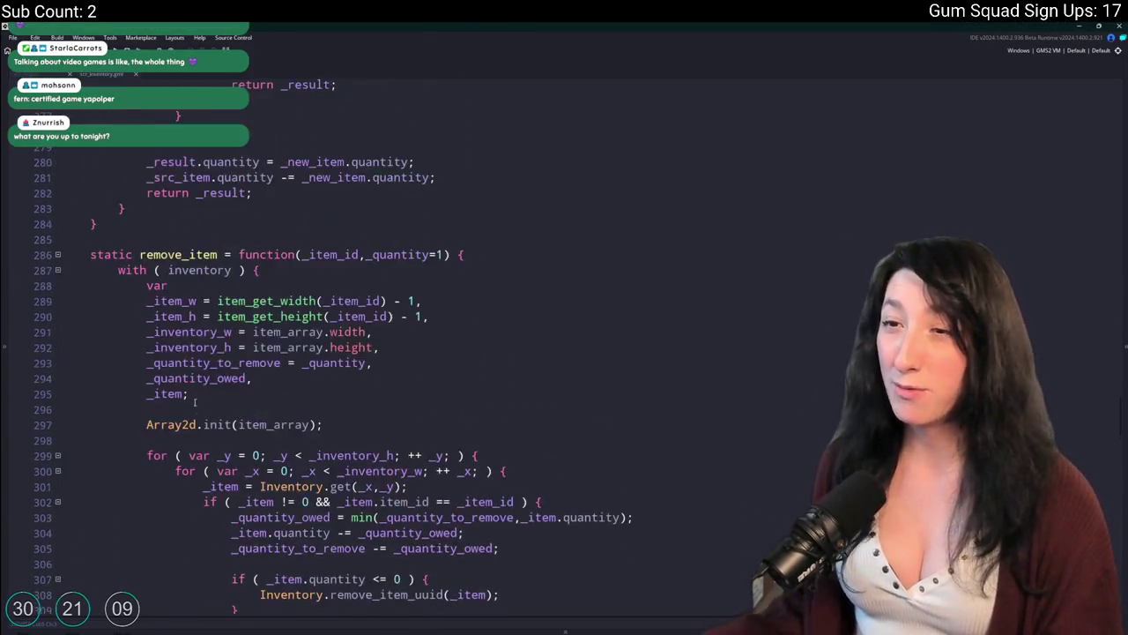
scroll(291, 462, "up", 15)
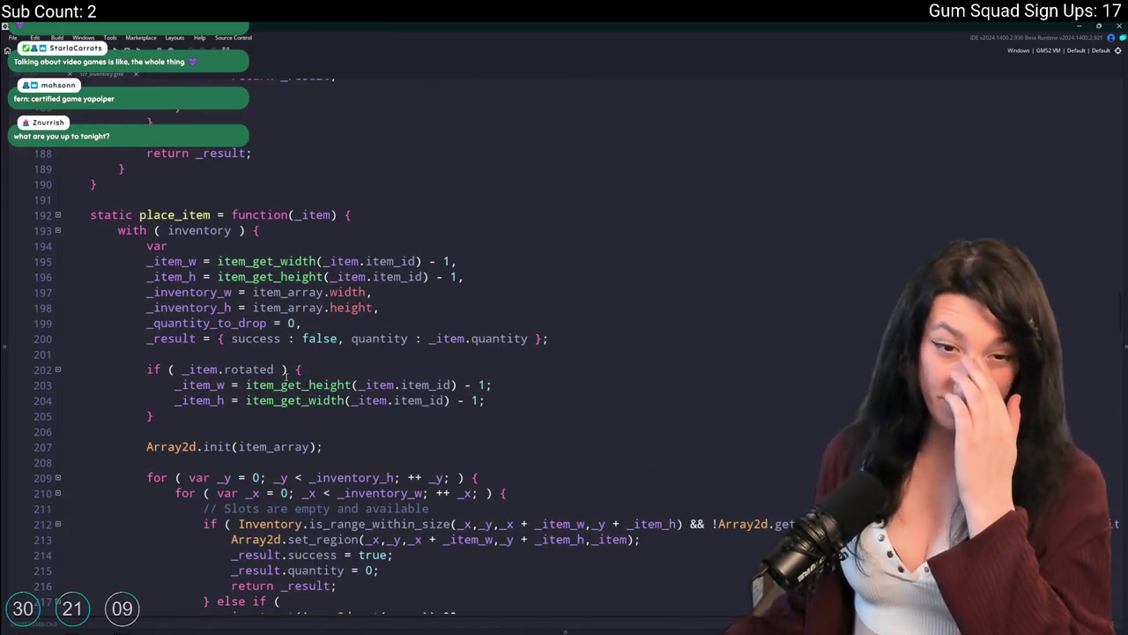
scroll(261, 277, "up", 2)
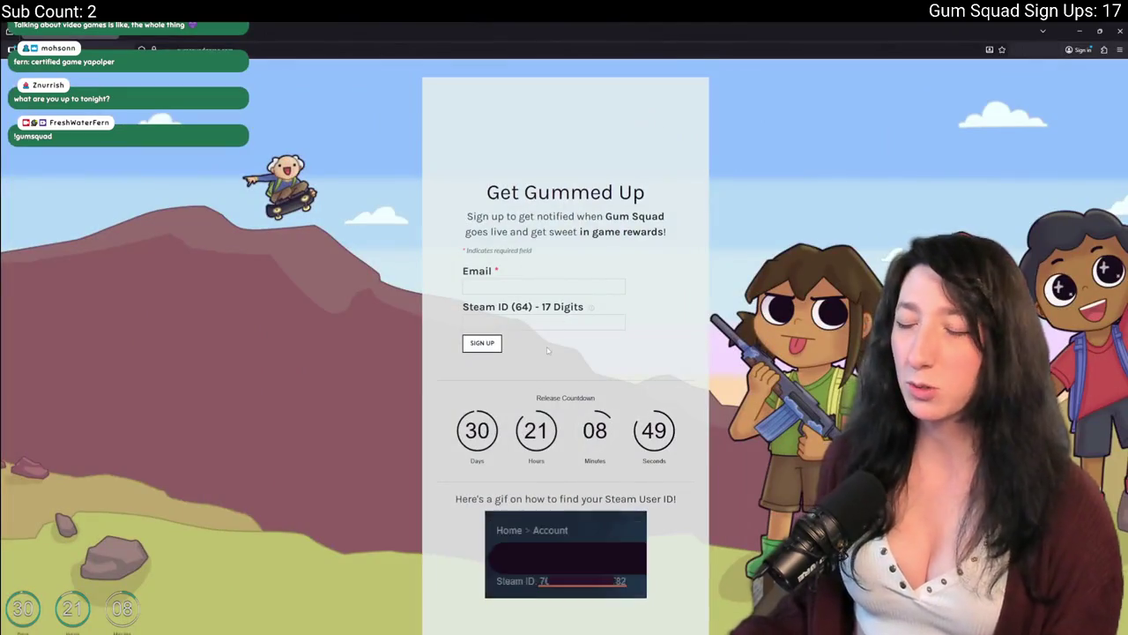
scroll(594, 607, "up", 2)
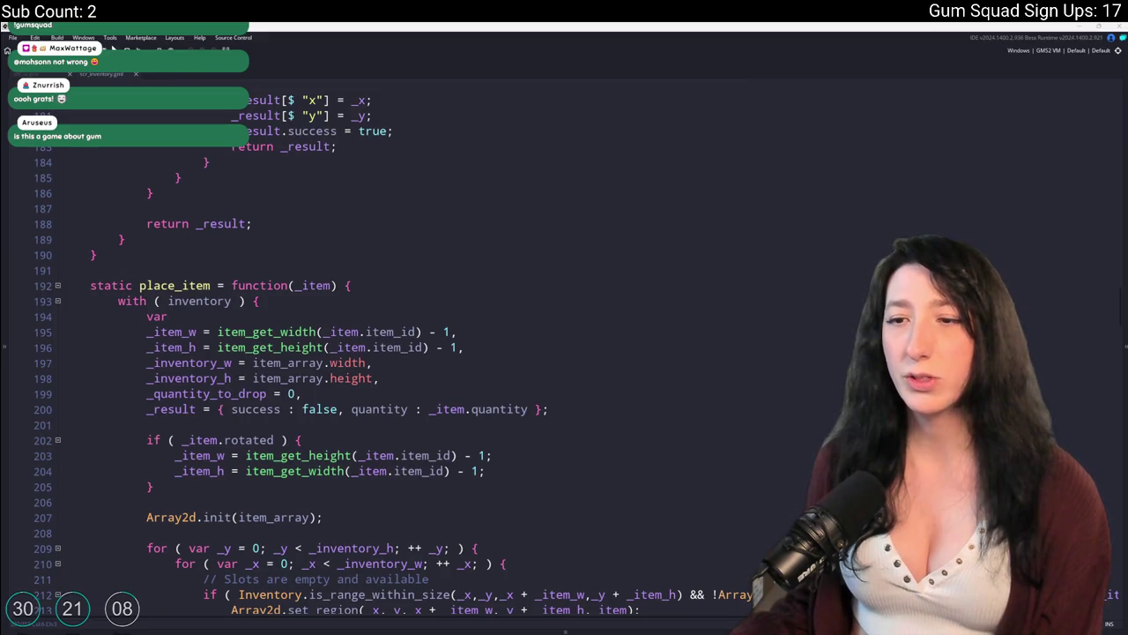
Build and run the project with F5, then host a game via New World and Create Lobby
scroll(564, 352, "down", 2)
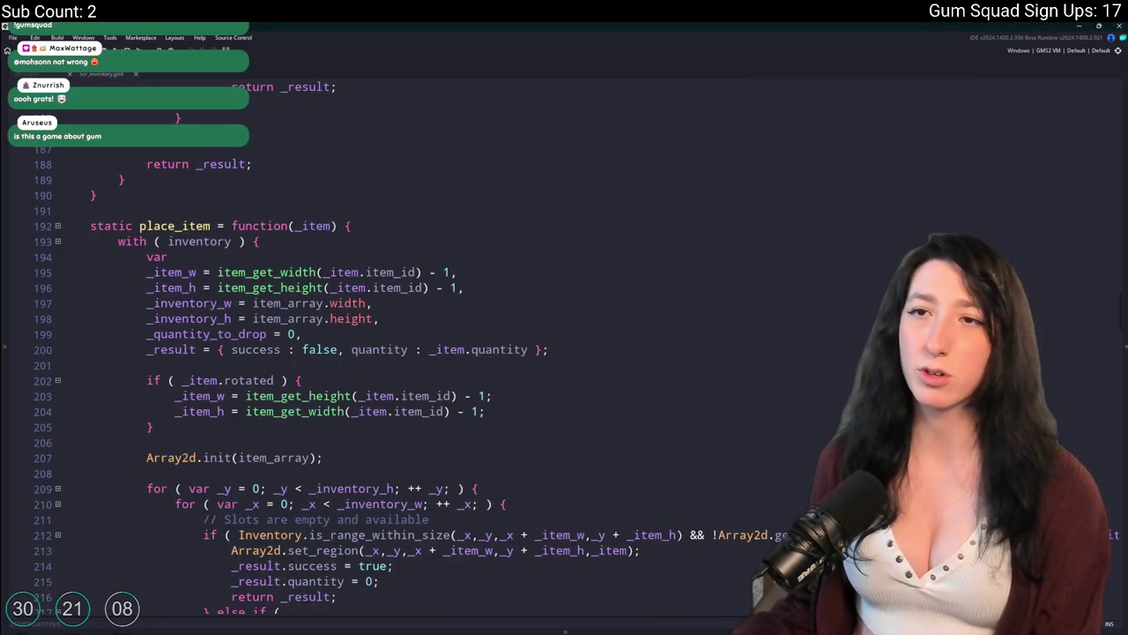
key("F5")
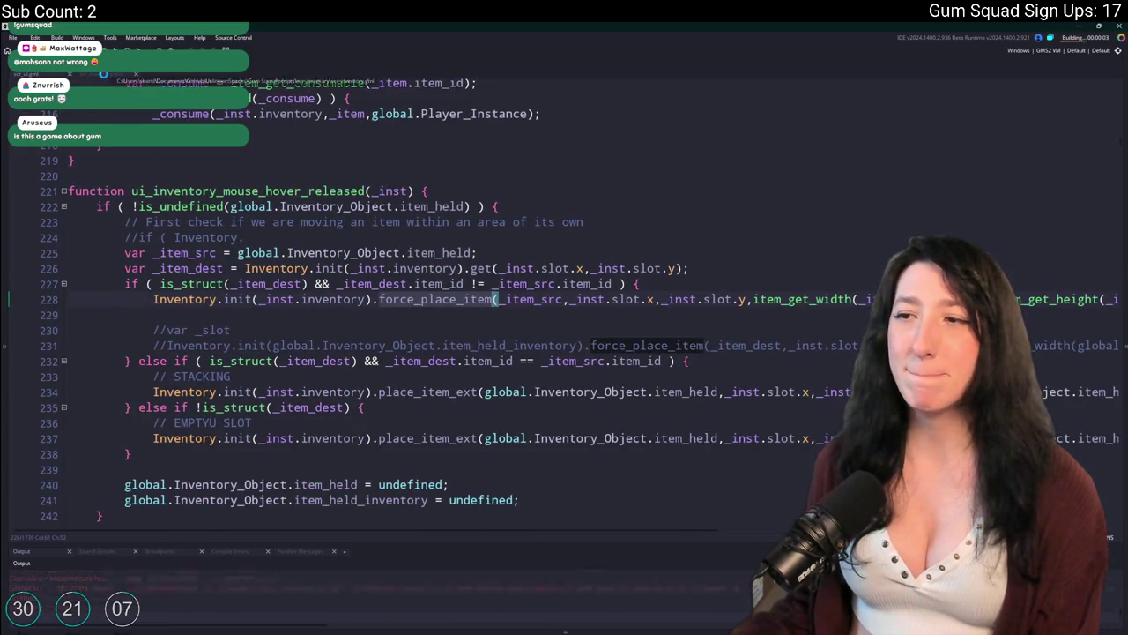
left_click(104, 74)
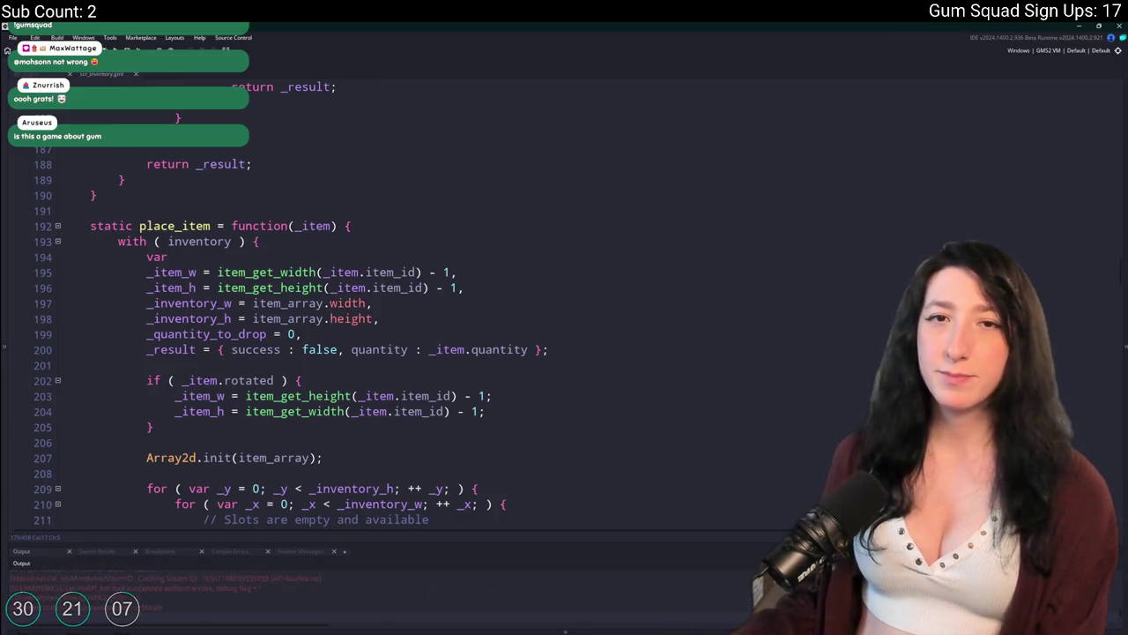
left_click(618, 372)
left_click(566, 417)
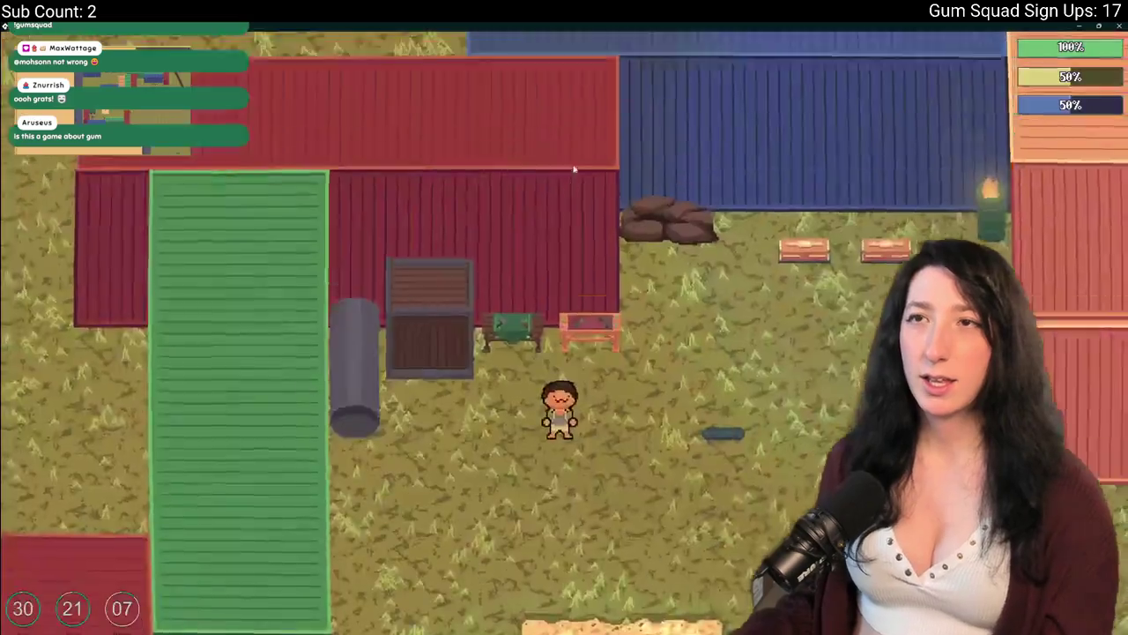
Bring up the character Customize window in the running Gum Squad world
key("Tab")
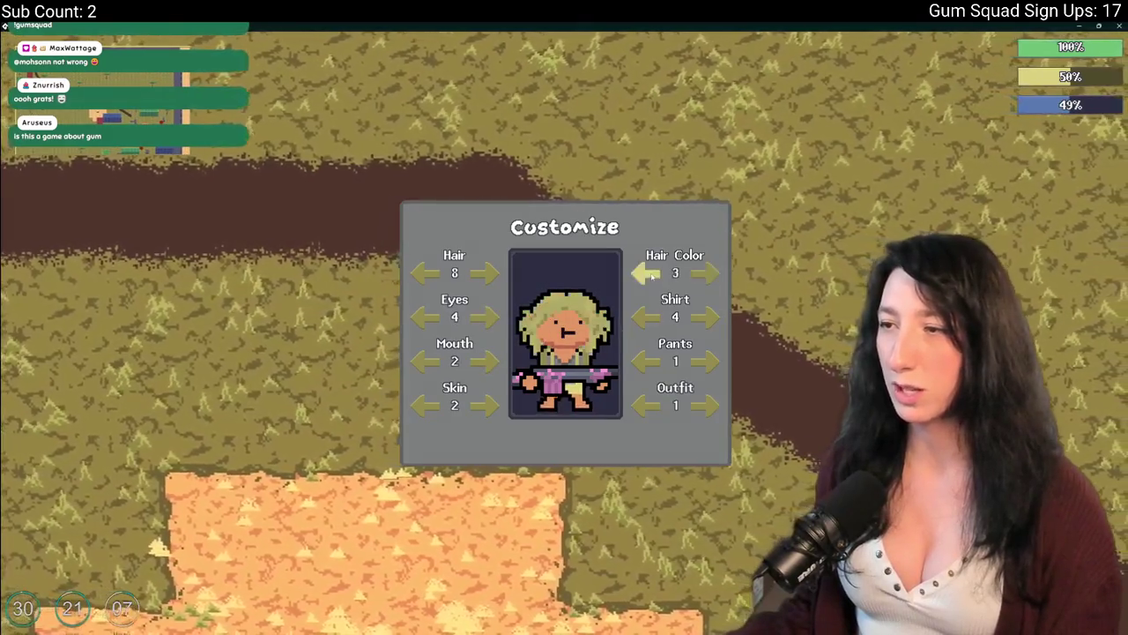
Cycle the character's shirt, pants and outfit toward the cowboy-hat look, then close Customize
left_click(706, 317)
left_click(707, 360)
left_click(707, 405)
left_click(709, 404)
left_click(710, 405)
left_click(710, 405)
left_click(711, 405)
left_click(710, 404)
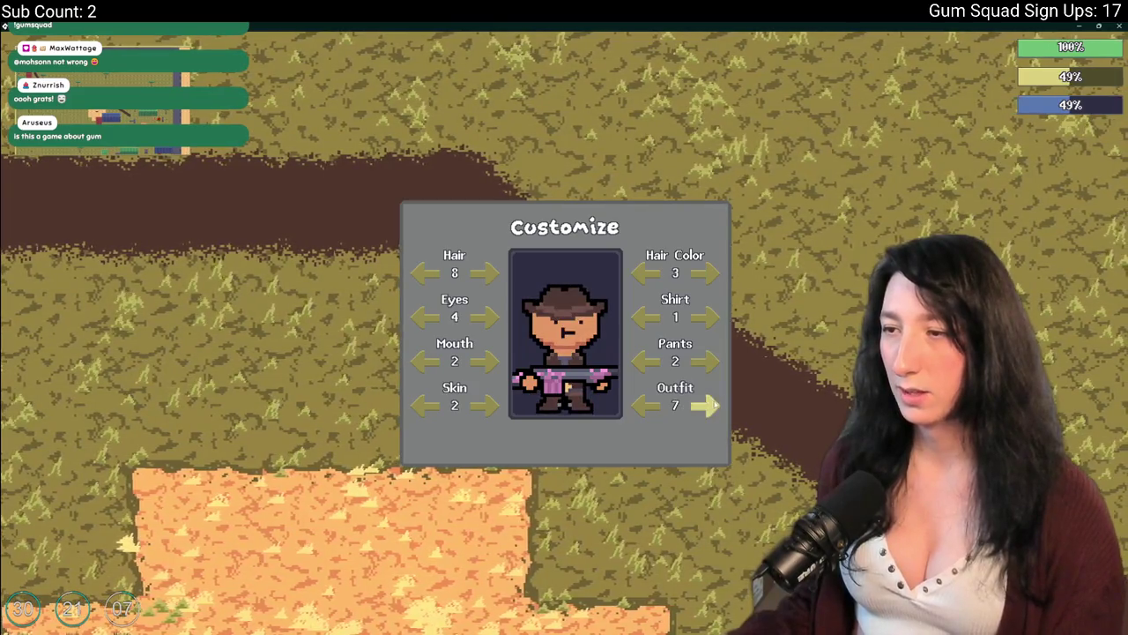
left_click(710, 405)
key("Escape")
Walk the character down through the container yard, briefly toggling the inventory grid
key("s")
key("d")
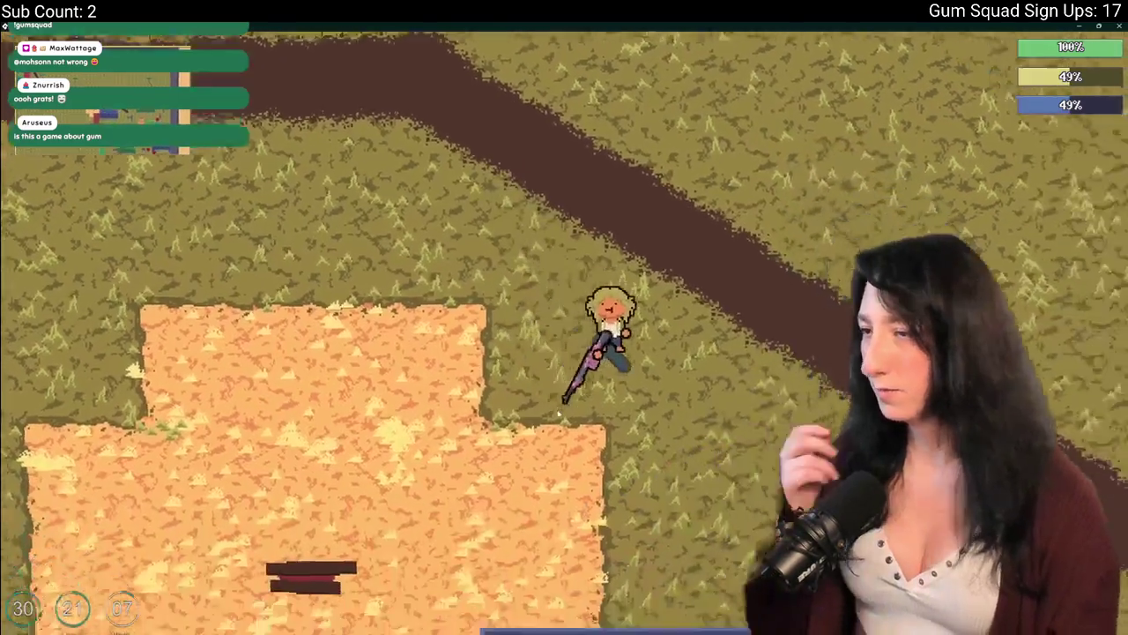
key("s")
key("a")
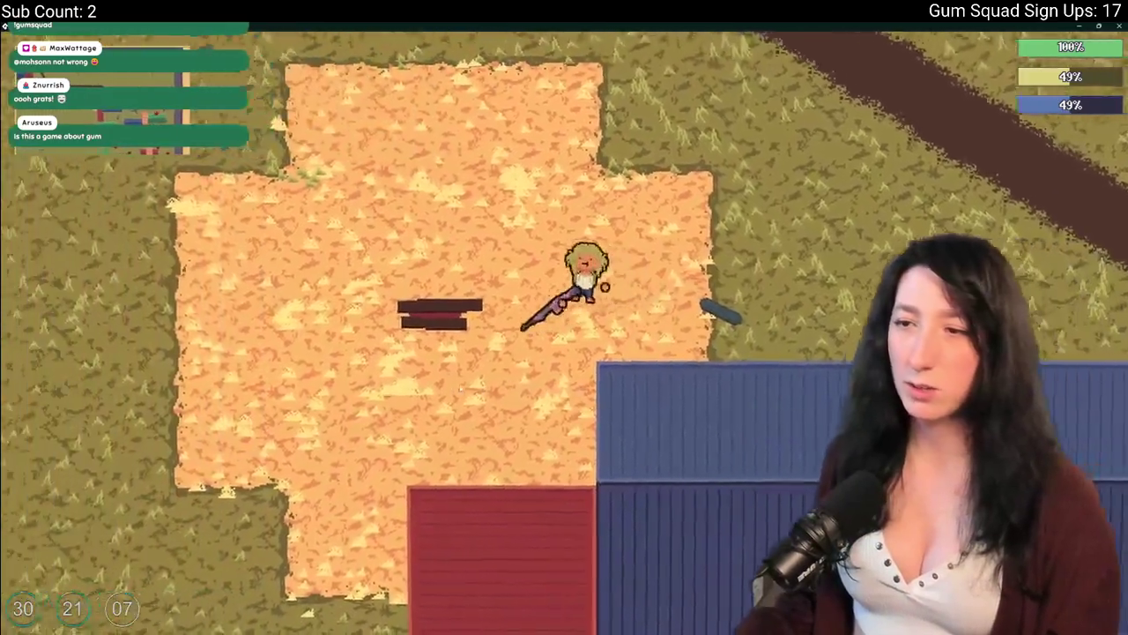
key("e")
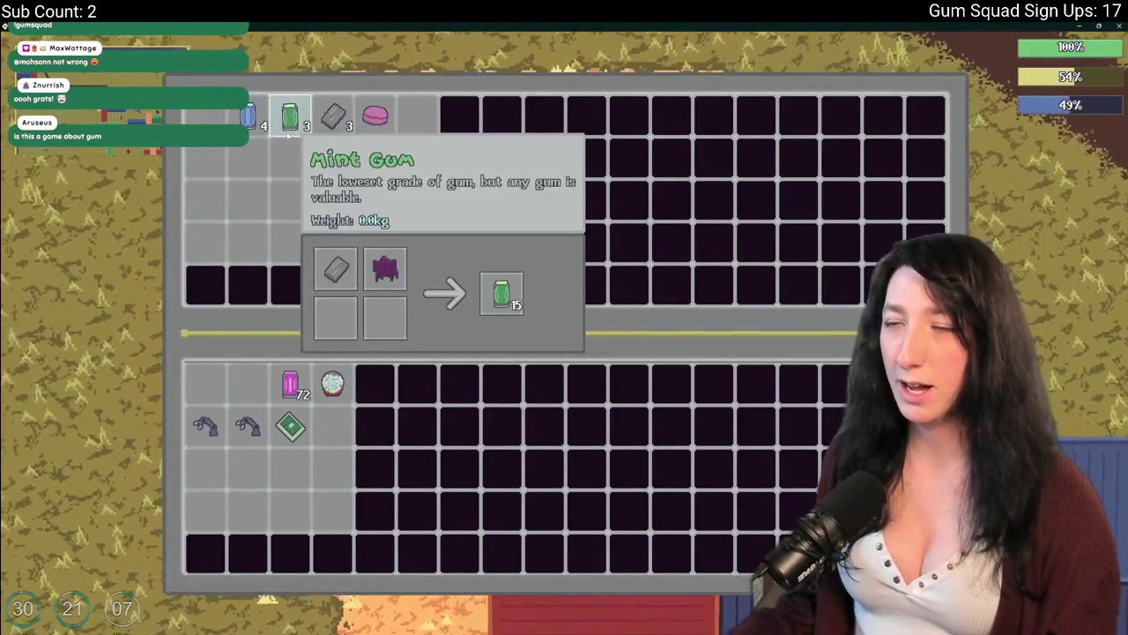
key("e")
key("d")
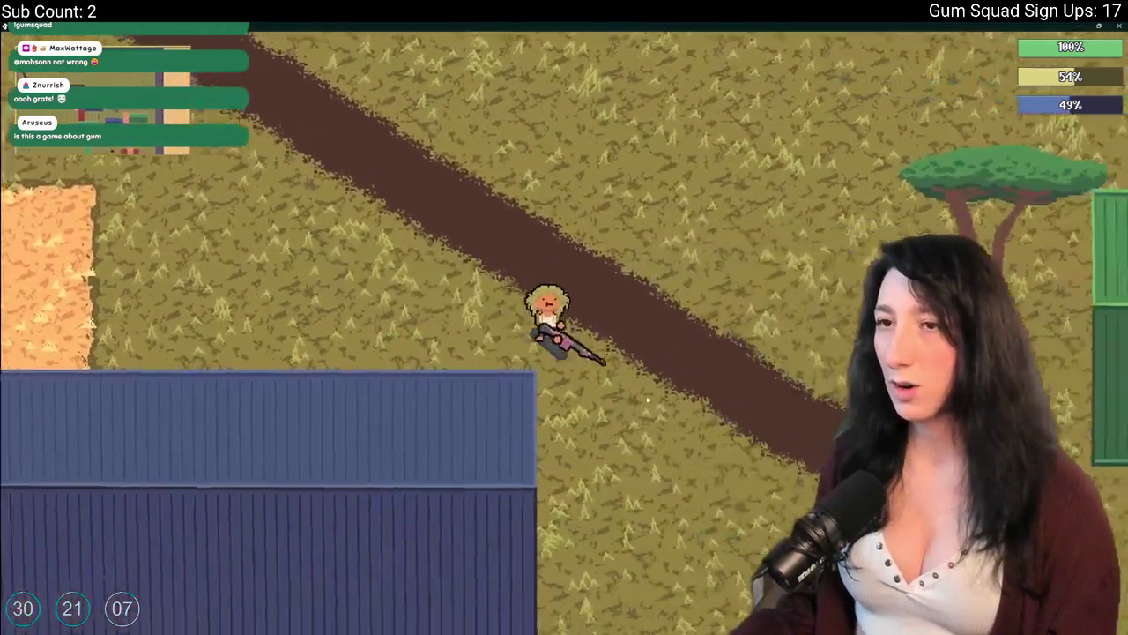
key("s")
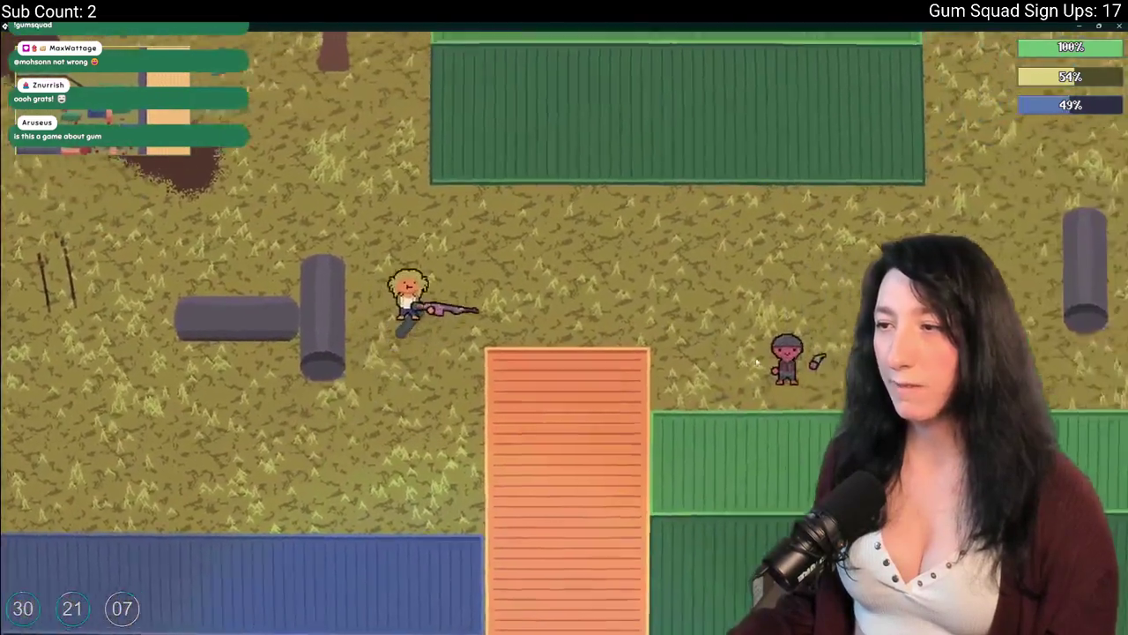
Shoot the nearby enemy and walk past the containers and sand clearing onto the curving desert dirt path
left_click(757, 361)
key("d")
key("s")
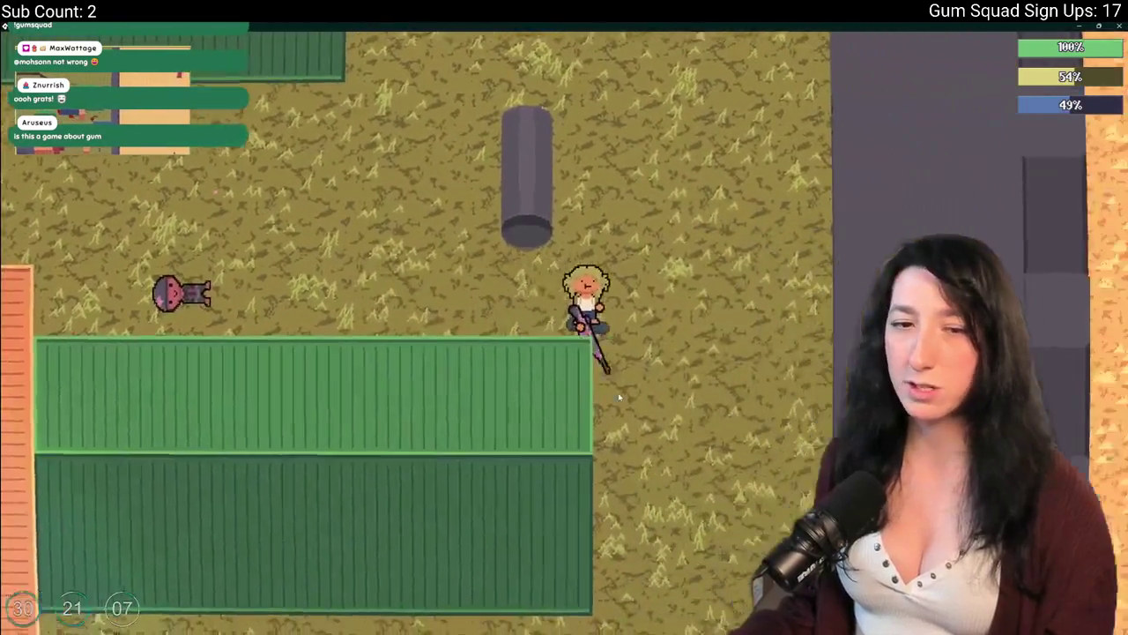
key("s")
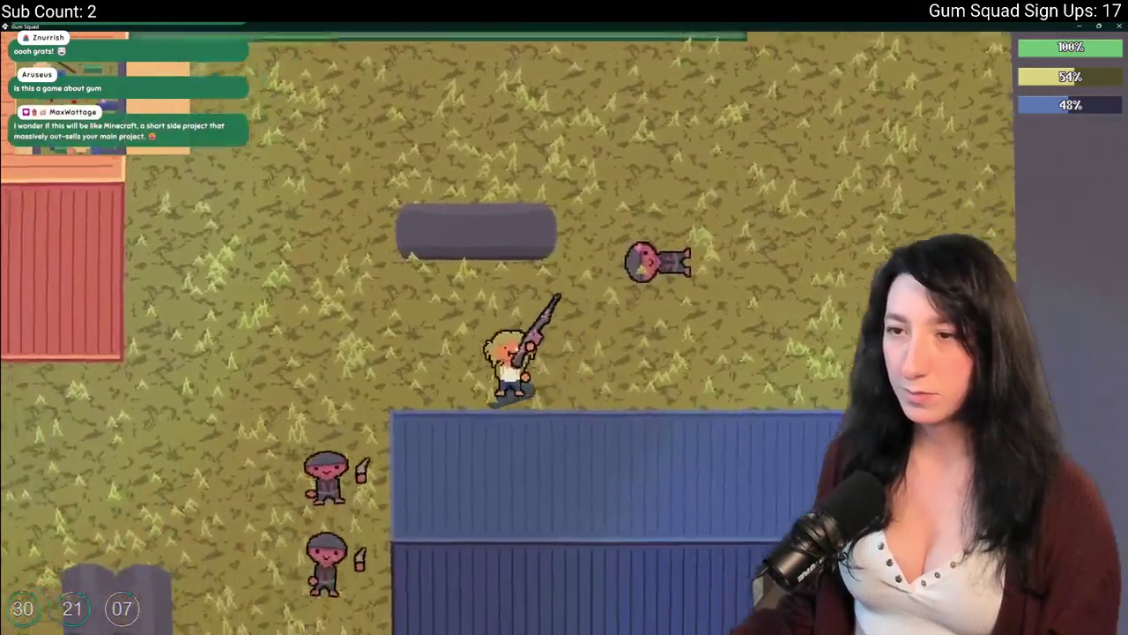
key("a")
key("s")
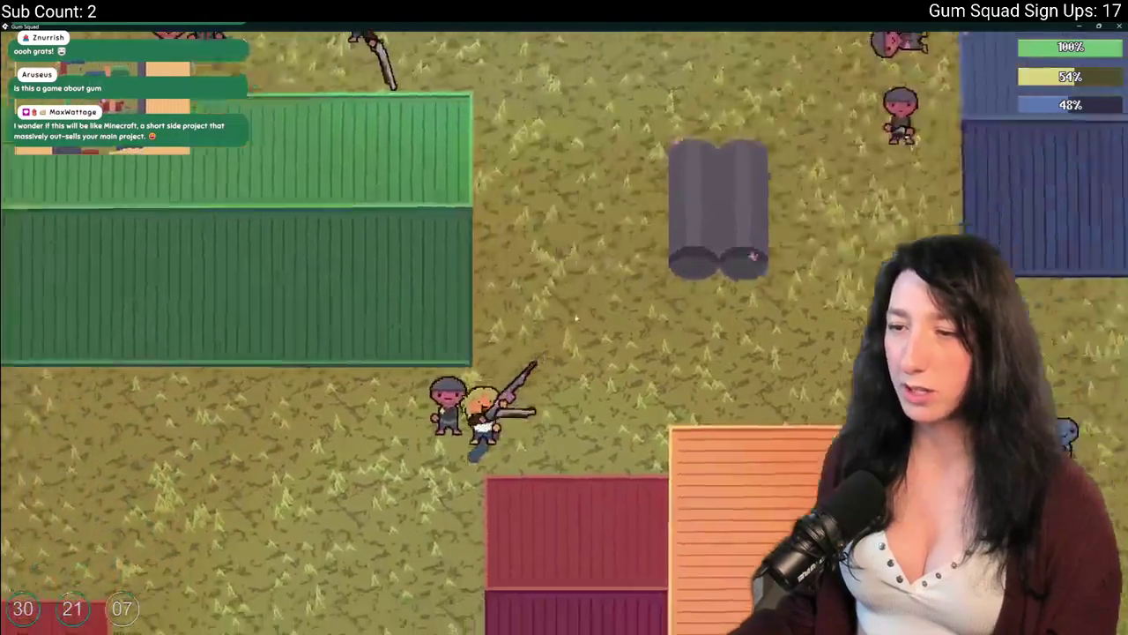
key("s")
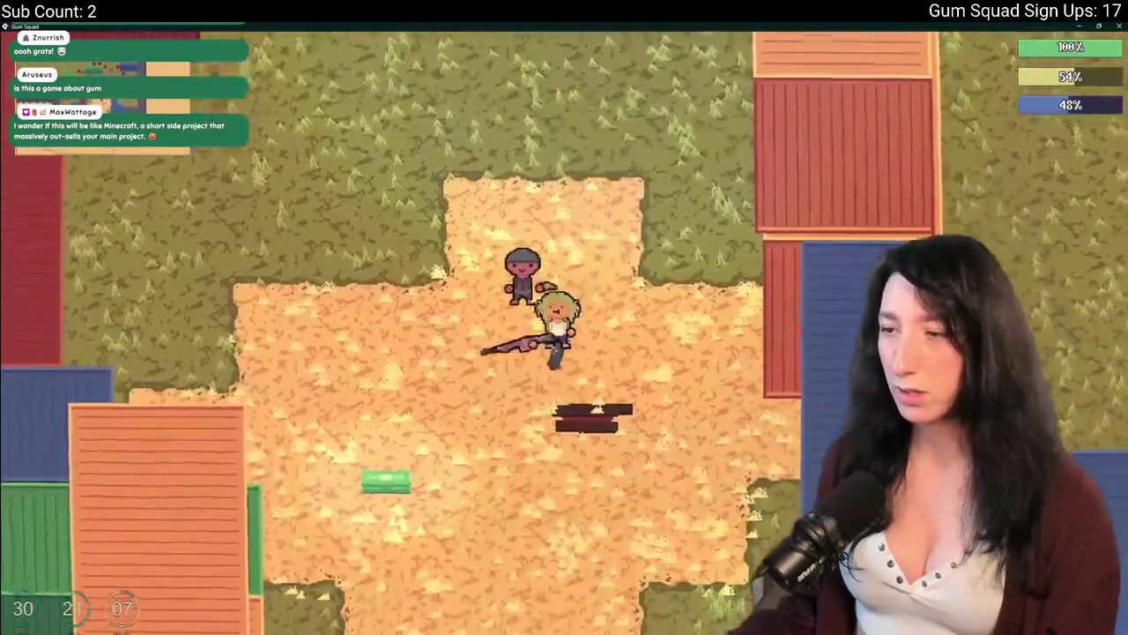
key("s")
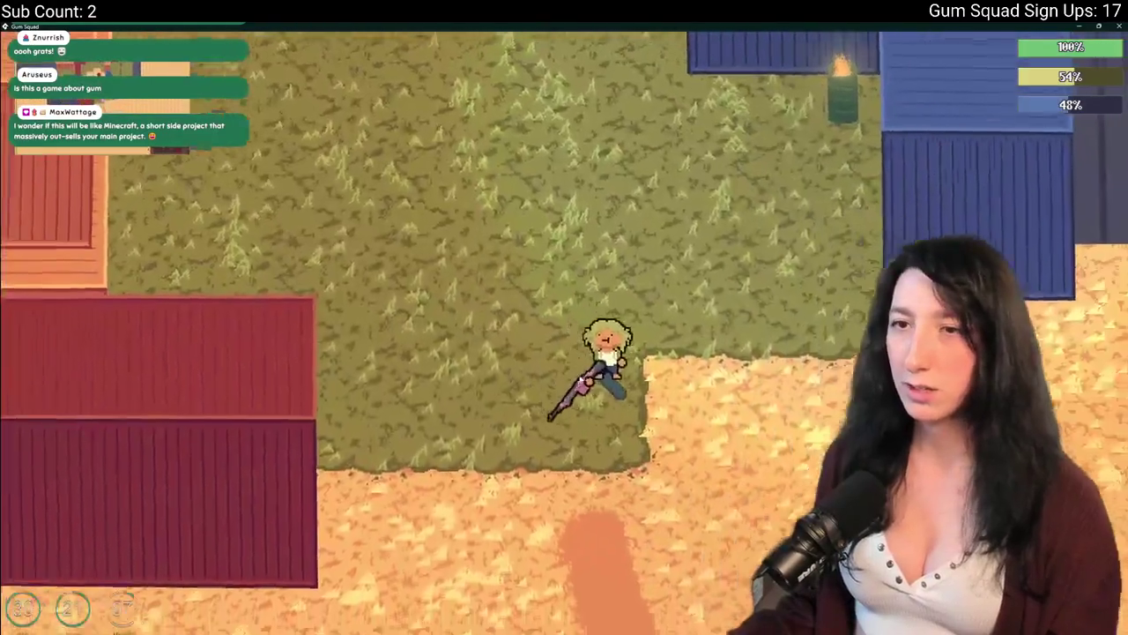
key("s")
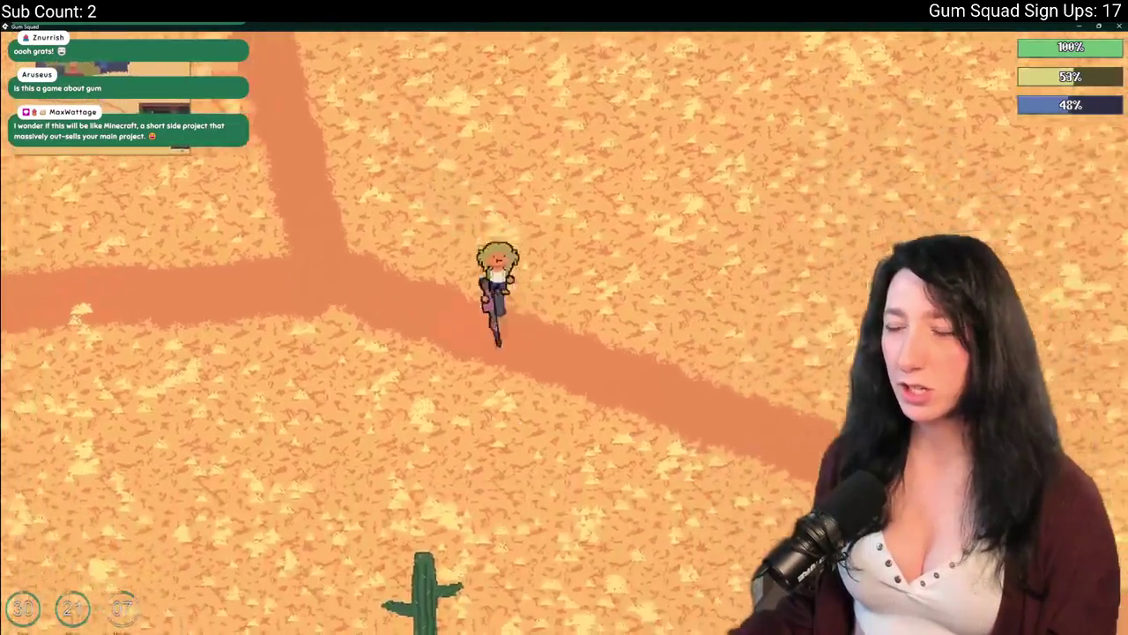
key("a")
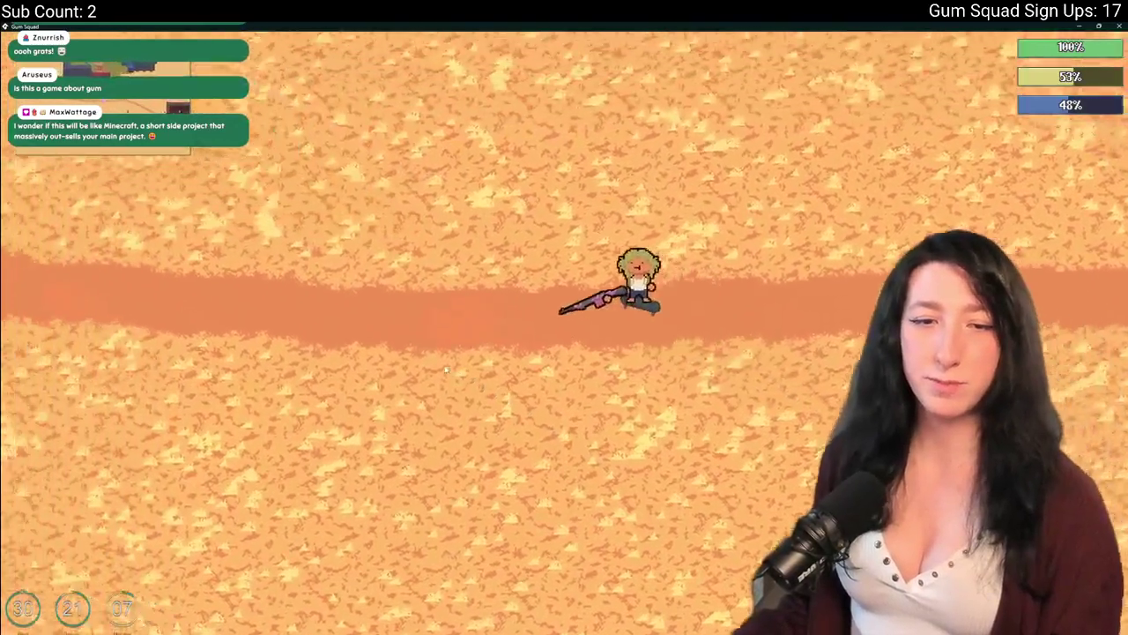
key("a")
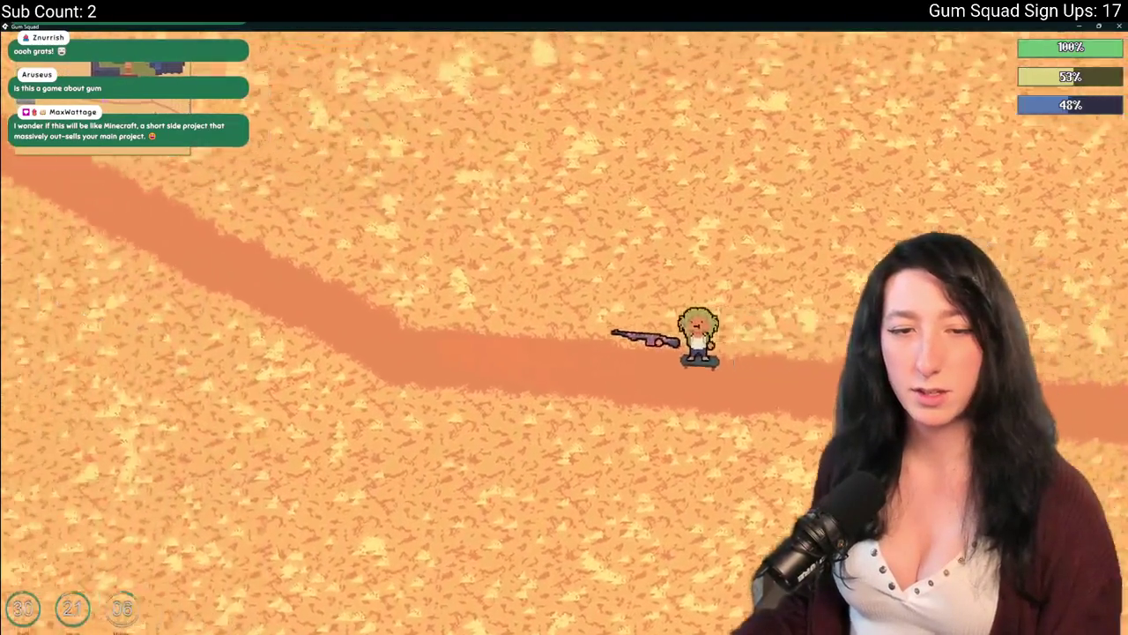
key("w")
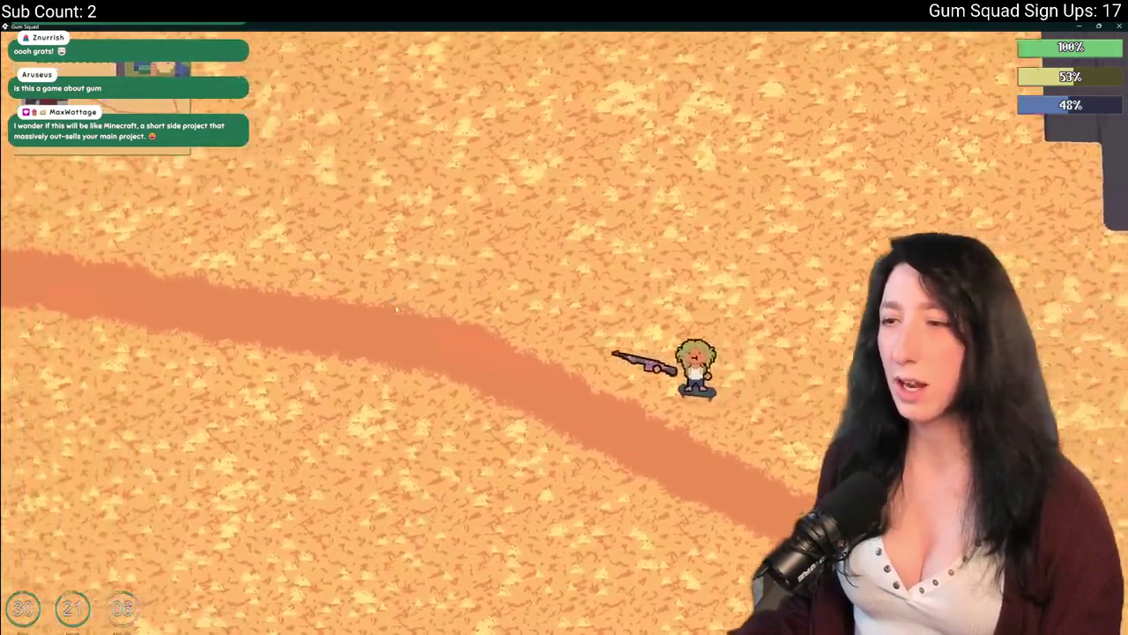
key("a")
key("a")
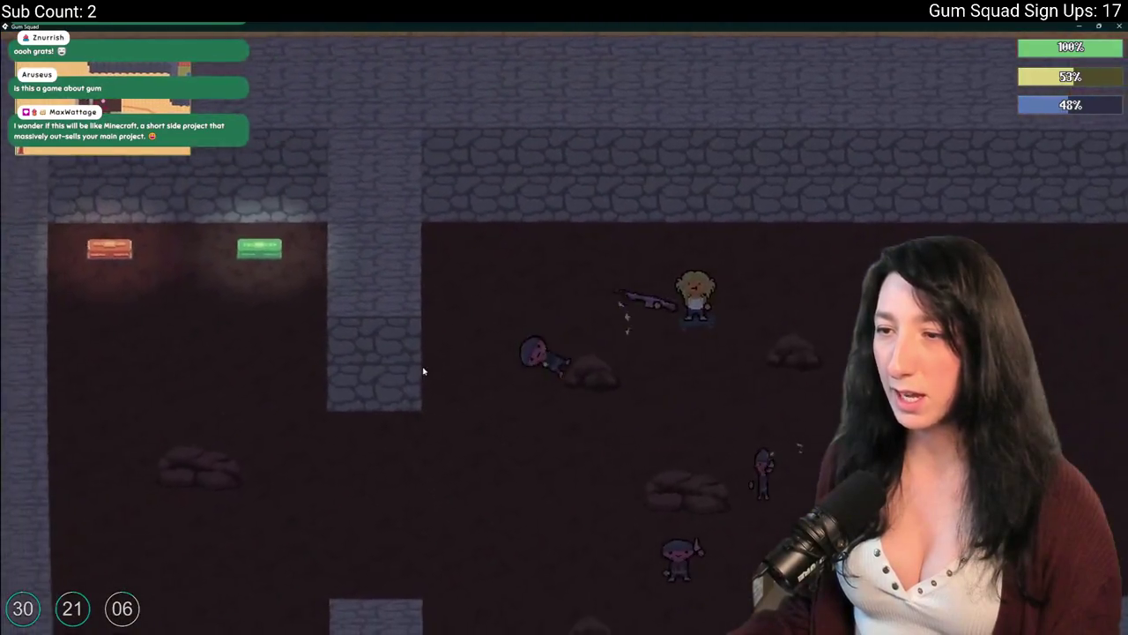
Walk the player out of the dungeon room into the desert and up toward the pillared wall
key("s")
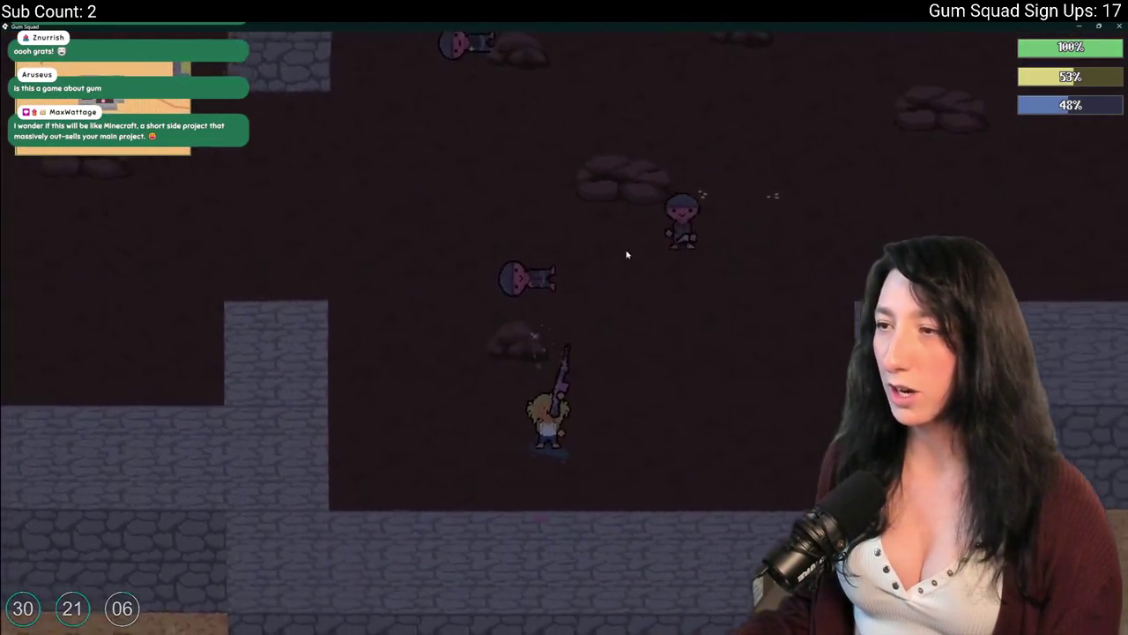
key("d")
key("w")
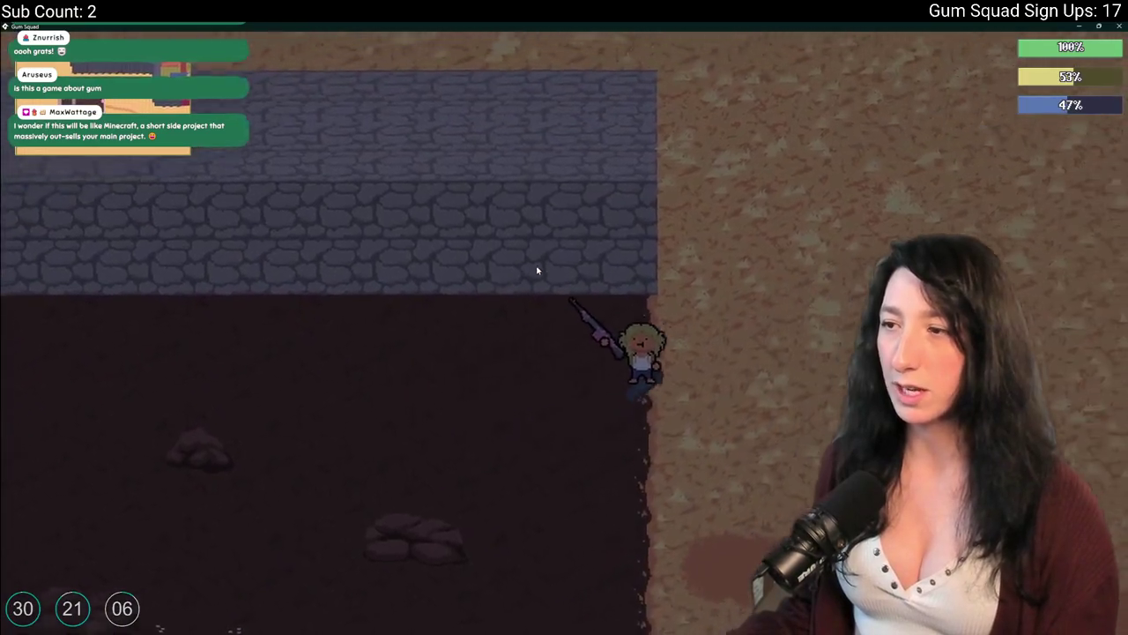
key("d")
key("w")
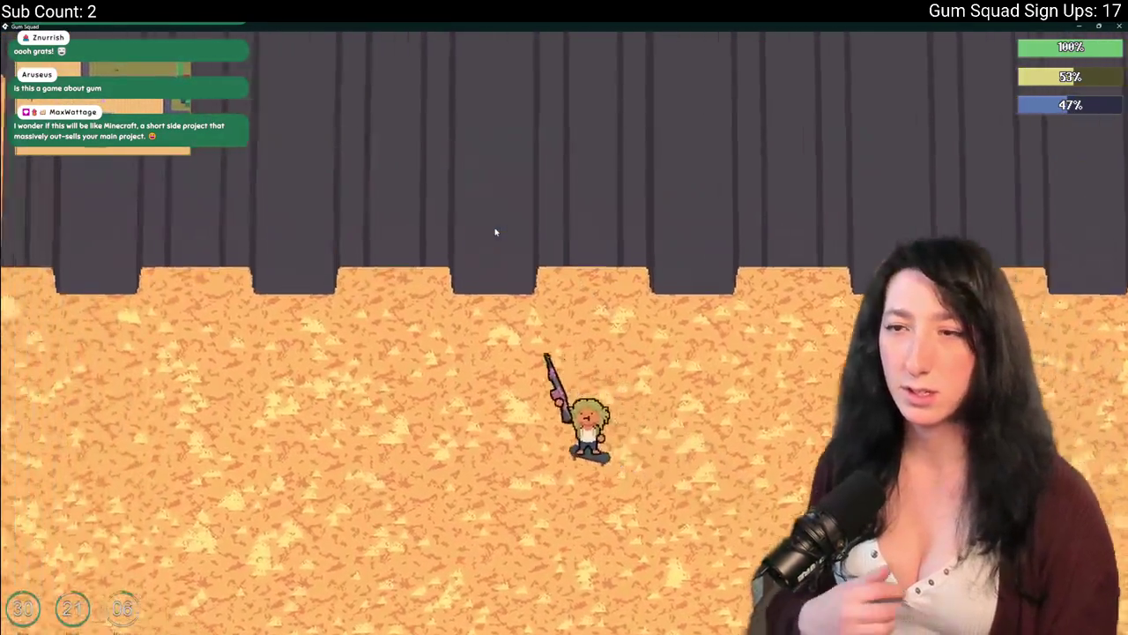
key("a")
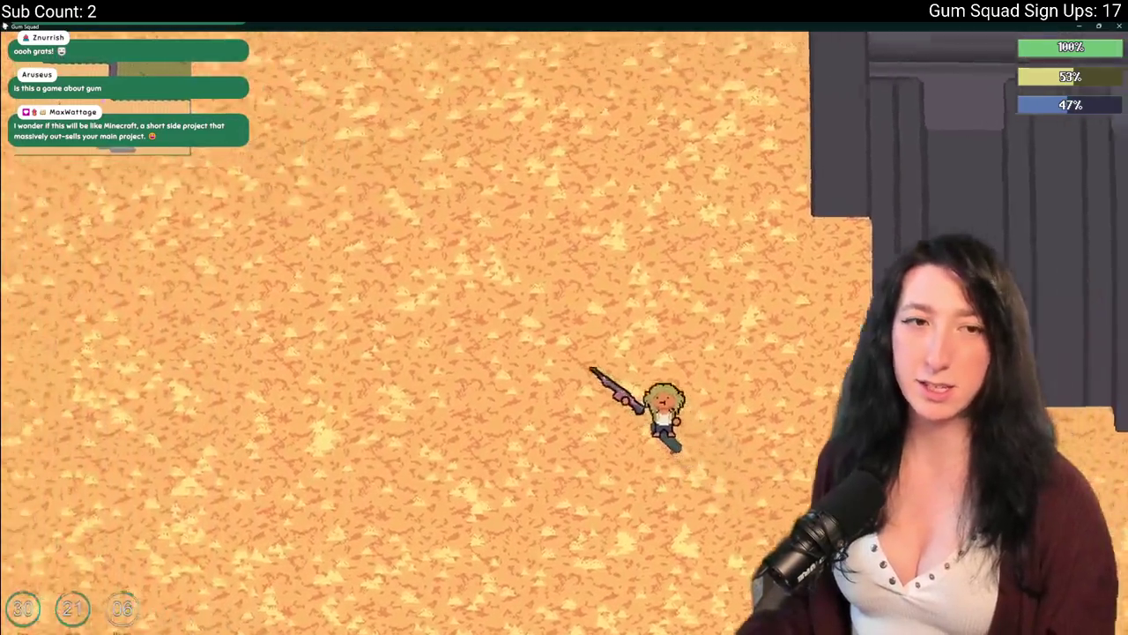
key("a")
key("w")
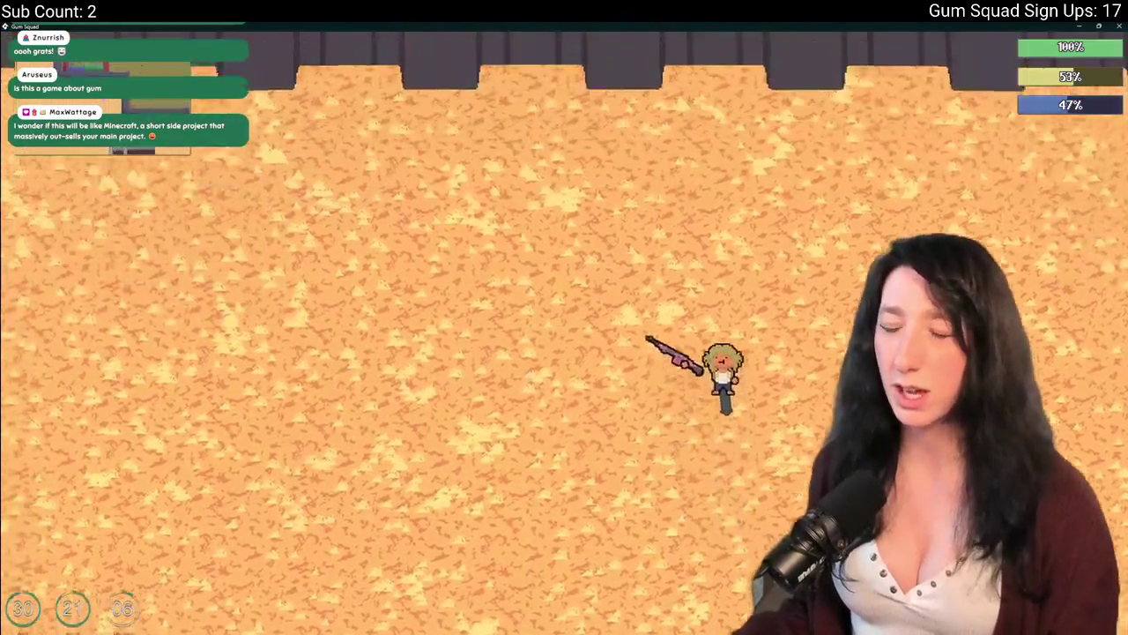
key("w")
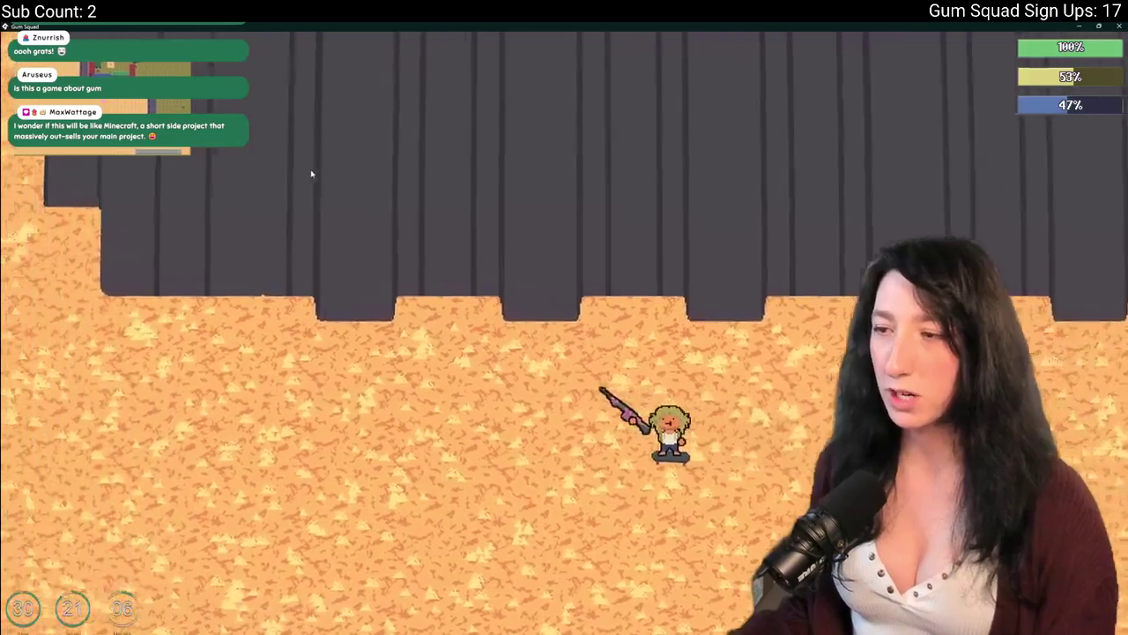
key("w")
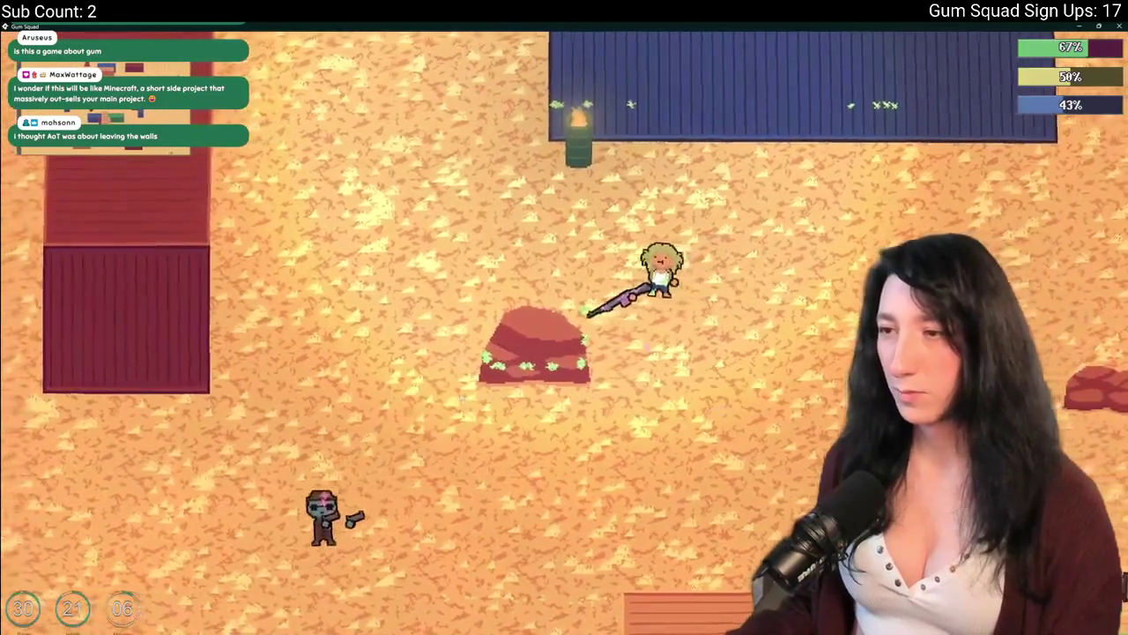
Maneuver around the pistol enemy by the blue containers and take cover behind the red rock
key("a")
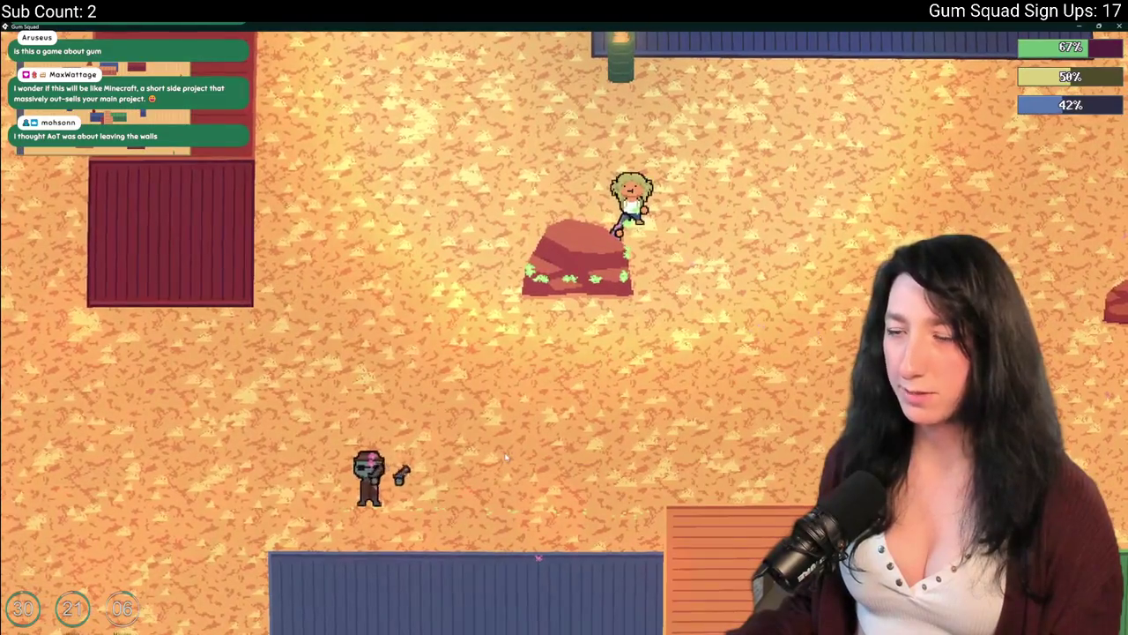
key("s")
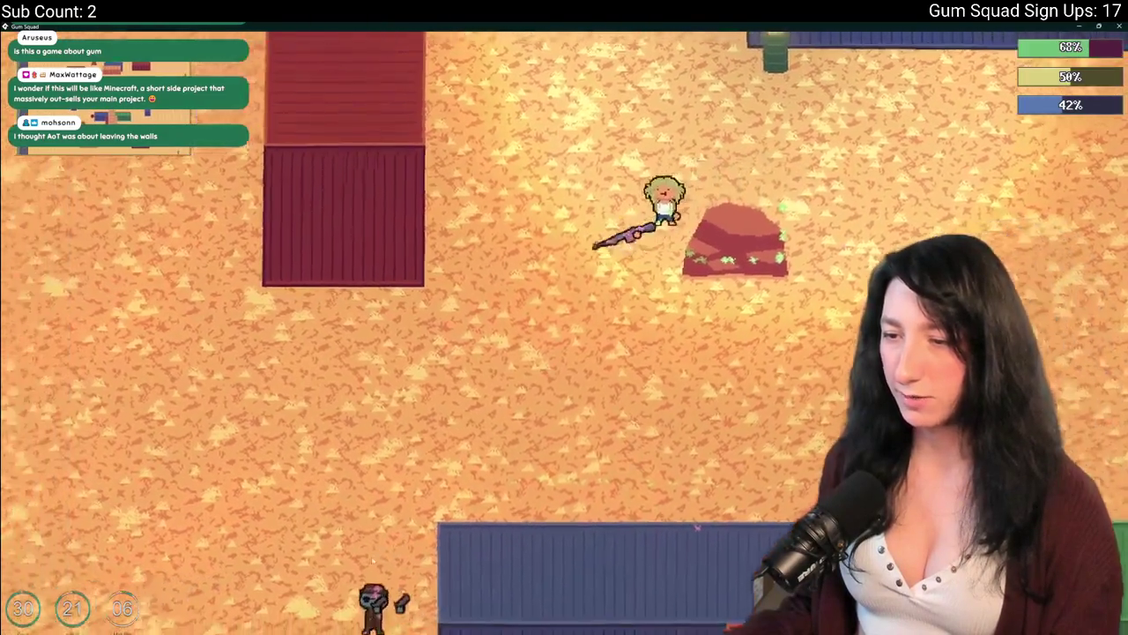
key("w")
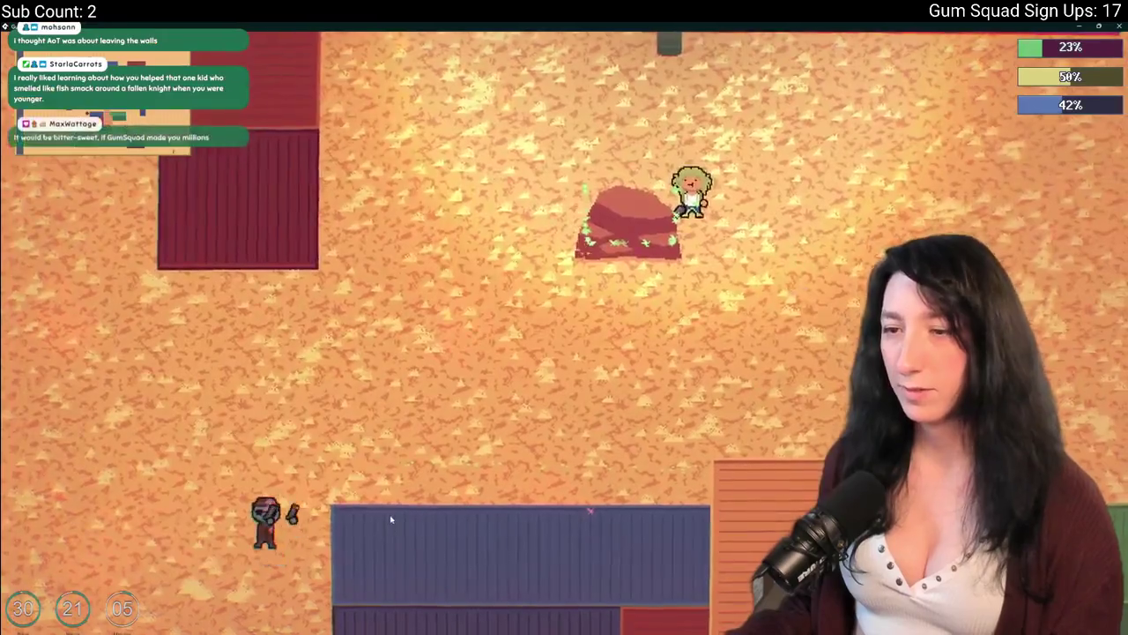
key("d")
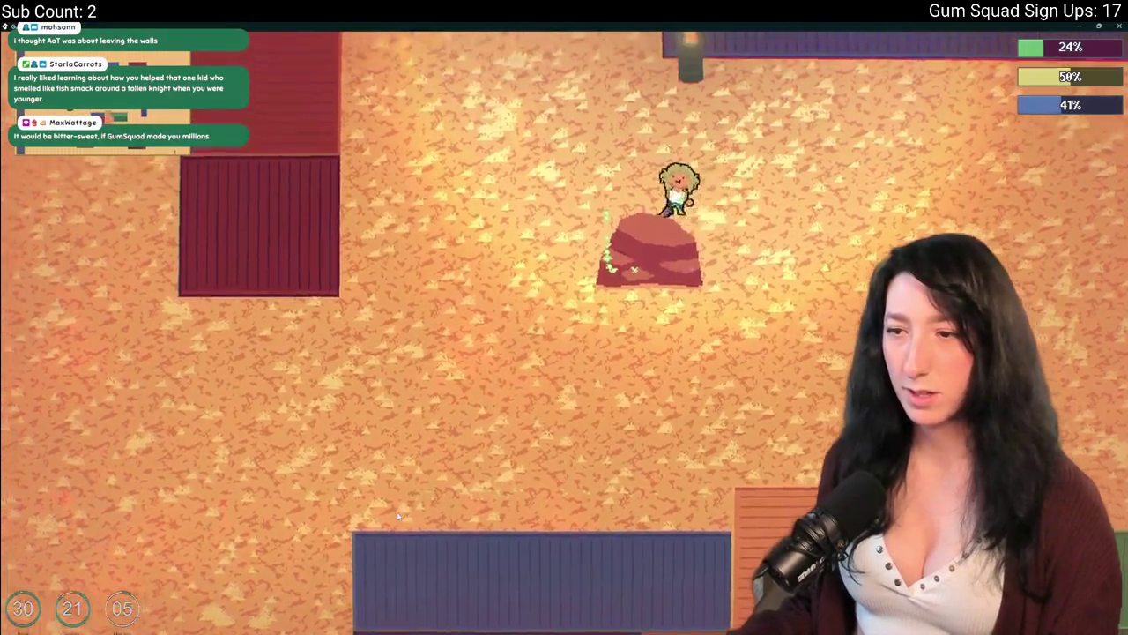
key("w")
key("d")
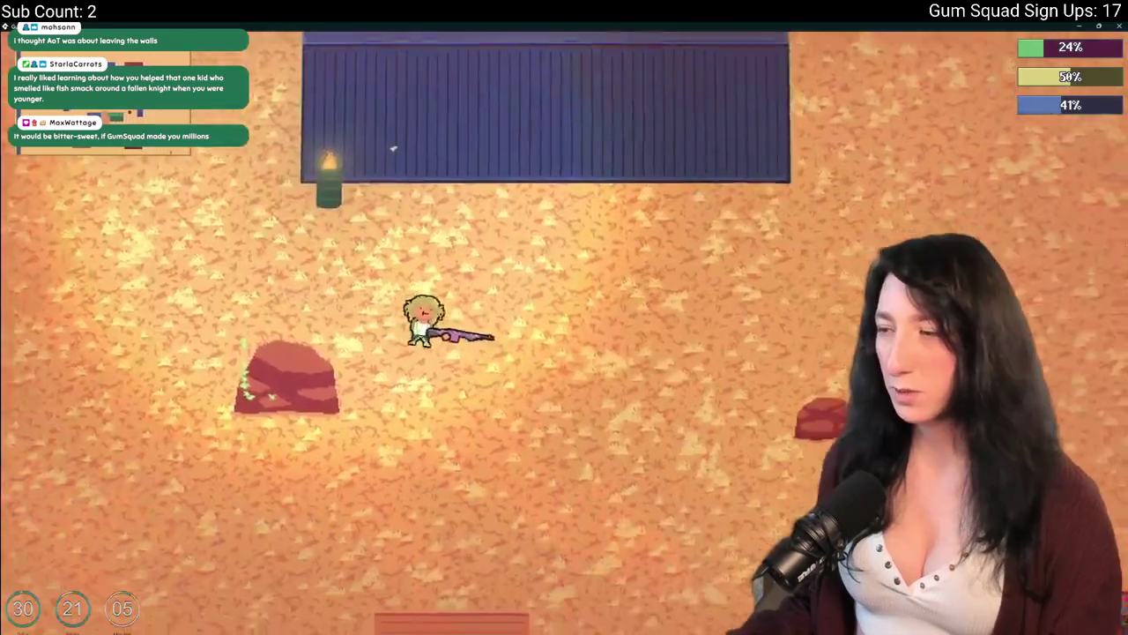
key("s")
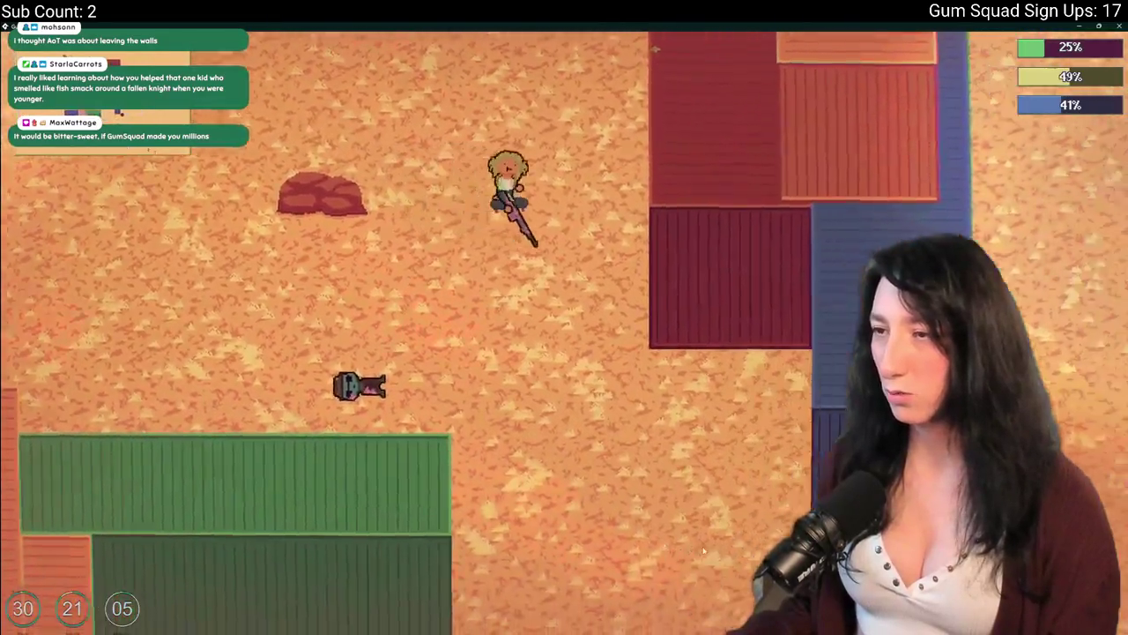
key("d")
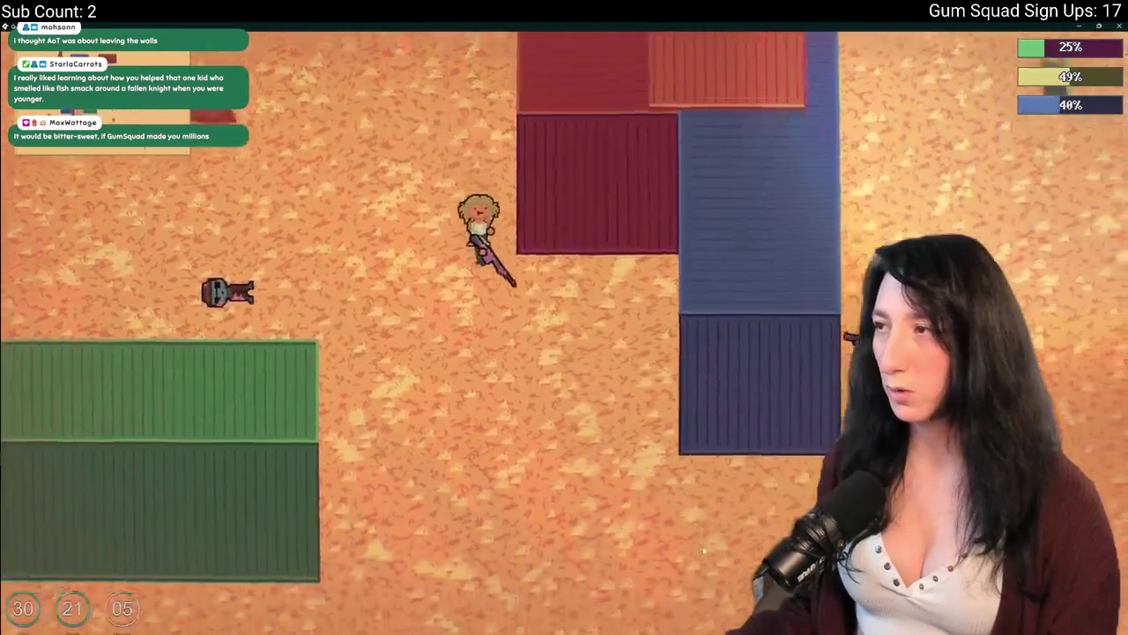
key("s")
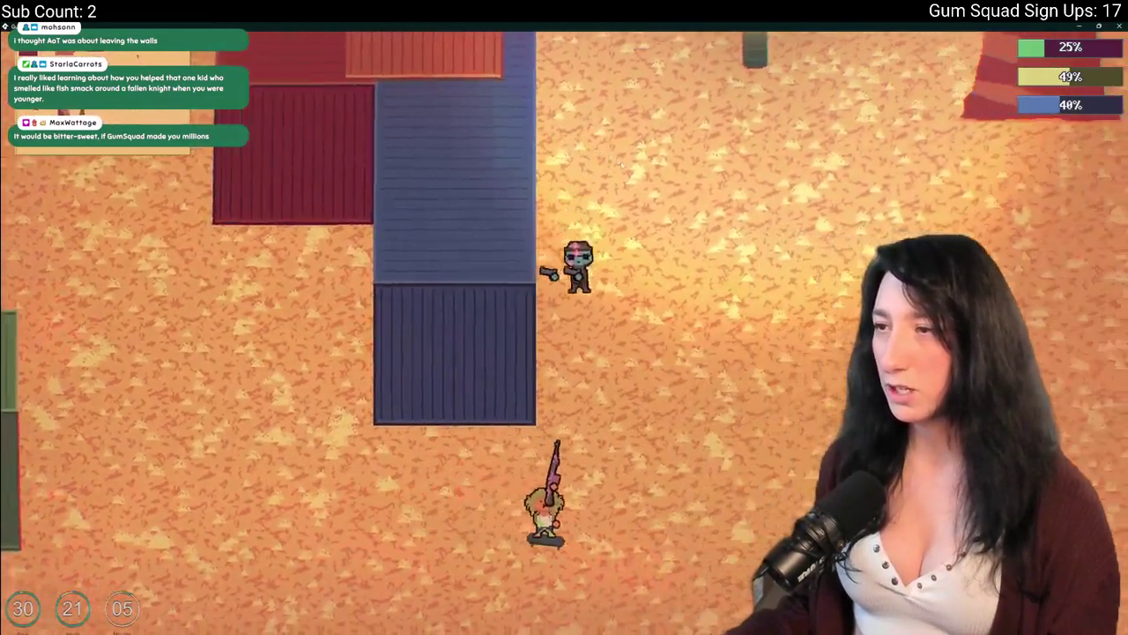
key("d")
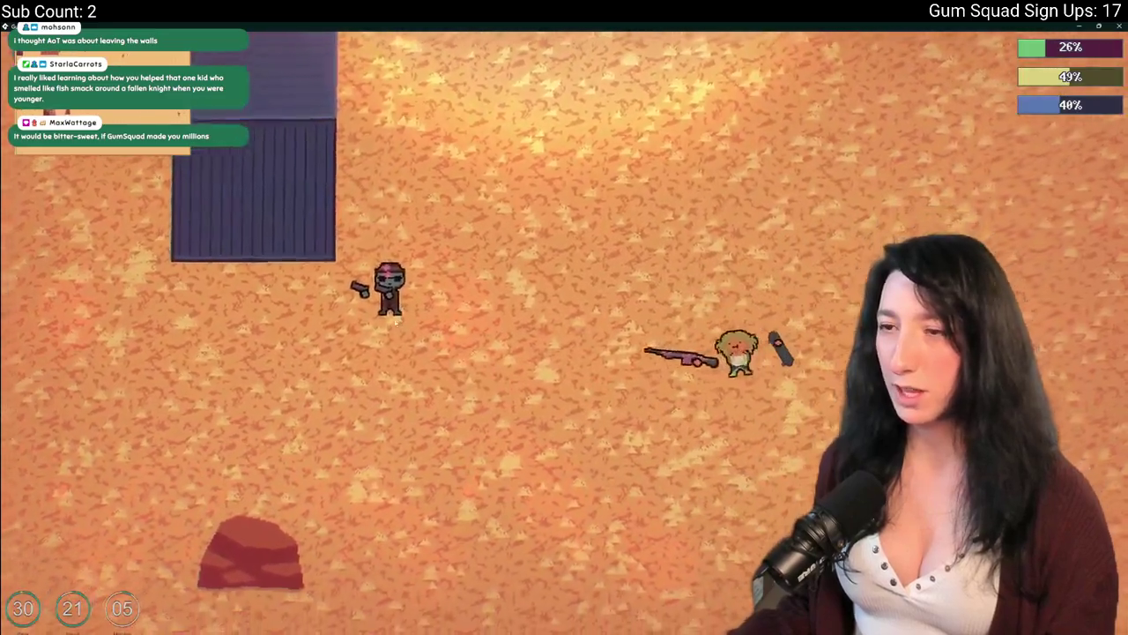
key("a")
key("a")
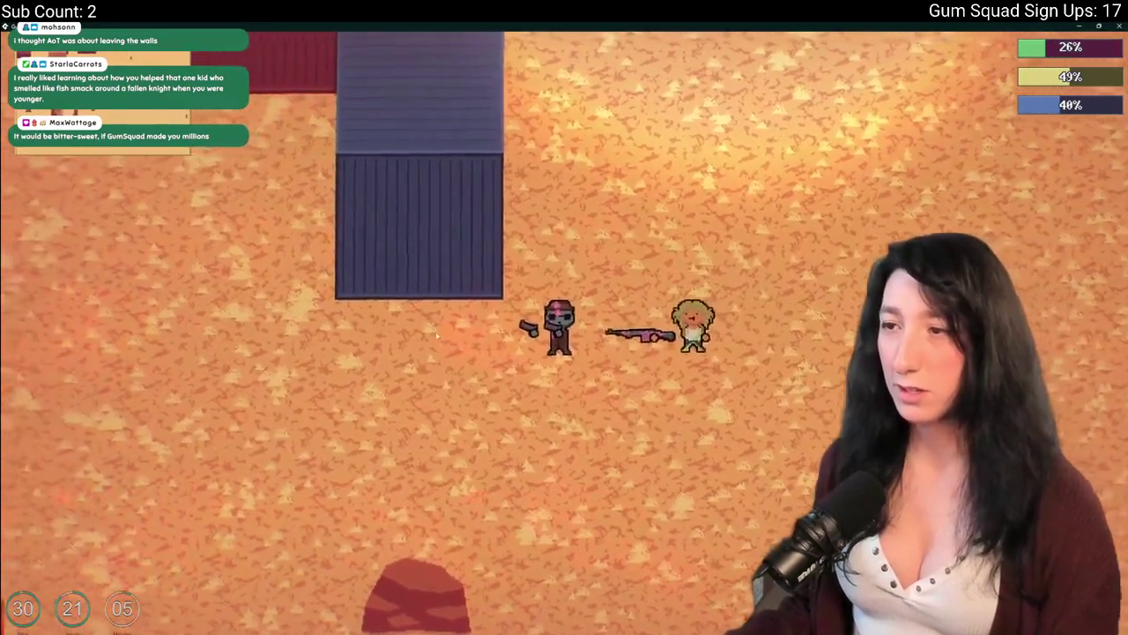
key("a")
key("w")
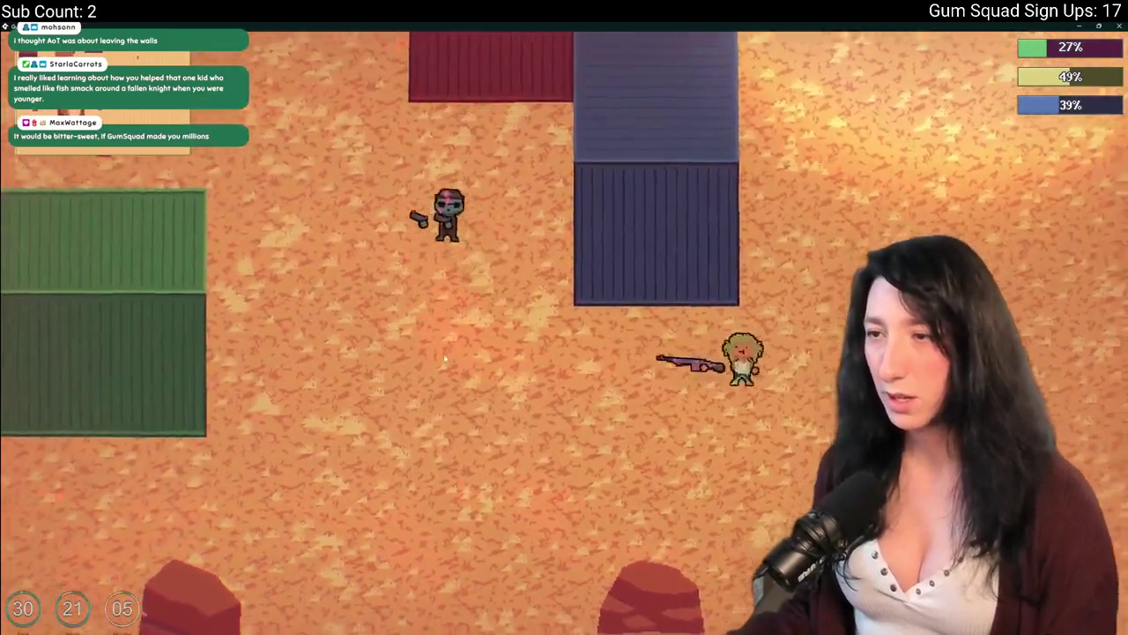
key("d")
key("w")
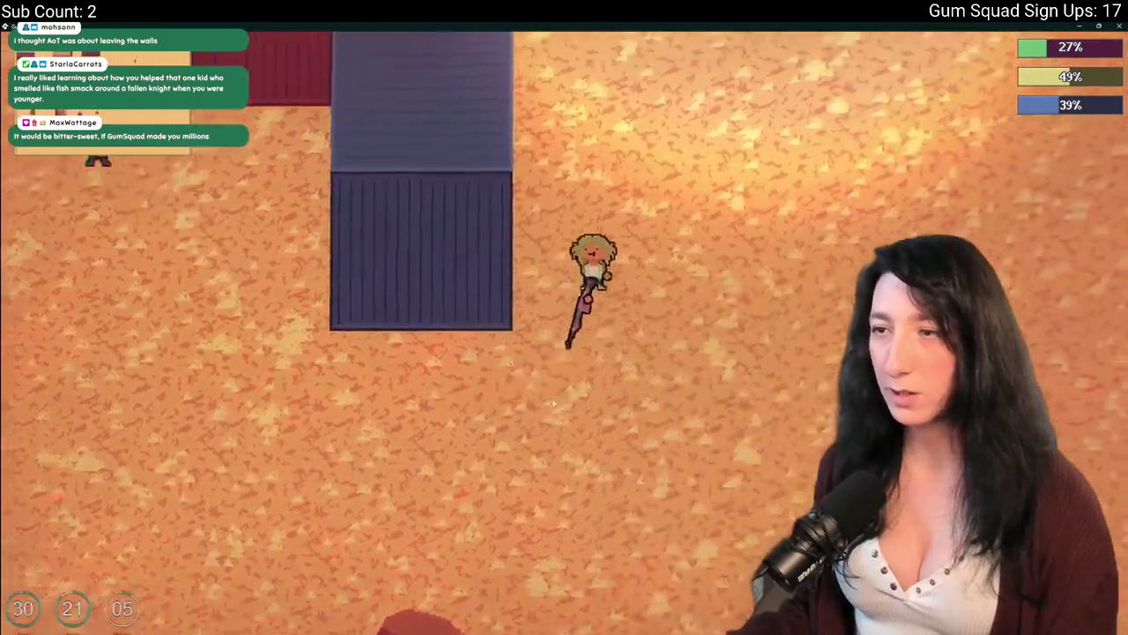
key("d")
key("w")
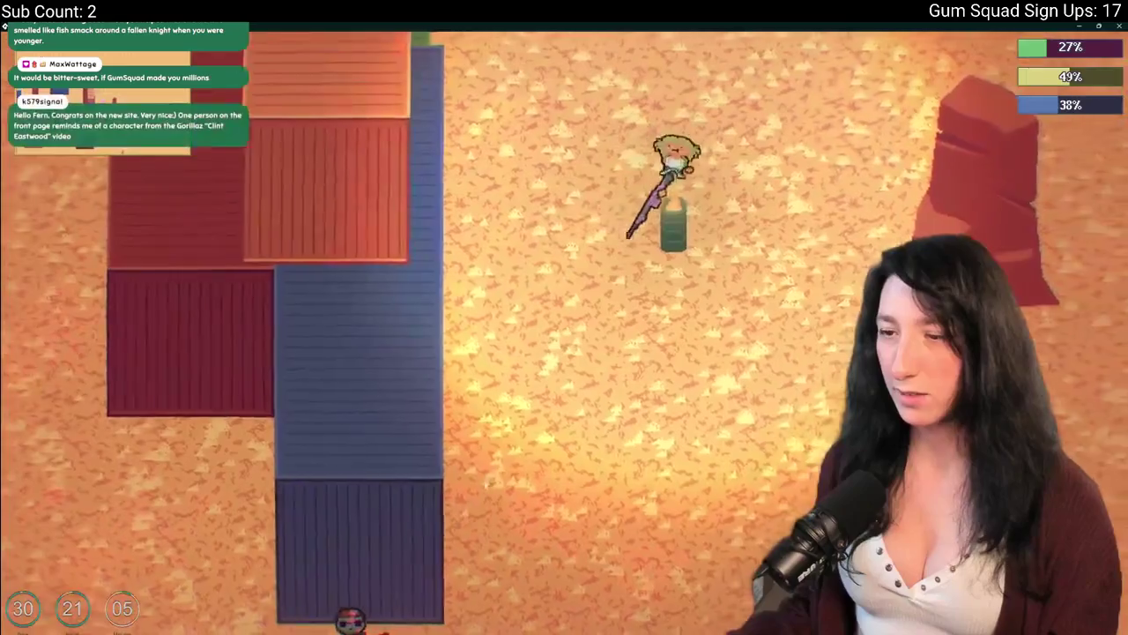
Briefly toggle the inventory, then walk the player down-left and up past the containers
key("Tab")
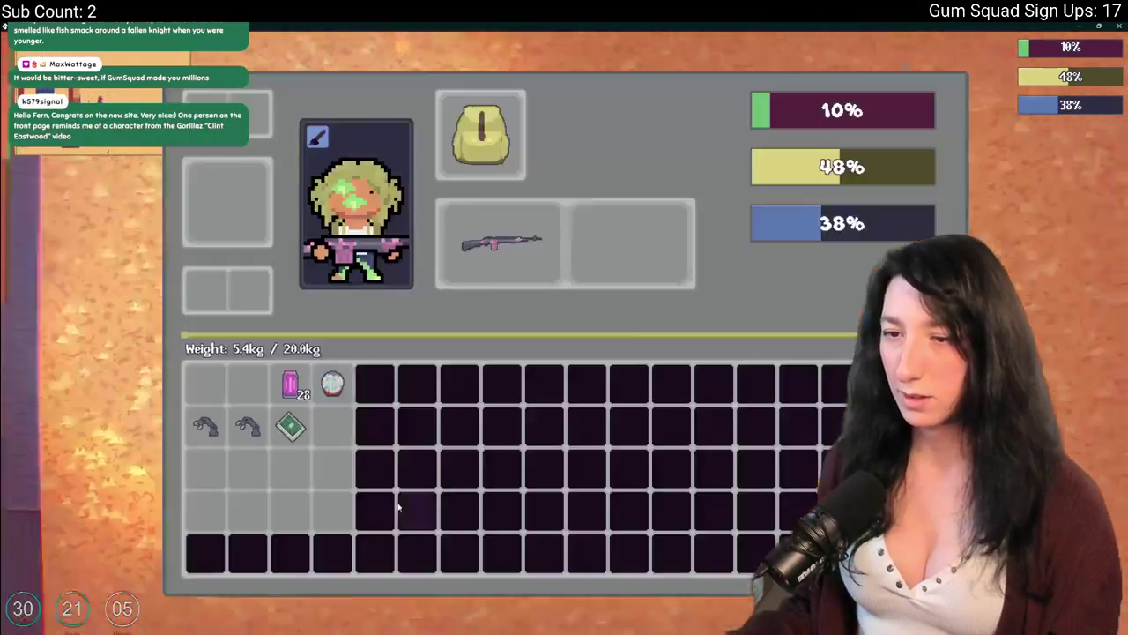
key("Tab")
key("w")
key("s")
key("a")
key("s")
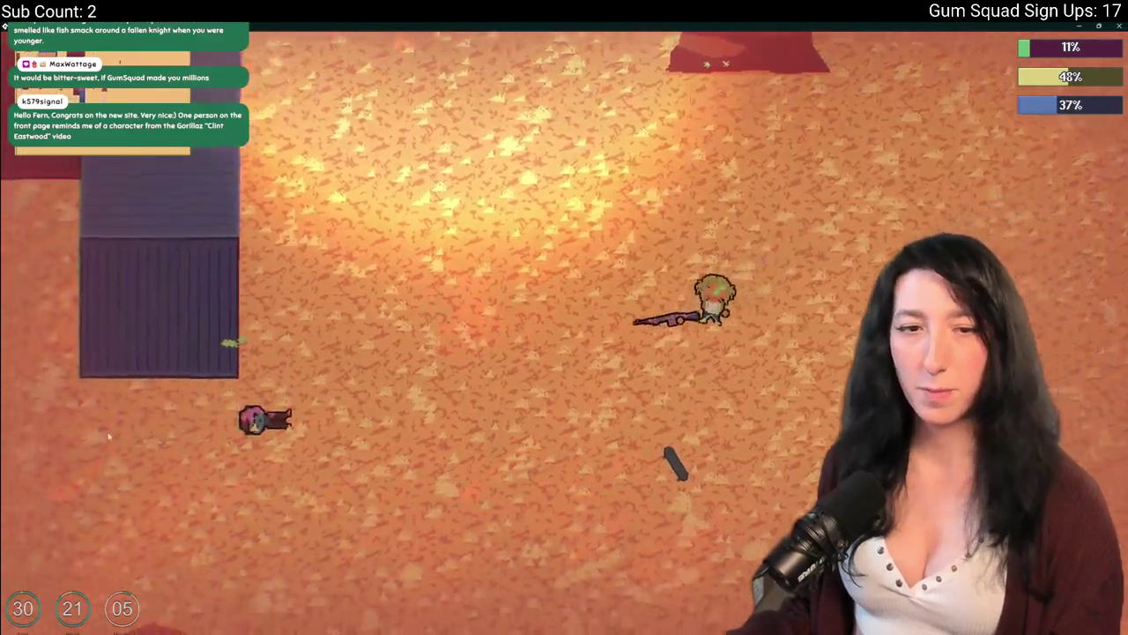
key("a")
key("s")
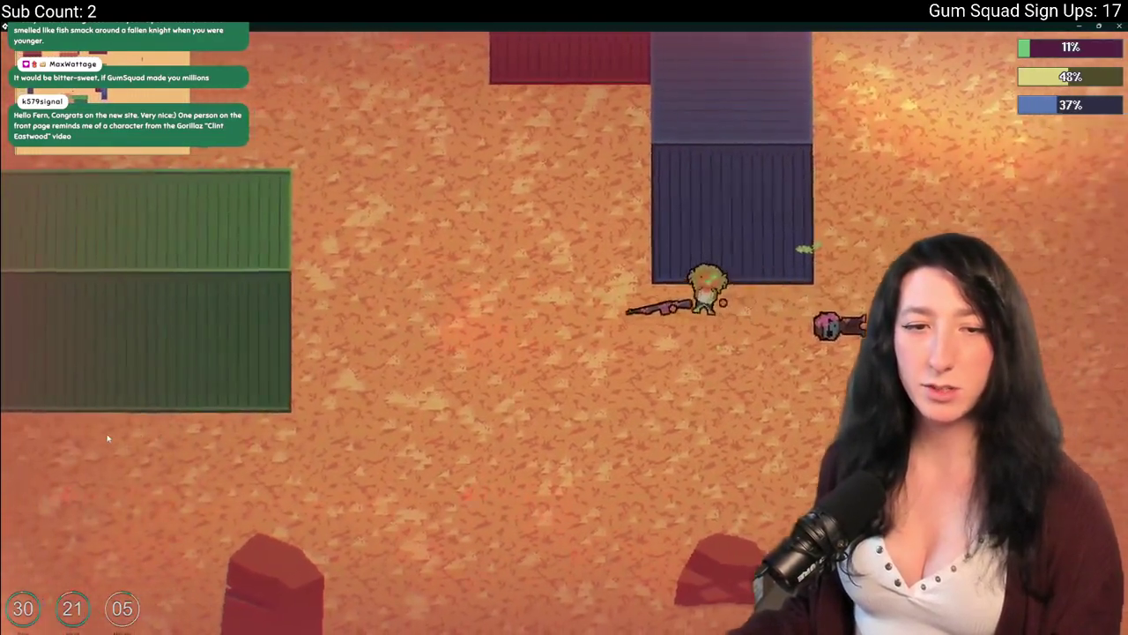
key("a")
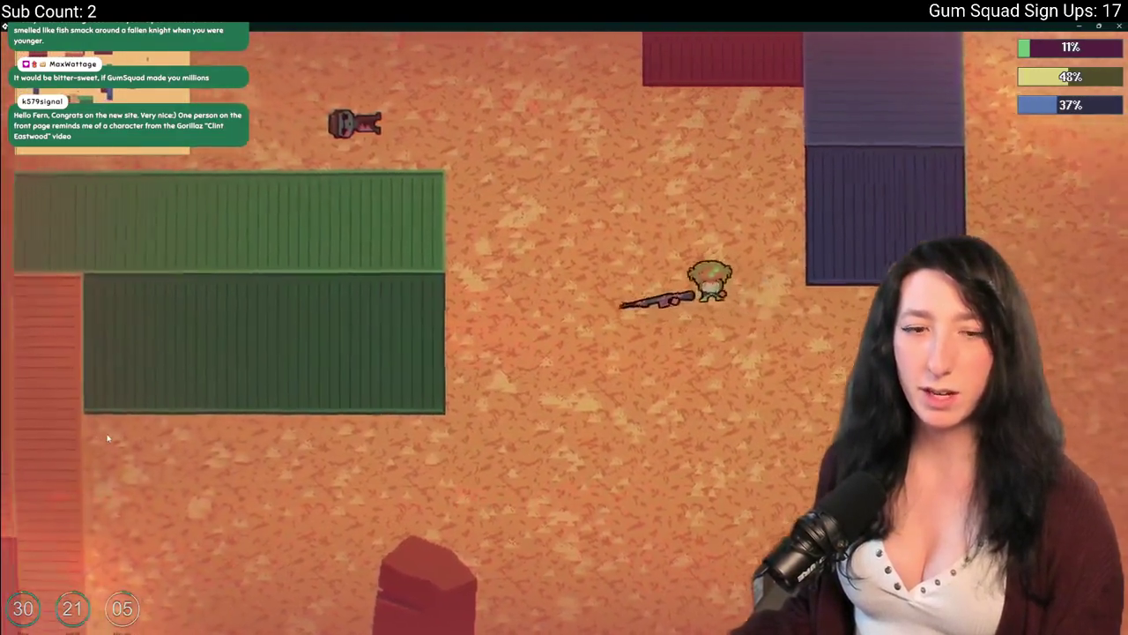
key("w")
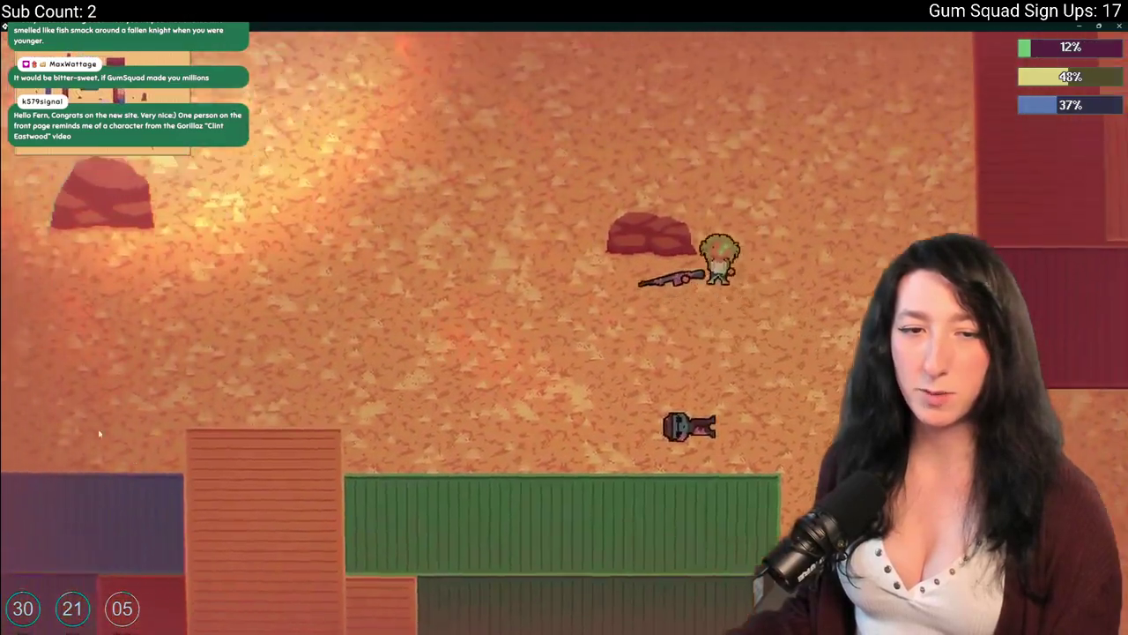
key("w")
key("a")
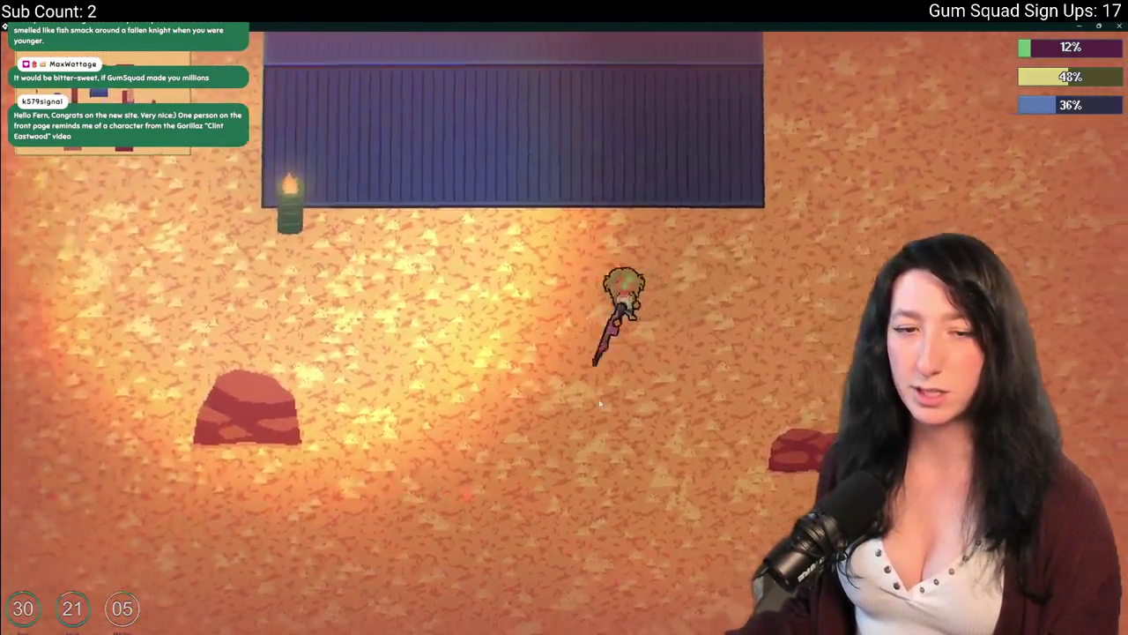
key("a")
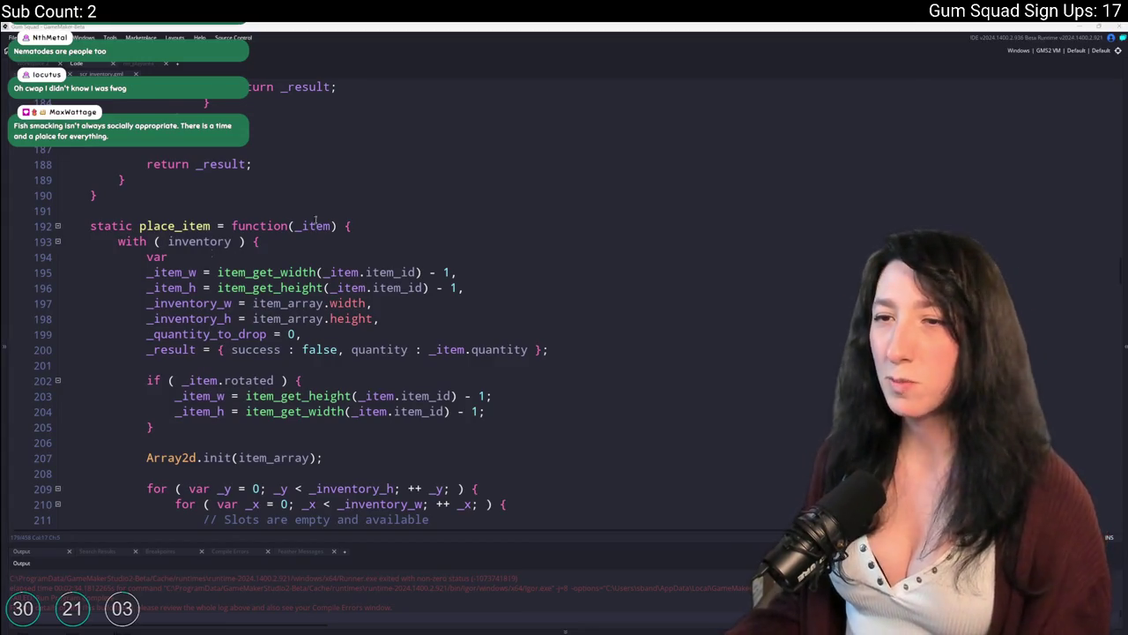
Search the inventory script for place_item_ex
scroll(379, 264, "down", 2)
left_click(379, 248)
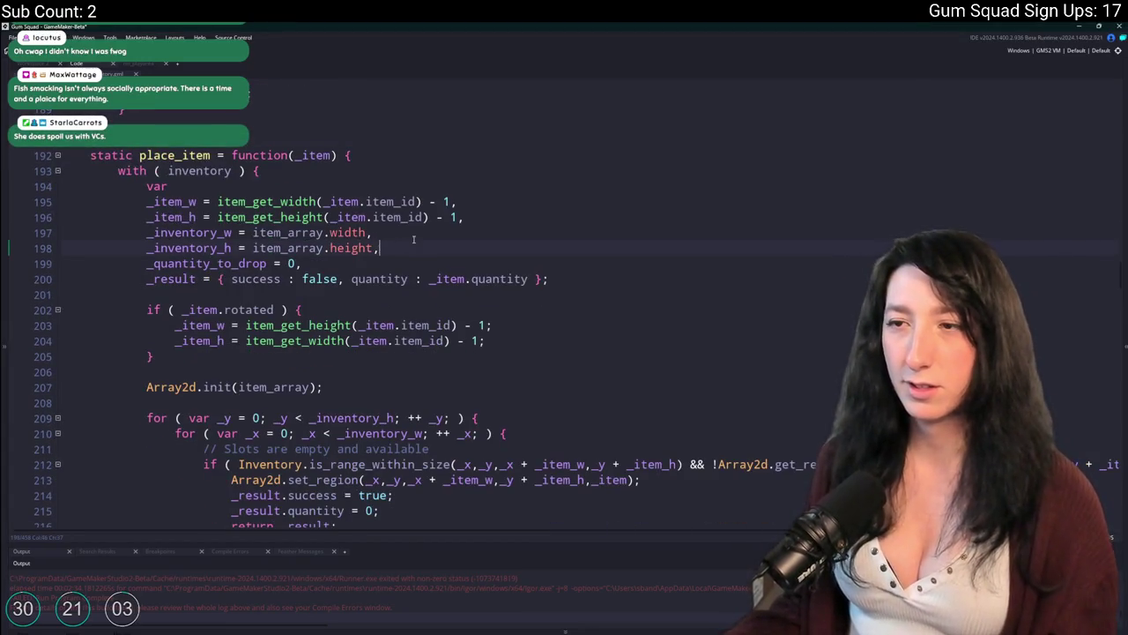
scroll(452, 116, "down", 5)
scroll(452, 116, "down", 3)
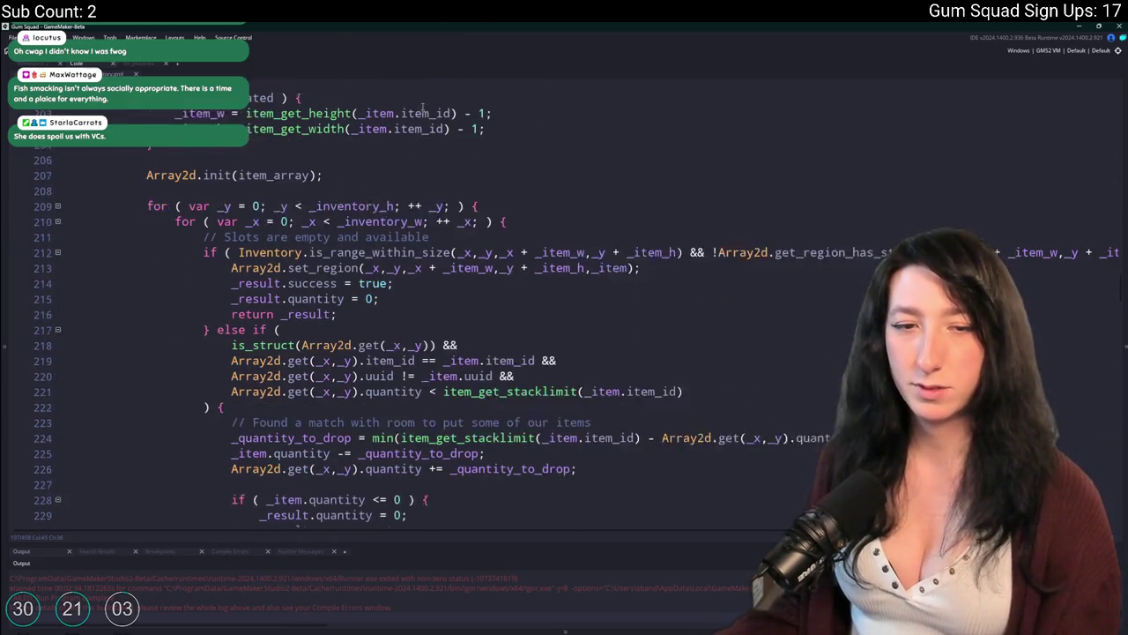
key("Up")
scroll(383, 252, "up", 5)
scroll(353, 291, "down", 14)
scroll(256, 392, "down", 12)
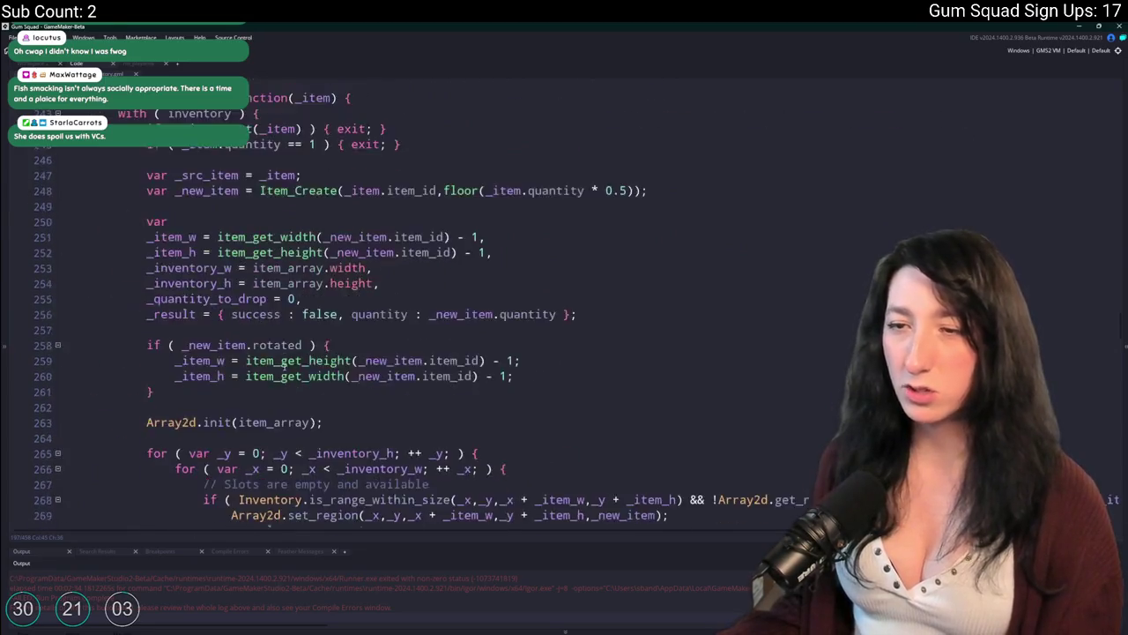
key("ctrl+f")
type("place_item_ex")
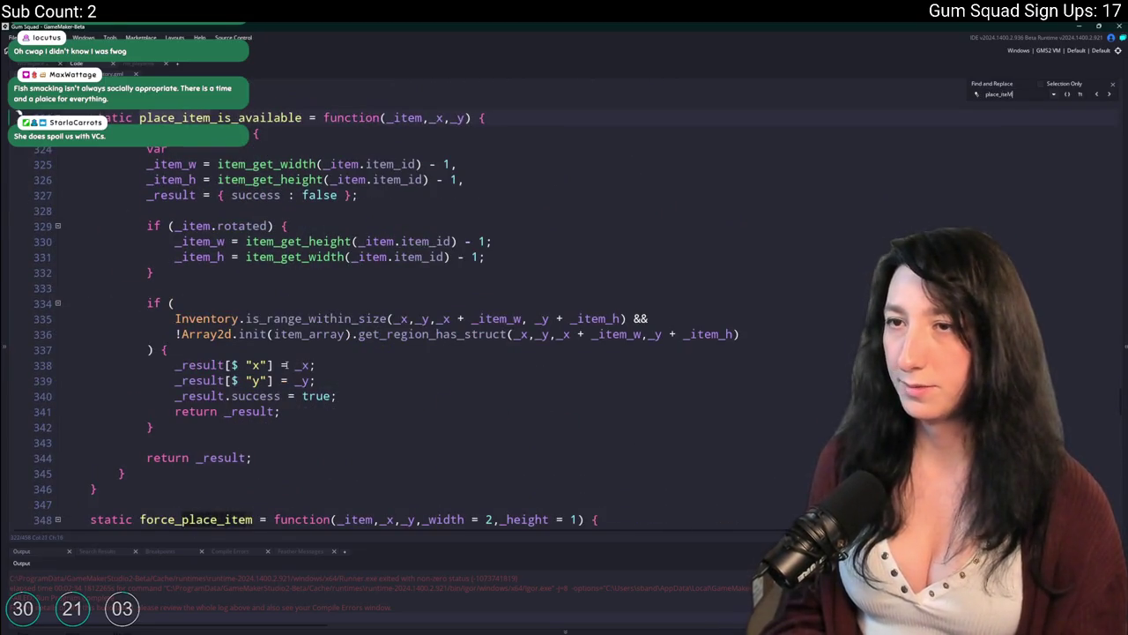
Select the whole place_item_ext function block and duplicate it with Ctrl+D
scroll(232, 305, "down", 5)
scroll(231, 305, "down", 4)
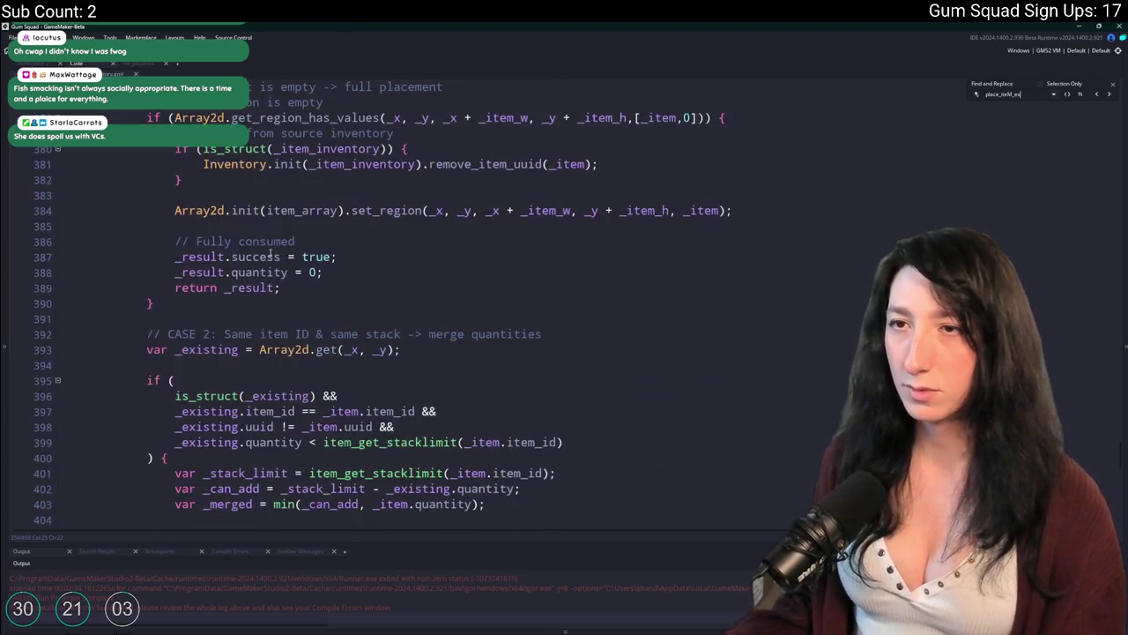
scroll(280, 313, "down", 9)
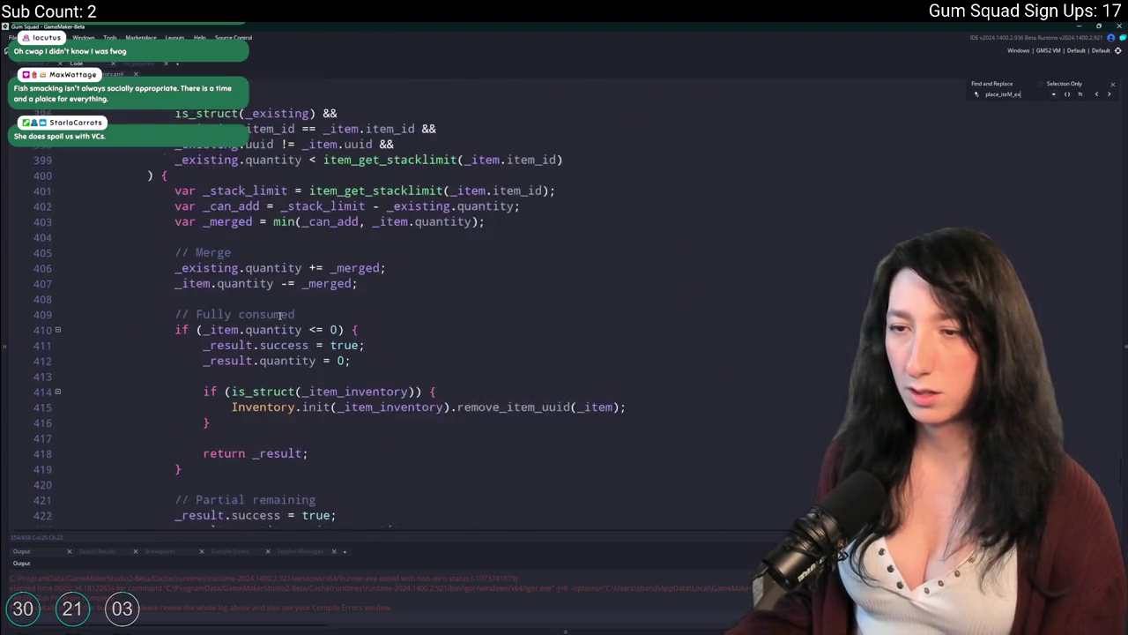
mouse_move(126, 394)
left_mouse_down()
mouse_move(153, 202)
mouse_move(95, 210)
left_mouse_up()
key("ctrl+d")
scroll(101, 379, "up", 15)
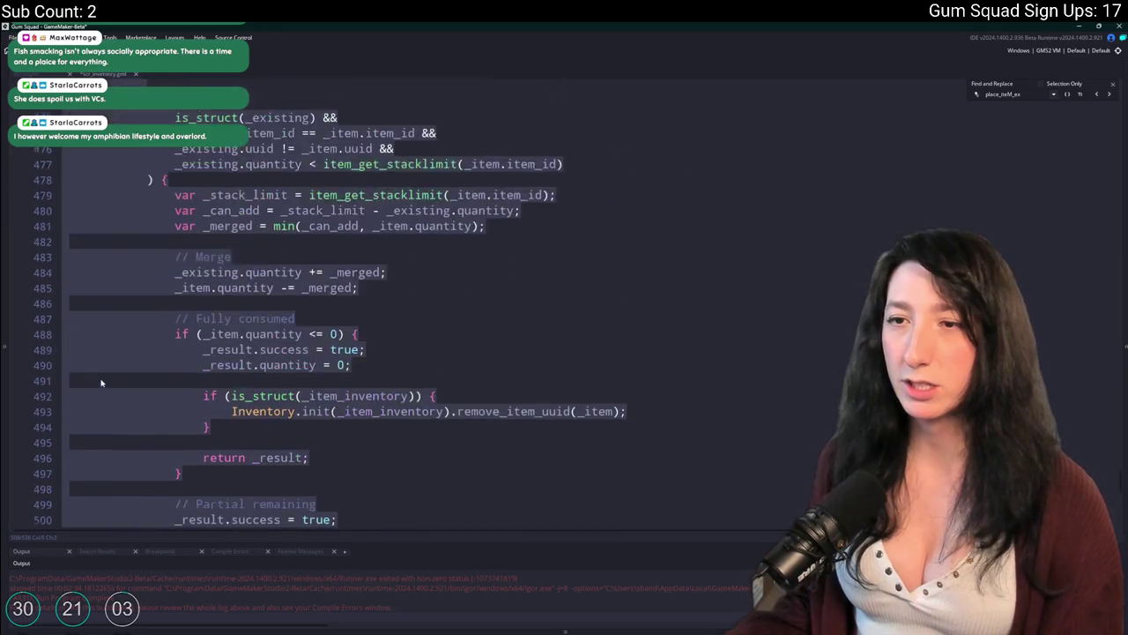
Close the search bar and add a space after 'with' in the copy's with ( inventory ) line 433
left_click(182, 335)
left_click(193, 210)
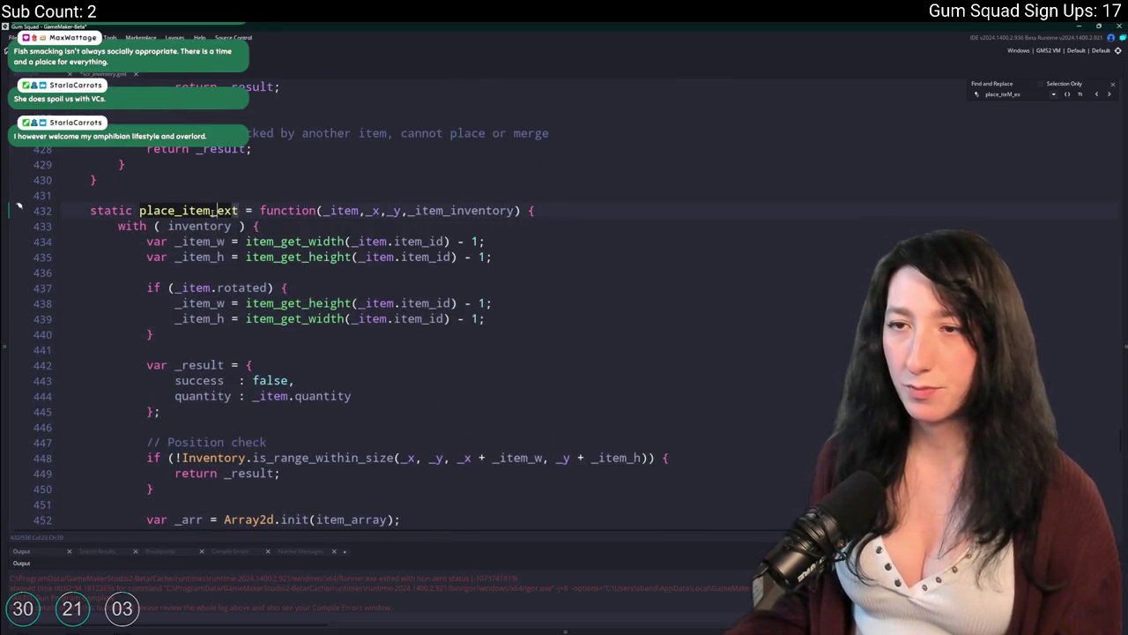
left_click(1113, 85)
left_click(212, 225)
left_click(150, 225)
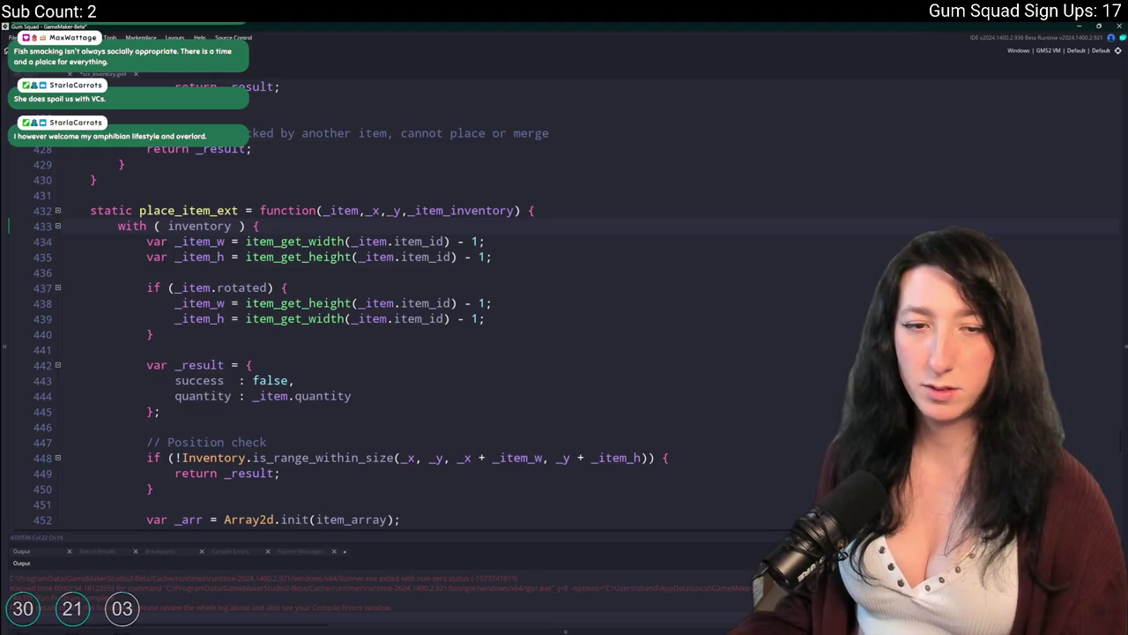
left_click_drag(231, 210, 137, 211)
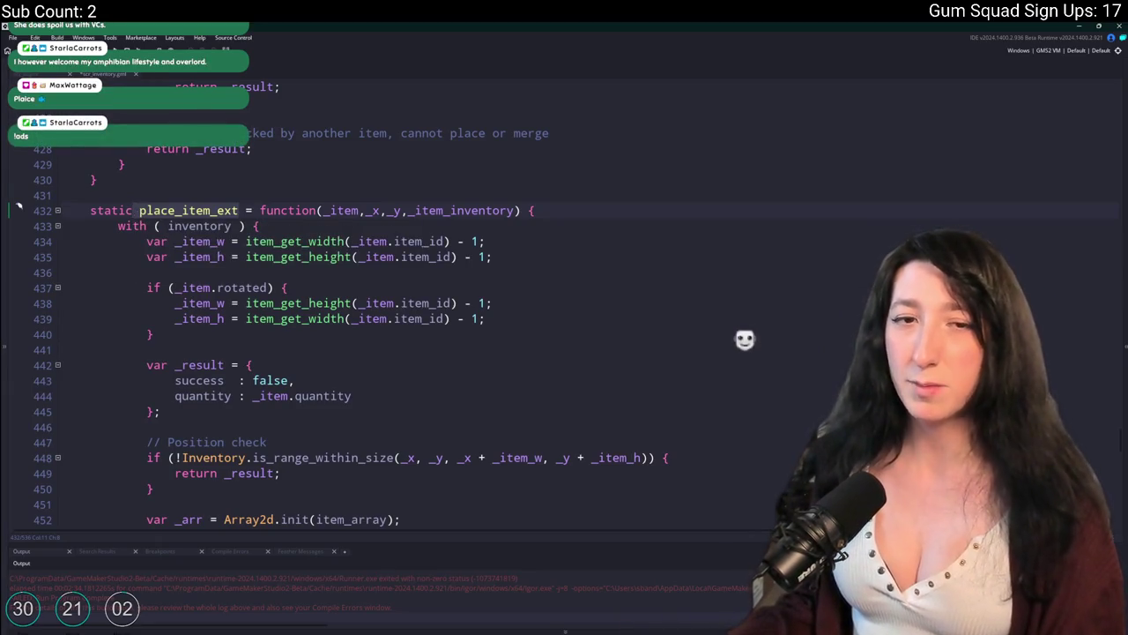
scroll(453, 226, "up", 3)
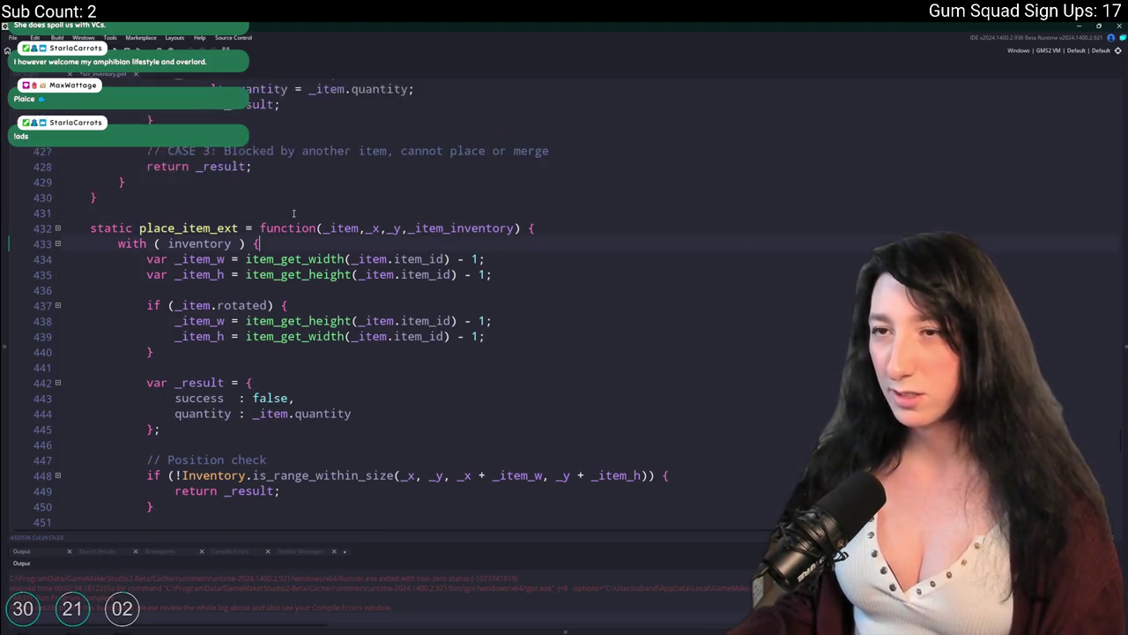
Rename the copied place_item_ext at line 432 to swap_items and highlight every _item_inventory use
double_click(168, 263)
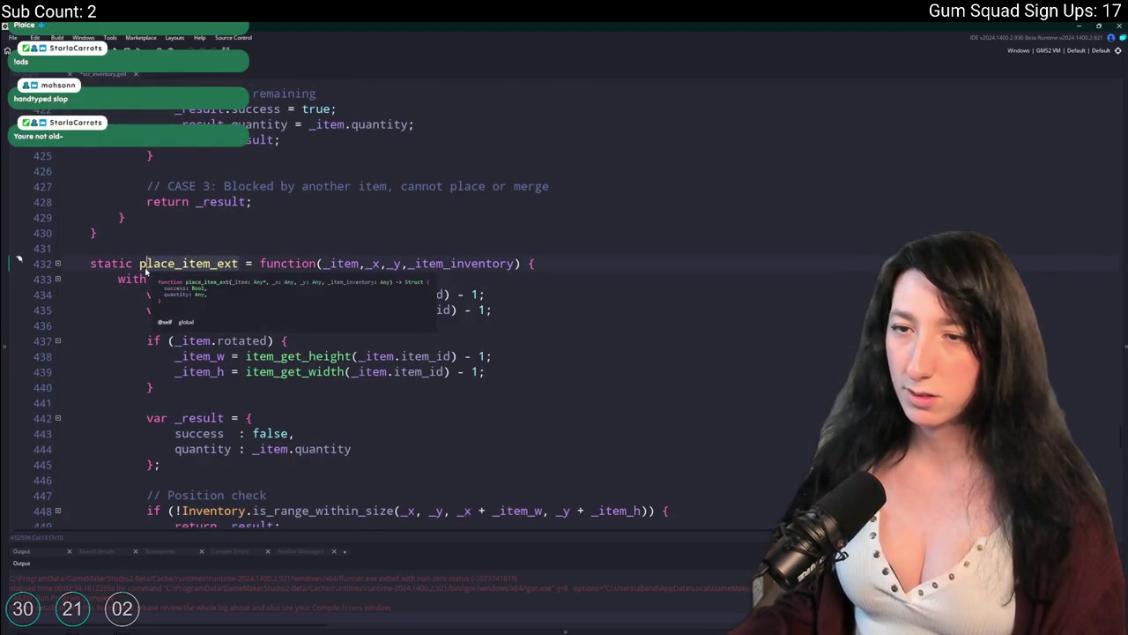
type("swap_items")
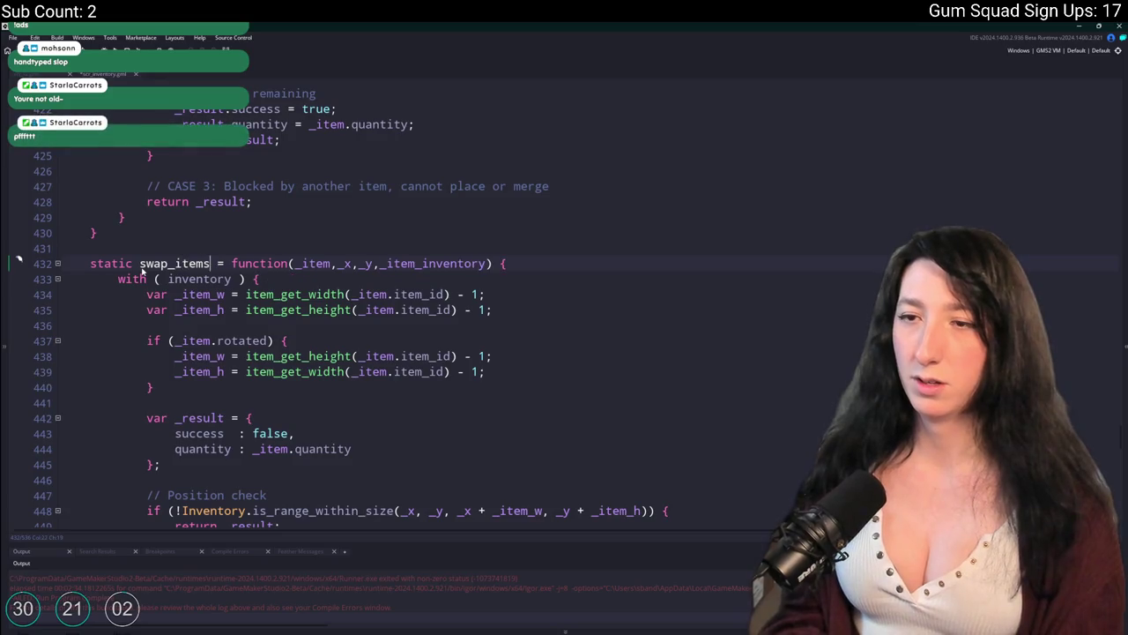
scroll(129, 277, "down", 3)
scroll(129, 277, "down", 4)
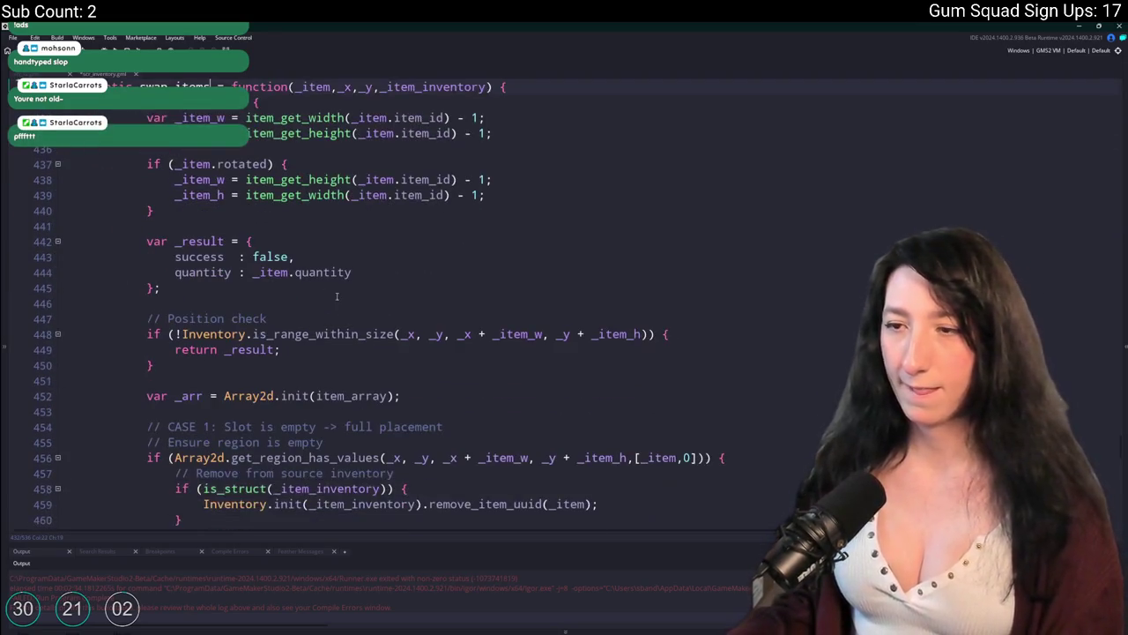
scroll(264, 132, "up", 3)
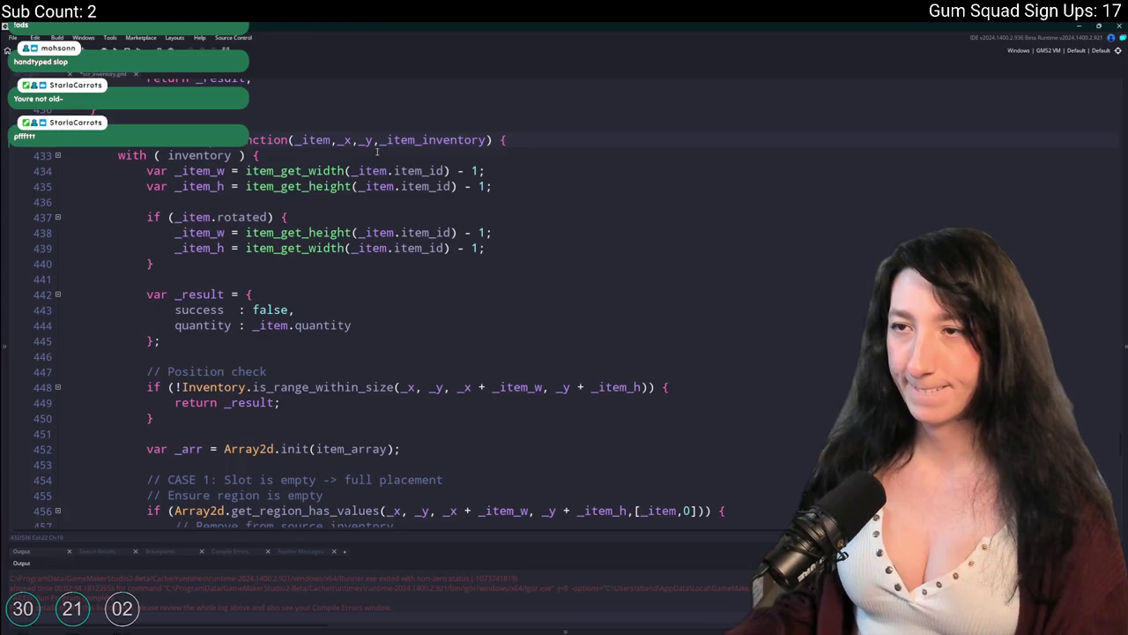
left_click(409, 140)
scroll(409, 140, "down", 8)
left_click(318, 277)
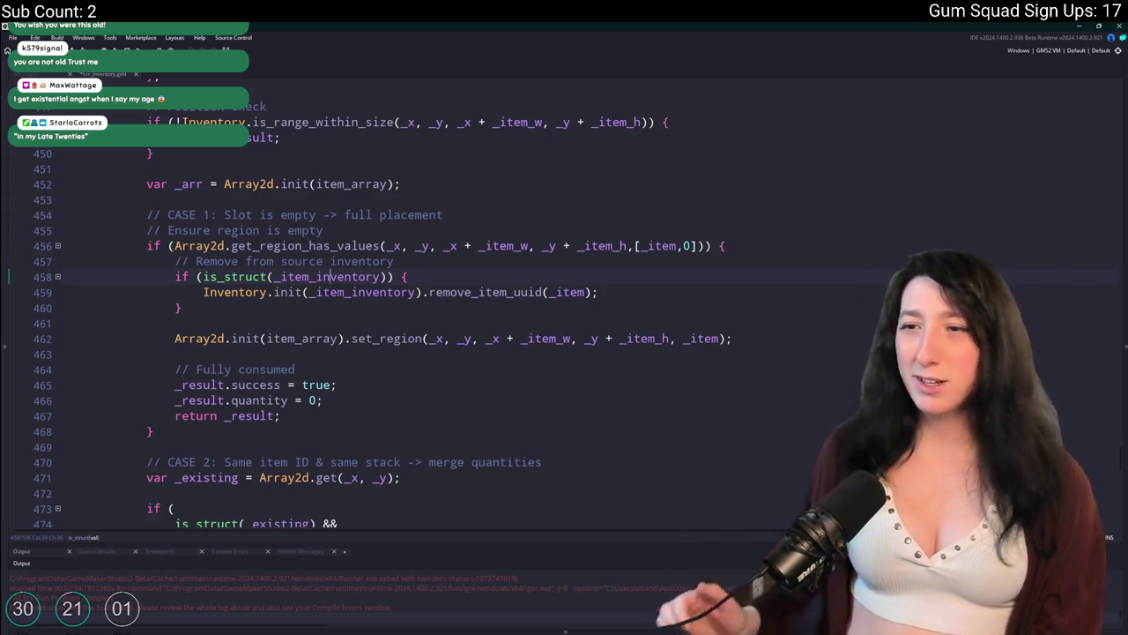
scroll(366, 302, "down", 5)
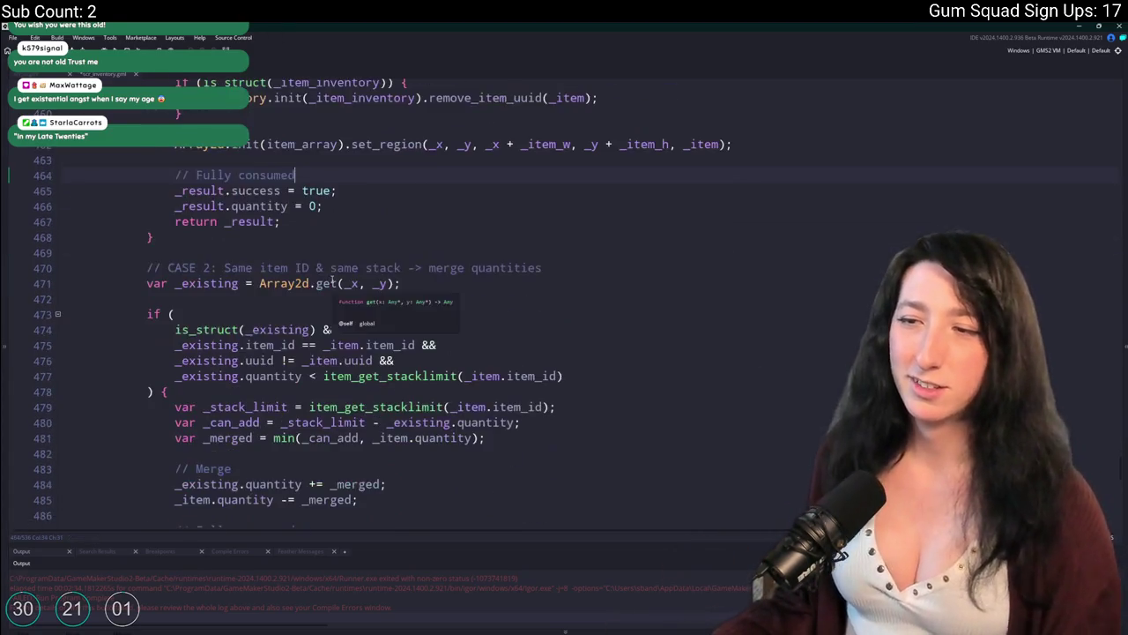
scroll(274, 377, "down", 7)
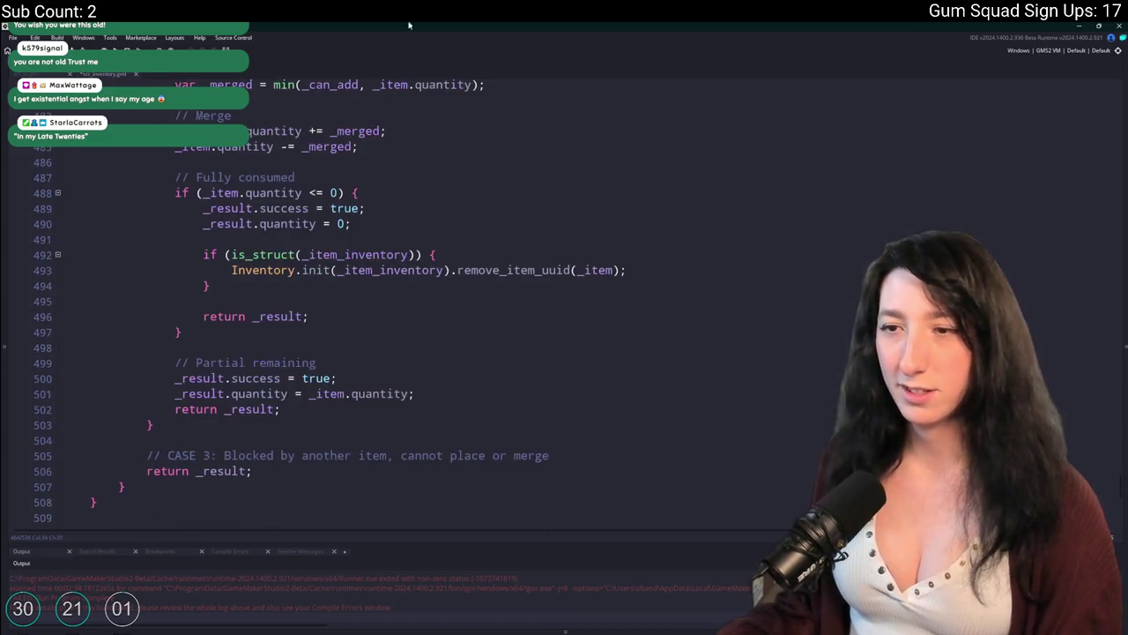
scroll(264, 379, "down", 1)
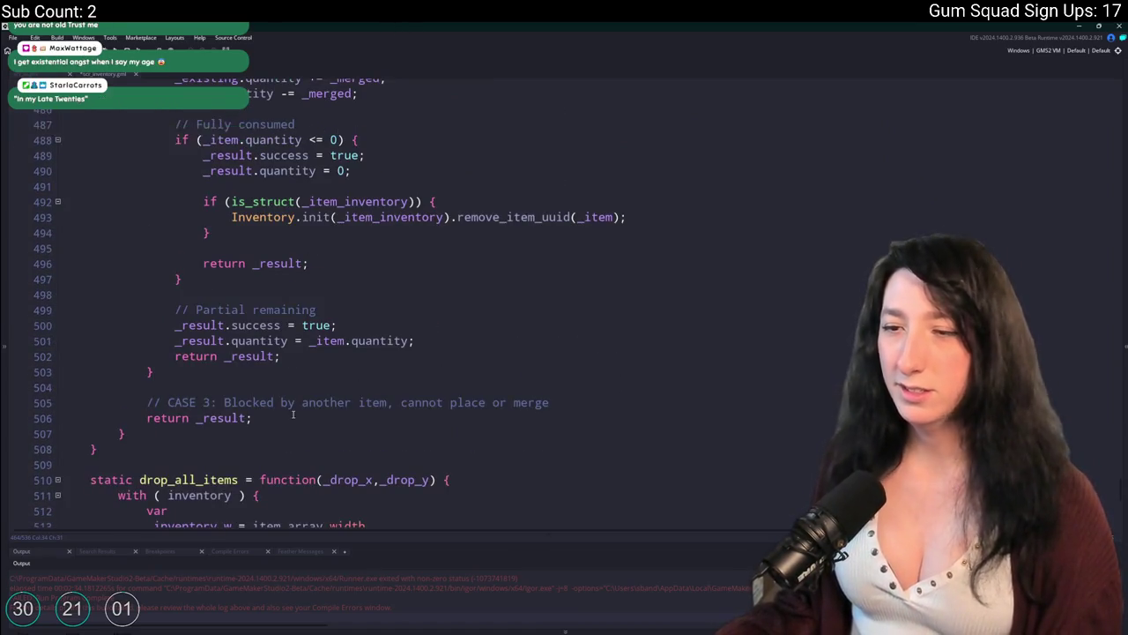
left_click(105, 432)
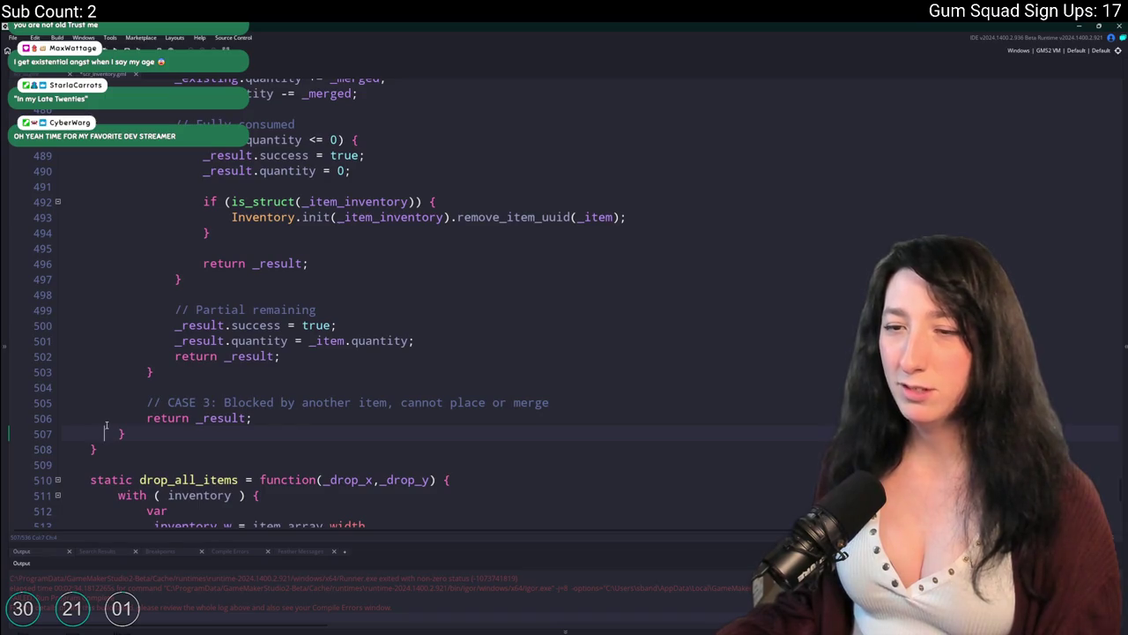
left_click(112, 433)
double_click(112, 433)
left_click(118, 434)
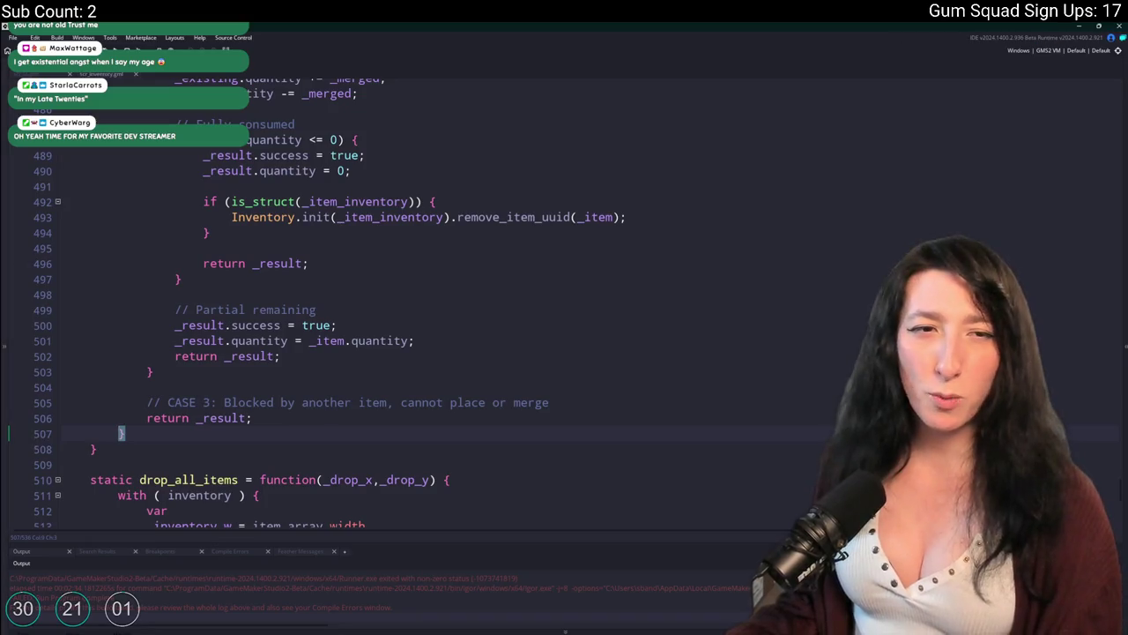
left_click(147, 417)
double_click(106, 418)
left_click(147, 418)
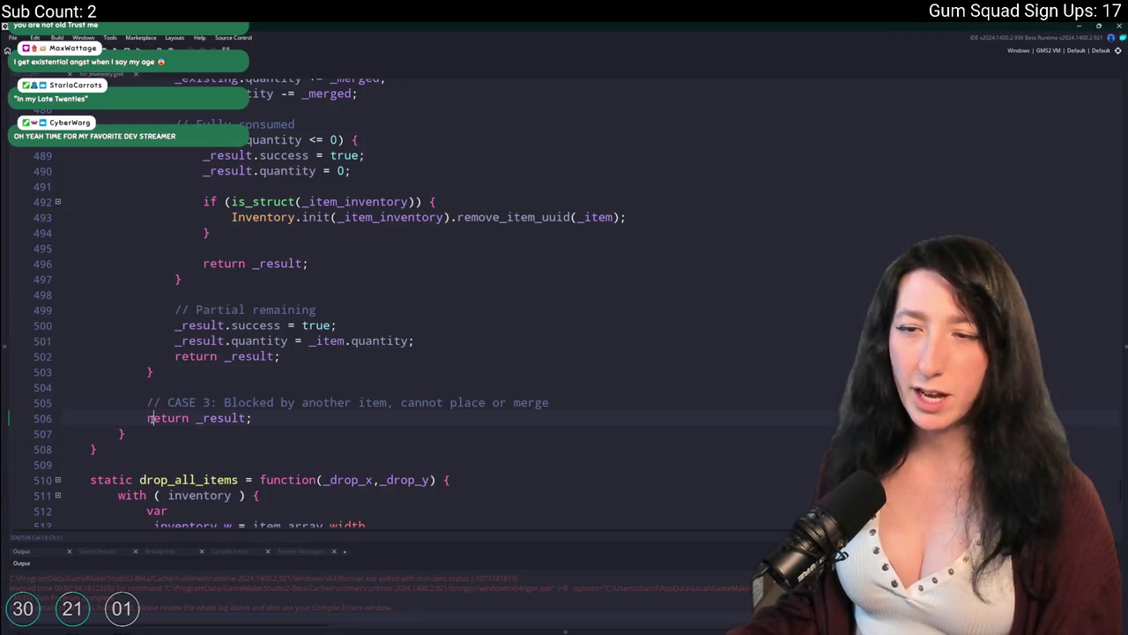
left_click_drag(147, 418, 62, 325)
left_click(167, 402)
scroll(284, 371, "up", 1)
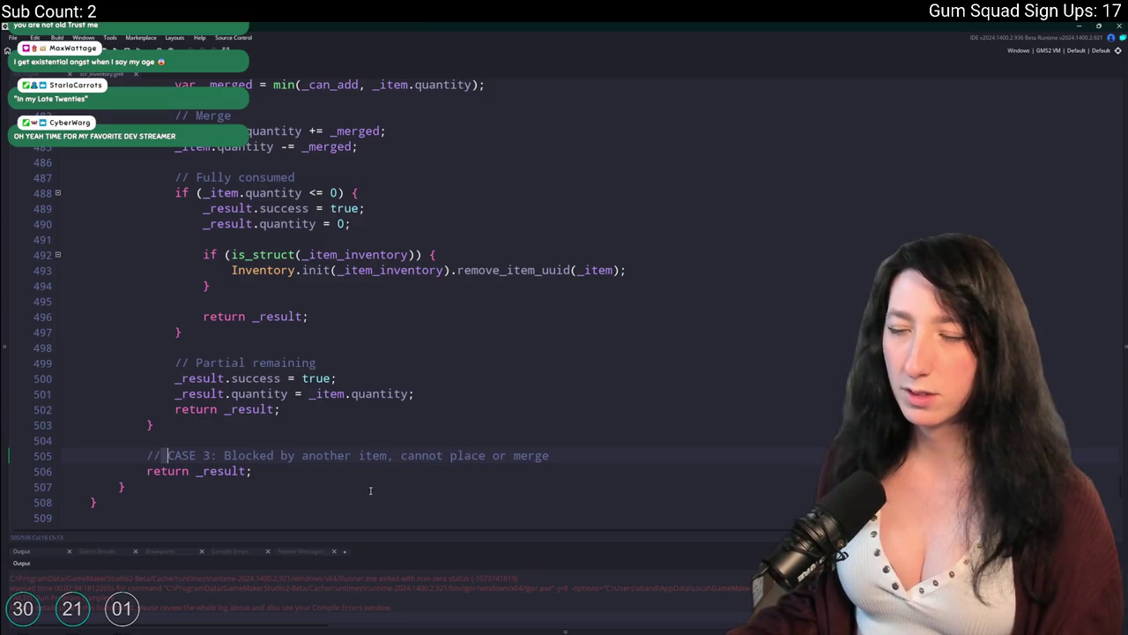
mouse_move(370, 490)
left_mouse_down()
mouse_move(176, 428)
mouse_move(220, 353)
mouse_move(267, 369)
mouse_move(269, 400)
mouse_move(185, 352)
mouse_move(212, 520)
mouse_move(181, 318)
left_mouse_up()
scroll(267, 368, "up", 2)
scroll(269, 399, "up", 1)
scroll(469, 277, "up", 5)
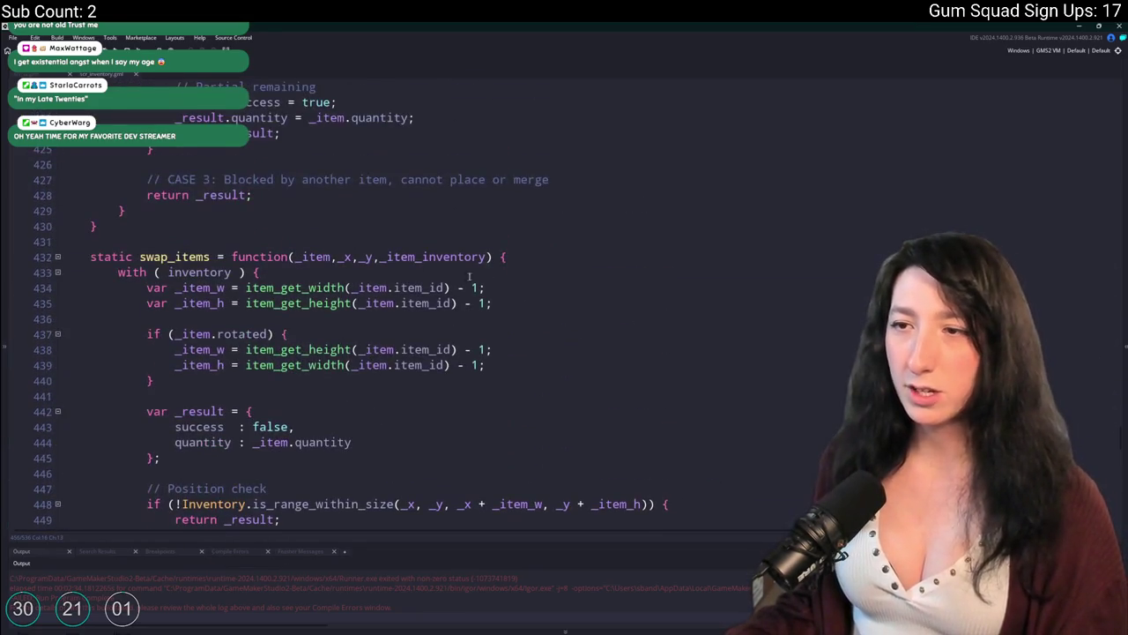
scroll(330, 256, "down", 4)
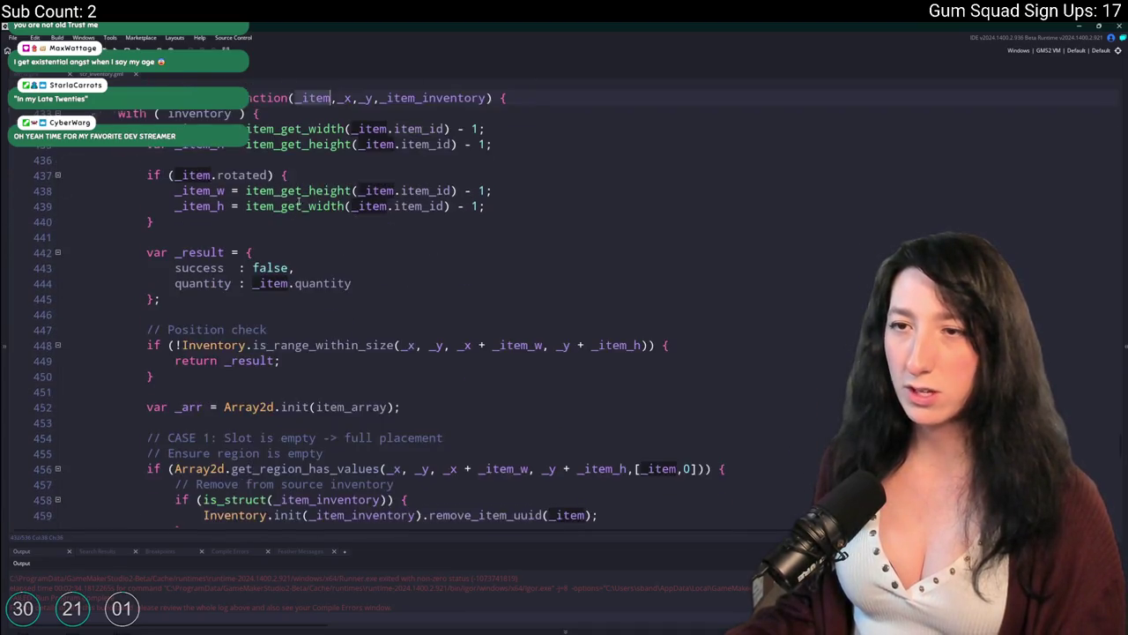
scroll(310, 279, "down", 2)
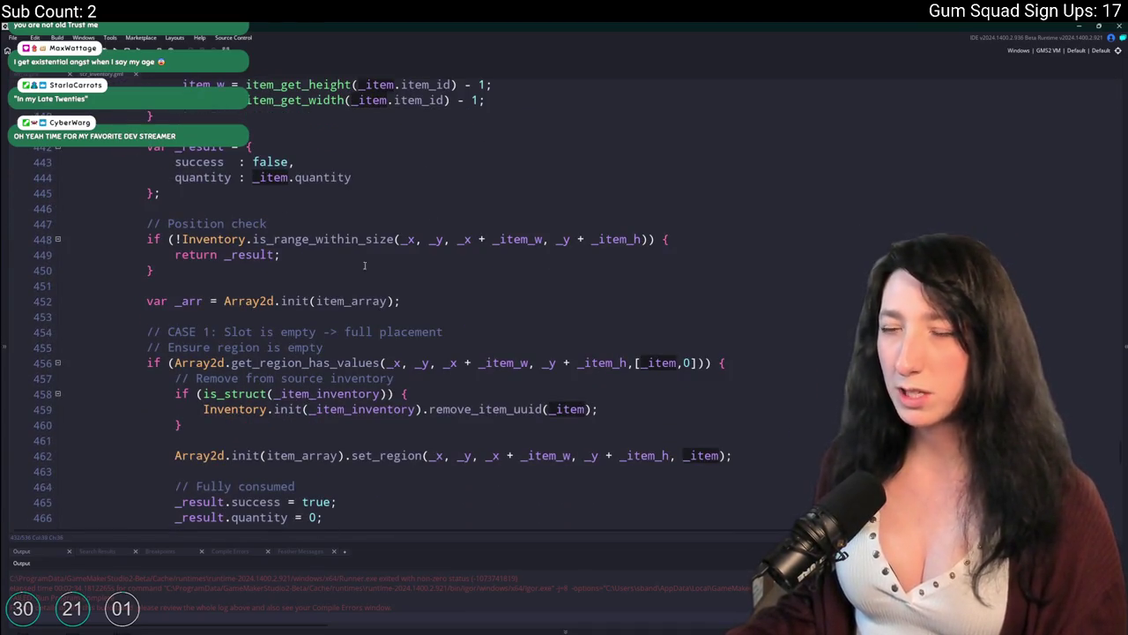
scroll(364, 266, "up", 3)
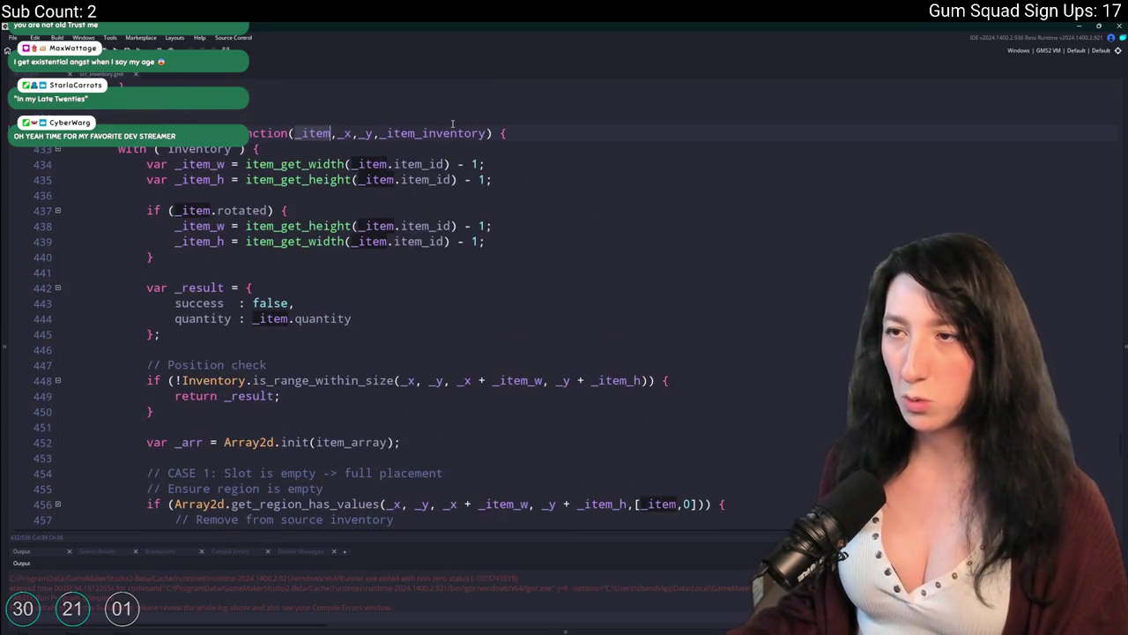
scroll(472, 182, "down", 2)
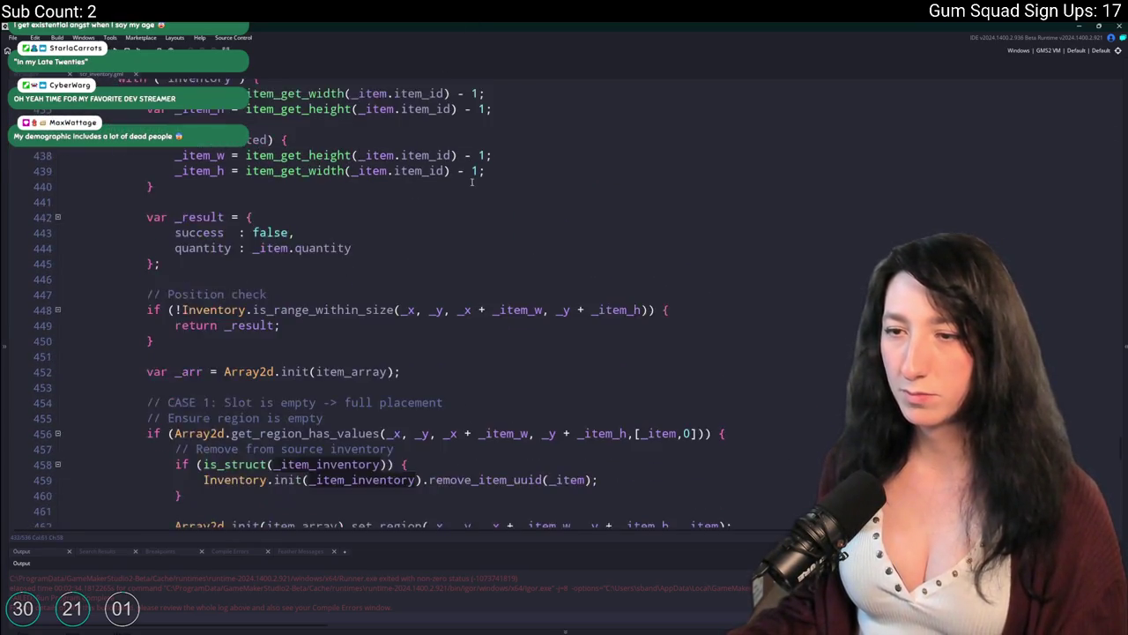
scroll(472, 182, "down", 5)
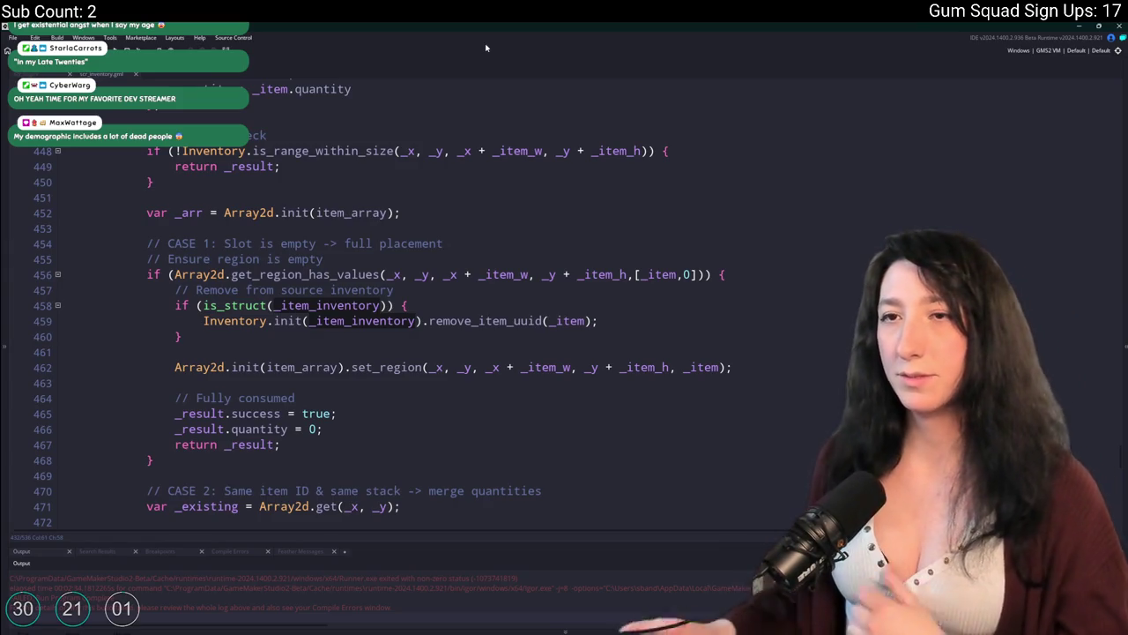
Switch to the UI inventory script and review the handler's force_place_item and stacking calls
left_click(61, 76)
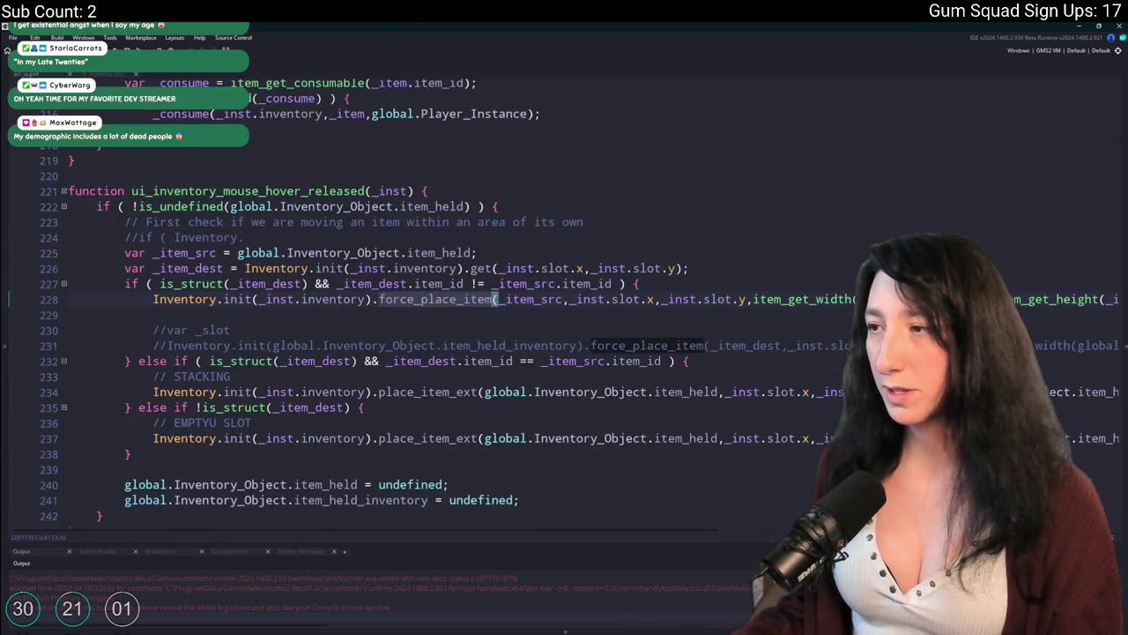
left_click(1080, 299)
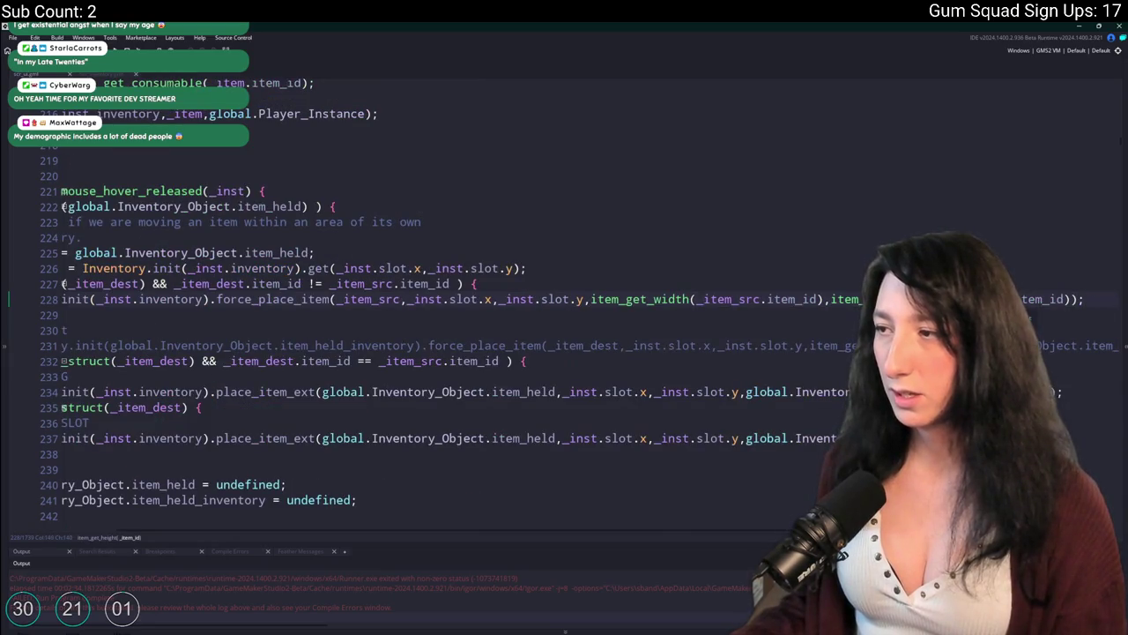
left_click(146, 361)
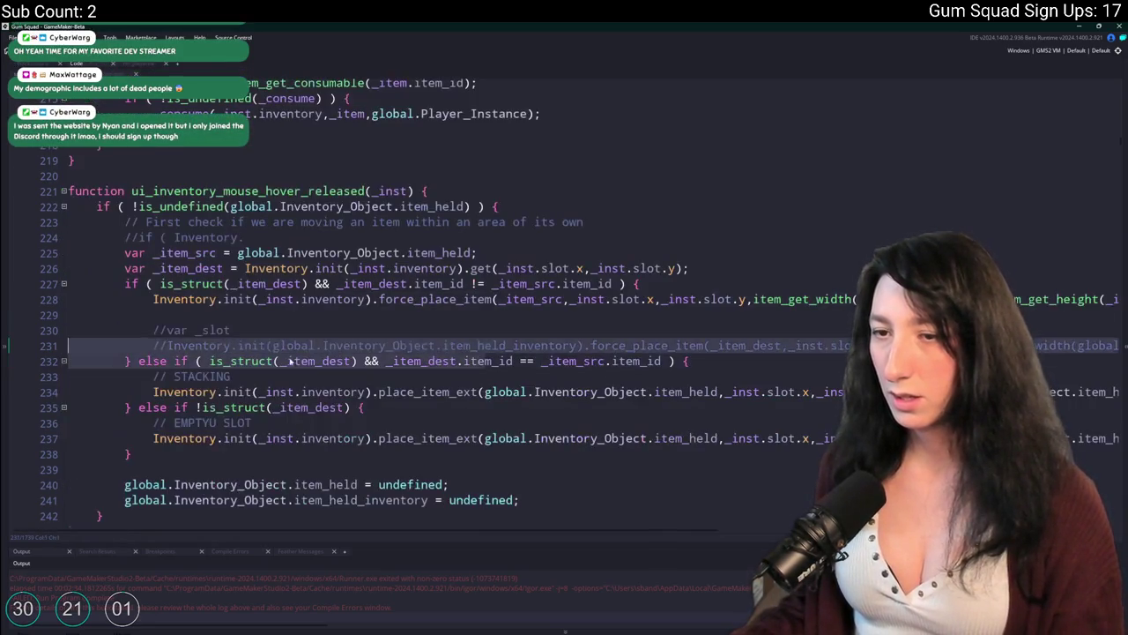
left_click(837, 391)
key("End")
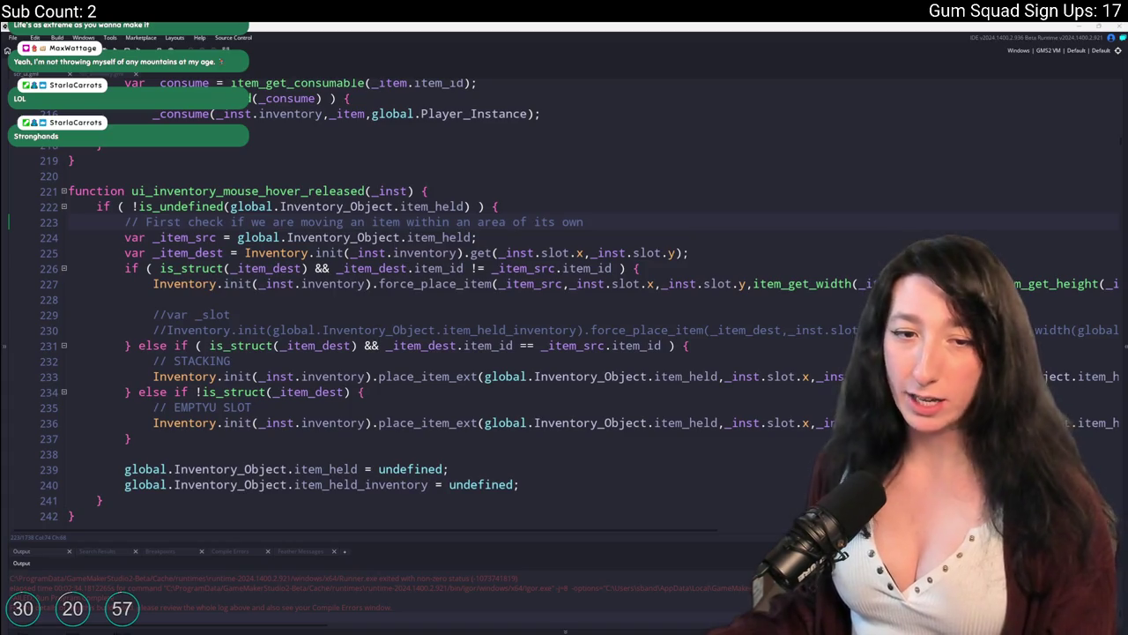
Jump from the _item_dest lookup to the swap_items definition with F12 and back to the handler
left_click(697, 253)
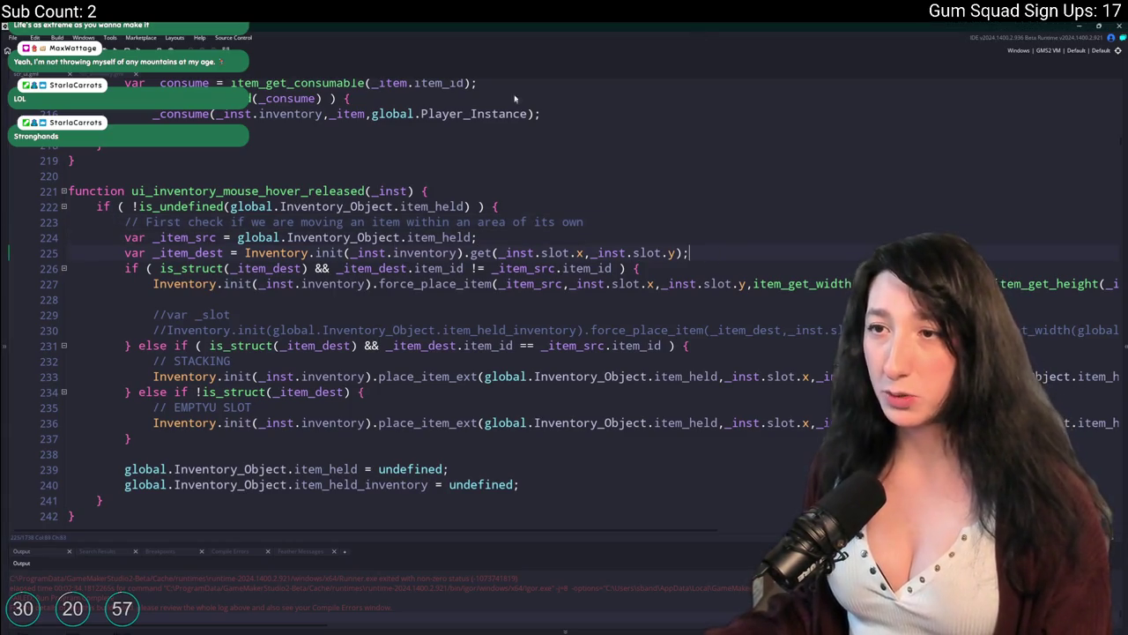
key("F12")
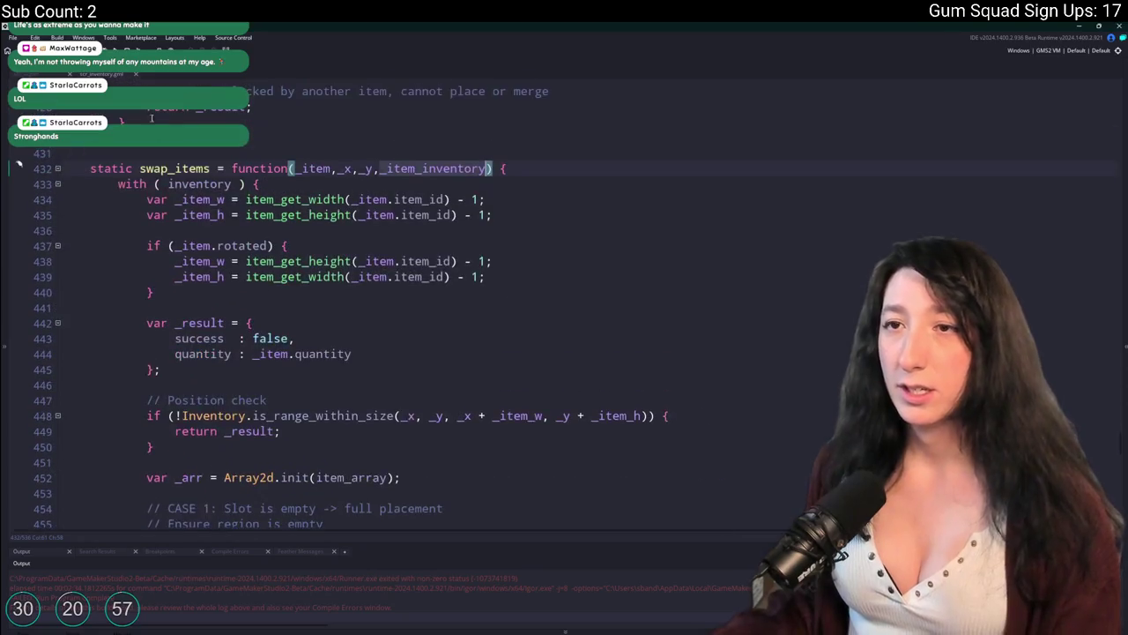
scroll(354, 359, "up", 3)
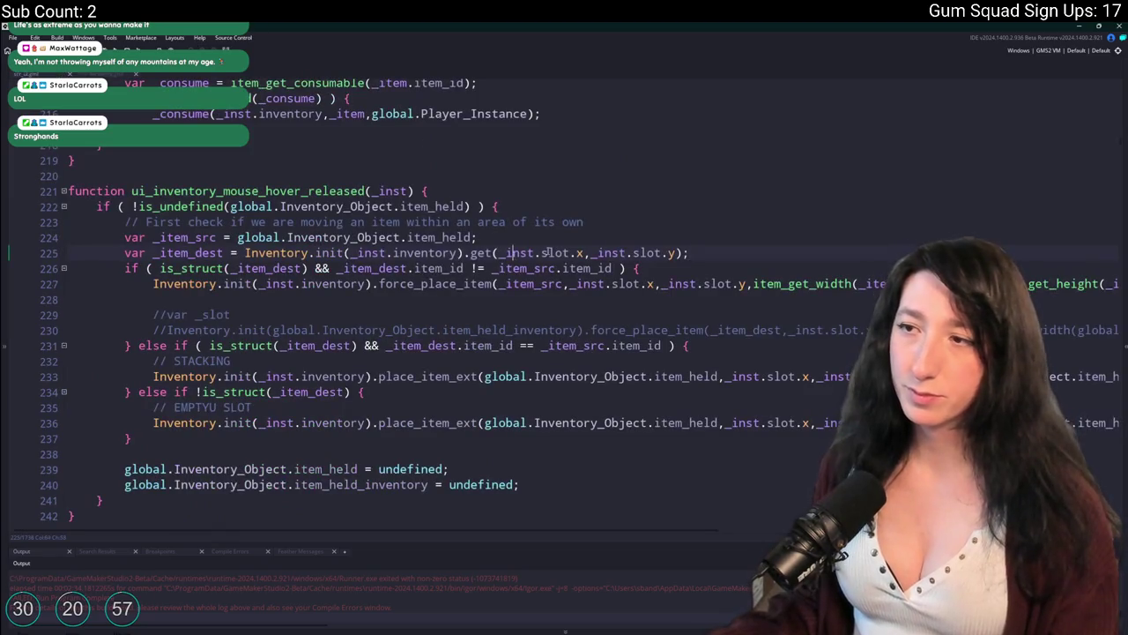
left_click(731, 251)
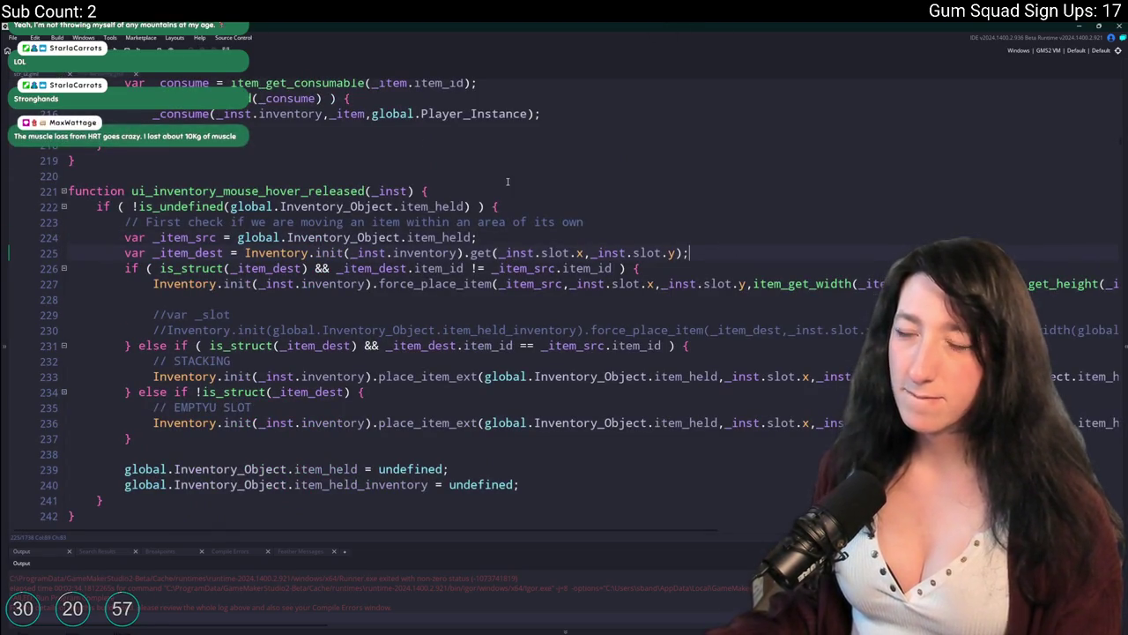
left_click(321, 190)
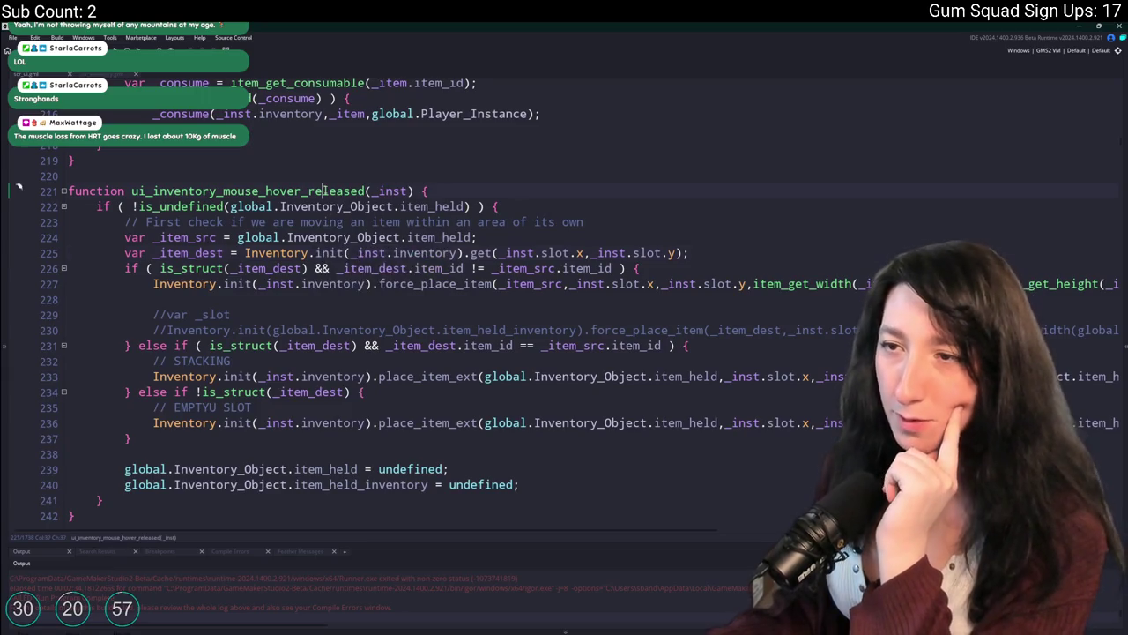
left_click(407, 191)
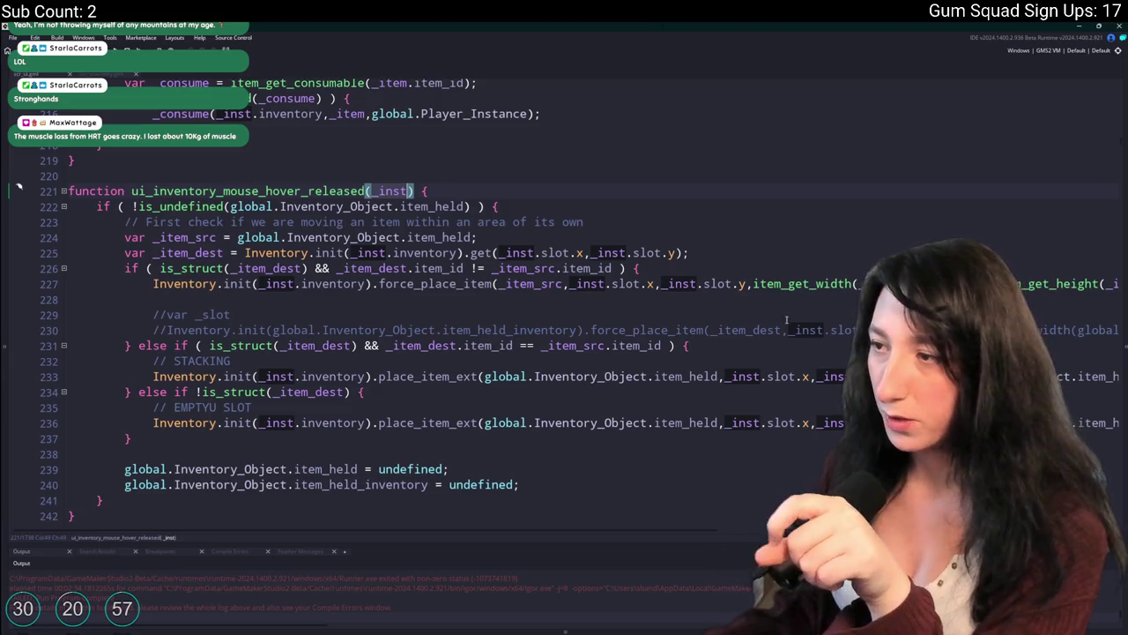
left_click(850, 294)
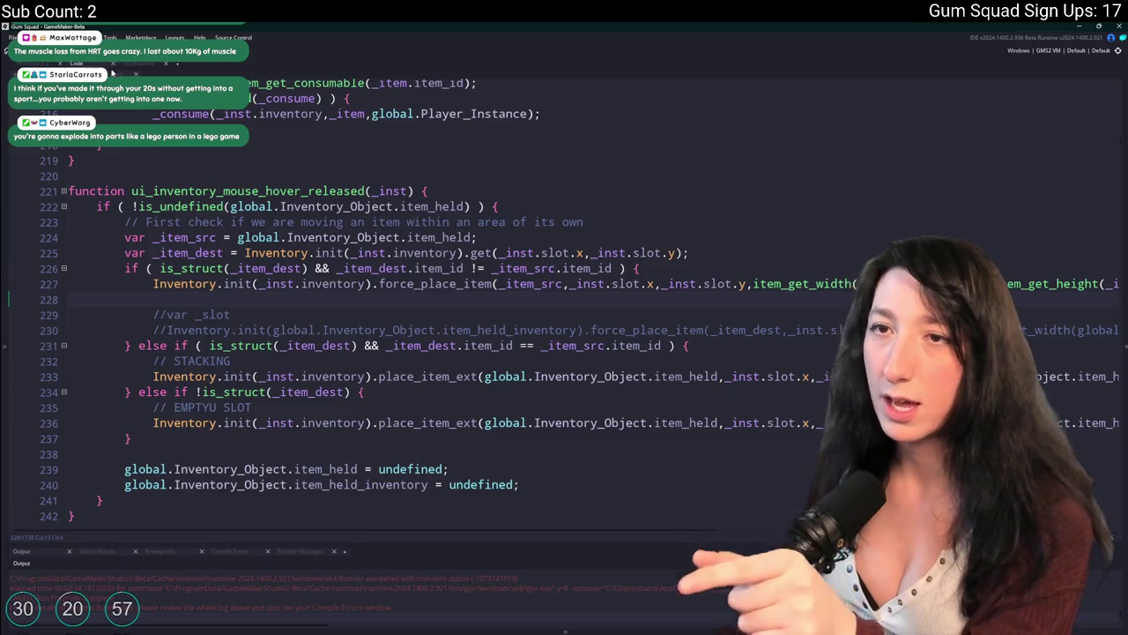
left_click(140, 69)
Restore the side panels, review the handler's item_get_width and item_held checks, then return to swap_items
left_click(139, 68)
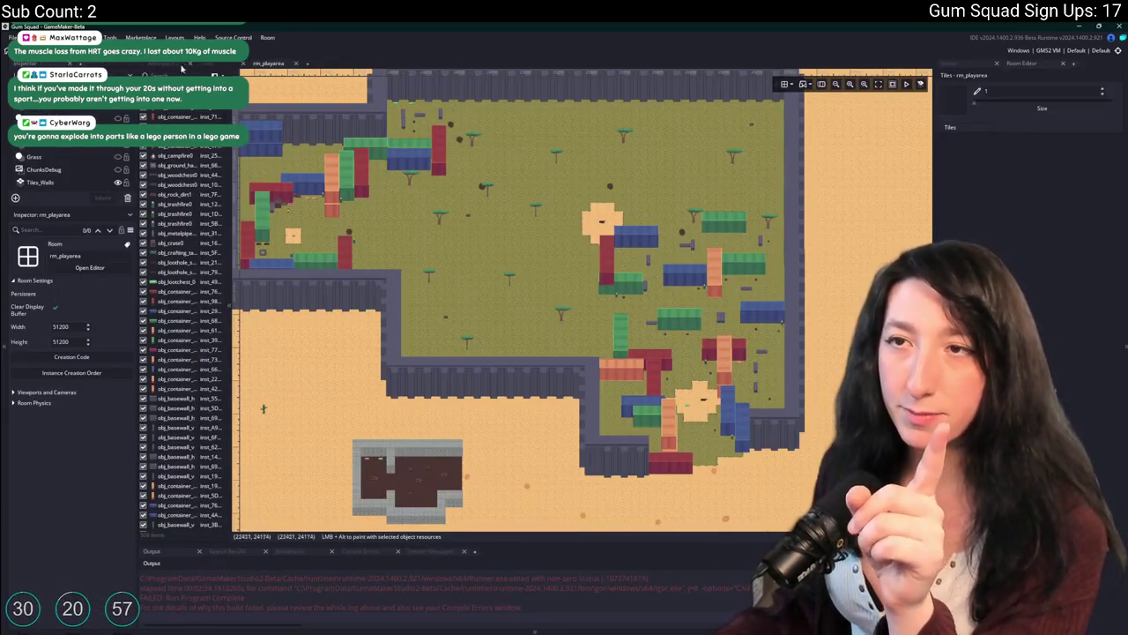
left_click(211, 69)
left_click(165, 70)
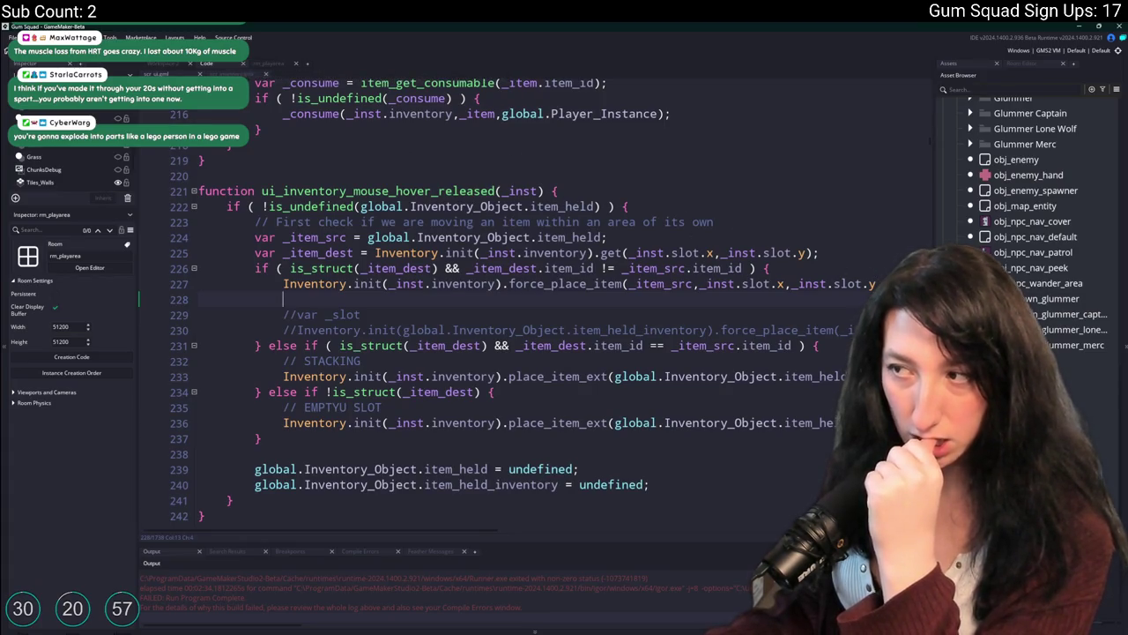
key("Up")
key("End")
left_click(408, 278)
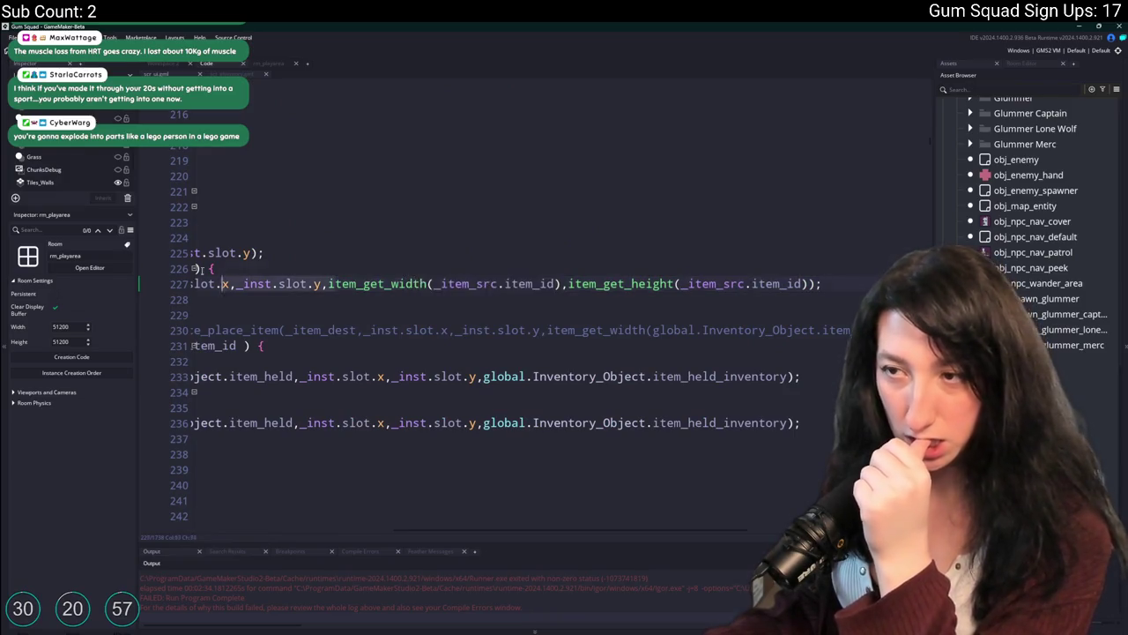
scroll(441, 264, "left", 5)
left_click(488, 253)
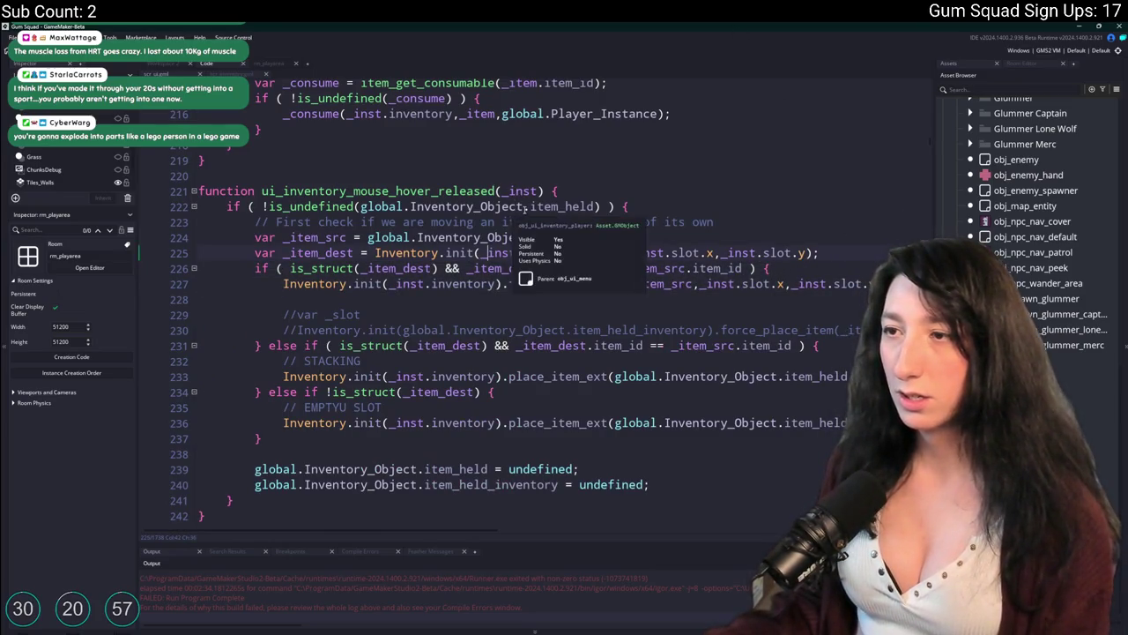
left_click(597, 206)
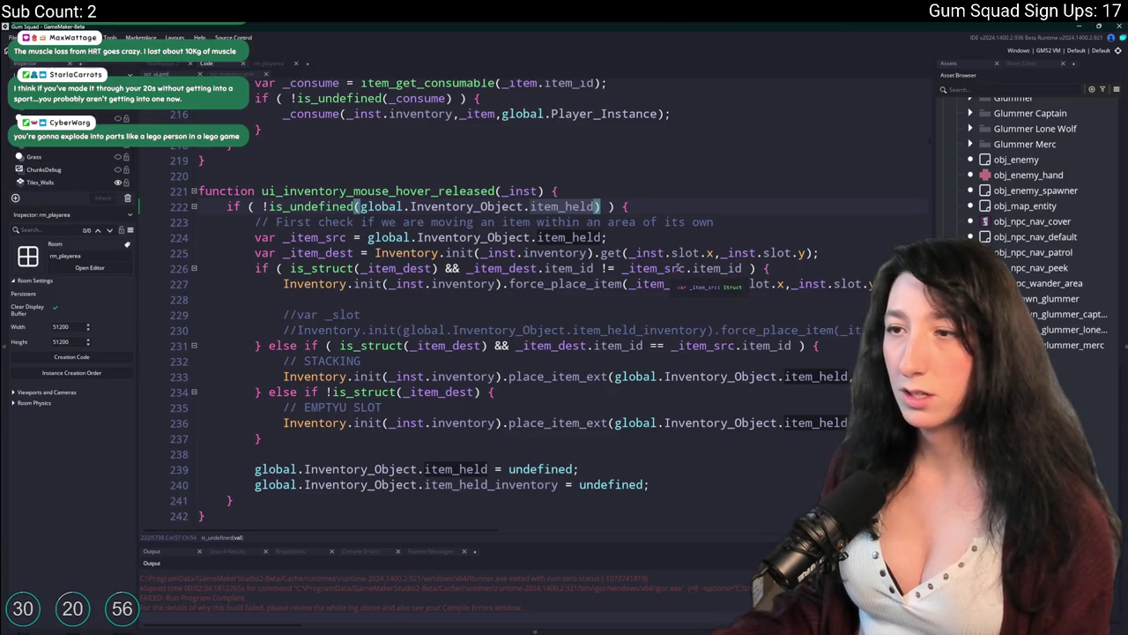
key("ctrl+Tab")
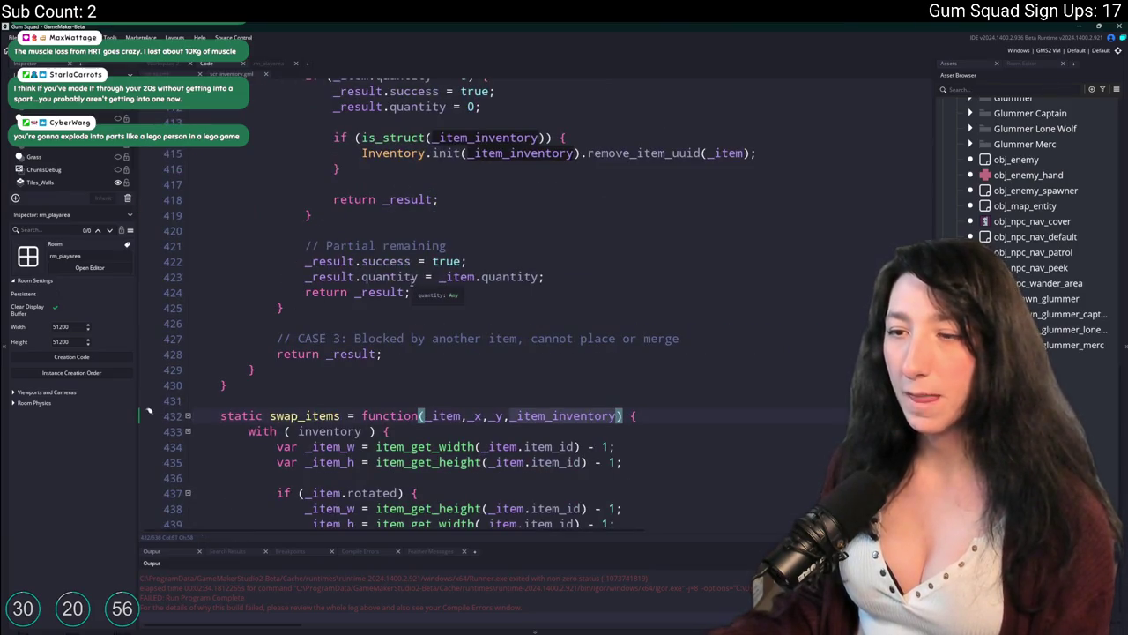
Below the _arr declaration in swap_items, add the comment '// FIND THE DESTINTATION SLOT'
scroll(338, 414, "down", 6)
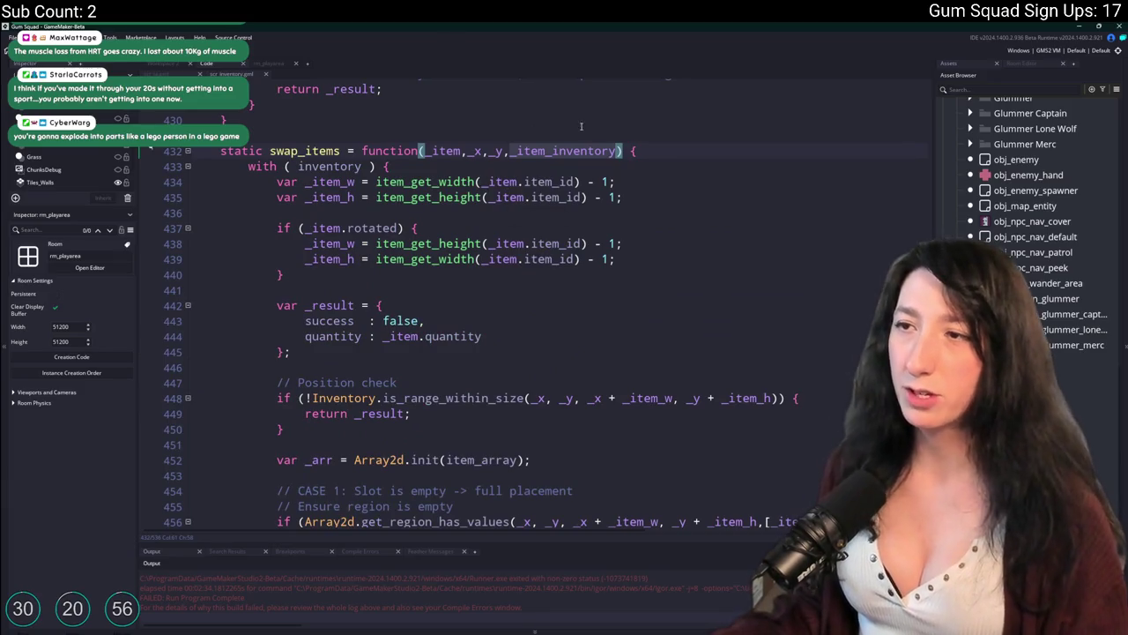
left_click(459, 151)
left_click(577, 152)
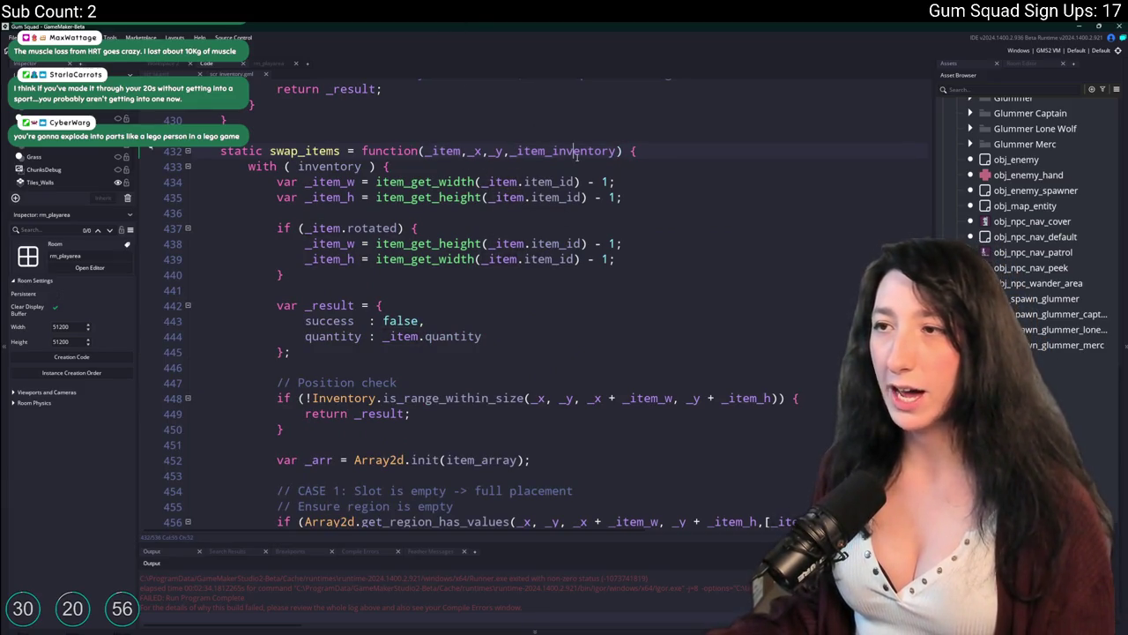
double_click(571, 155)
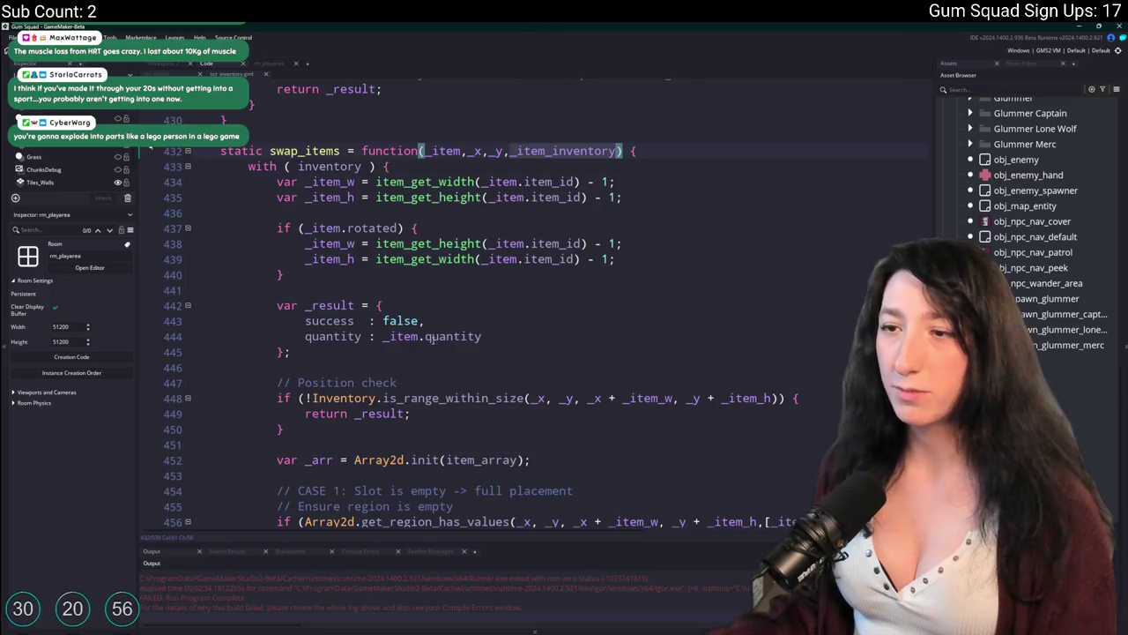
left_click(394, 350)
key("Return")
key("Return")
key("BackSpace")
key("BackSpace")
key("BackSpace")
key("BackSpace")
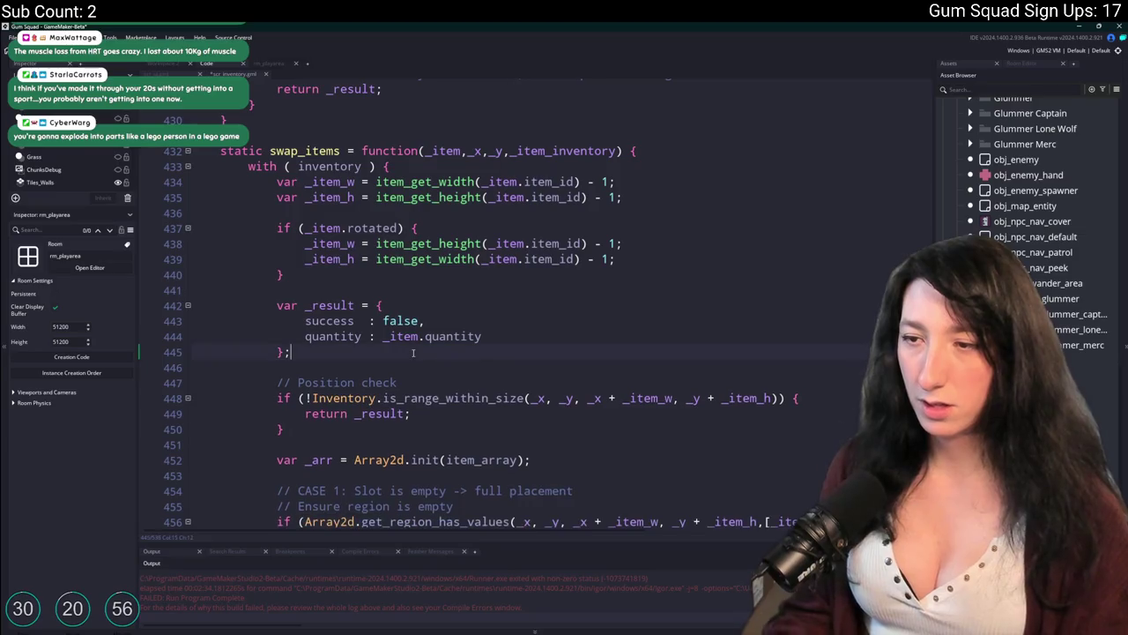
scroll(494, 352, "down", 2)
left_click(576, 352)
key("Return")
key("Return")
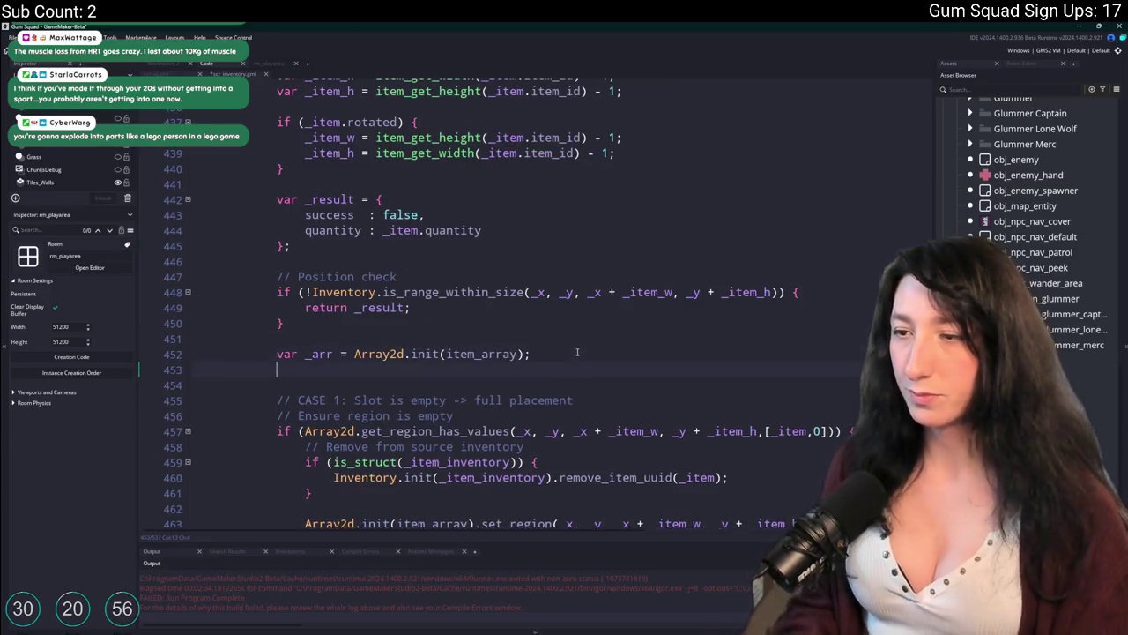
type("// FIND THE DEST")
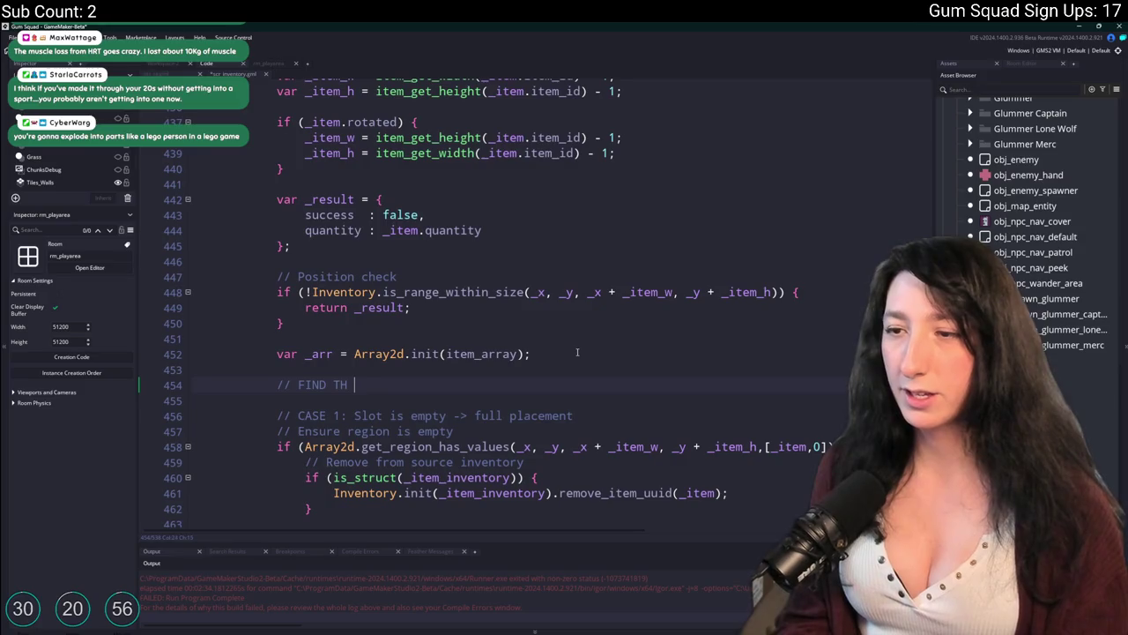
type("INTATION SLOT")
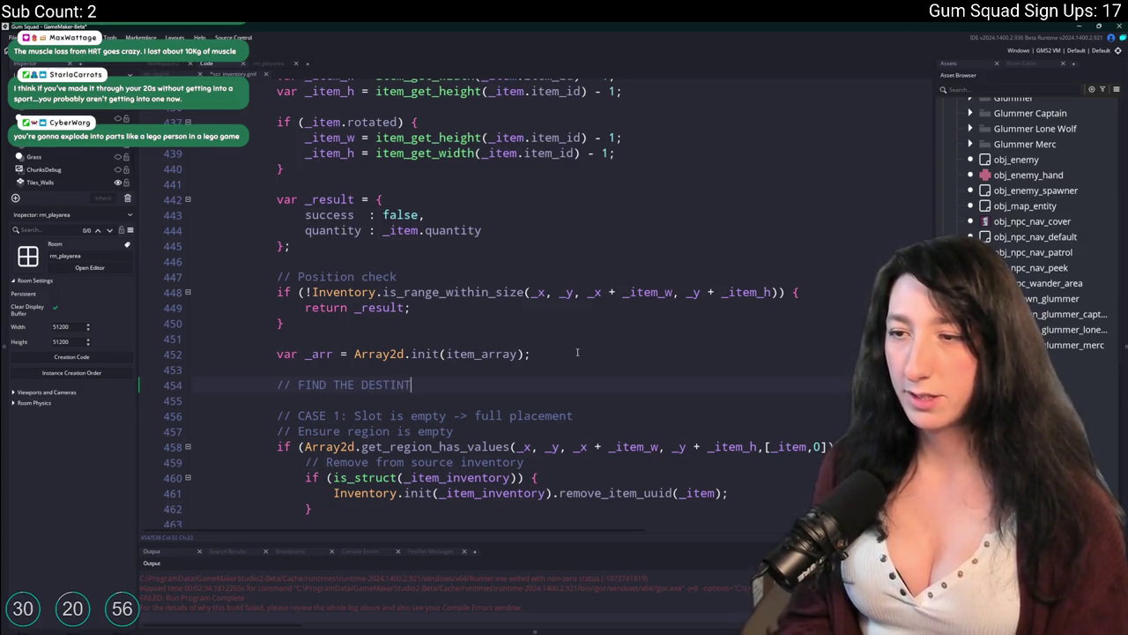
key("Return")
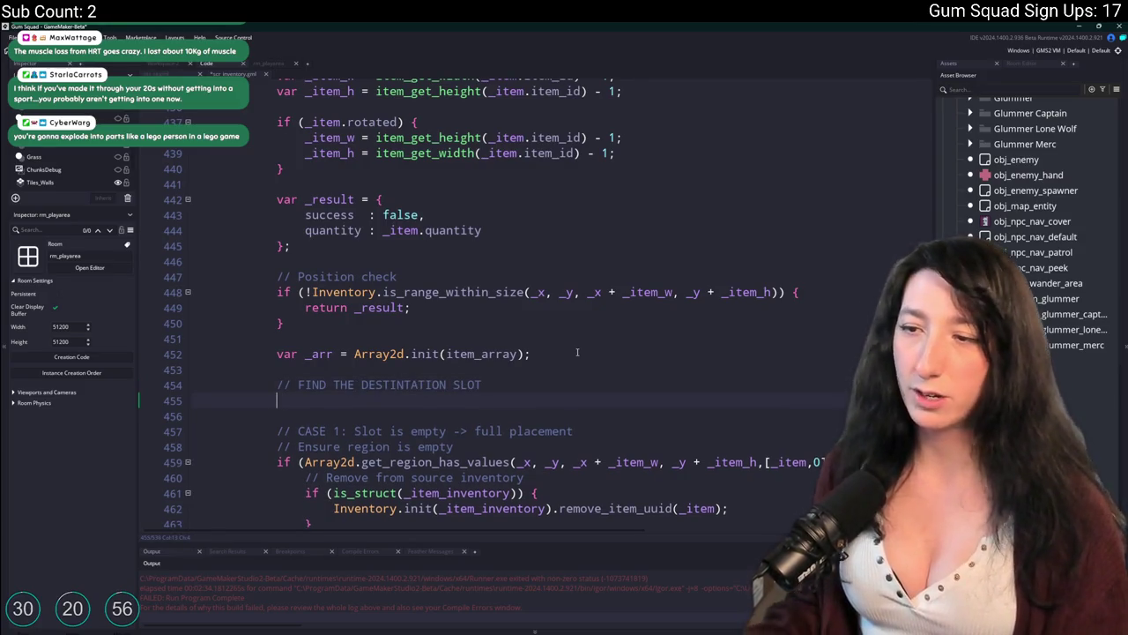
Type Inventory.init(_item_inventory).get on the line under the comment
scroll(473, 315, "down", 2)
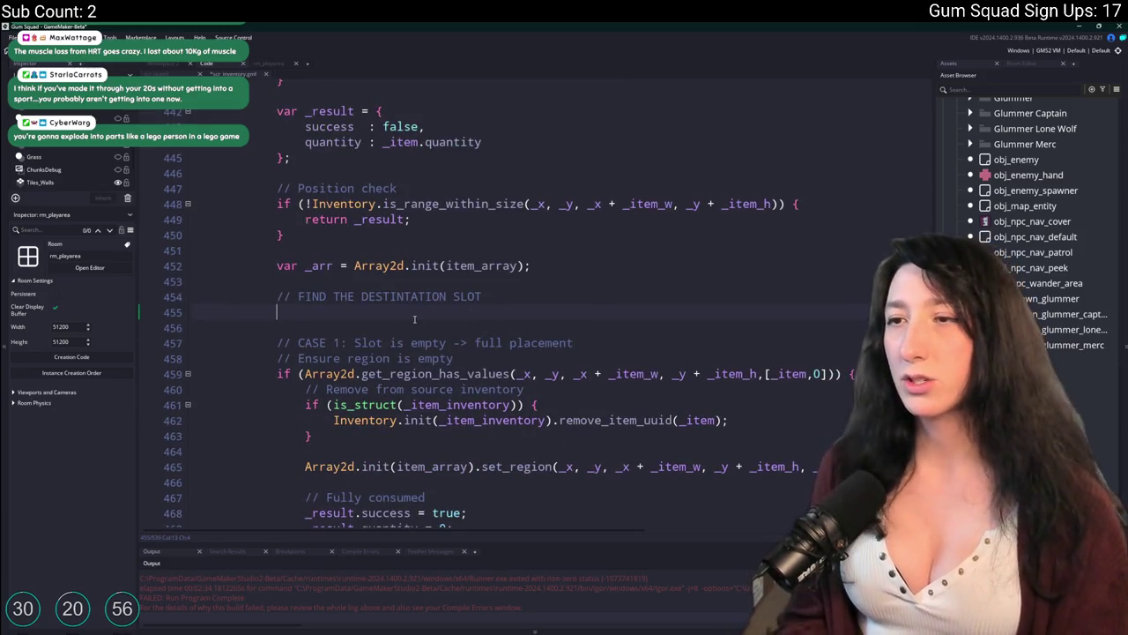
scroll(415, 320, "up", 4)
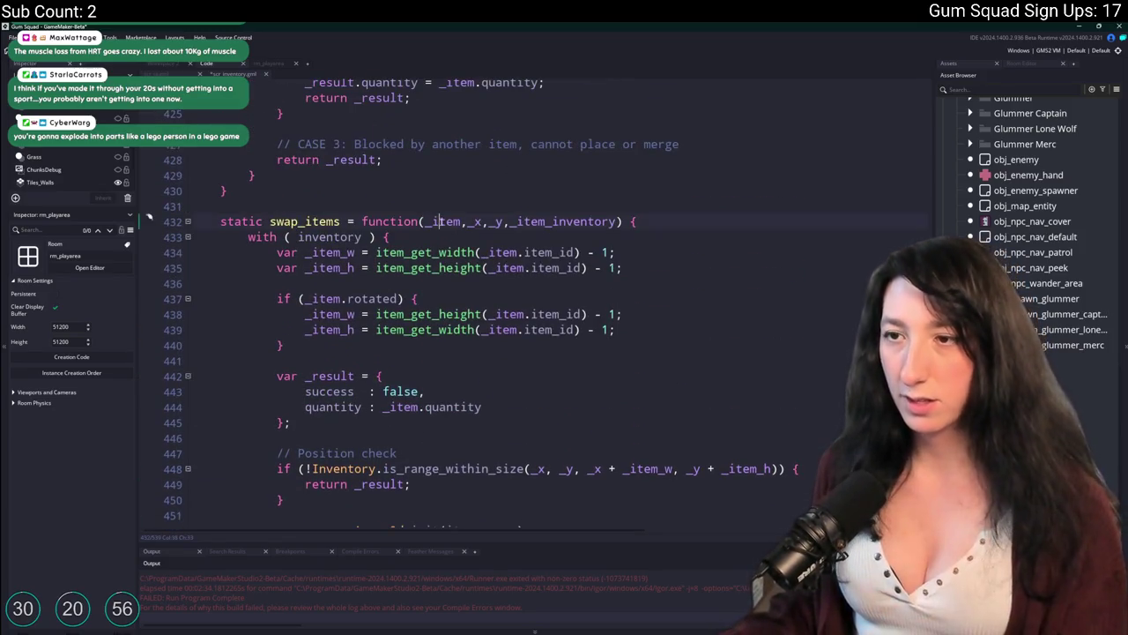
scroll(335, 388, "down", 2)
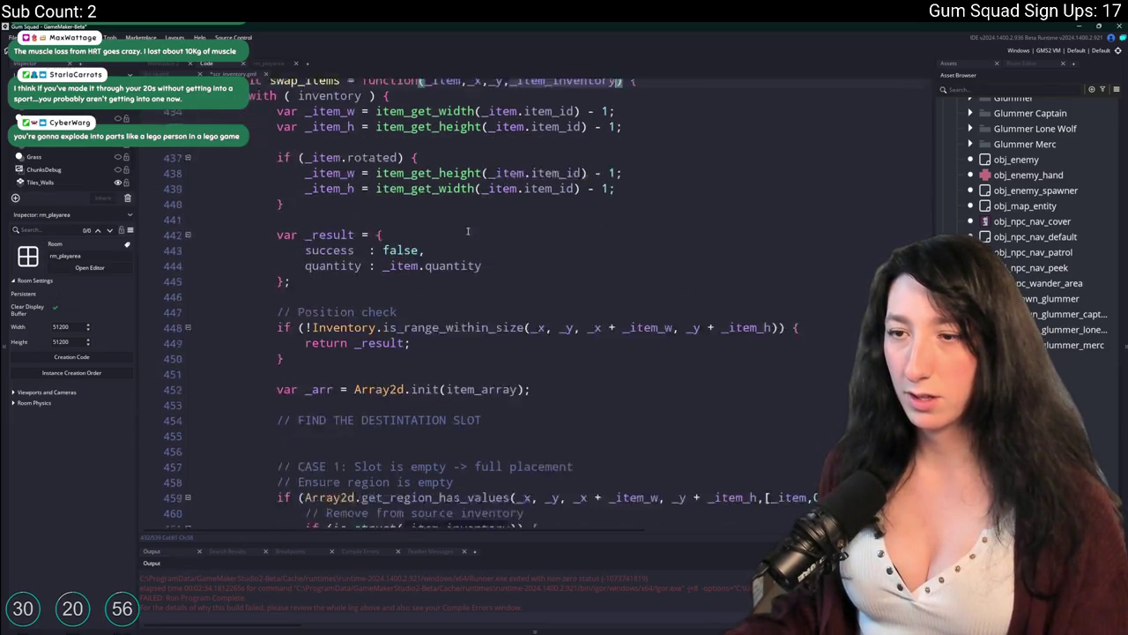
scroll(335, 388, "up", 3)
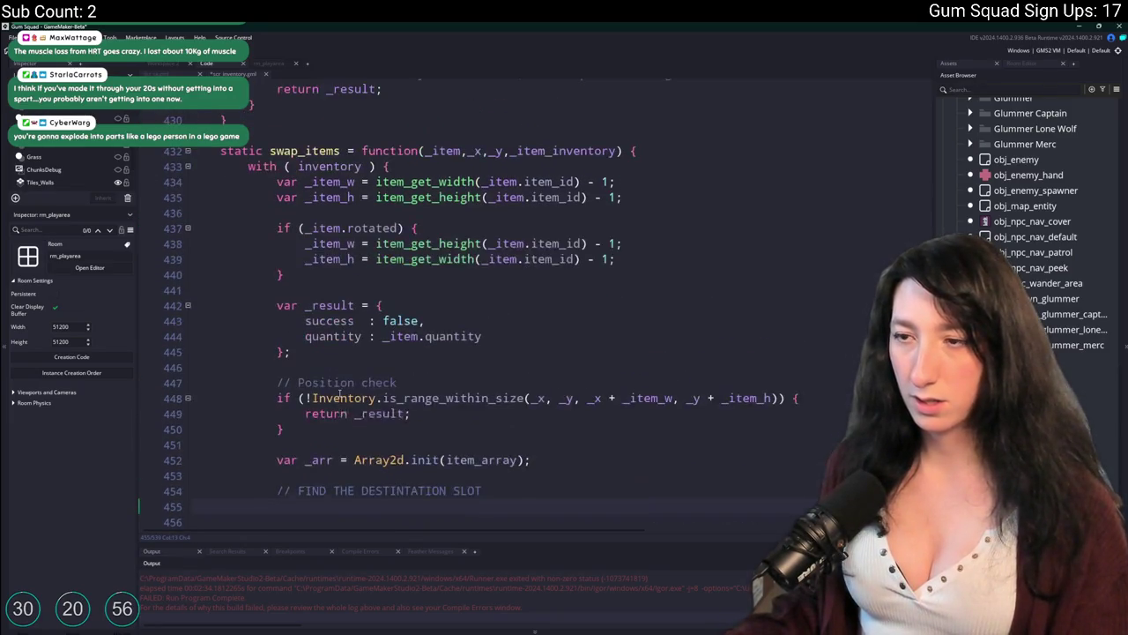
scroll(401, 359, "down", 2)
scroll(405, 357, "down", 5)
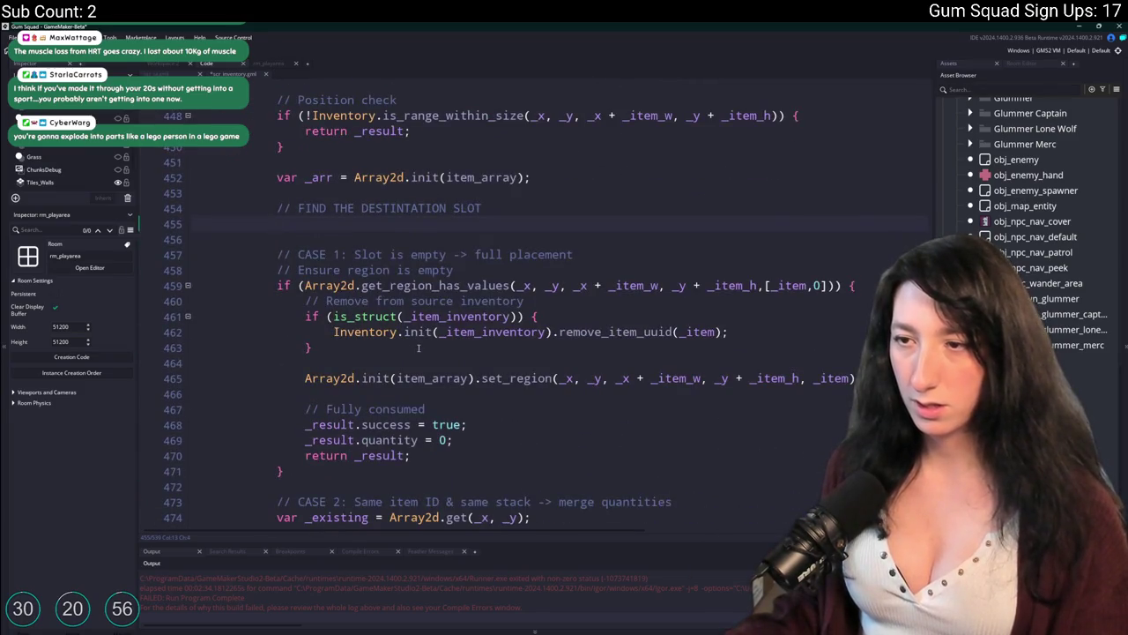
type("Inventory.init(_item_inventory)")
scroll(419, 351, "up", 1)
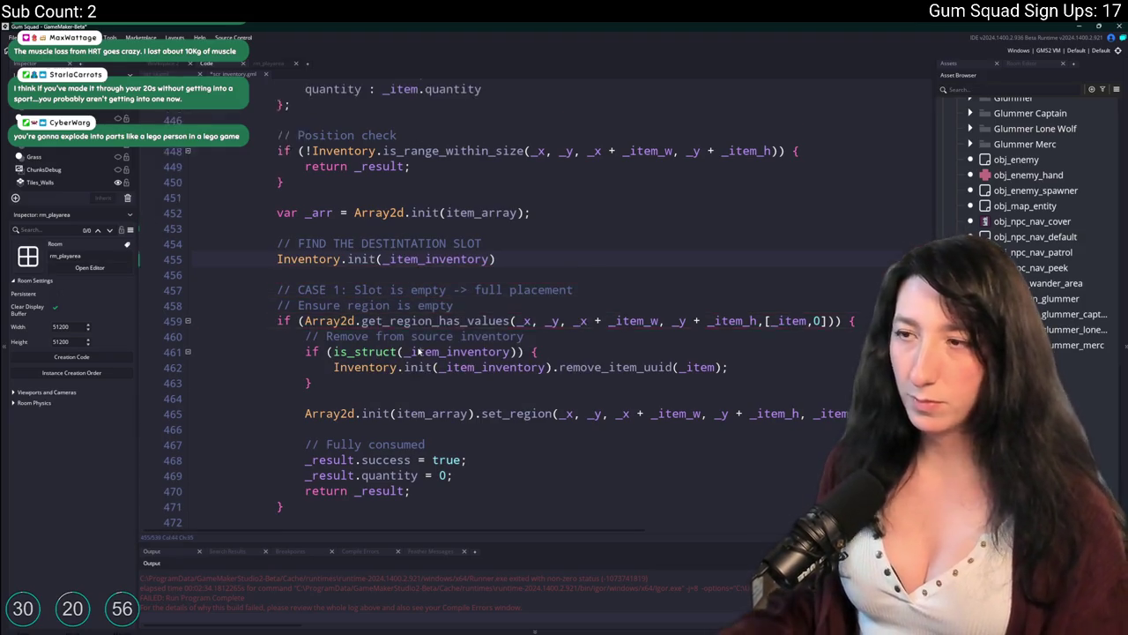
type(".g")
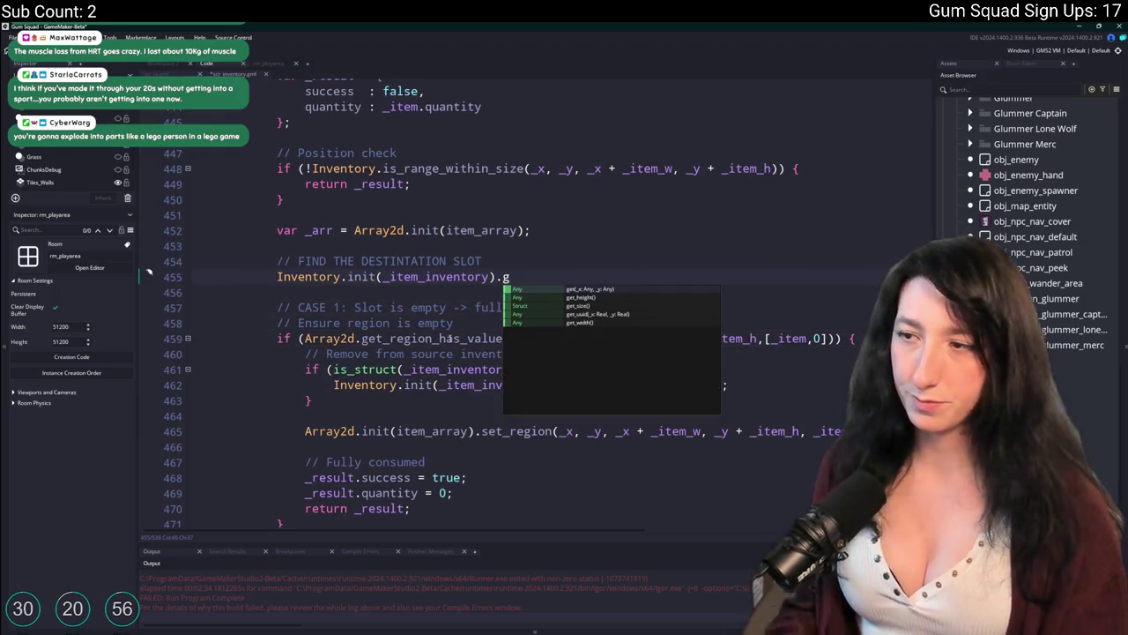
type("et")
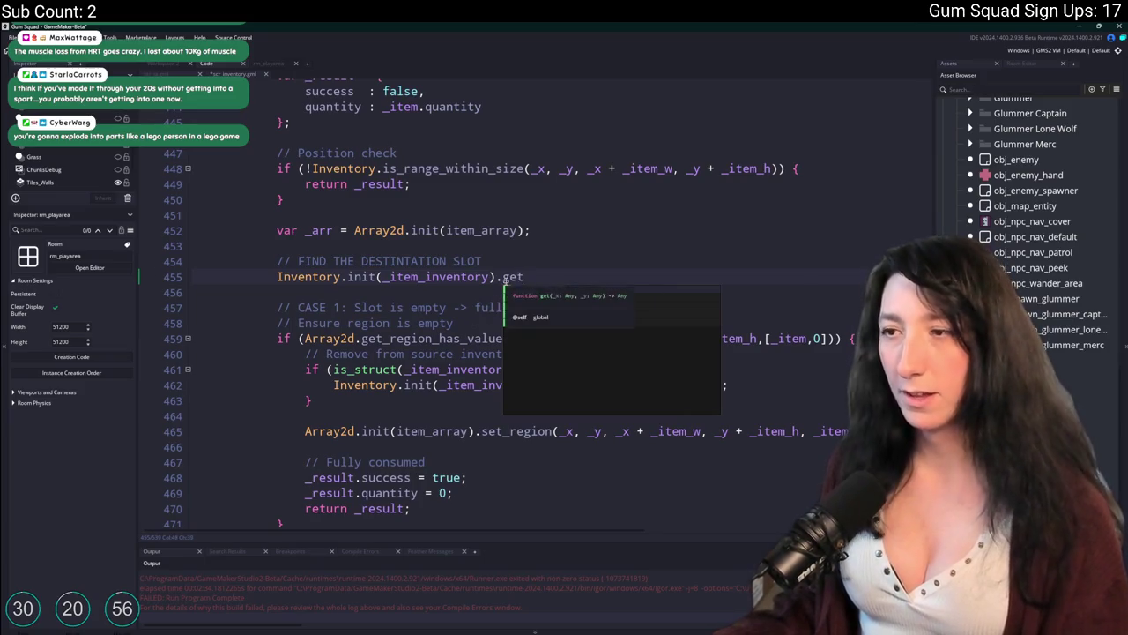
key("Escape")
scroll(569, 344, "up", 5)
scroll(569, 344, "up", 20)
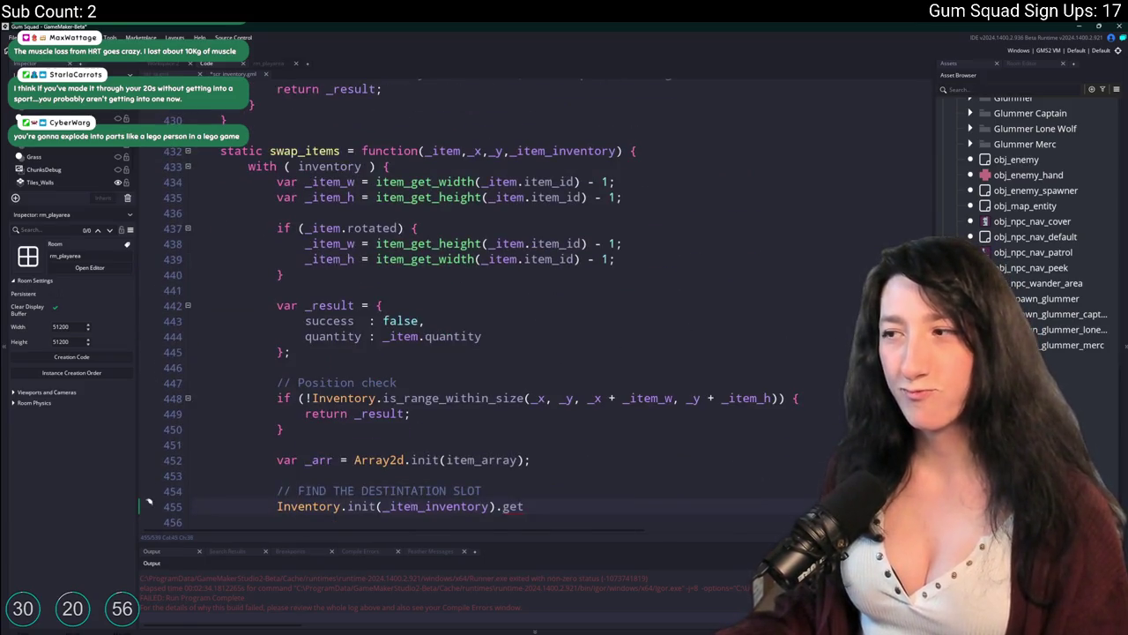
scroll(906, 217, "up", 20)
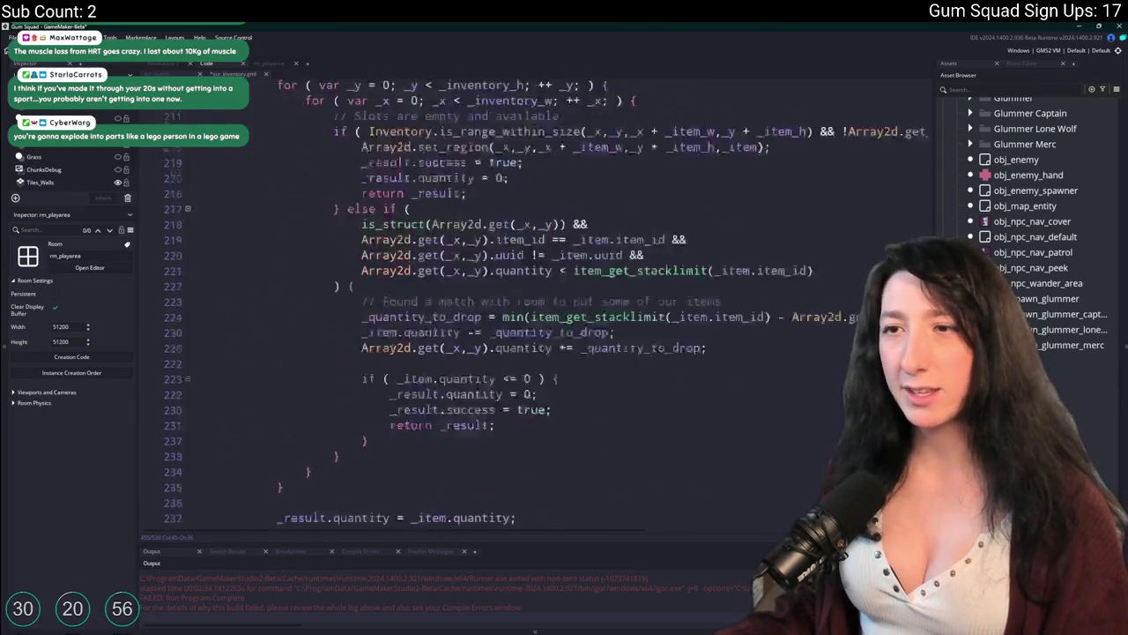
Duplicate the get function and rename the copy to get_position
scroll(907, 217, "up", 10)
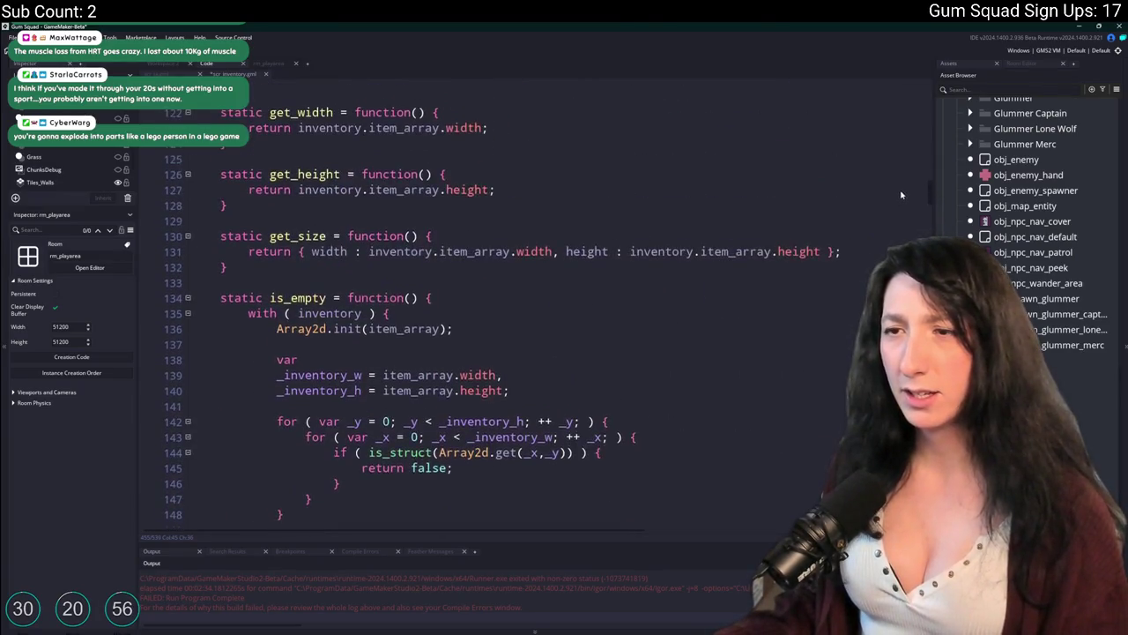
scroll(904, 171, "up", 3)
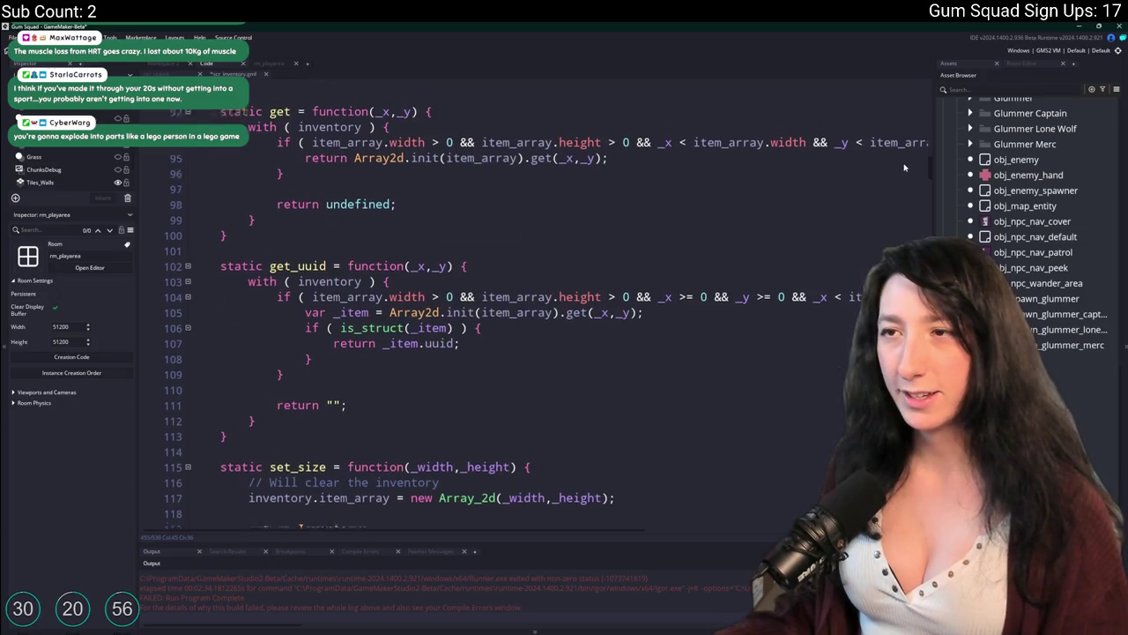
mouse_move(271, 391)
left_mouse_down()
mouse_move(251, 273)
mouse_move(196, 258)
left_mouse_up()
key("ctrl+d")
scroll(285, 291, "down", 9)
scroll(285, 291, "up", 5)
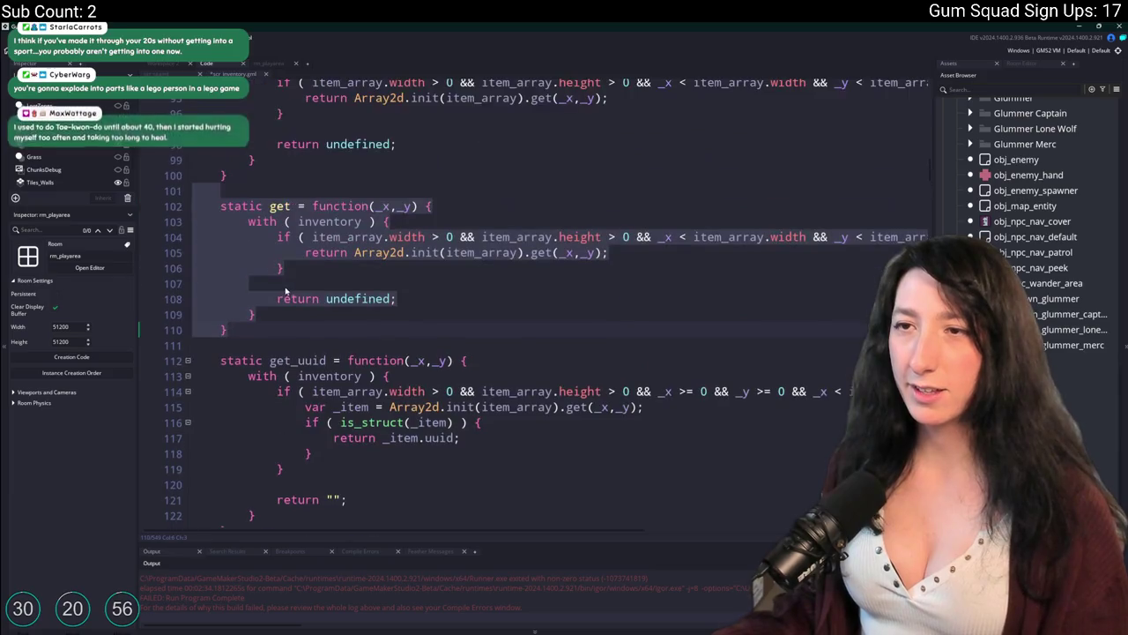
left_click(290, 205)
type("_position")
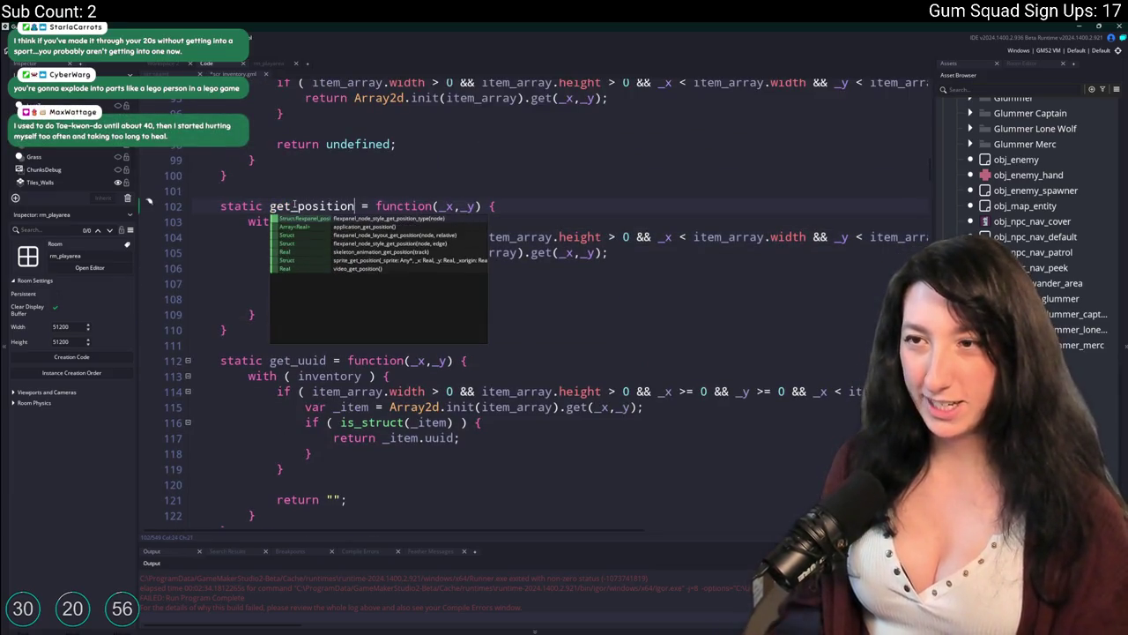
left_click(516, 208)
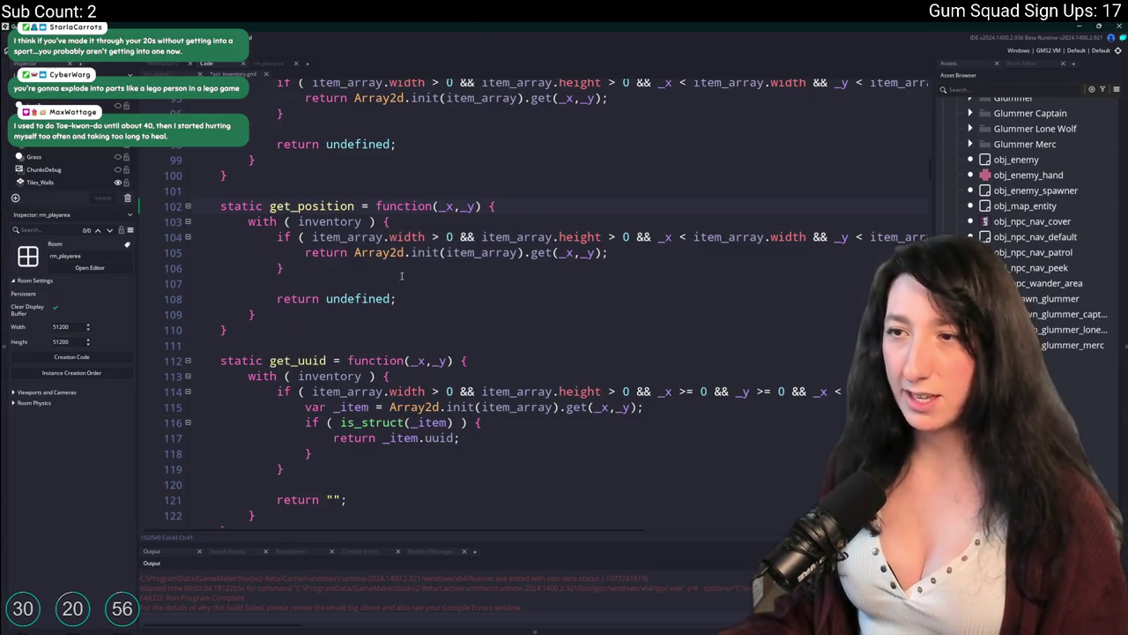
Replace get_position's _x,_y parameters with a single _uuid parameter
left_click(612, 256)
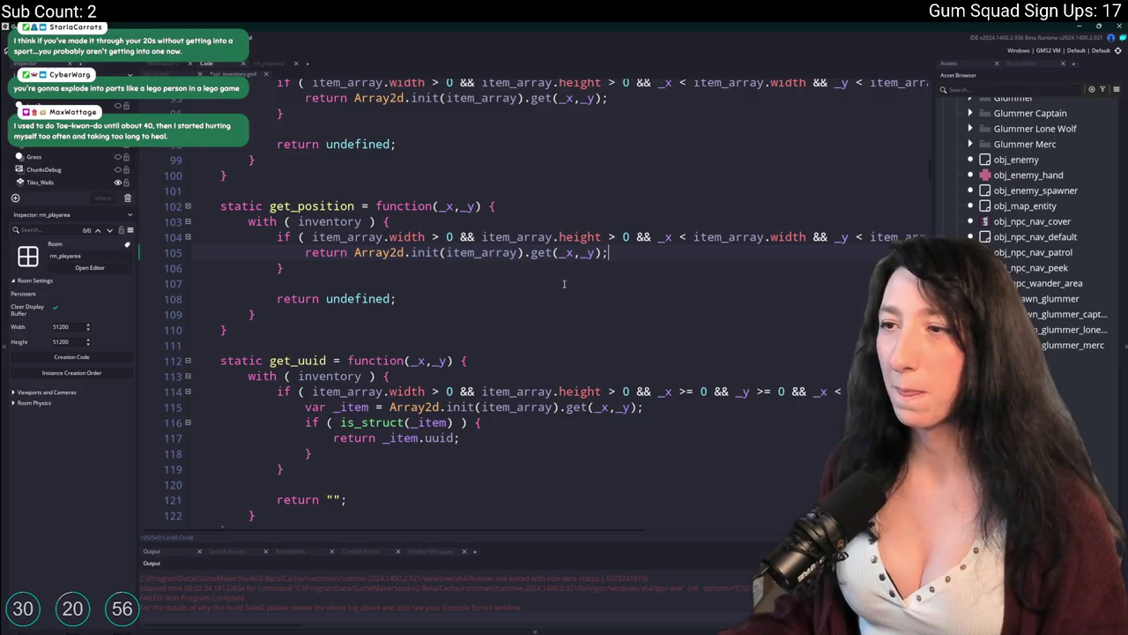
scroll(430, 293, "up", 2)
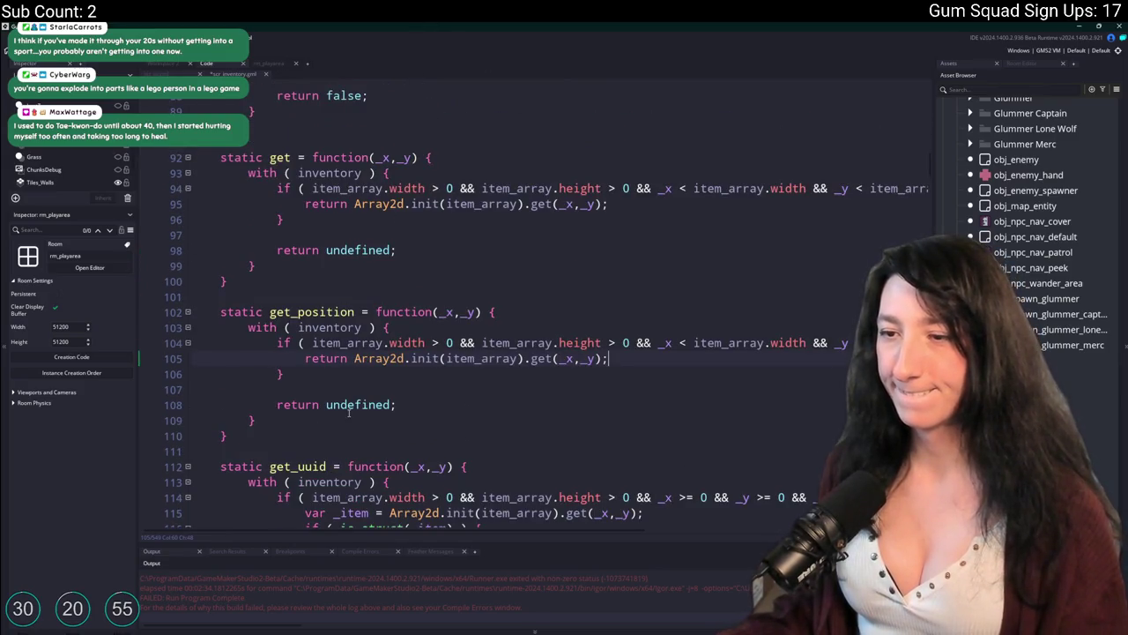
scroll(349, 413, "down", 2)
scroll(424, 264, "up", 4)
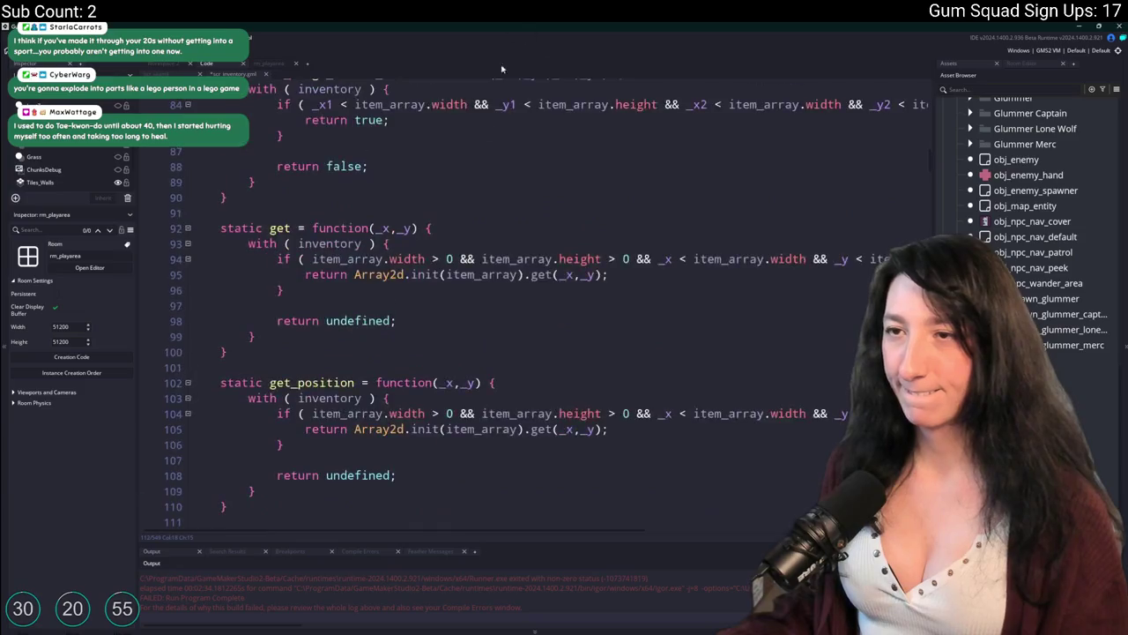
scroll(501, 80, "up", 2)
scroll(455, 139, "up", 2)
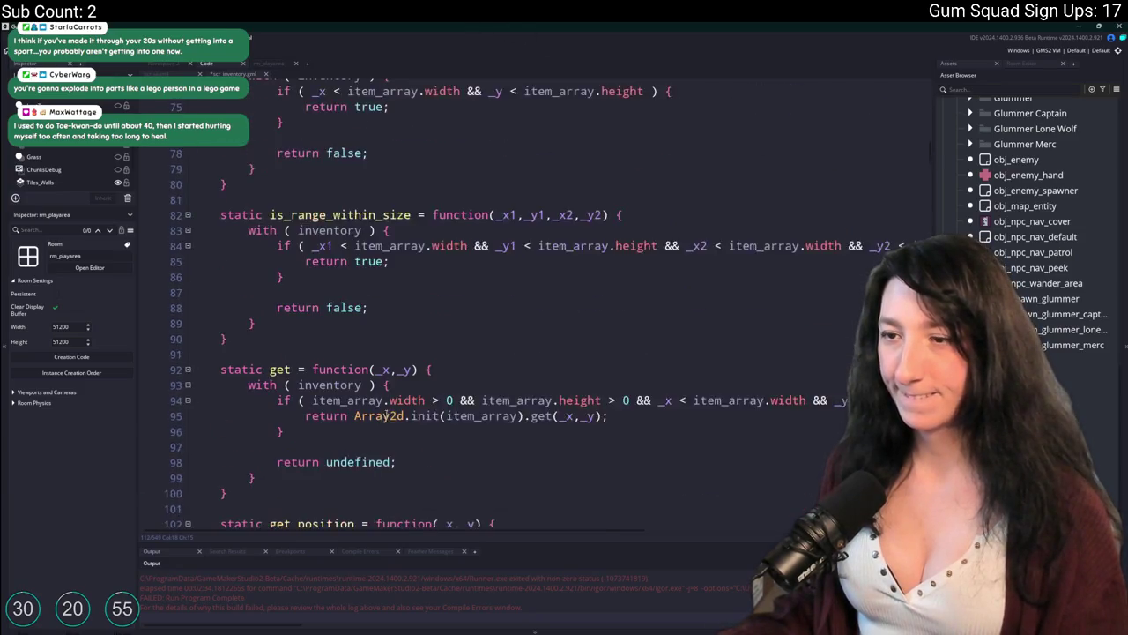
scroll(327, 468, "down", 3)
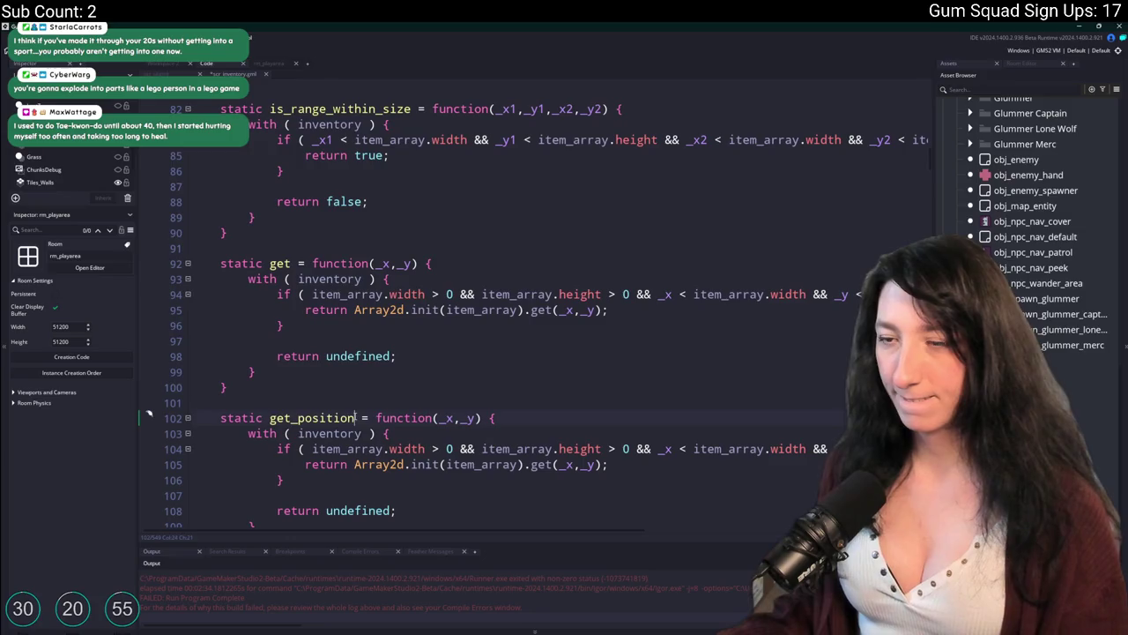
mouse_move(480, 418)
left_mouse_down()
mouse_move(440, 418)
mouse_move(481, 418)
left_mouse_up()
type("_uuid")
key("BackSpace")
key("BackSpace")
type("uuid")
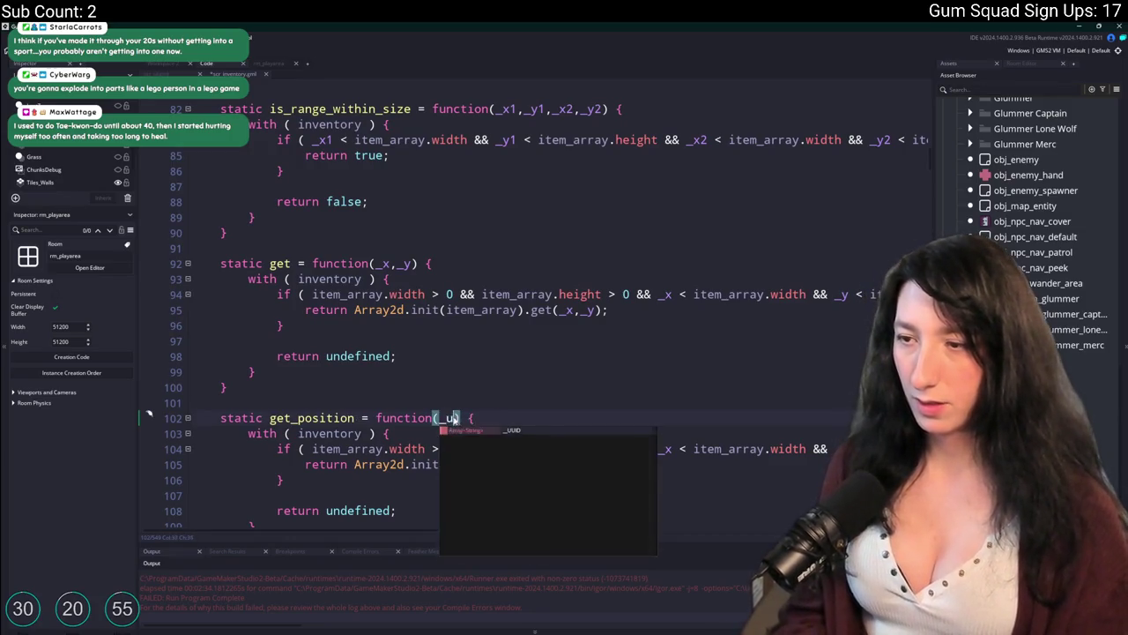
scroll(441, 432, "down", 5)
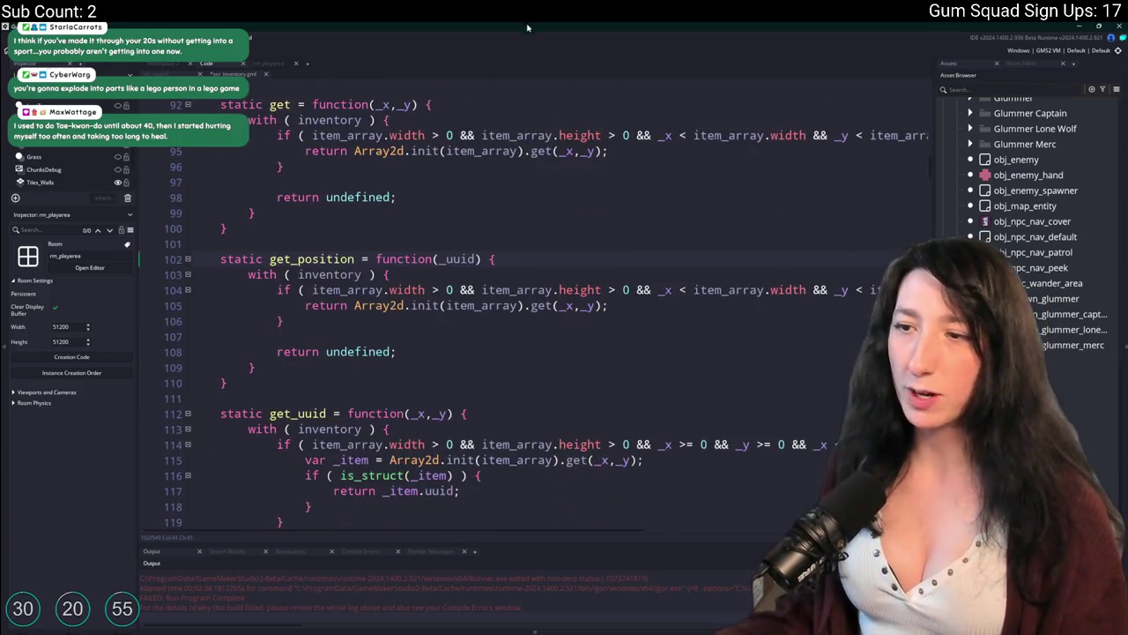
Copy get_uuid's with-block and paste it as get_position's body
left_click_drag(256, 497, 249, 358)
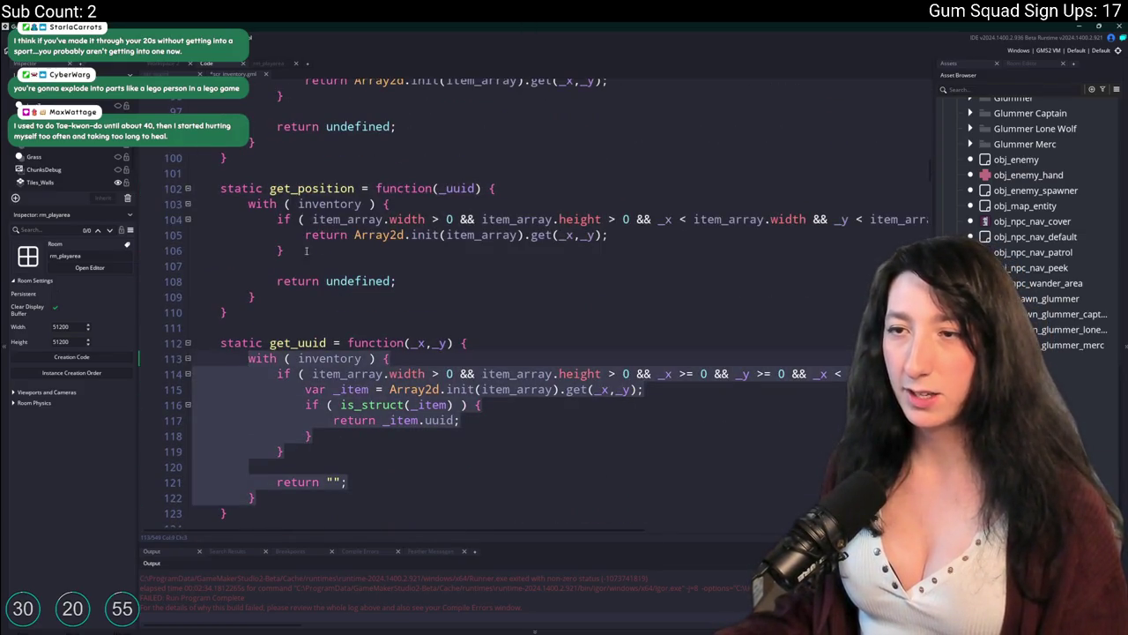
key("ctrl+c")
left_click_drag(256, 297, 249, 204)
key("ctrl+v")
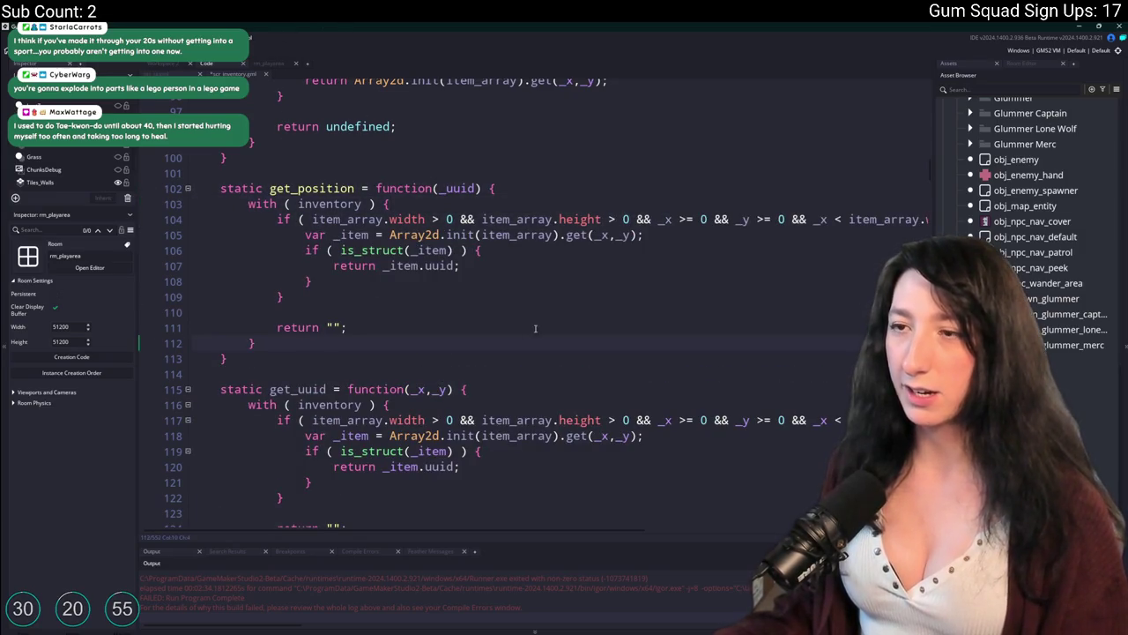
left_click(448, 189)
left_click(472, 264)
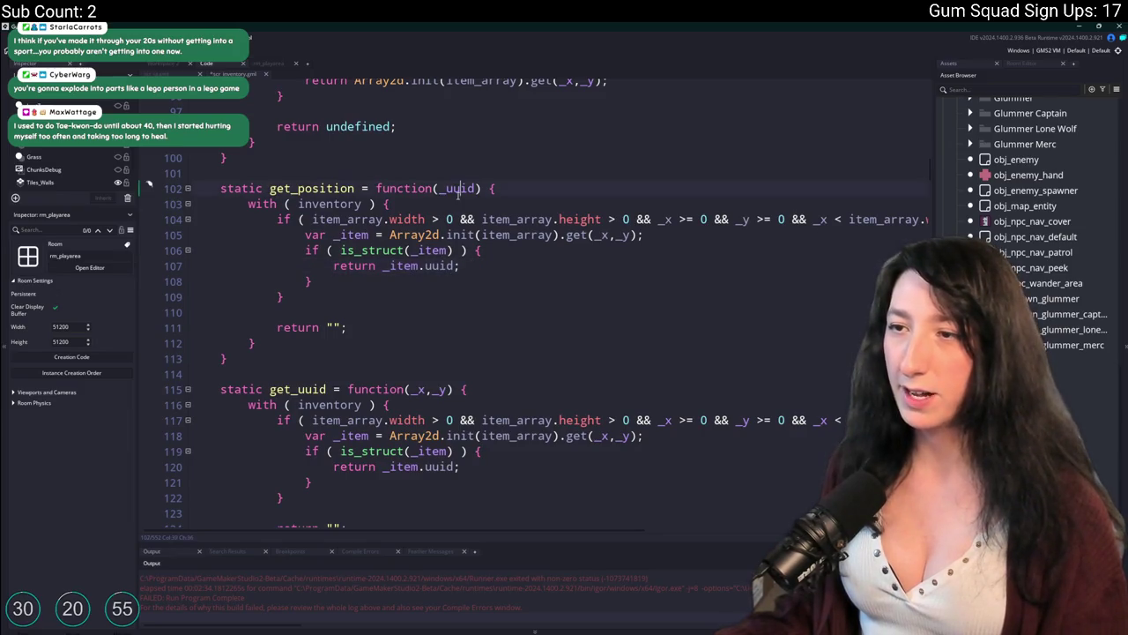
left_click_drag(659, 220, 752, 219)
key("Down")
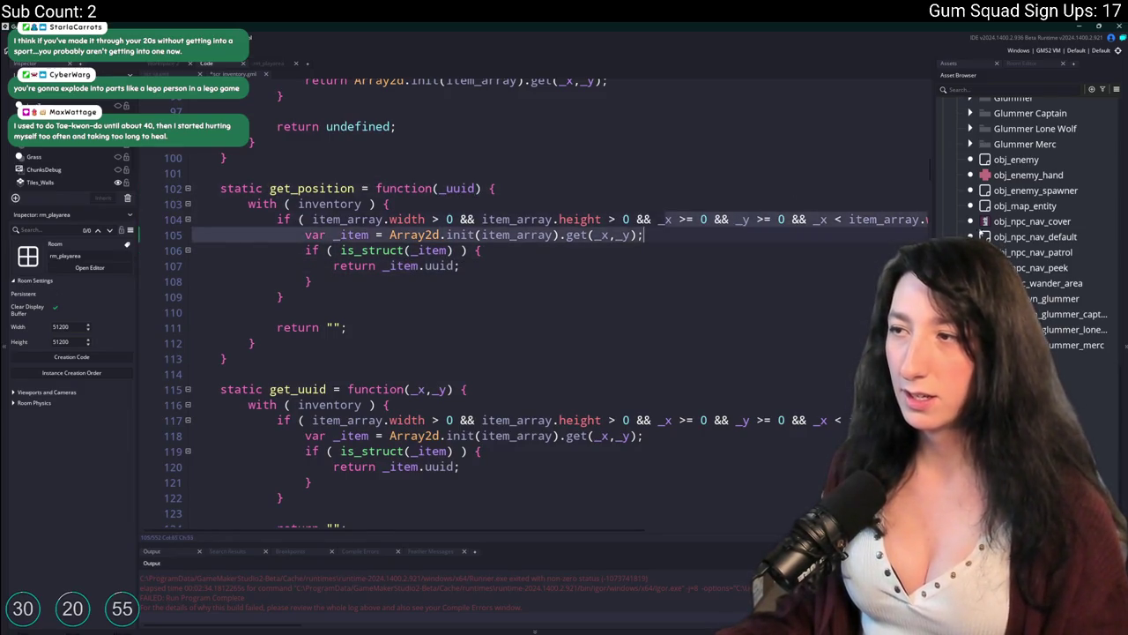
key("Down")
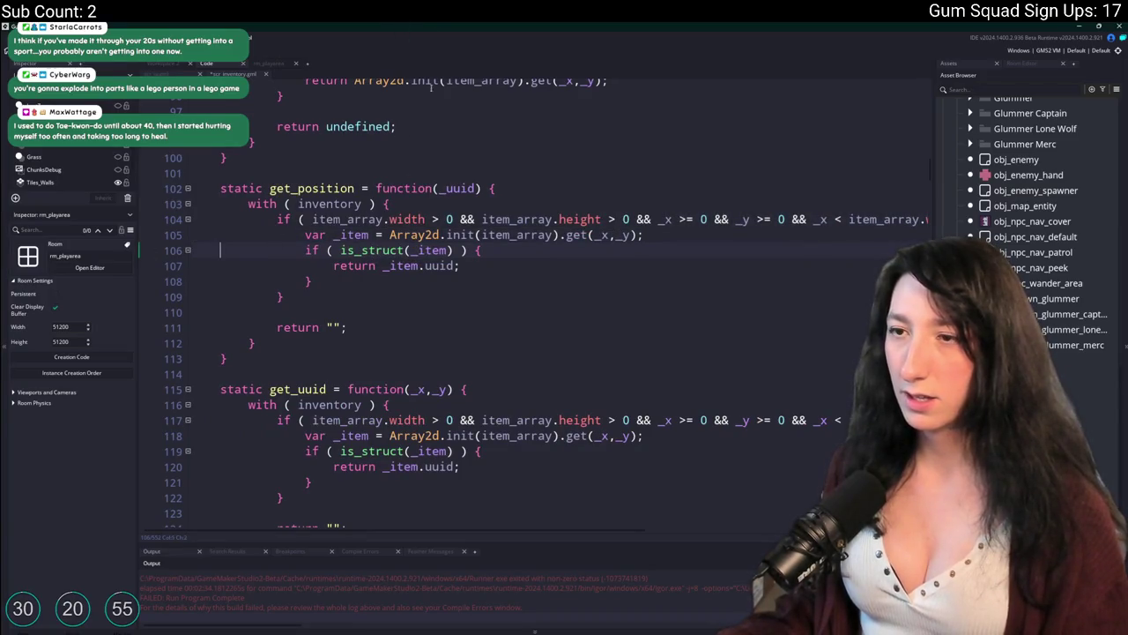
key("Up")
scroll(569, 144, "up", 1)
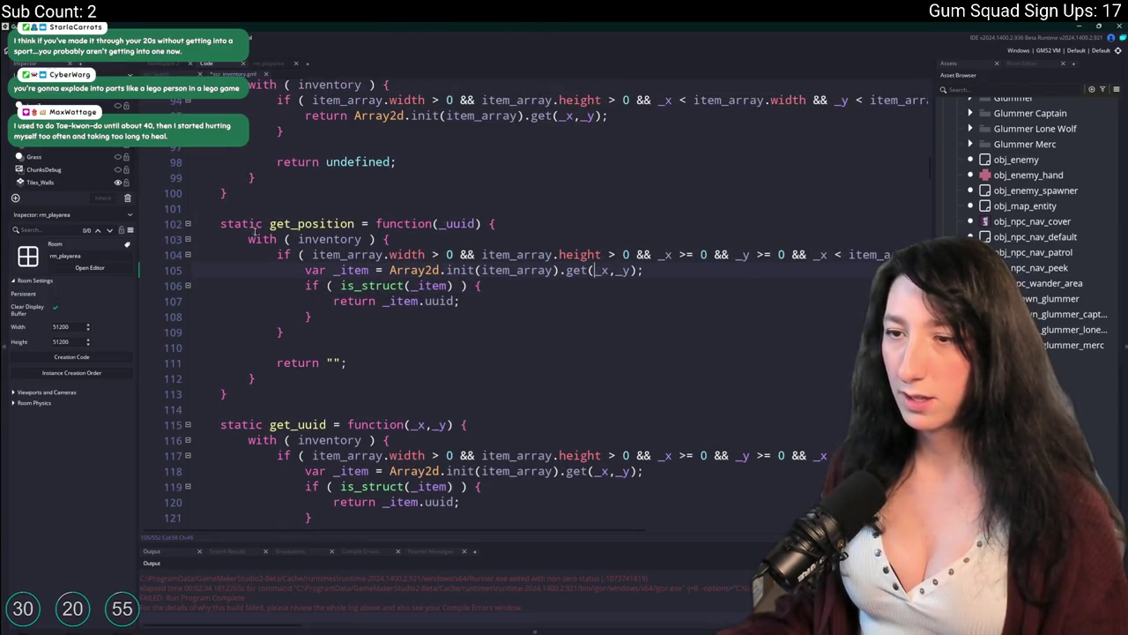
scroll(255, 231, "down", 7)
scroll(388, 344, "up", 9)
scroll(387, 342, "up", 11)
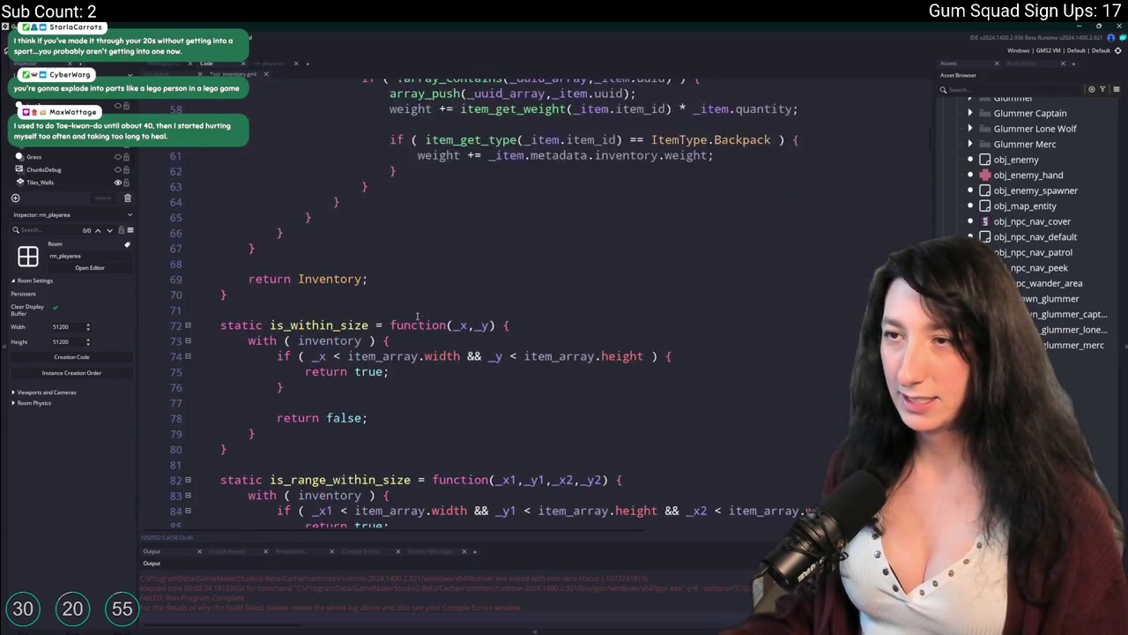
scroll(418, 316, "up", 4)
scroll(440, 264, "up", 1)
scroll(470, 203, "down", 3)
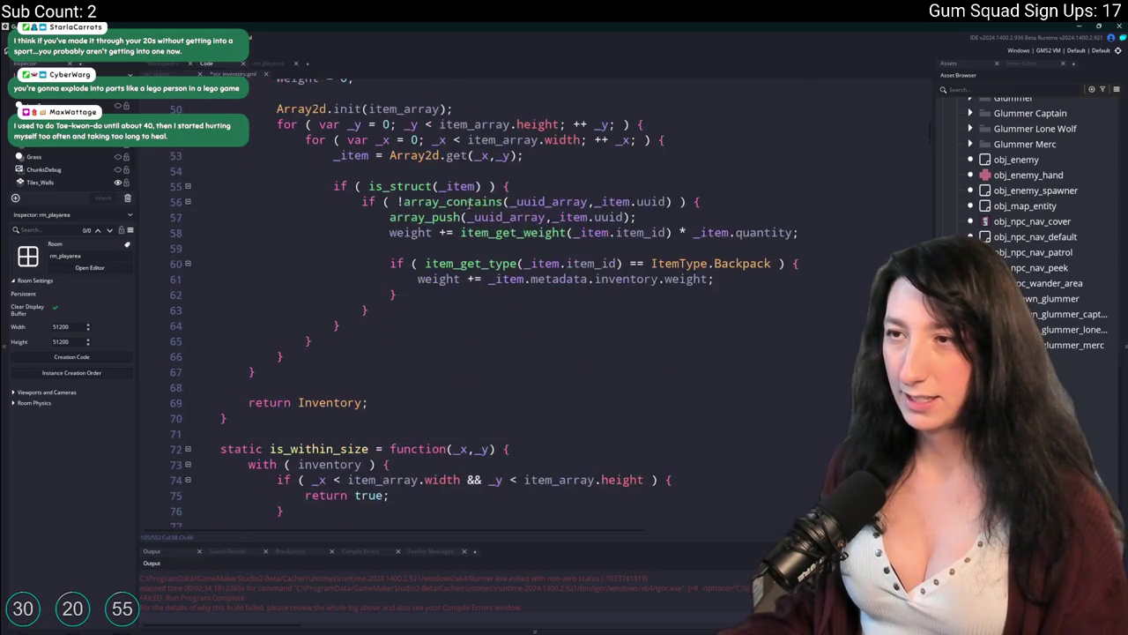
mouse_move(684, 142)
left_mouse_down()
mouse_move(275, 141)
mouse_move(275, 109)
left_mouse_up()
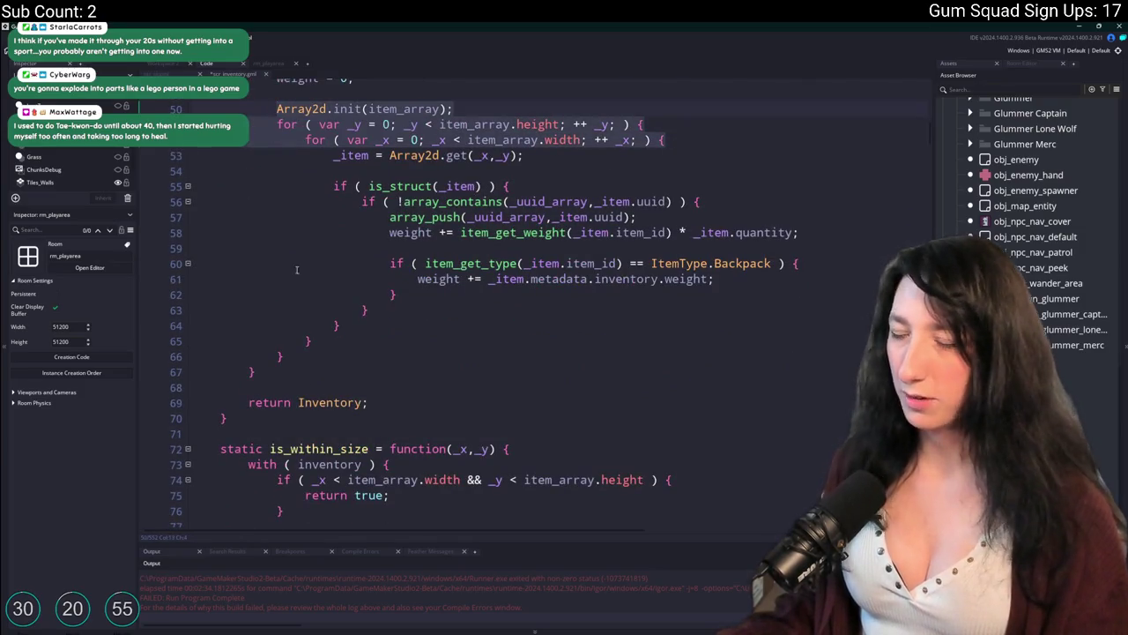
left_click_drag(524, 155, 265, 104)
scroll(375, 201, "up", 3)
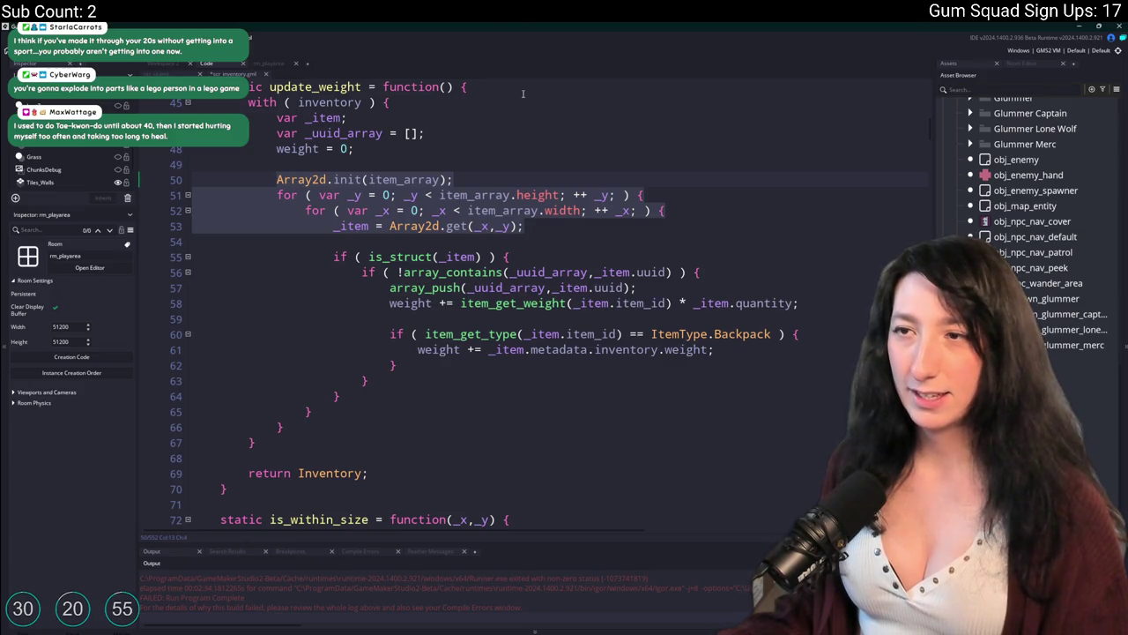
scroll(523, 93, "down", 5)
scroll(353, 300, "up", 2)
scroll(353, 301, "down", 10)
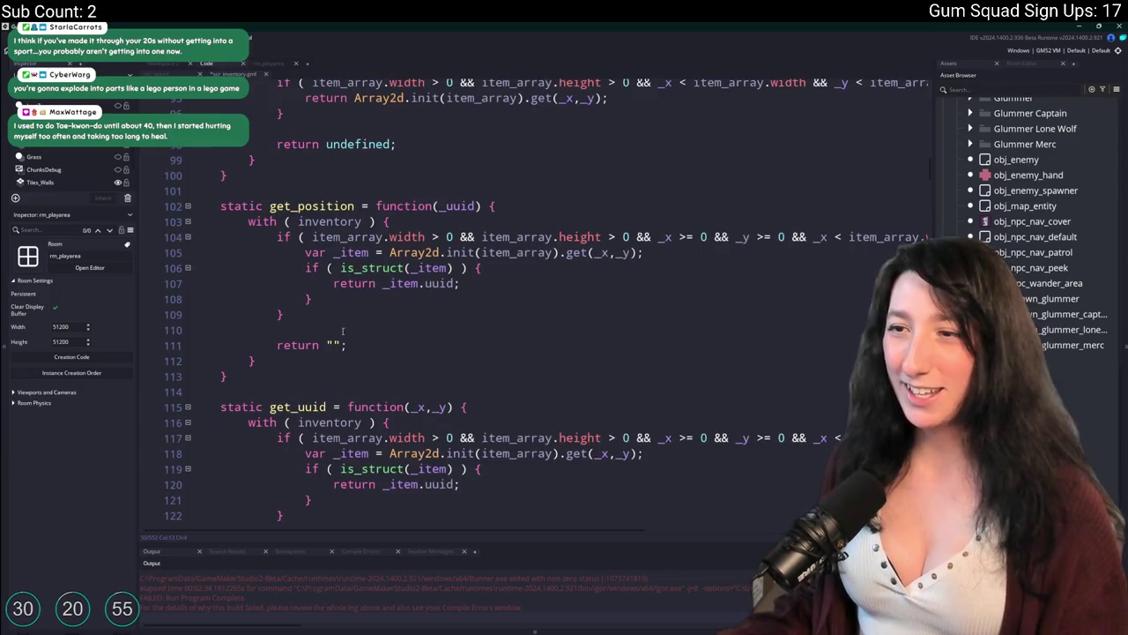
left_click(565, 210)
key("Return")
Paste the nested grid loops into get_position, close them with braces and un-indent them
key("ctrl+v")
key("Return")
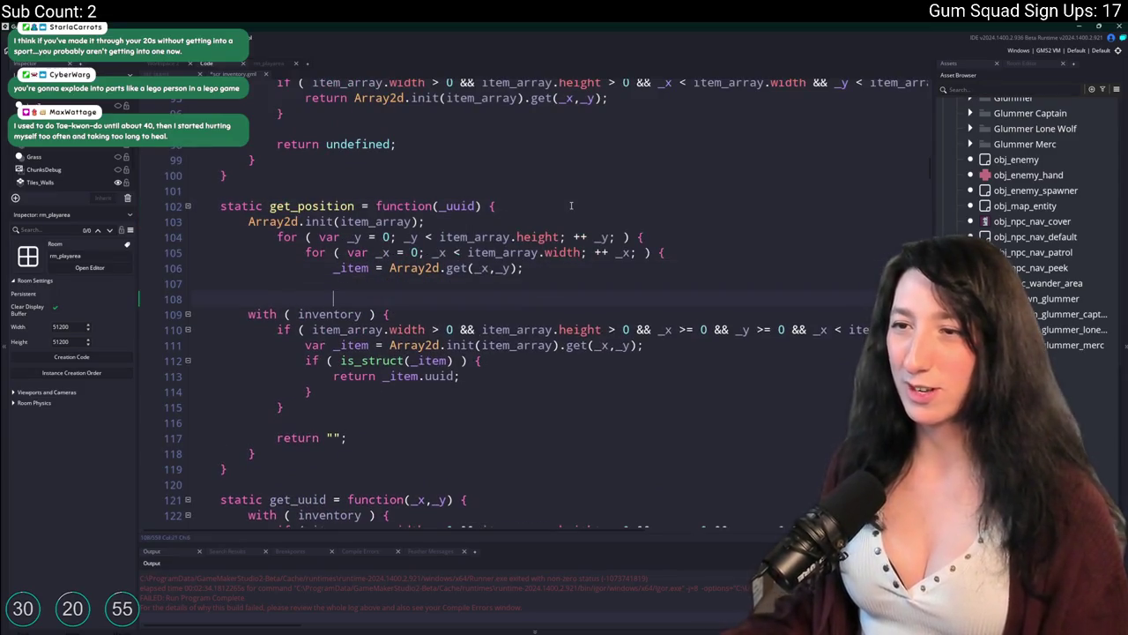
type("}")
key("Return")
type("}")
key("Return")
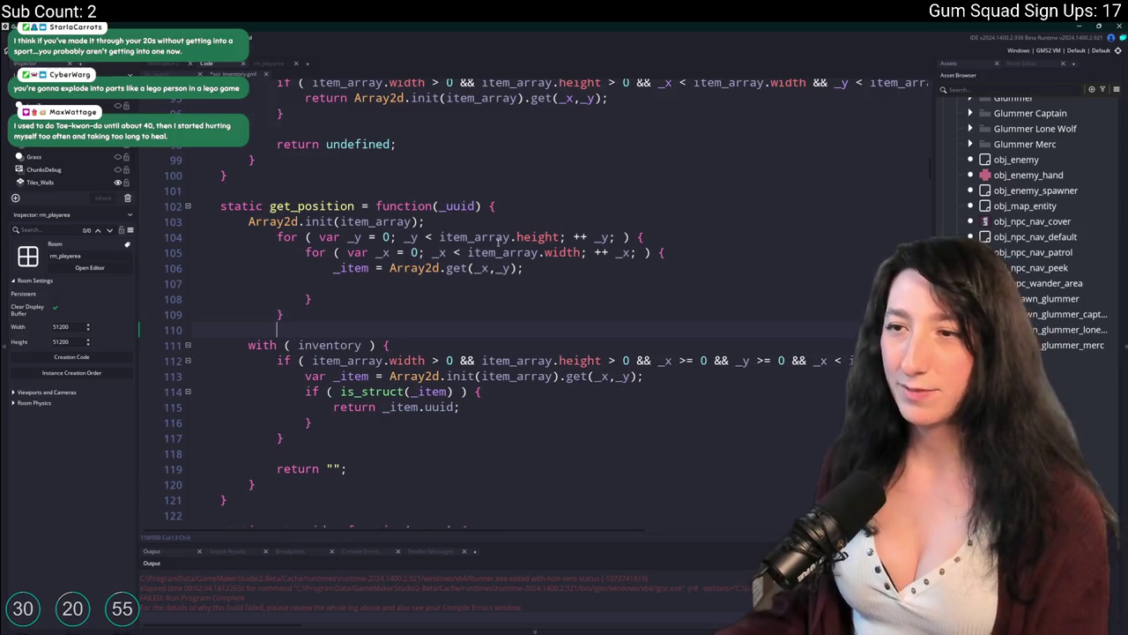
left_click_drag(194, 330, 264, 237)
key("shift+Tab")
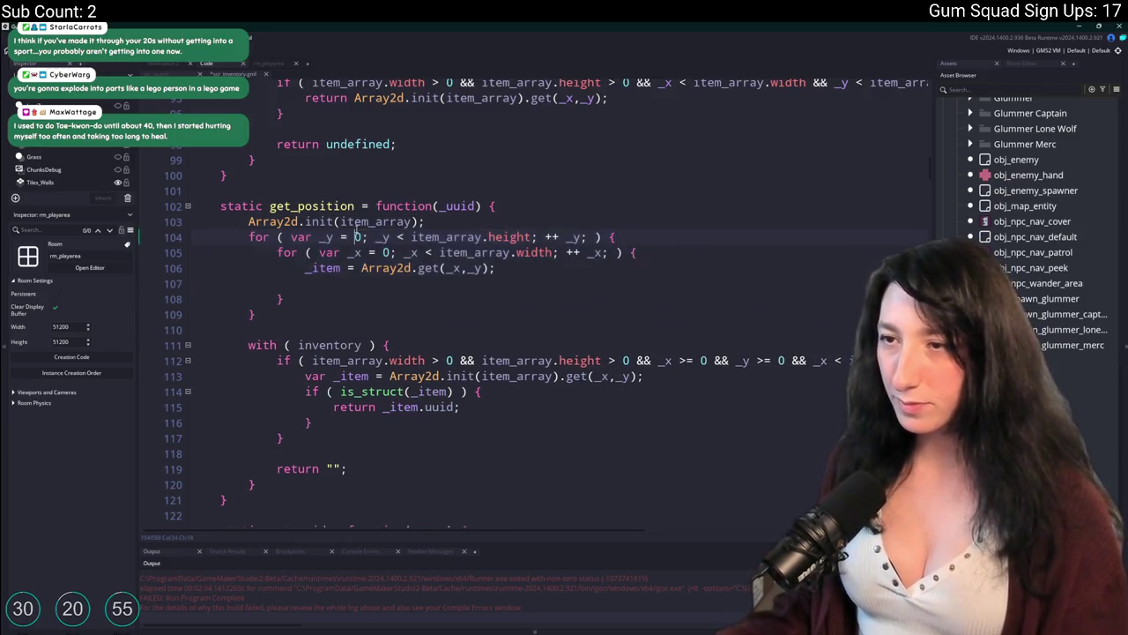
left_click(334, 221)
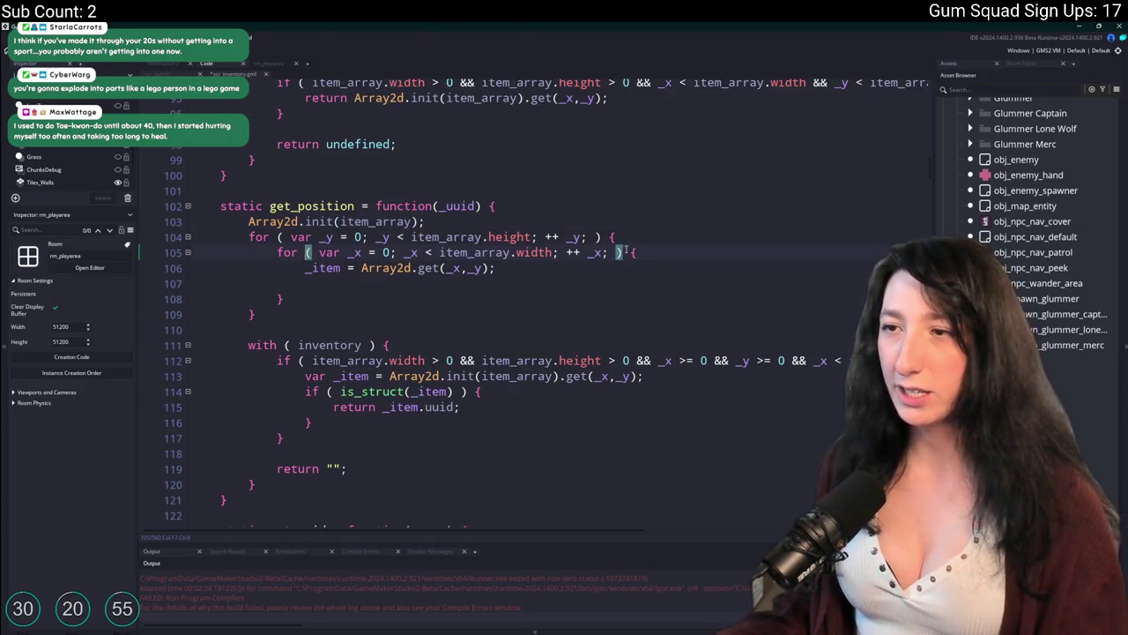
Declare var _item; at the top of get_position
left_click(449, 205)
left_click(358, 268)
double_click(315, 268)
left_click(537, 204)
key("Return")
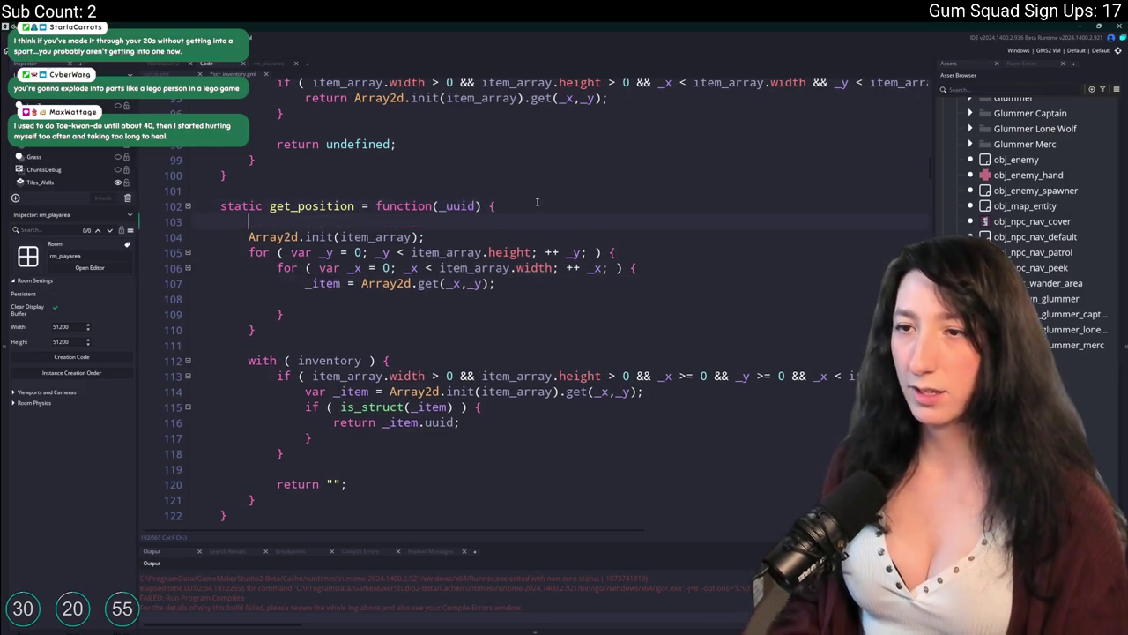
type("var _item;")
key("Return")
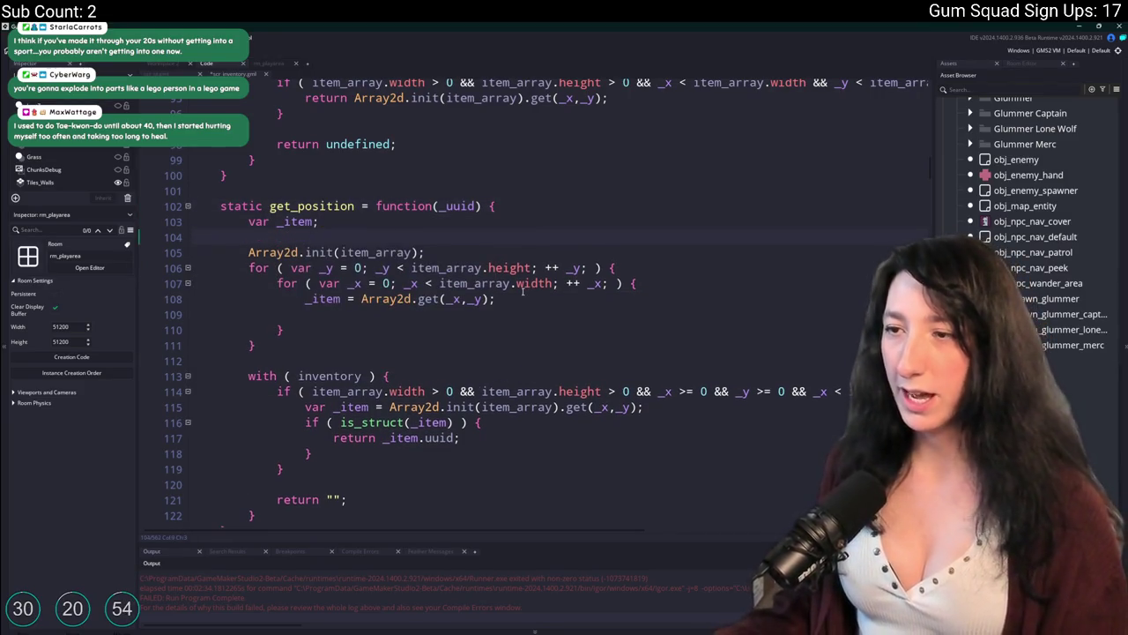
Inside the loop, add if ( is_struct(_item) && _item.uuid == _uuid ) {
left_click(522, 315)
key("BackSpace")
type("if ( _item.uuidk")
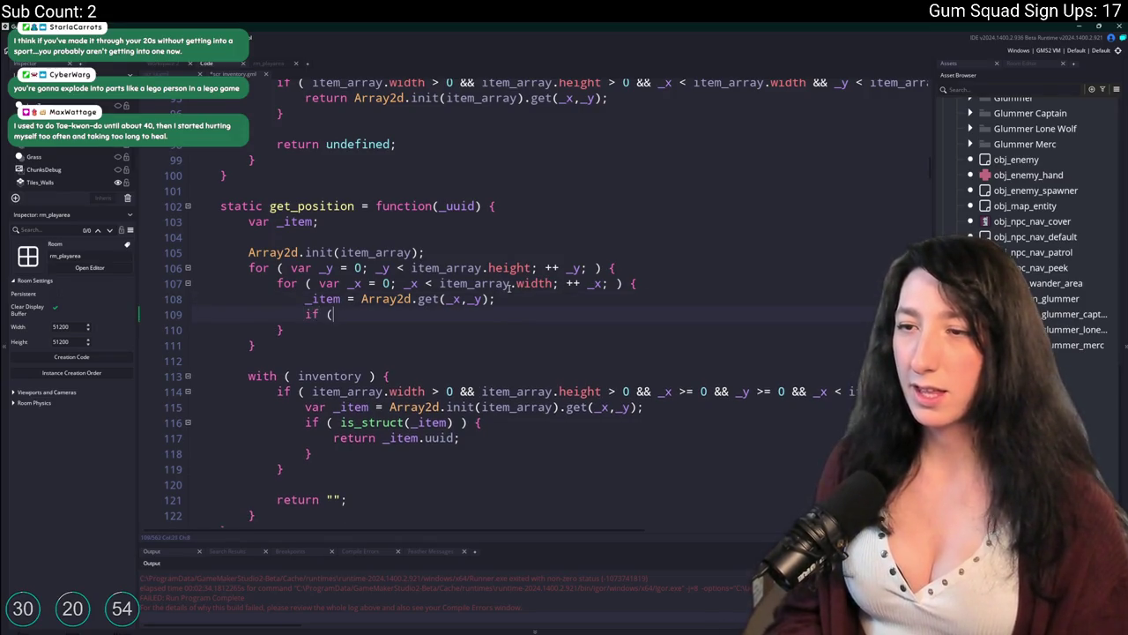
key("BackSpace")
key("BackSpace")
key("BackSpace")
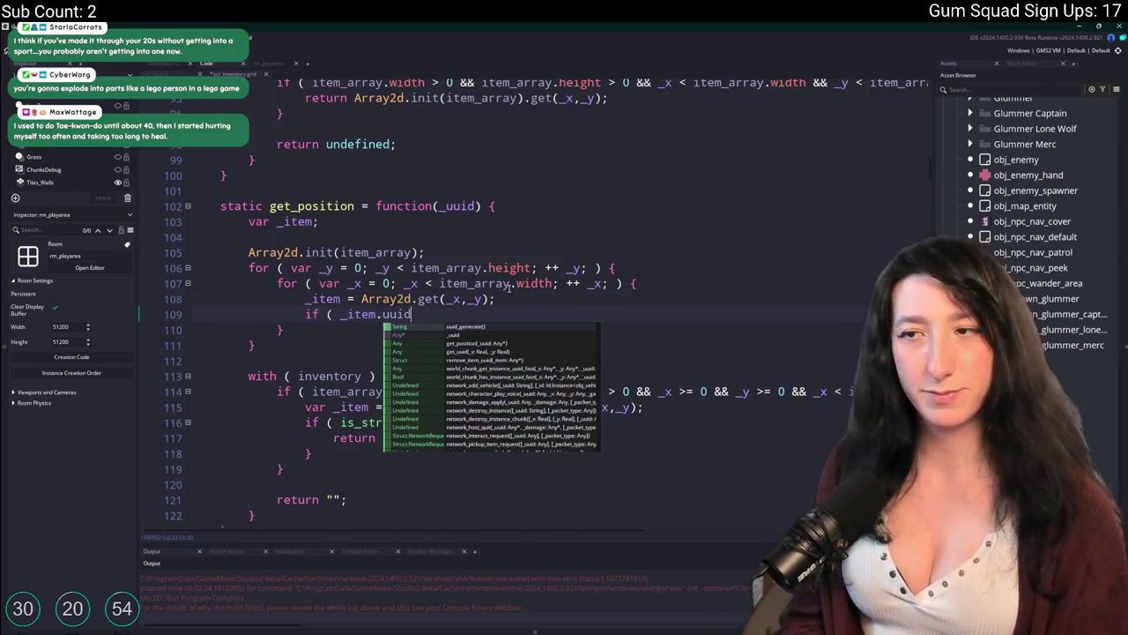
type("is_struct")
key("BackSpace")
key("BackSpace")
key("BackSpace")
key("Return")
type("_item) ) {")
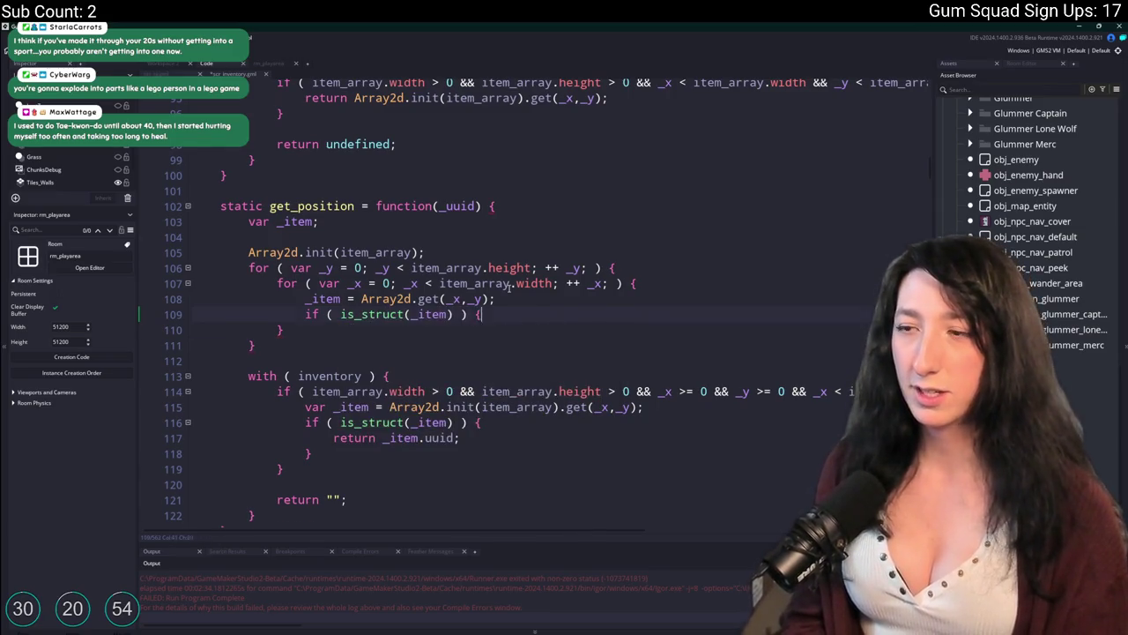
key("Return")
left_click(456, 316)
type("&& ")
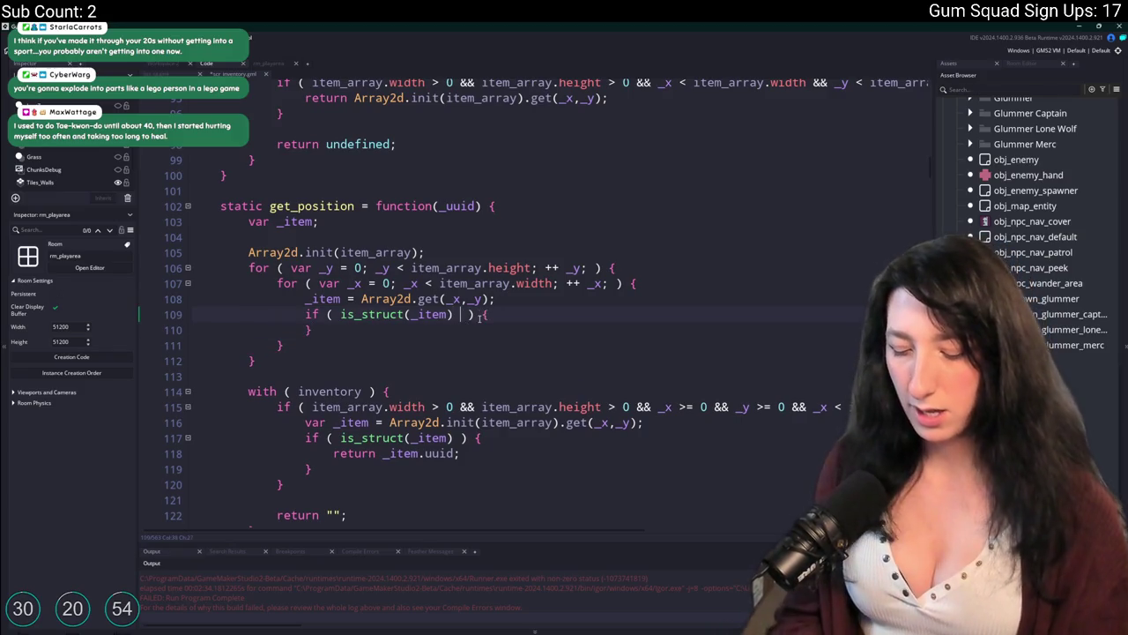
type("_item.uuid == ")
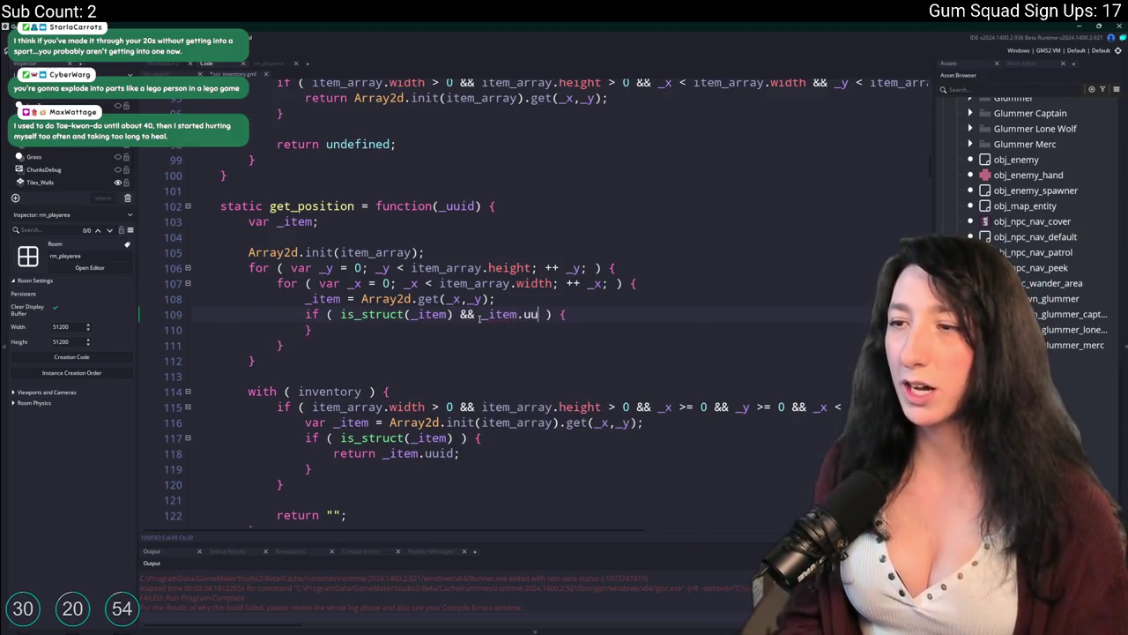
type("_uuid")
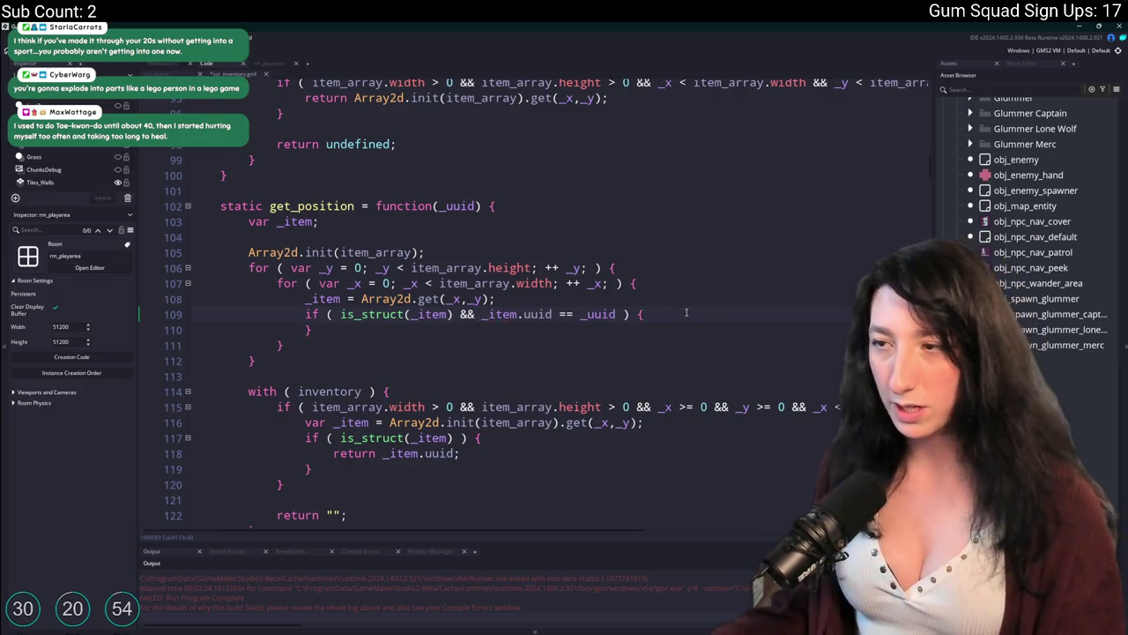
Make the if block return { x : _x, y : _y }
key("End")
key("Return")
type("return _x")
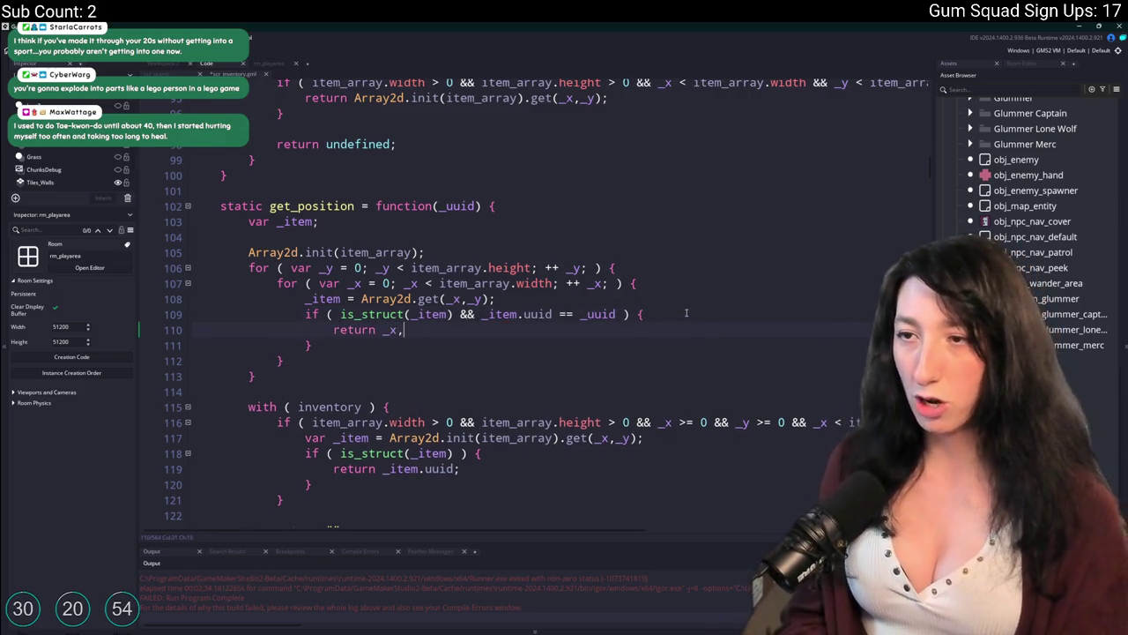
left_click(404, 328)
type("];")
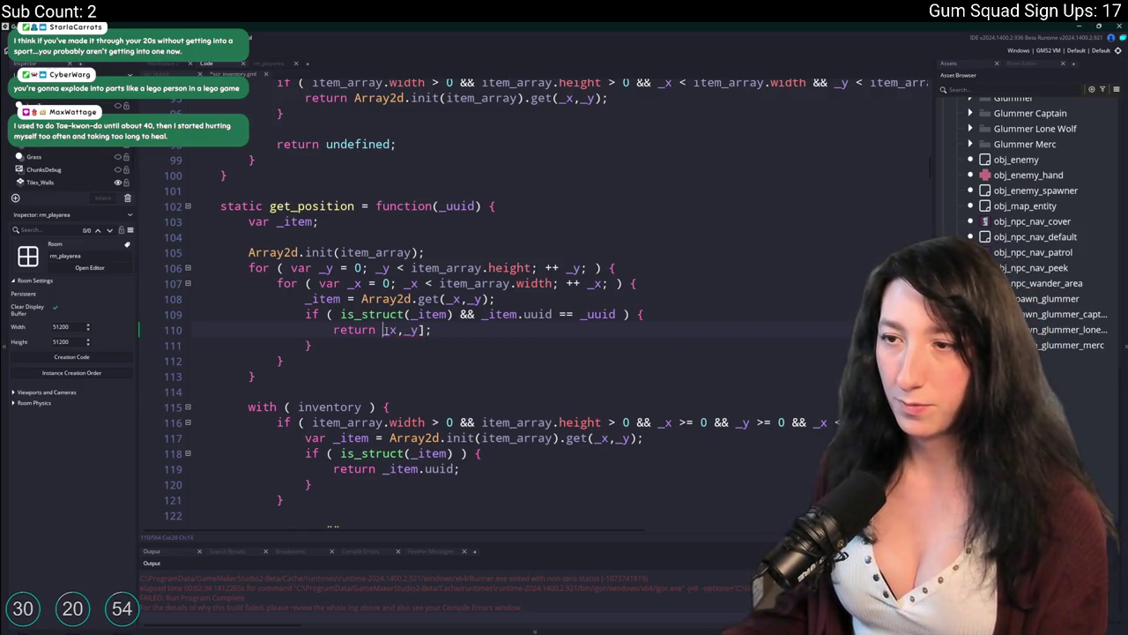
left_click(384, 329)
type("[")
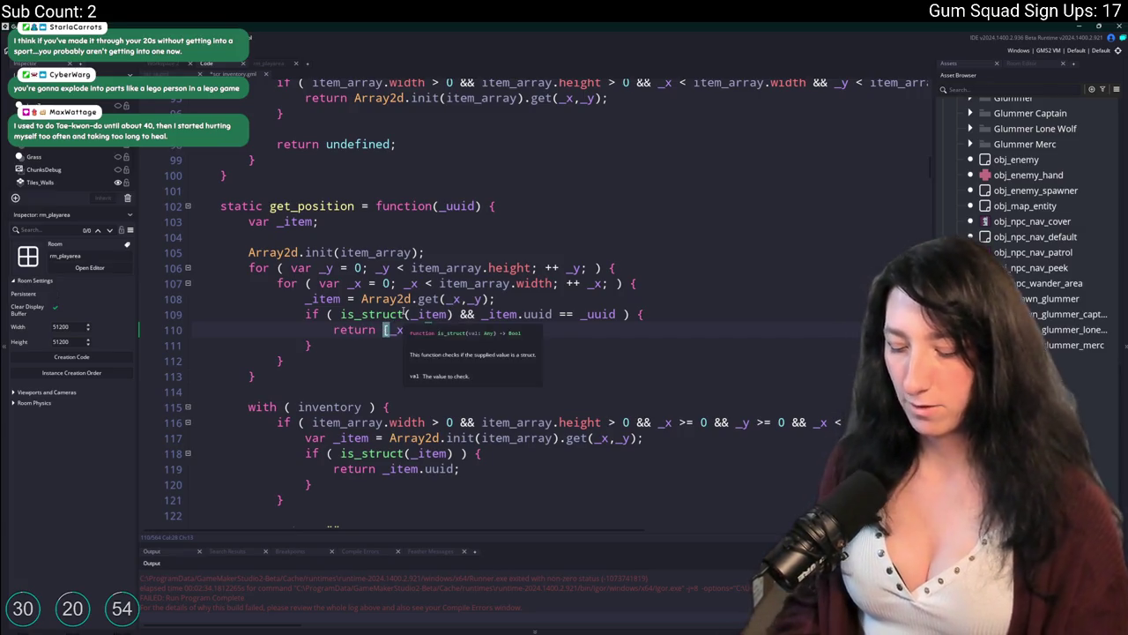
key("BackSpace")
type("{ x : _x,")
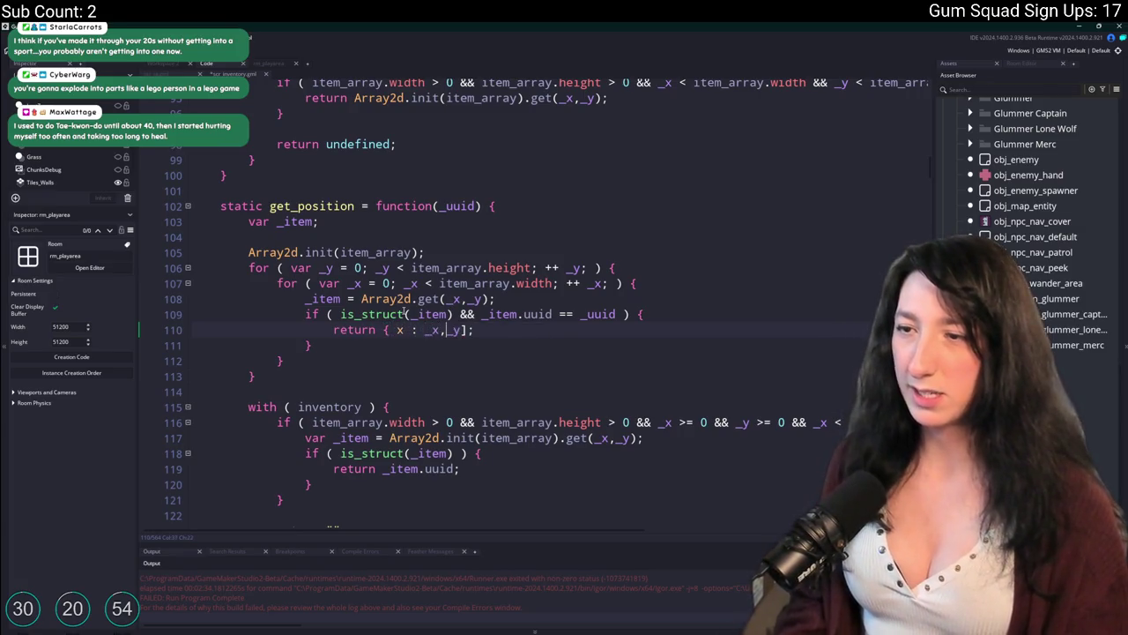
type(" y :")
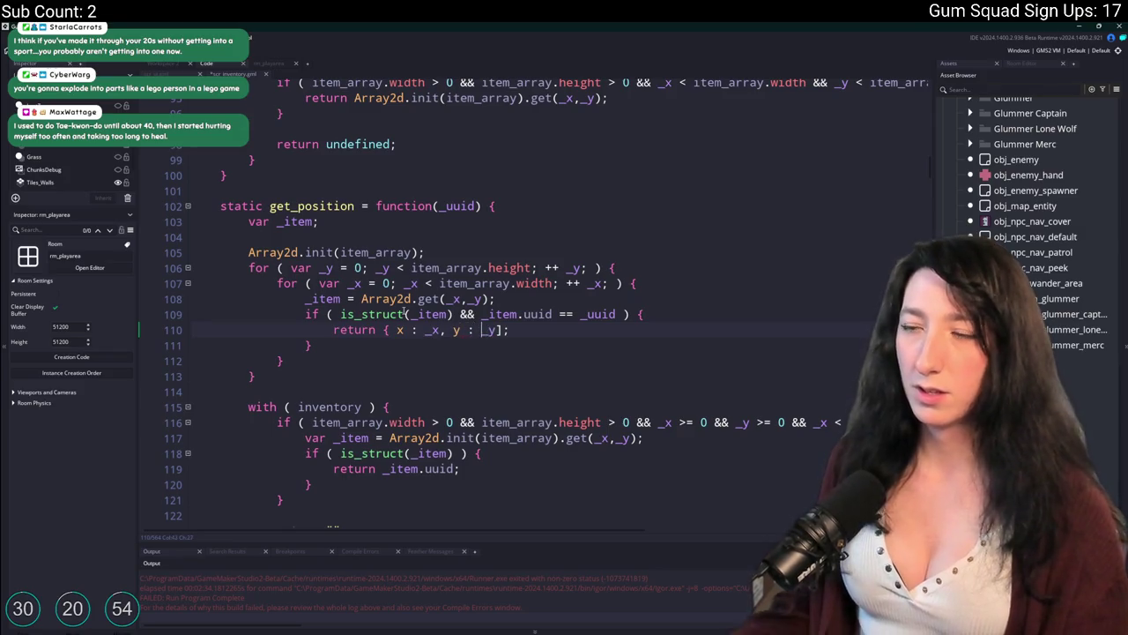
key("Delete")
type("}")
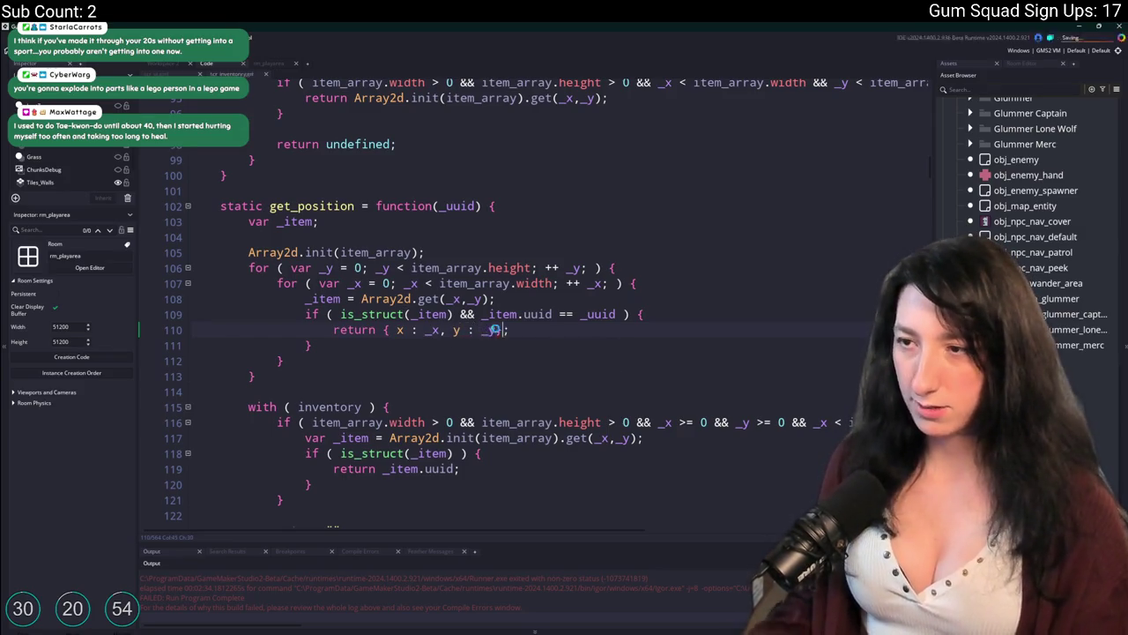
left_click(314, 206)
scroll(305, 376, "down", 2)
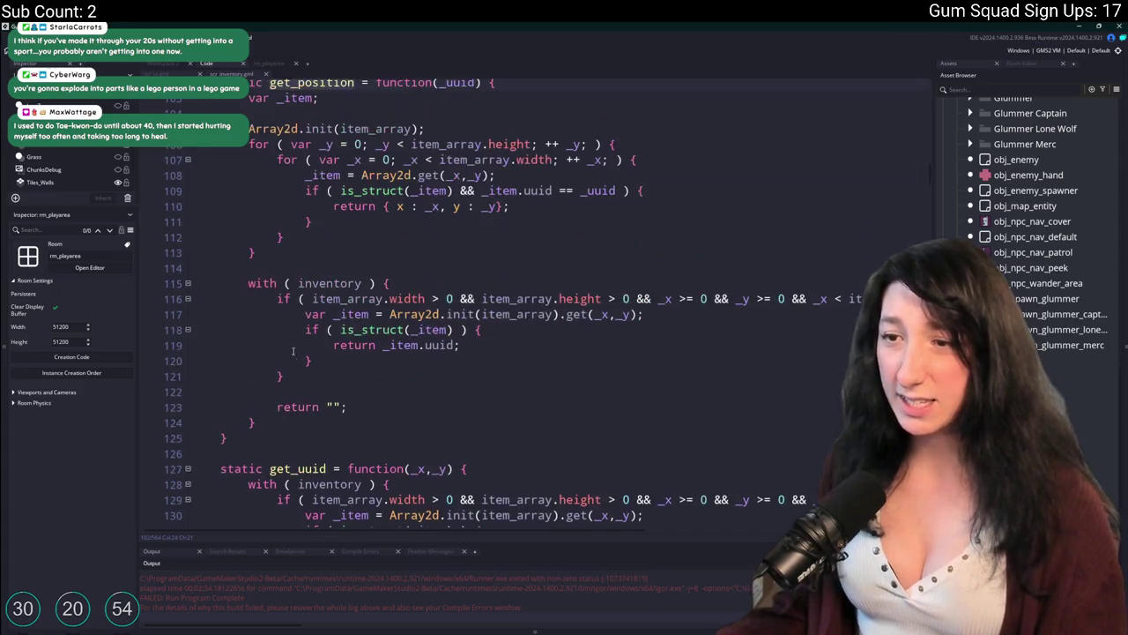
Delete the leftover with ( inventory ) block from get_position
left_click(276, 443)
left_click_drag(276, 443, 256, 289)
key("BackSpace")
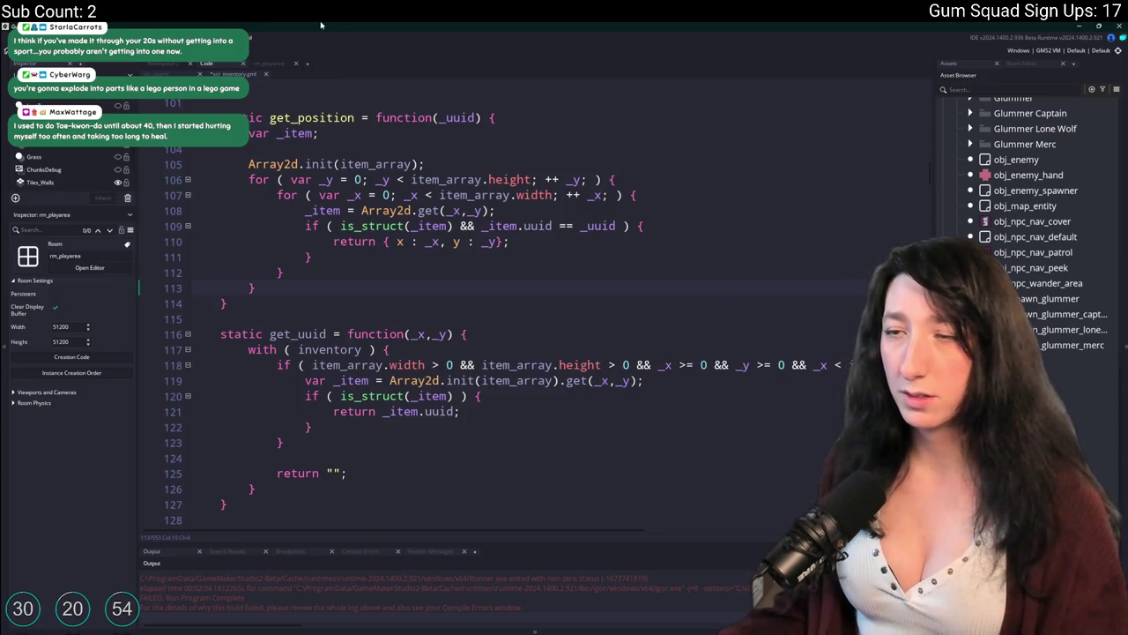
scroll(215, 190, "down", 3)
scroll(215, 189, "down", 15)
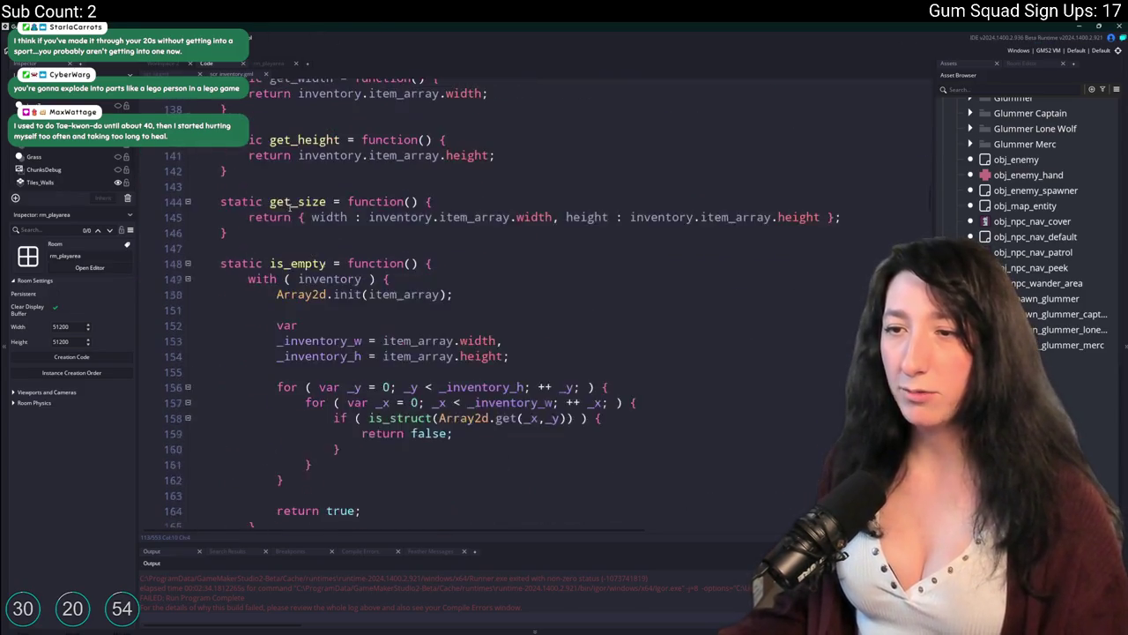
In swap_items, change the destination-slot line's .get to .get_position(
key("ctrl+f")
type("get_posit")
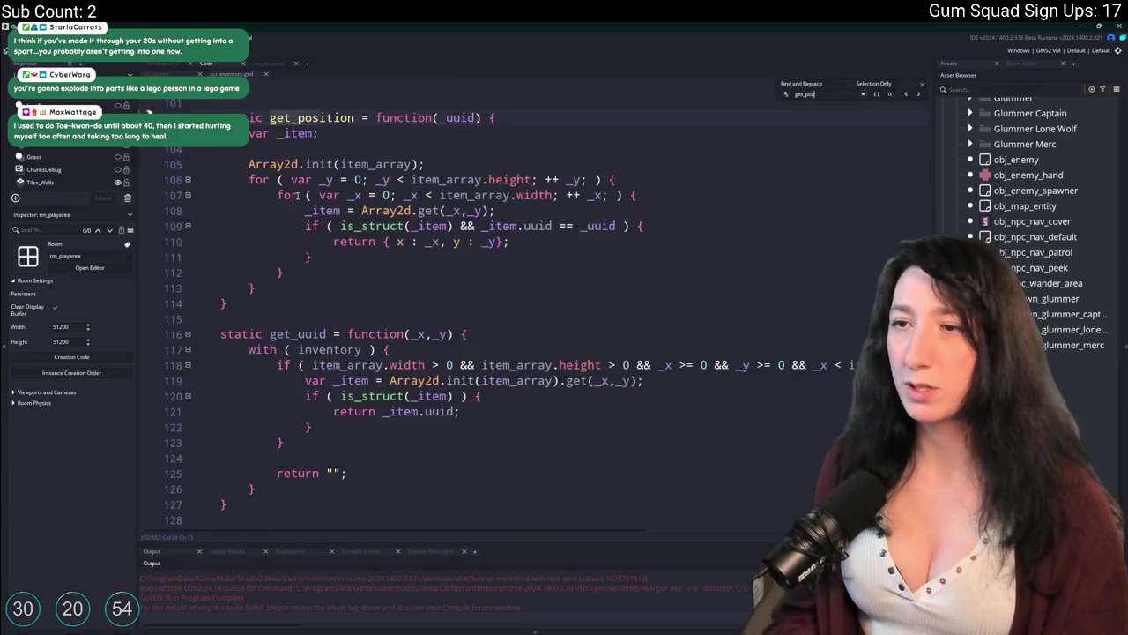
key("Escape")
scroll(673, 230, "down", 20)
scroll(674, 230, "down", 4)
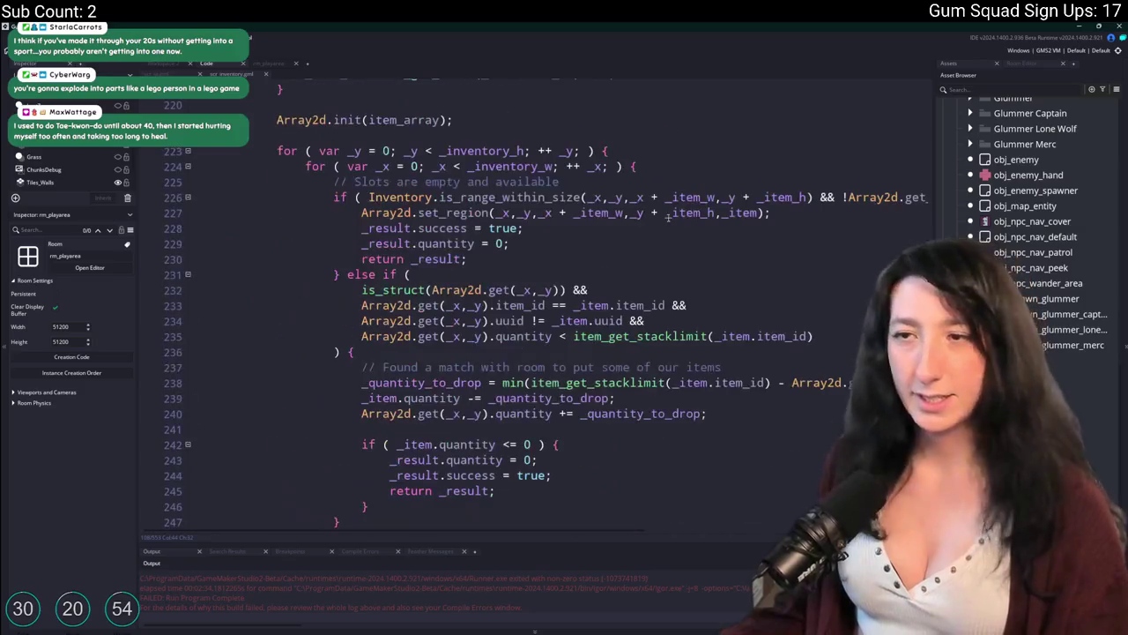
key("ctrl+f")
type("swap")
scroll(655, 219, "down", 3)
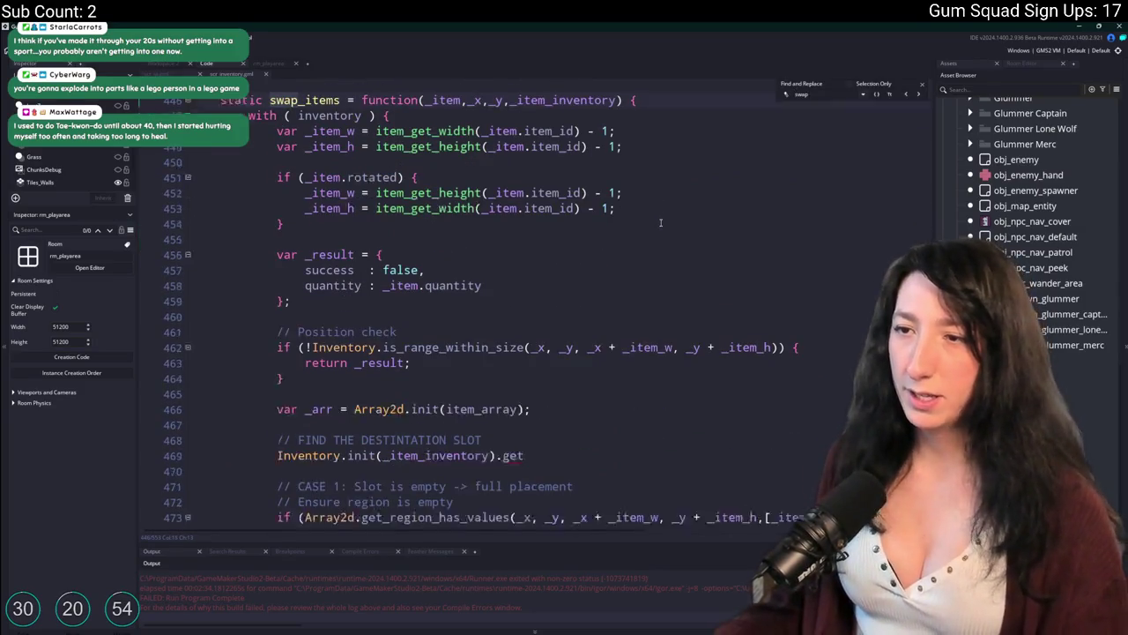
left_click(541, 330)
type("_position(")
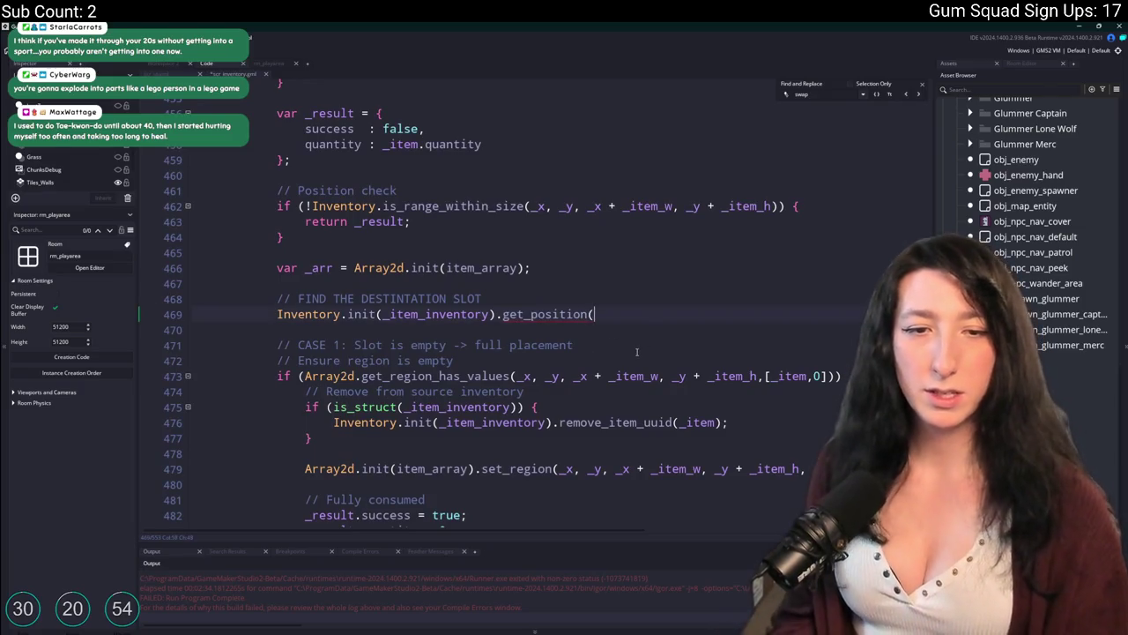
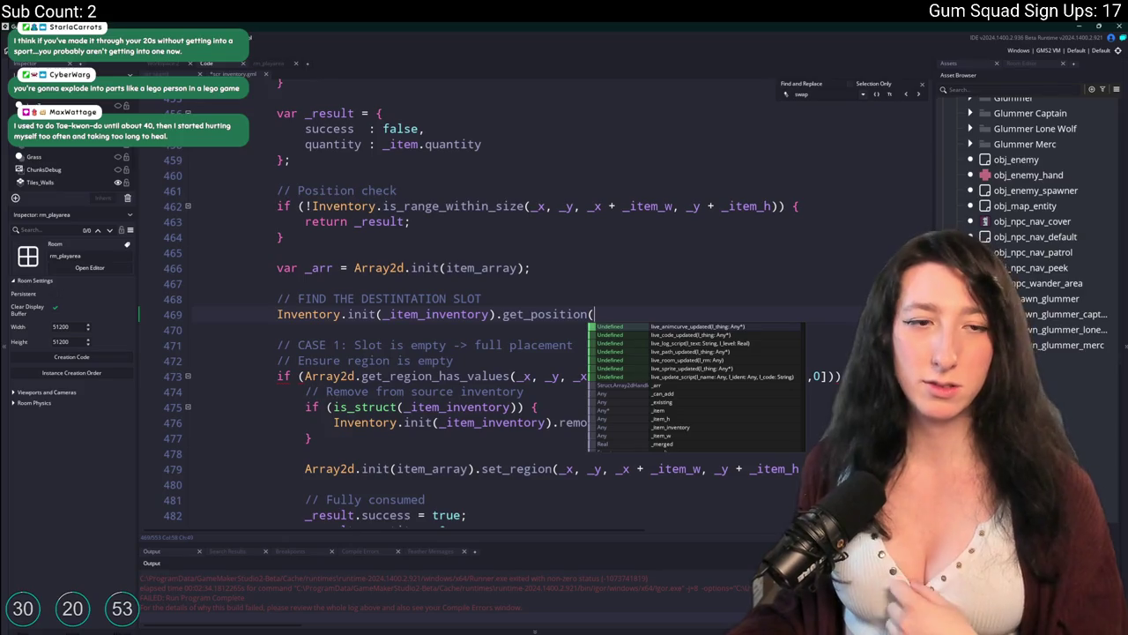
Complete line 469 as var _src_slot = Inventory.init(_item_inventory).get_position(_item.uuid);
left_click(621, 315)
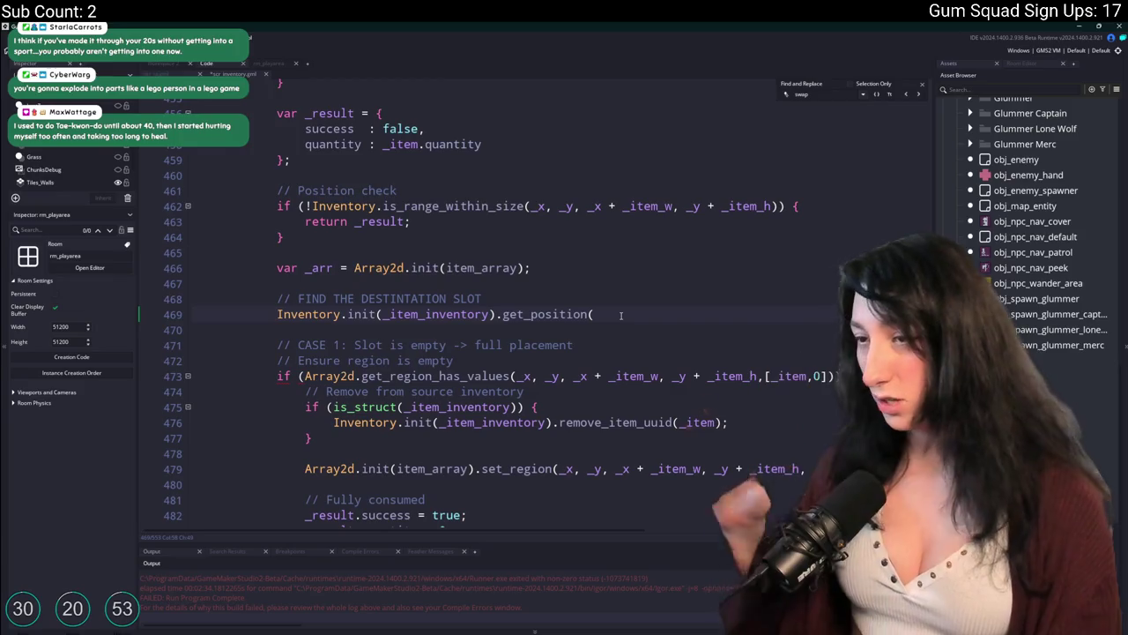
type("_t")
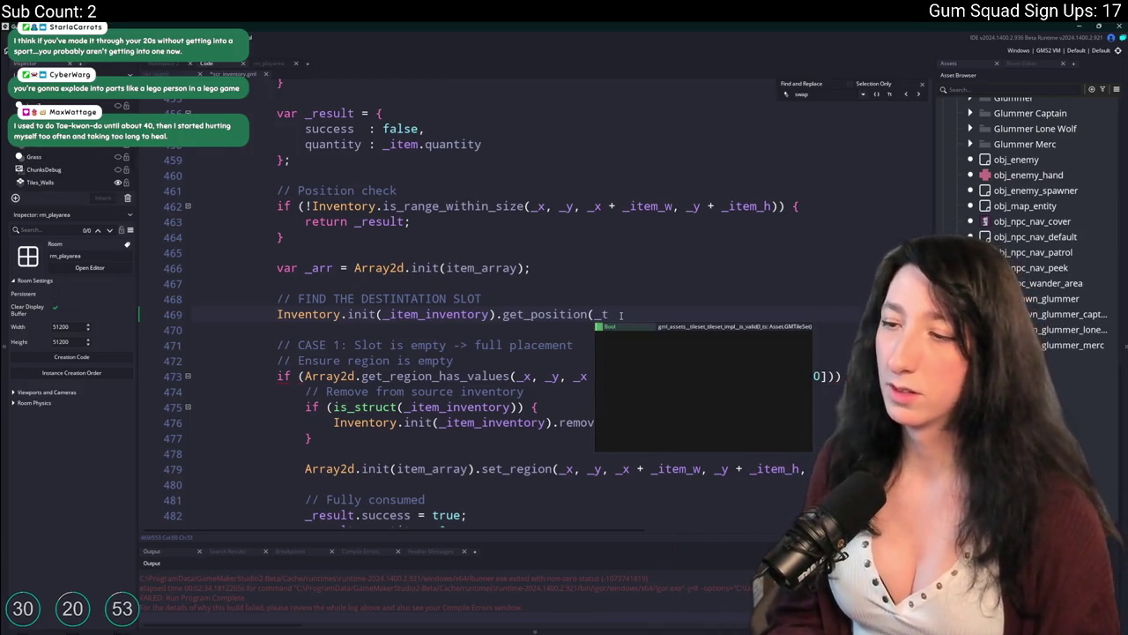
key("BackSpace")
type("item.")
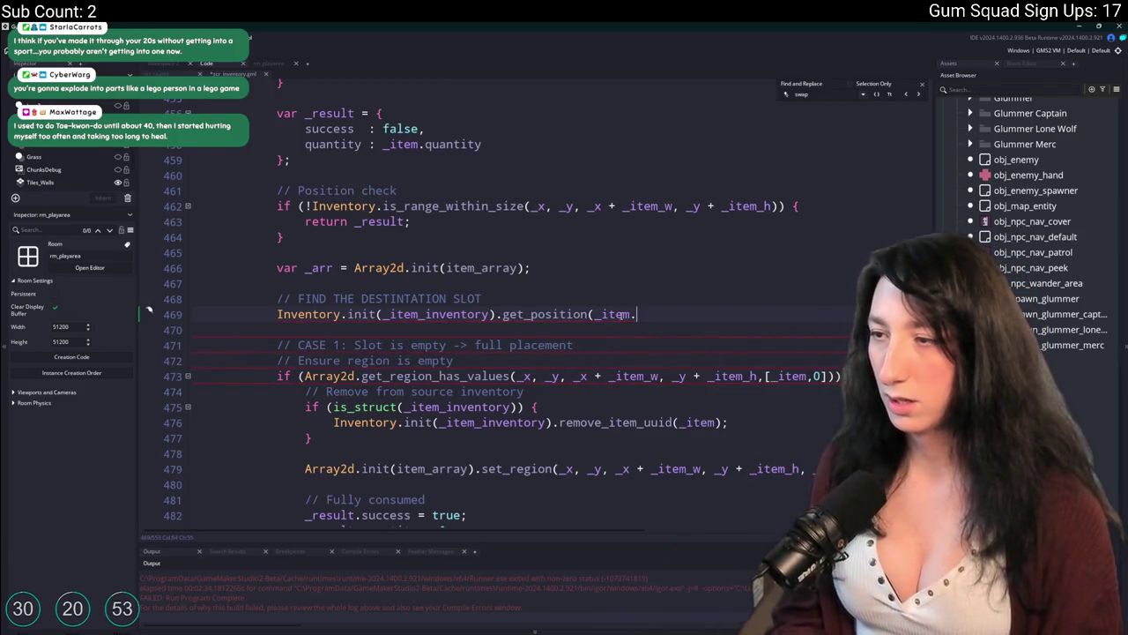
type("uuid);")
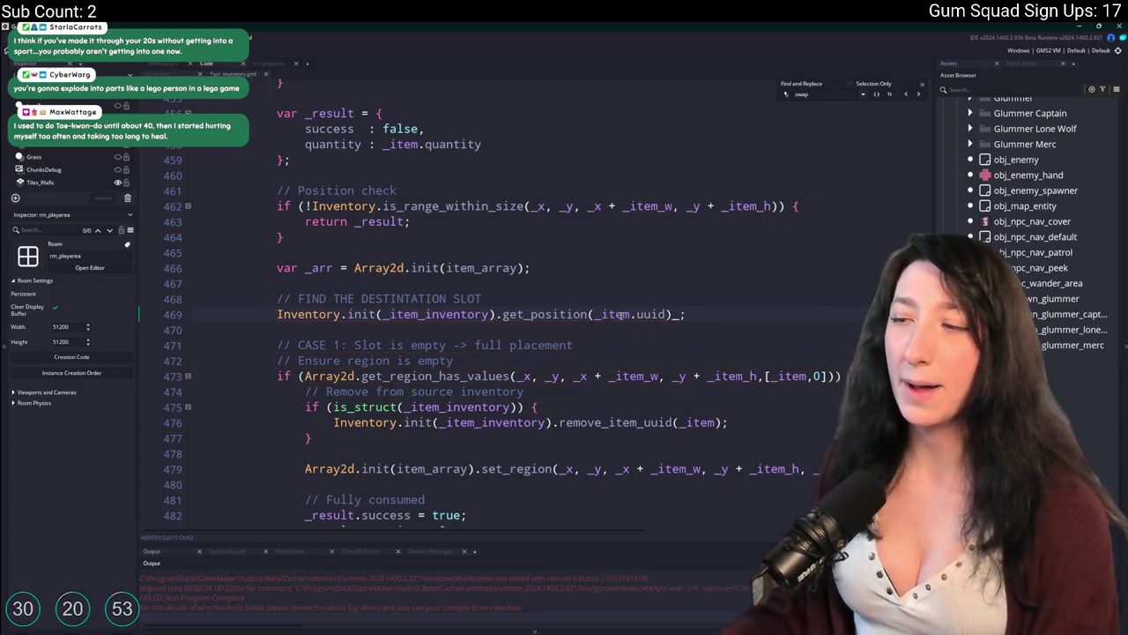
key("BackSpace")
key("BackSpace")
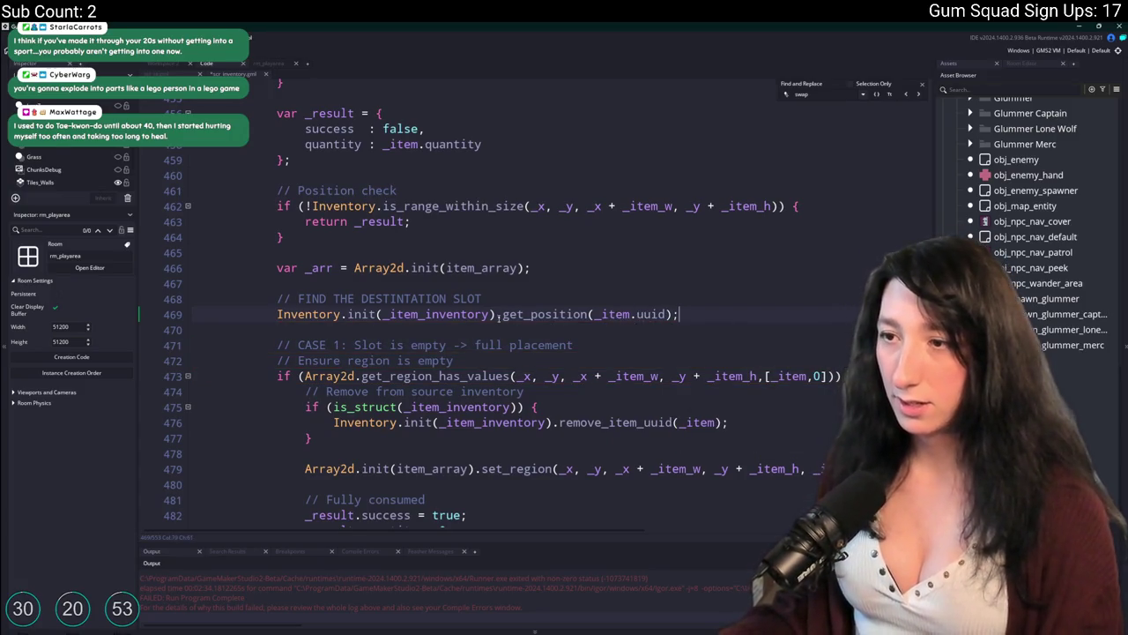
type("var _slo")
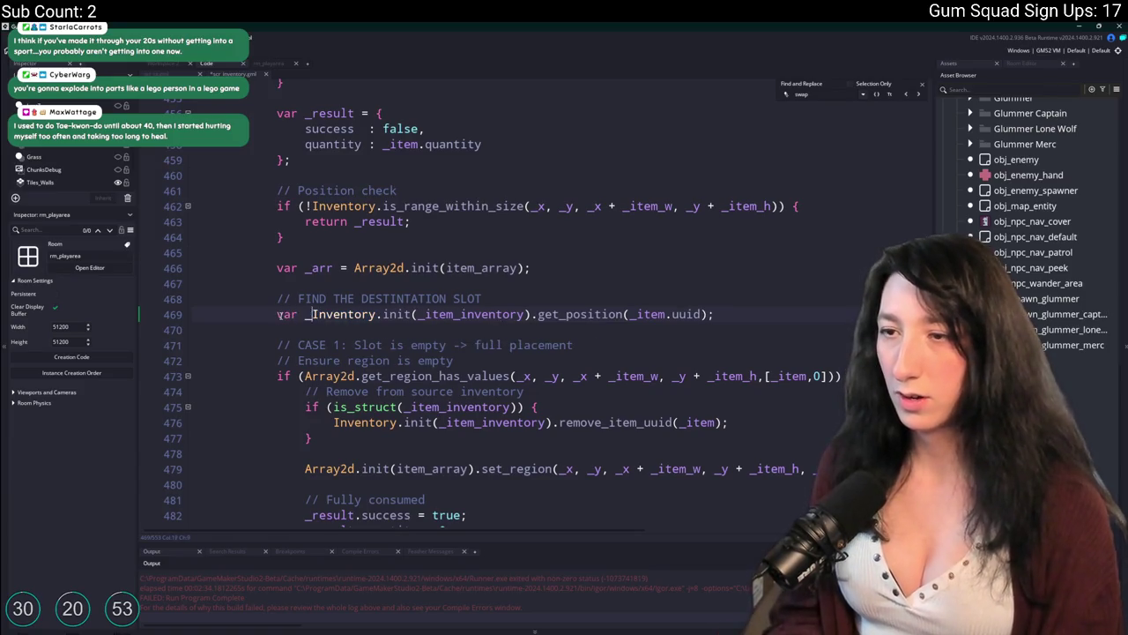
key("BackSpace")
key("BackSpace")
type("rc_slot =")
Review swap_items, checking the _item_w uses and the set_region statement on line 479
scroll(485, 309, "down", 1)
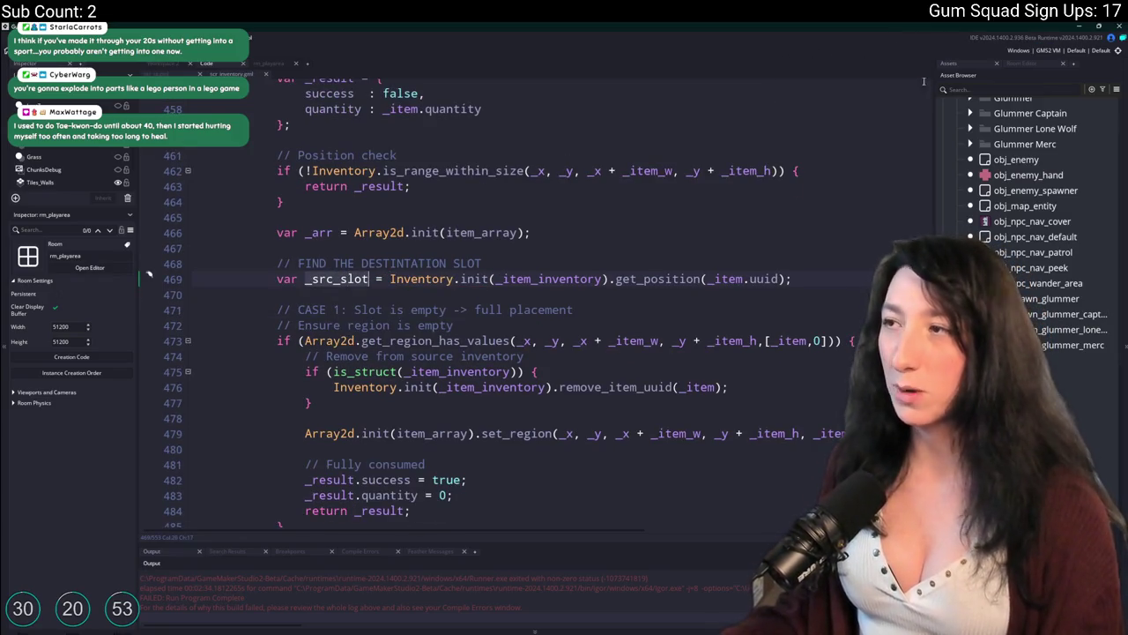
left_click(837, 262)
scroll(837, 262, "down", 3)
scroll(556, 217, "down", 3)
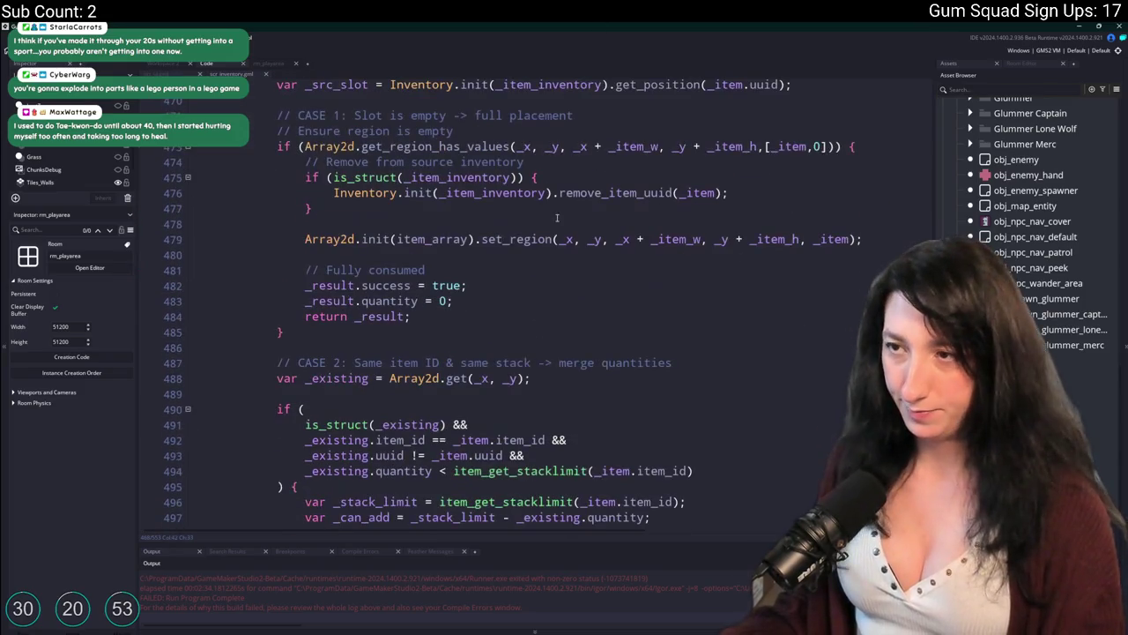
scroll(567, 317, "up", 2)
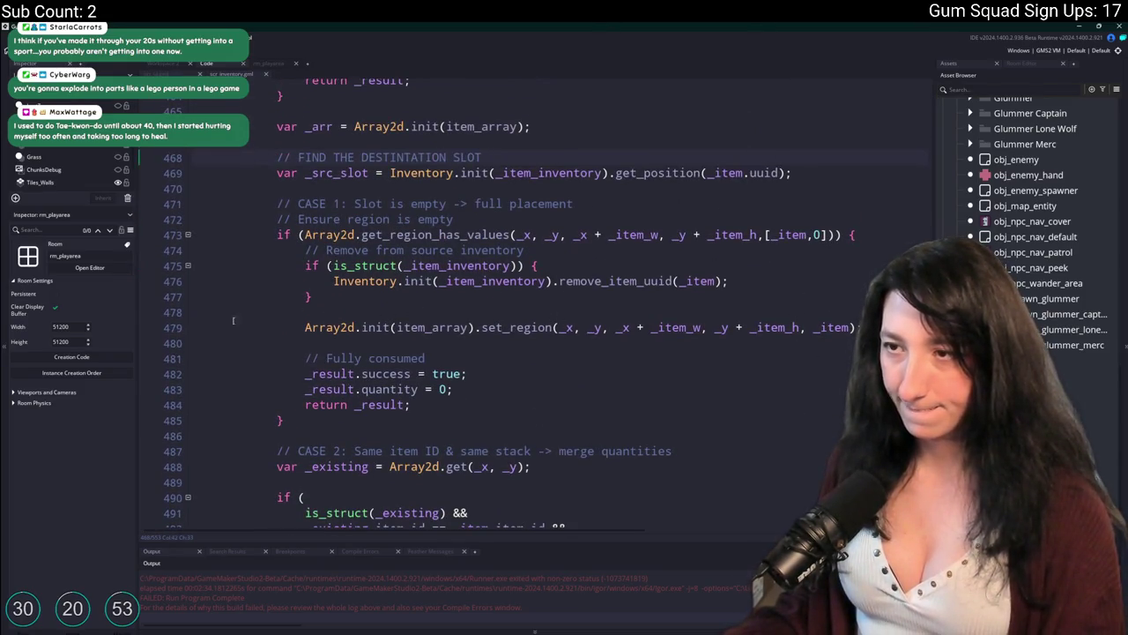
scroll(461, 366, "down", 8)
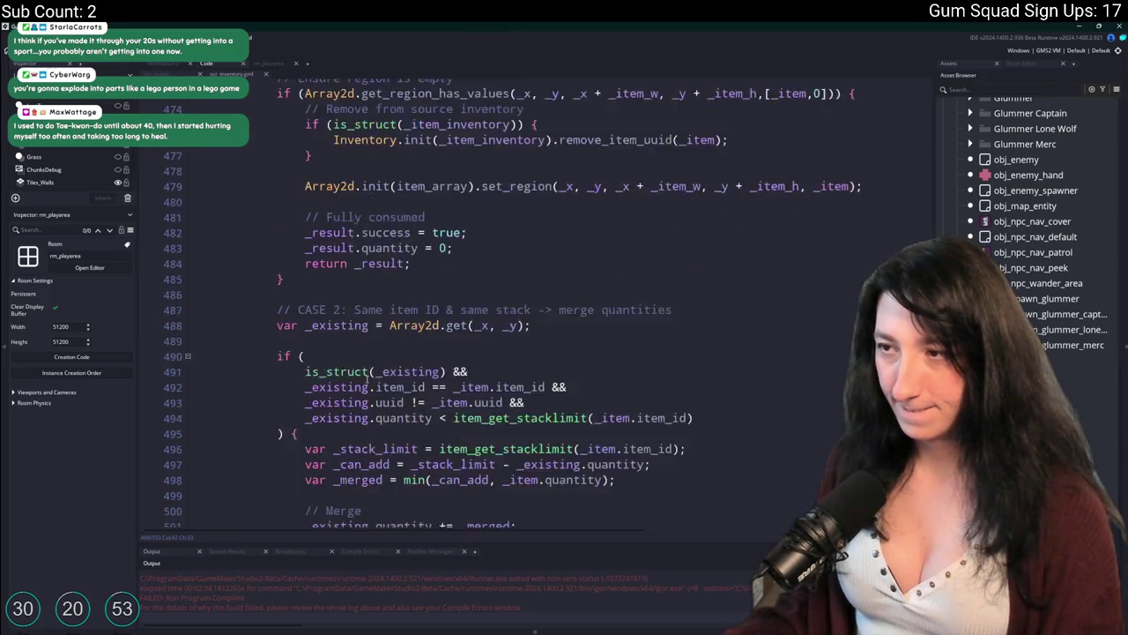
scroll(707, 261, "up", 5)
scroll(707, 261, "up", 2)
double_click(697, 258)
scroll(749, 282, "up", 1)
left_click_drag(861, 310, 305, 310)
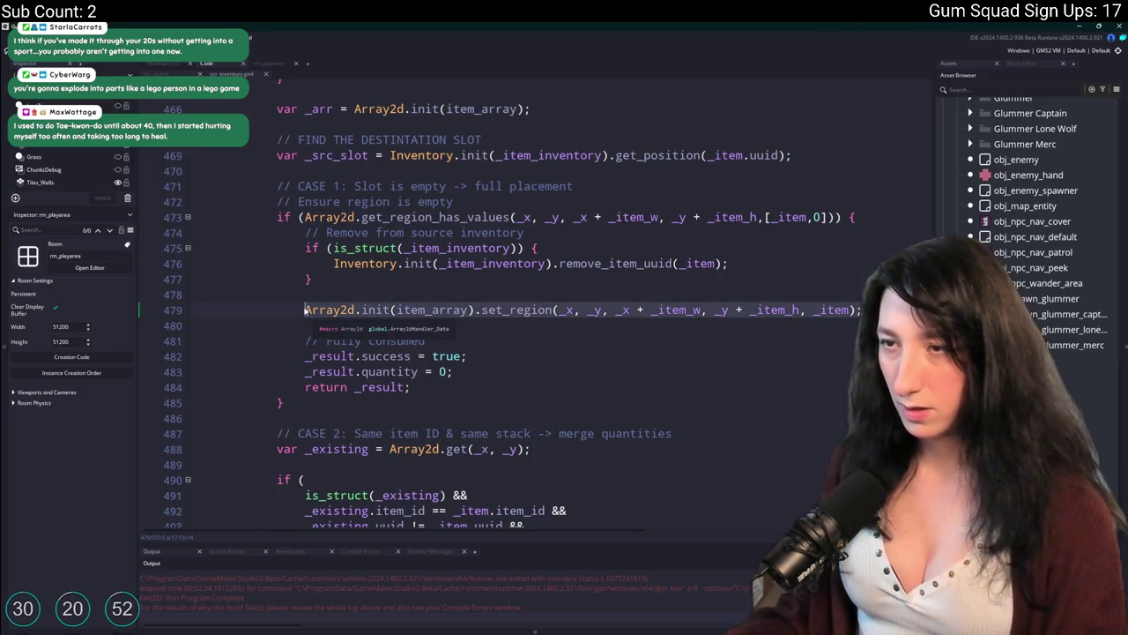
scroll(486, 312, "down", 11)
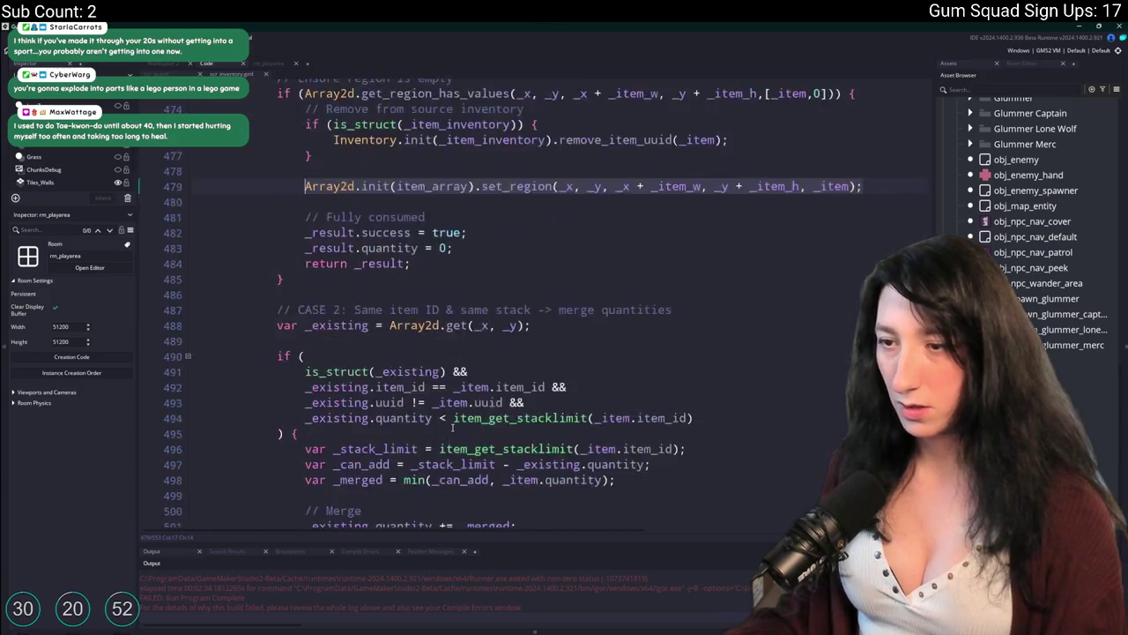
scroll(487, 312, "down", 1)
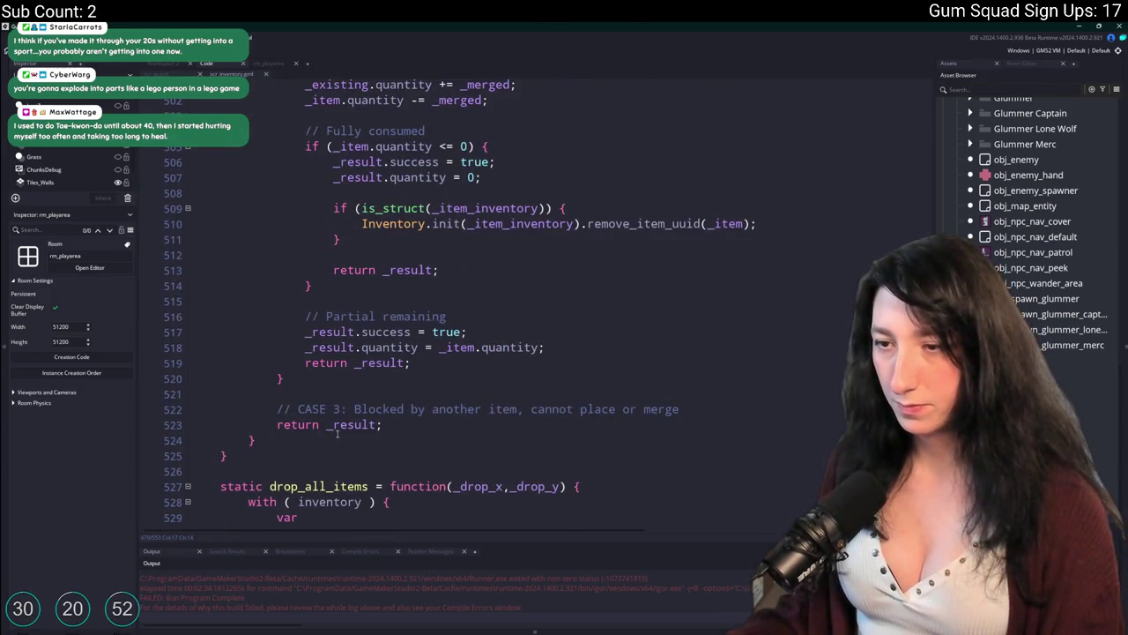
scroll(253, 438, "up", 18)
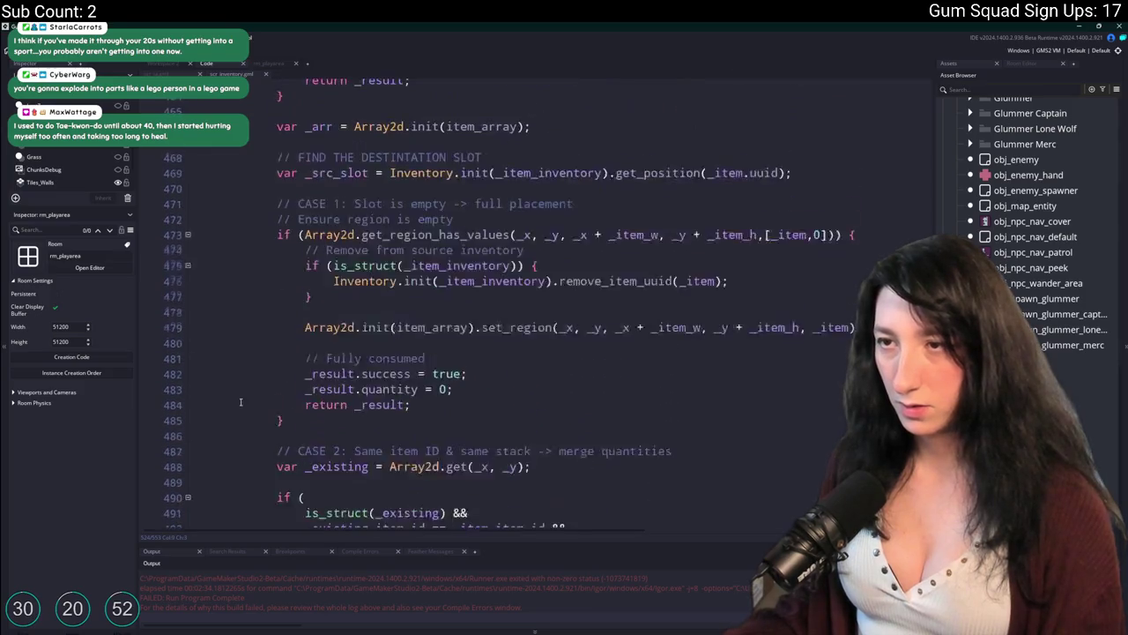
scroll(240, 396, "up", 3)
scroll(238, 379, "down", 2)
scroll(238, 362, "up", 2)
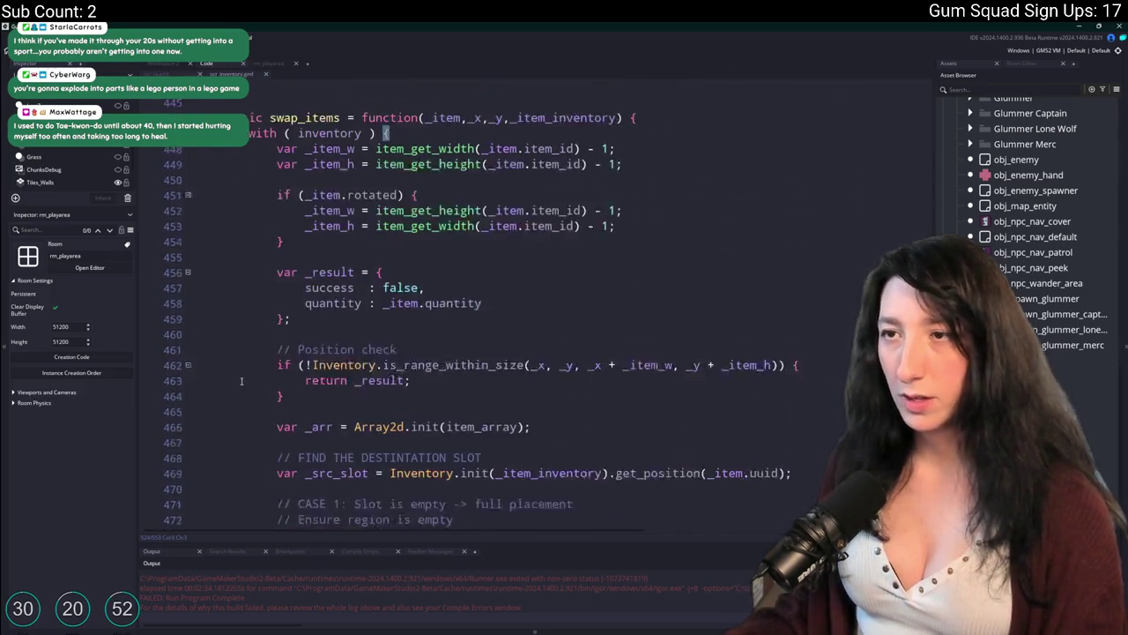
scroll(234, 345, "down", 4)
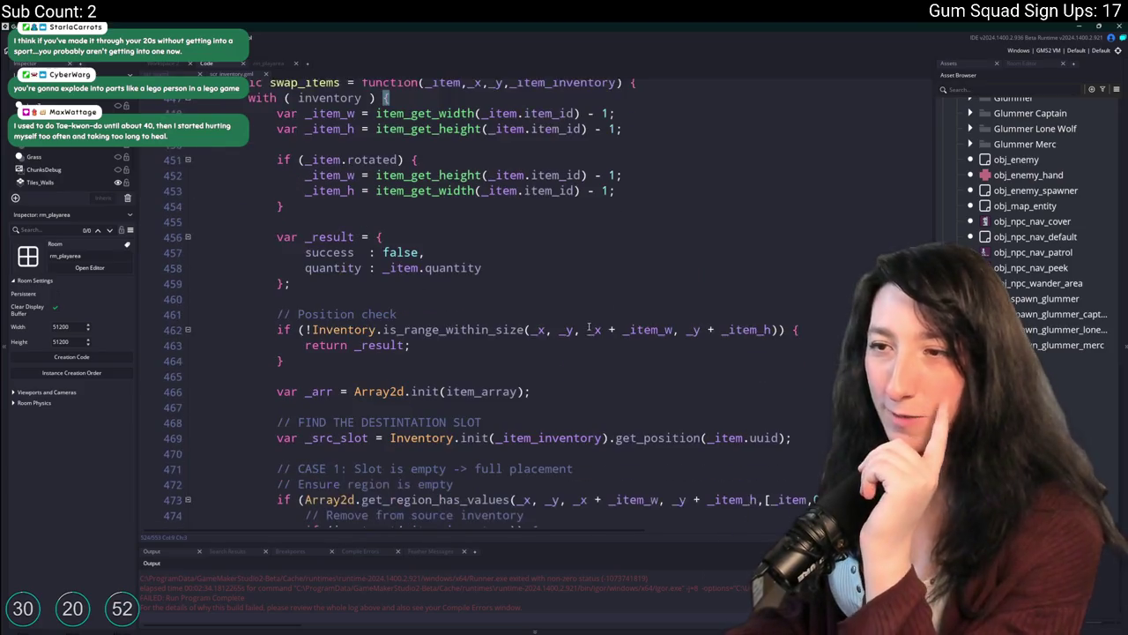
left_click(485, 207)
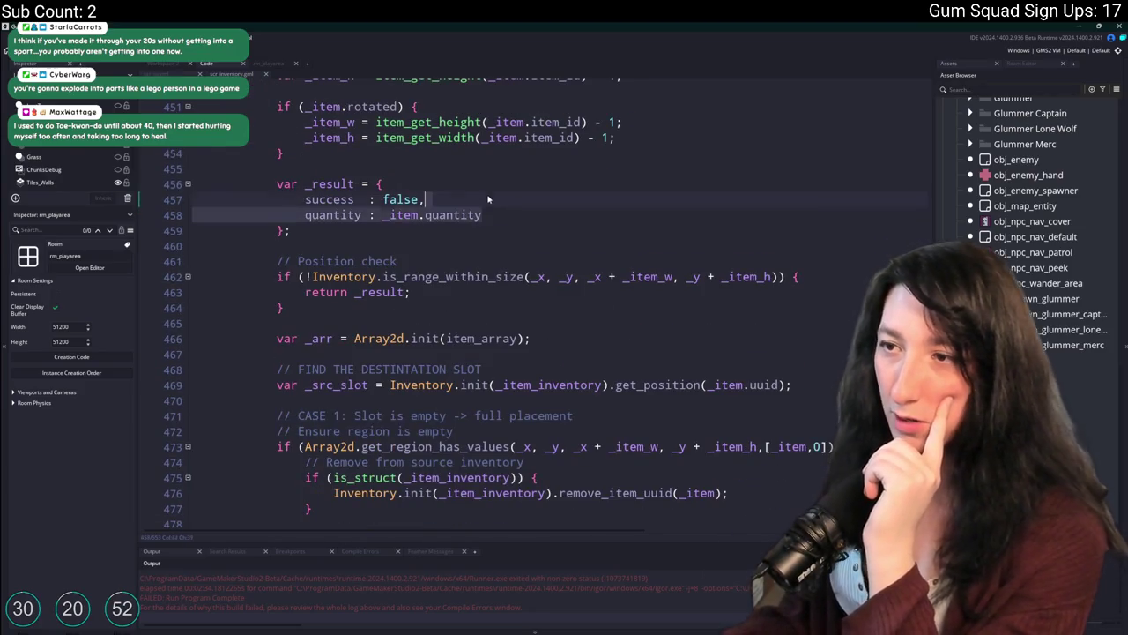
scroll(488, 194, "up", 1)
scroll(486, 193, "down", 1)
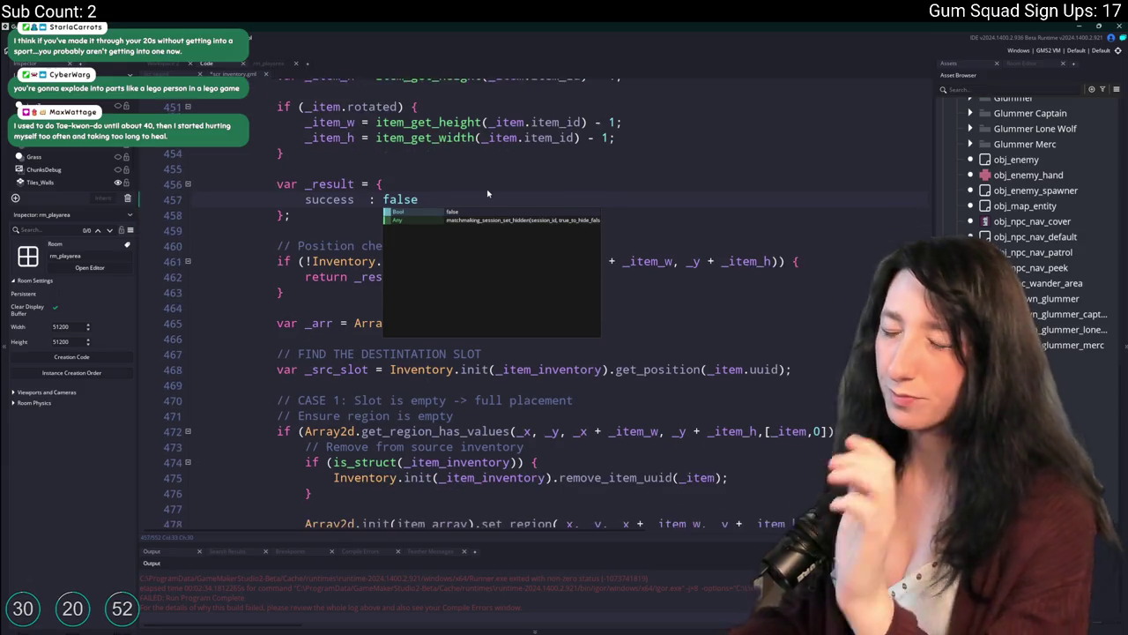
left_click(484, 215)
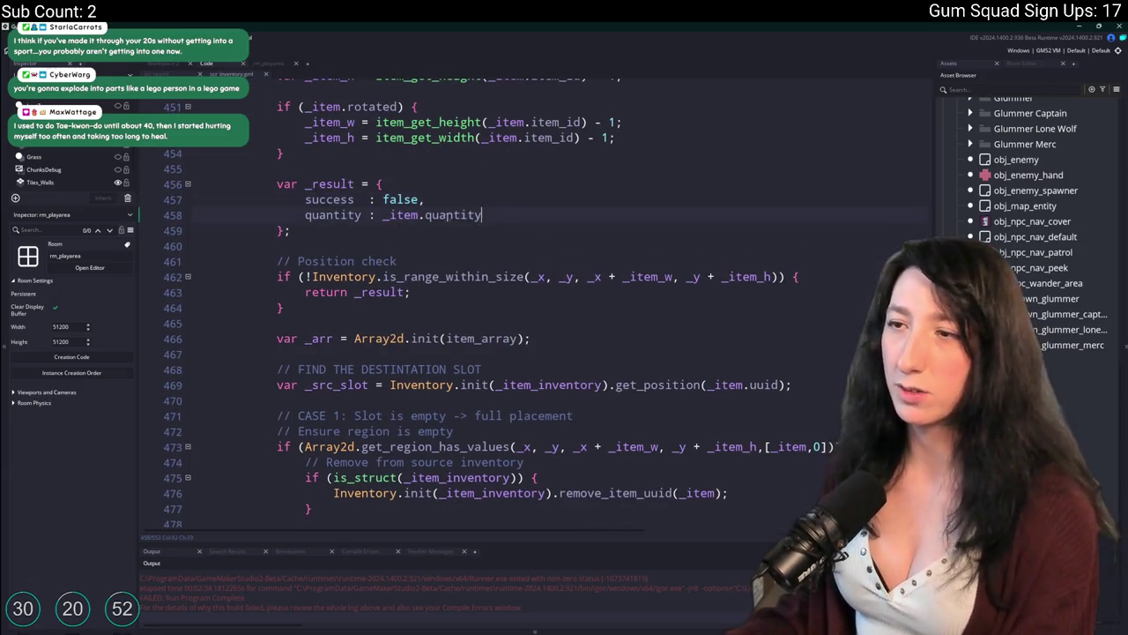
key("ctrl+shift+Left")
key("ctrl+shift+Left")
key("ctrl+shift+Left")
type("0")
left_click(462, 199)
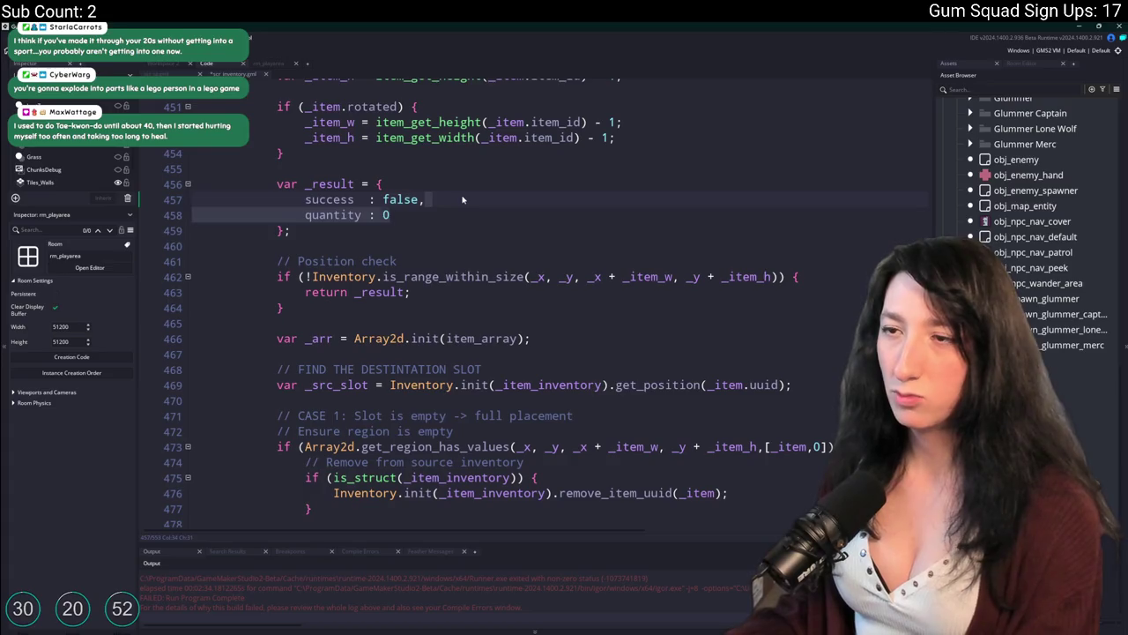
key("shift+Down")
key("BackSpace")
key("BackSpace")
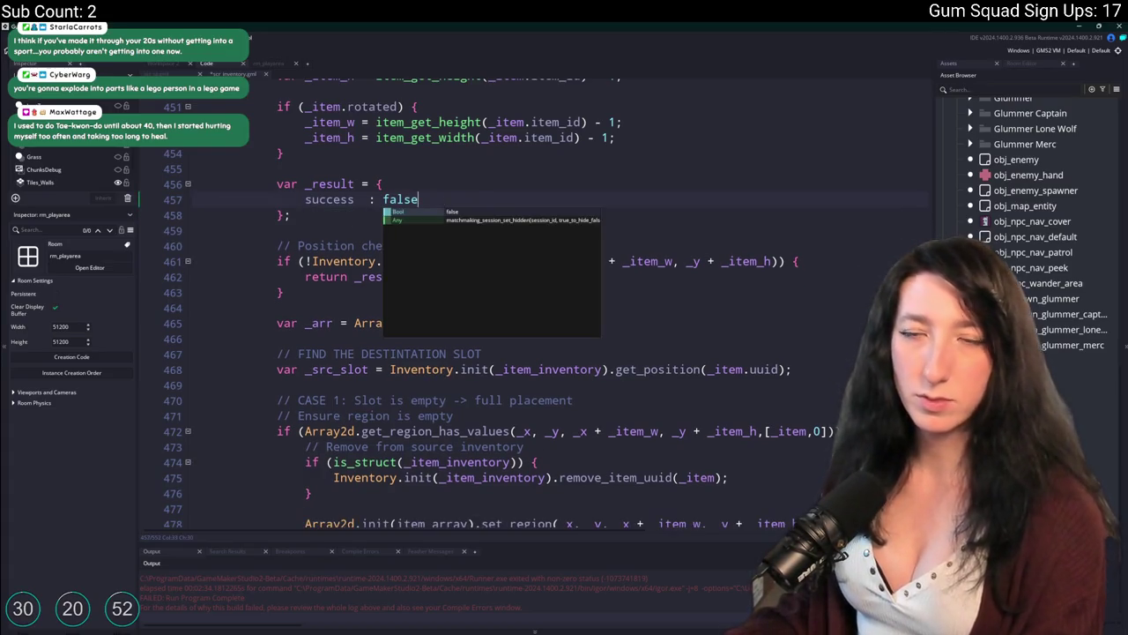
key("Escape")
scroll(529, 309, "down", 1)
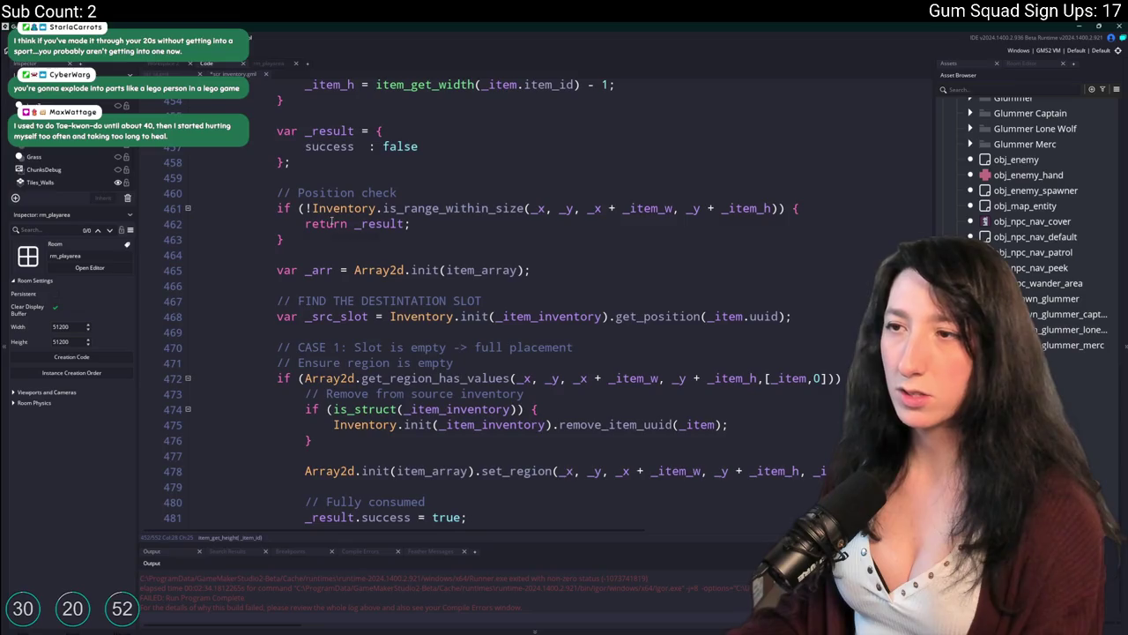
left_click(305, 208)
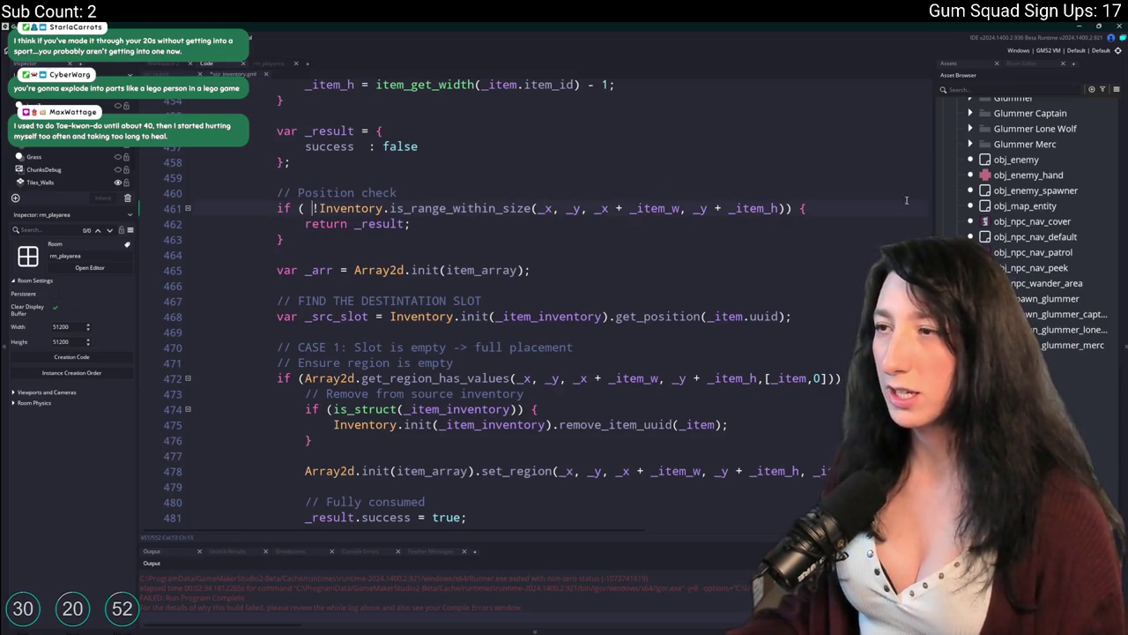
left_click(784, 208)
scroll(666, 279, "down", 1)
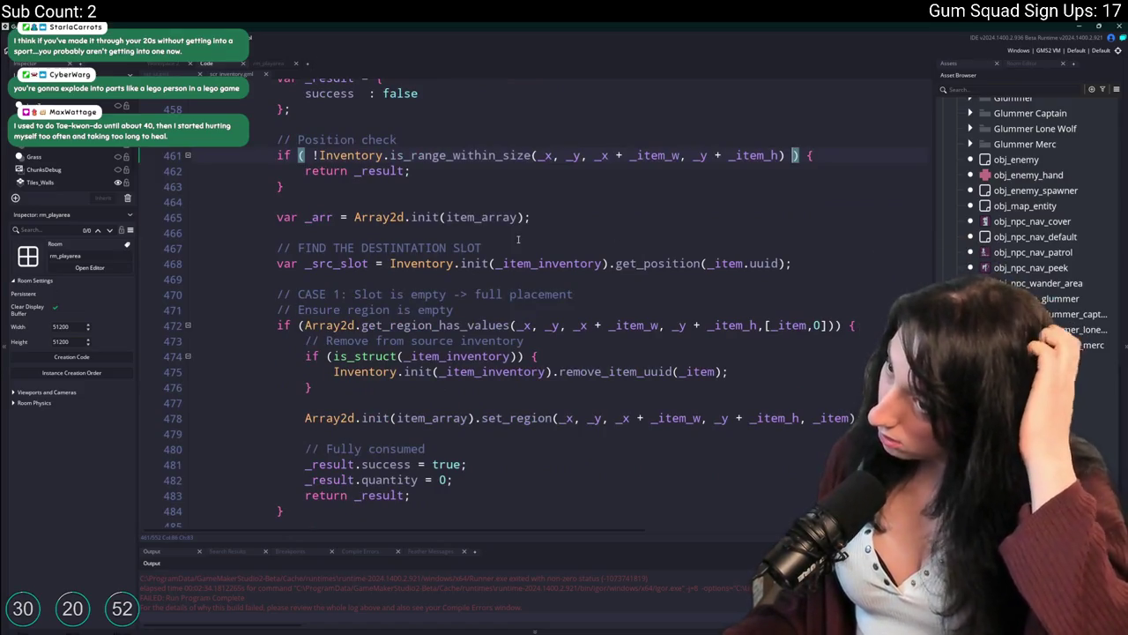
double_click(307, 214)
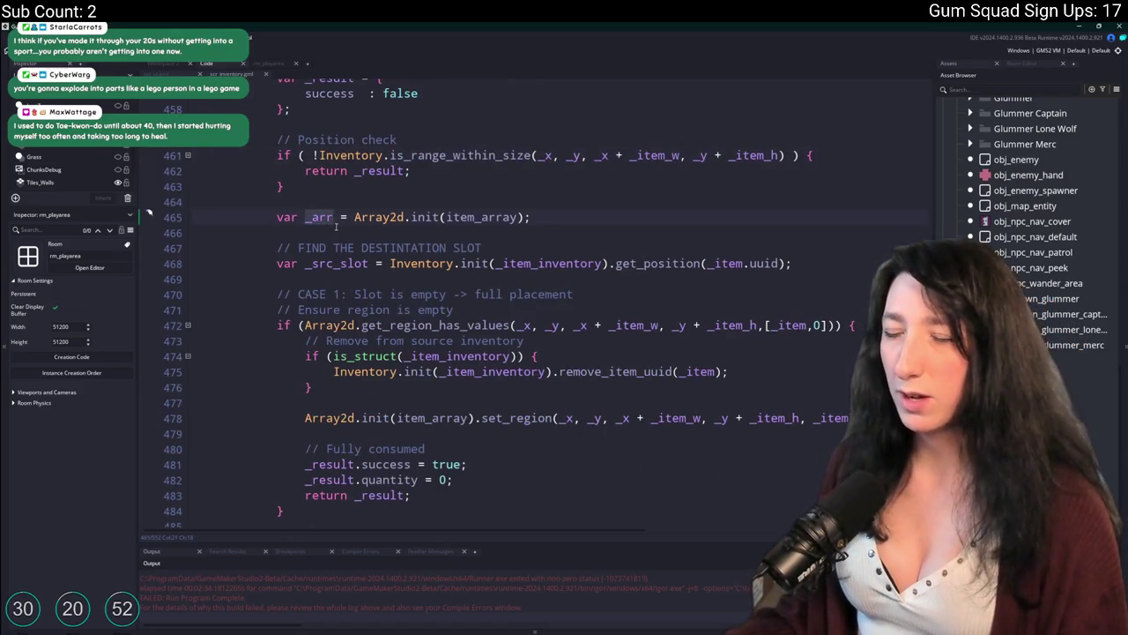
scroll(333, 222, "down", 2)
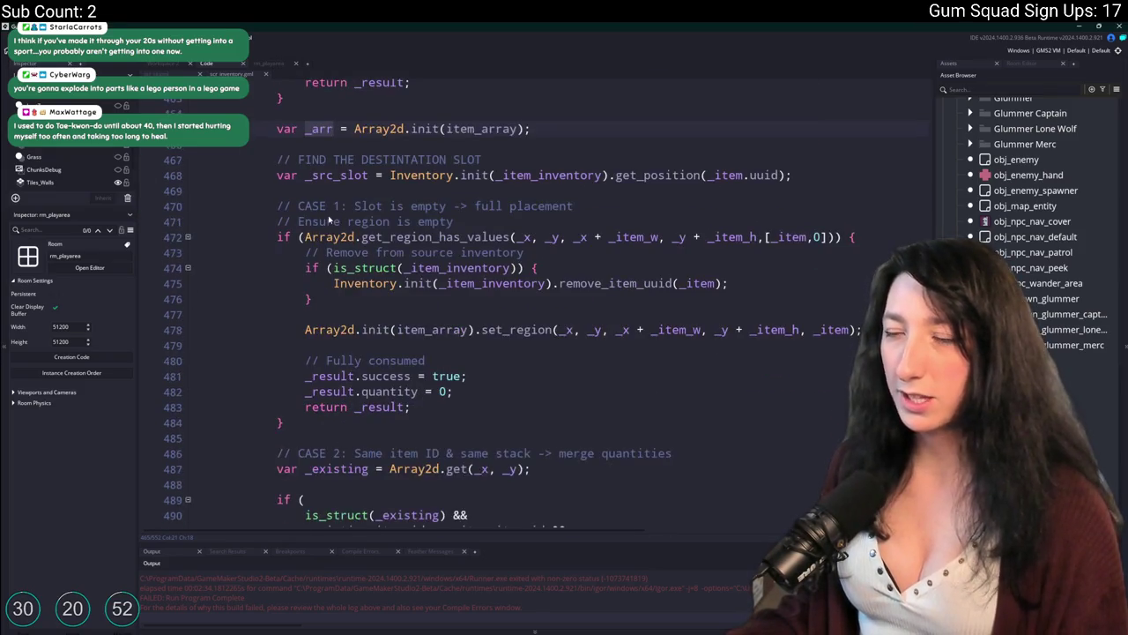
scroll(329, 220, "up", 1)
key("Right")
type("au")
key("BackSpace")
type("y")
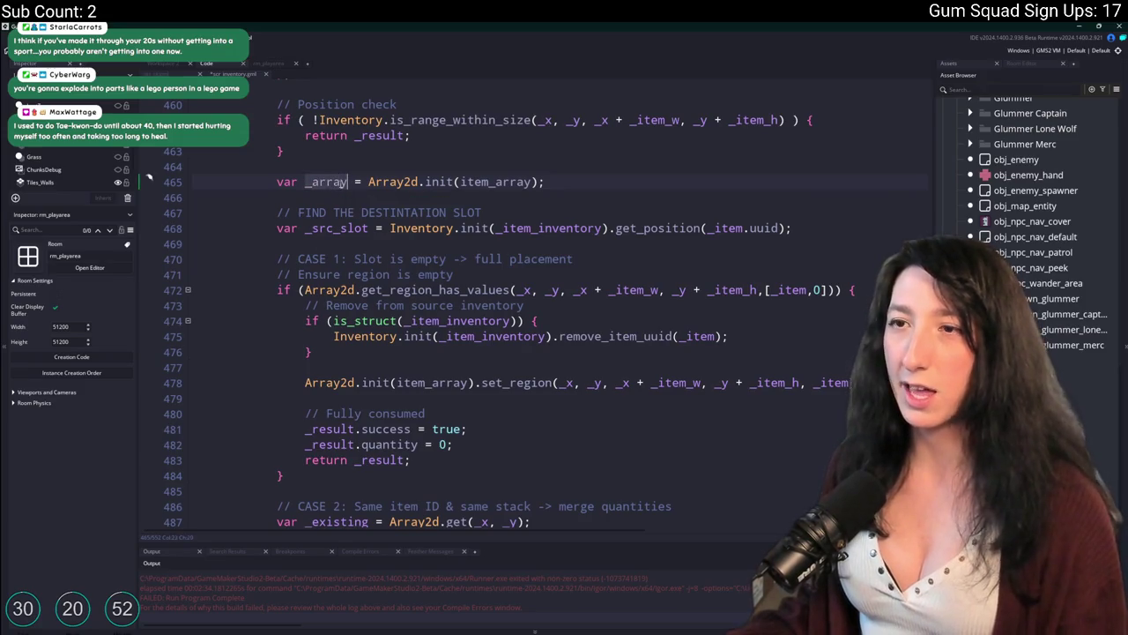
scroll(343, 307, "up", 12)
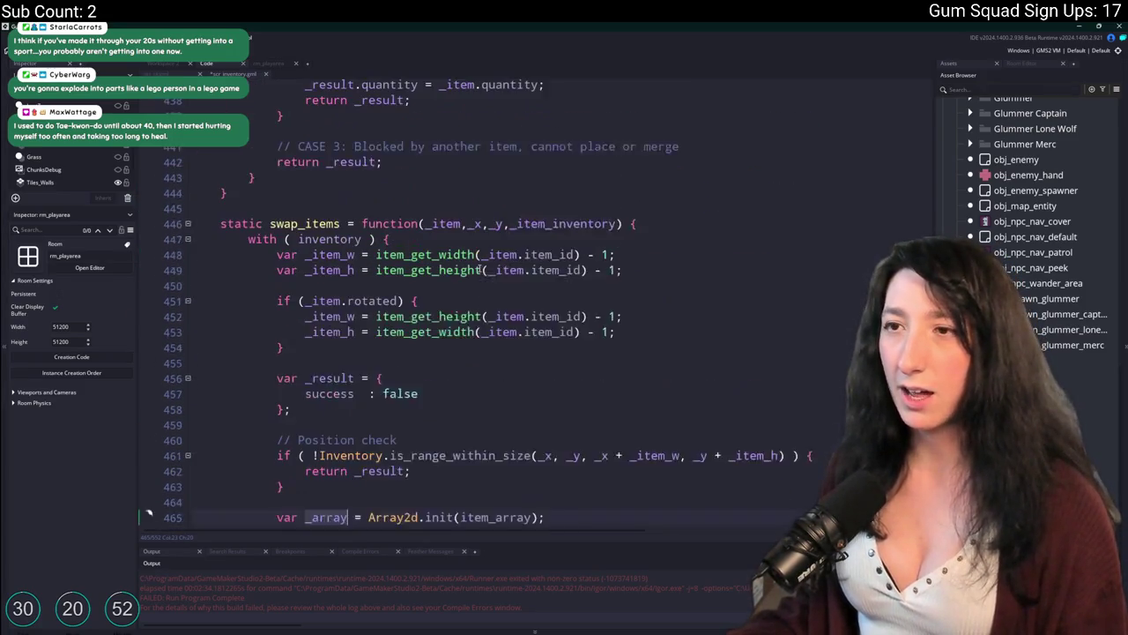
scroll(342, 307, "up", 1)
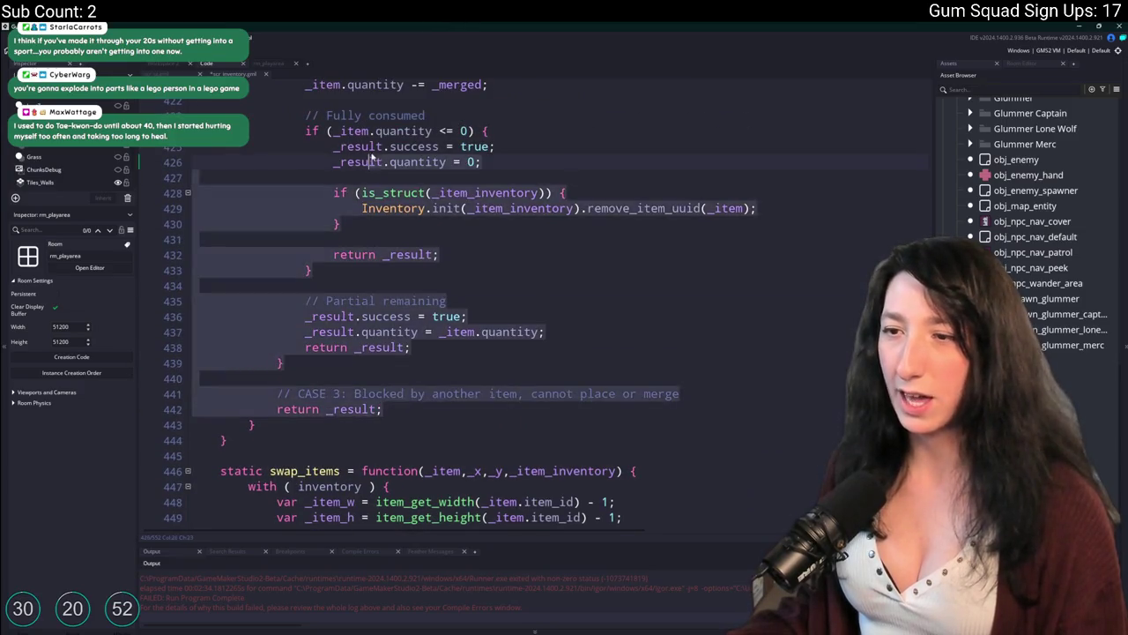
scroll(335, 282, "down", 7)
scroll(332, 260, "down", 1)
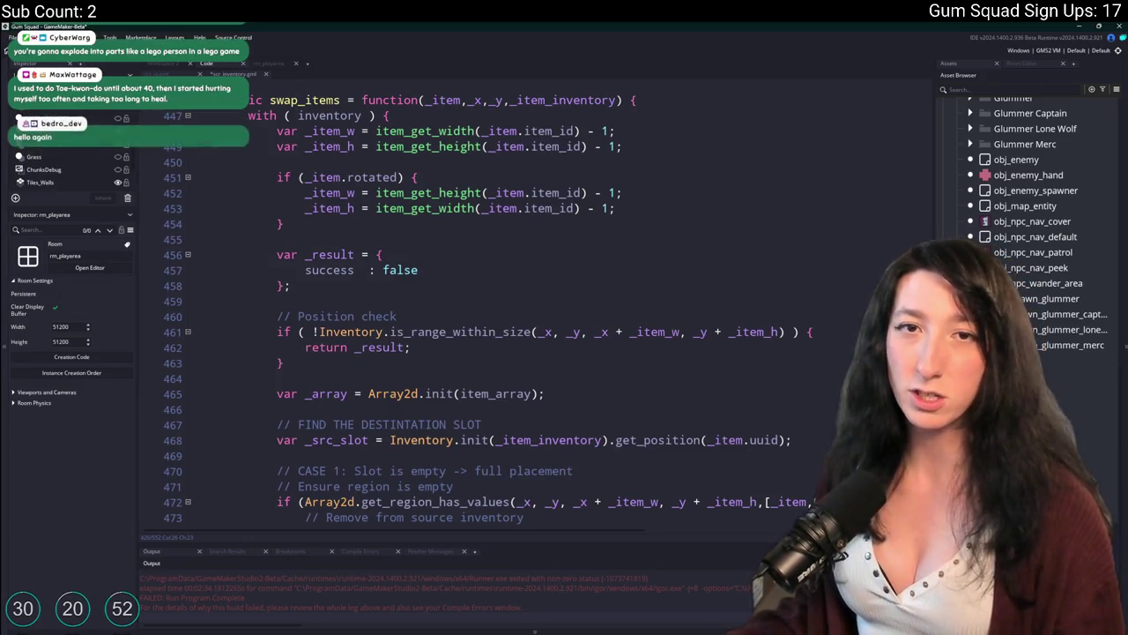
scroll(390, 276, "down", 8)
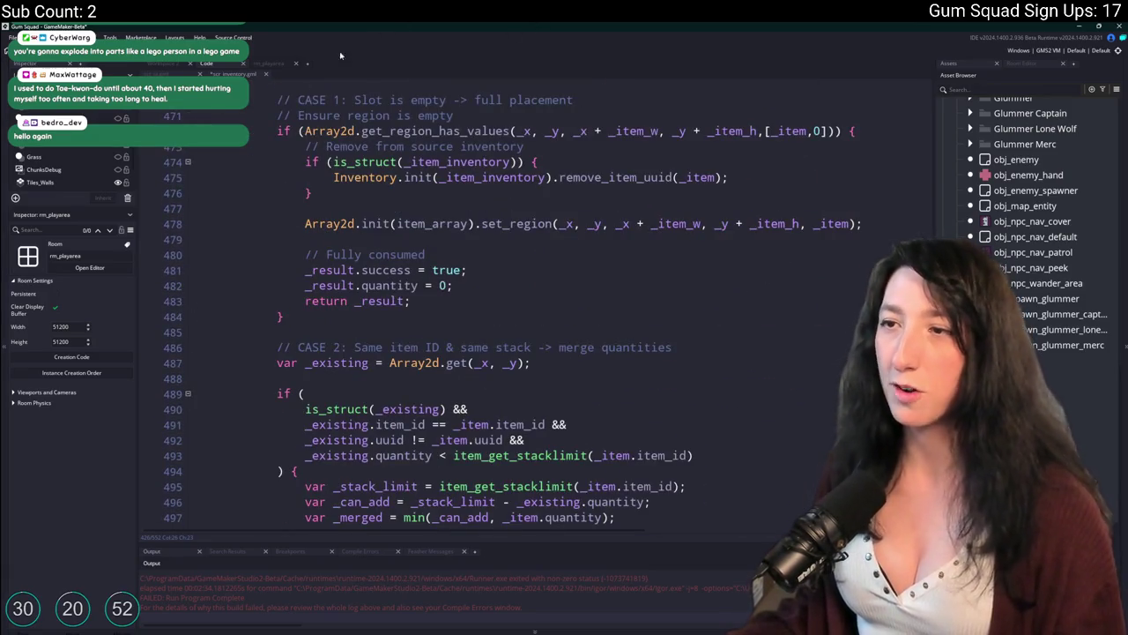
scroll(429, 149, "up", 2)
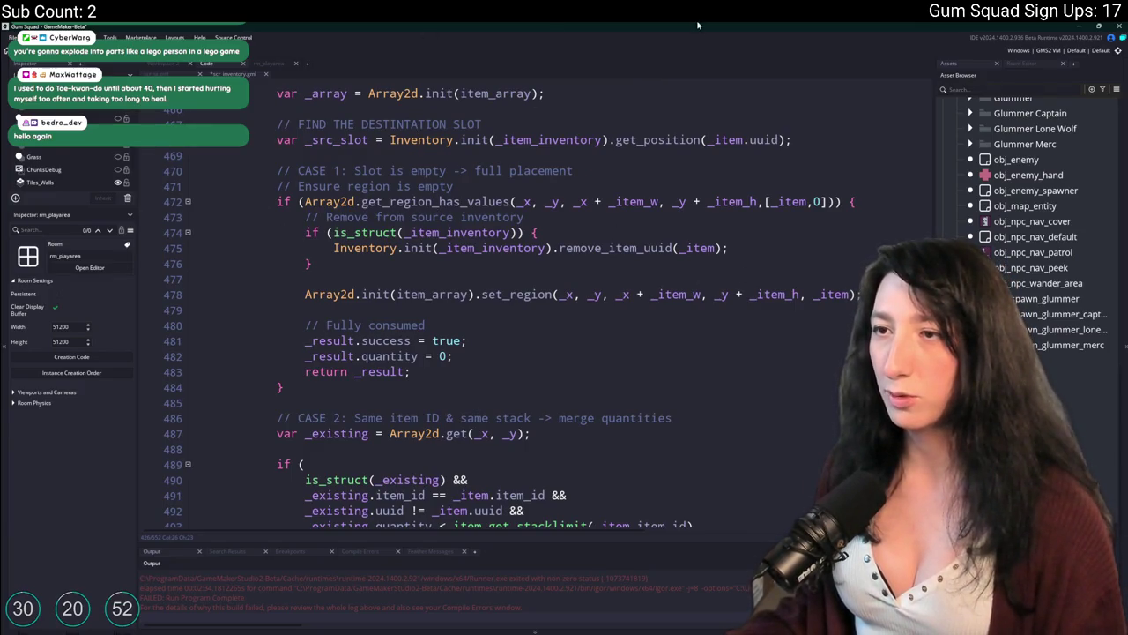
scroll(391, 73, "down", 2)
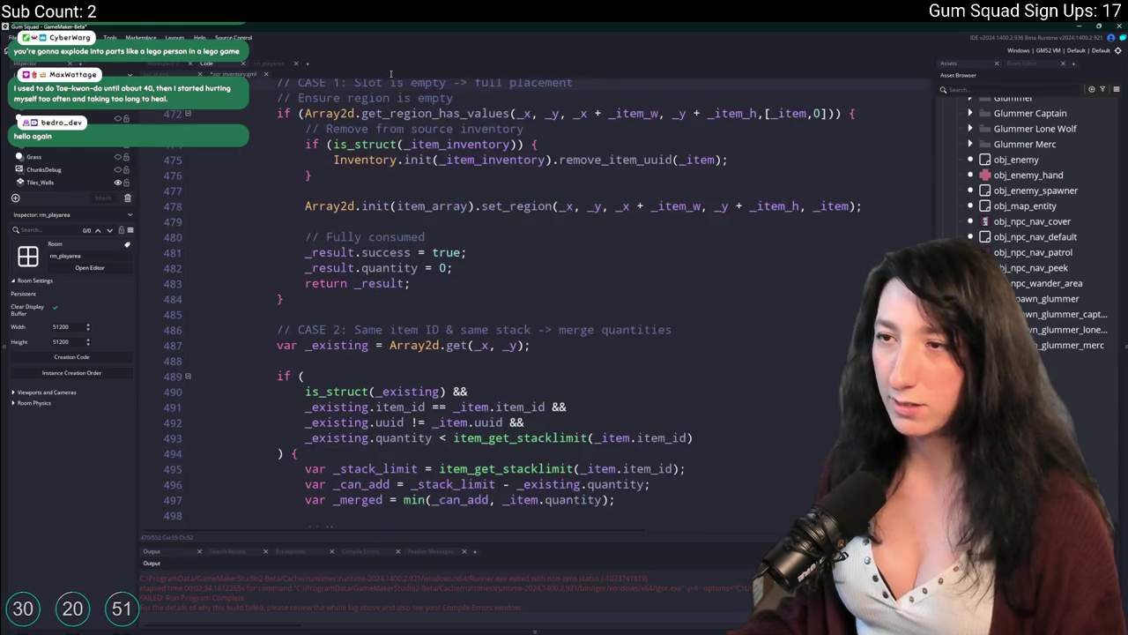
mouse_move(312, 176)
left_mouse_down()
mouse_move(353, 146)
mouse_move(298, 147)
left_mouse_up()
scroll(431, 206, "down", 7)
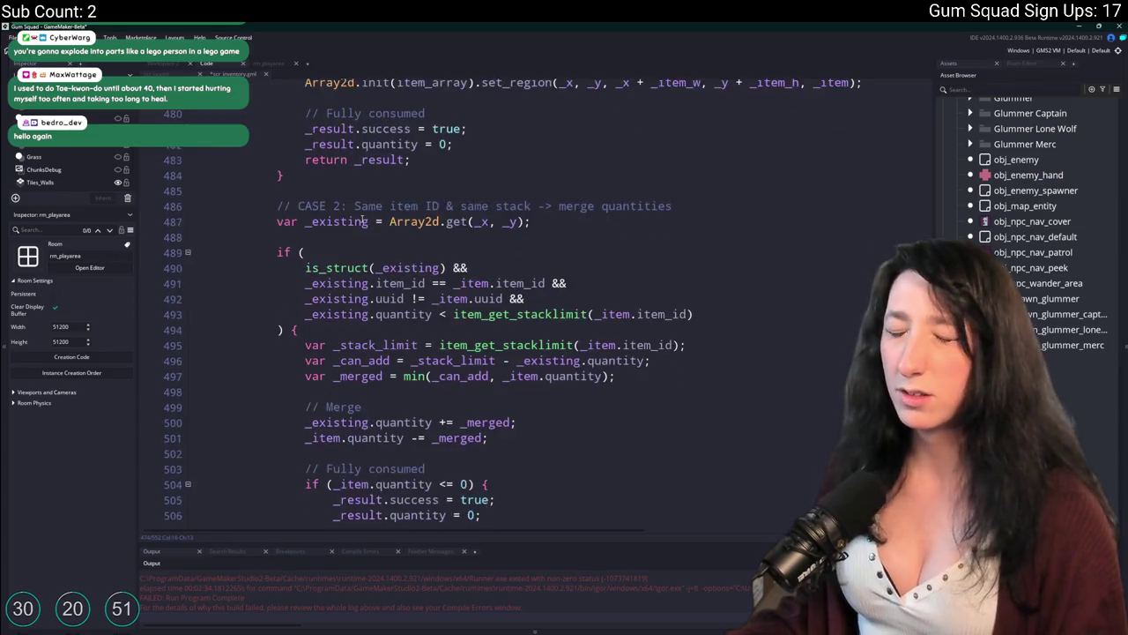
scroll(431, 205, "down", 4)
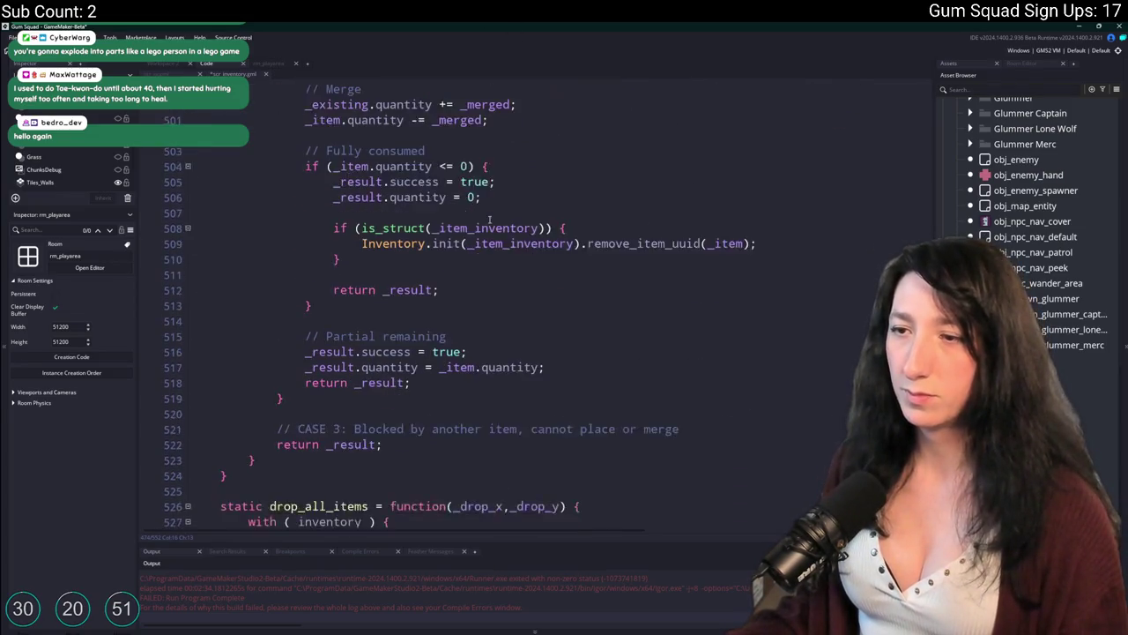
left_click(406, 364)
Delete the merge and blocked-item cases (CASE 2 and CASE 3) from swap_items
mouse_move(405, 364)
left_mouse_down()
mouse_move(414, 278)
mouse_move(440, 390)
mouse_move(476, 299)
mouse_move(513, 264)
mouse_move(476, 300)
mouse_move(220, 337)
mouse_move(291, 316)
mouse_move(199, 328)
left_mouse_up()
key("Delete")
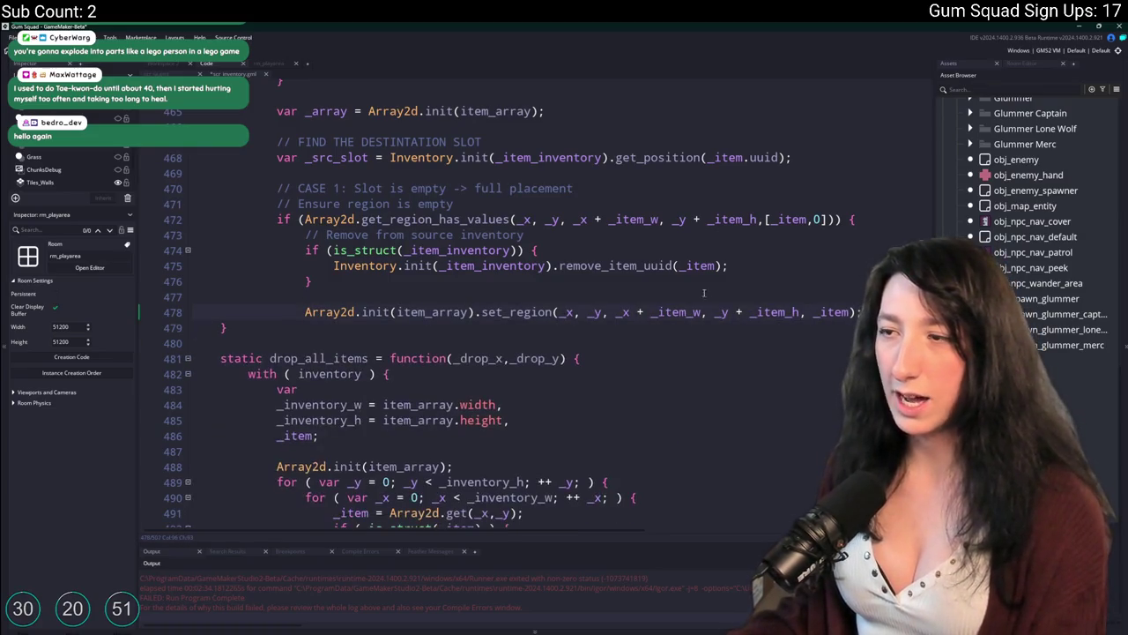
left_click(305, 311)
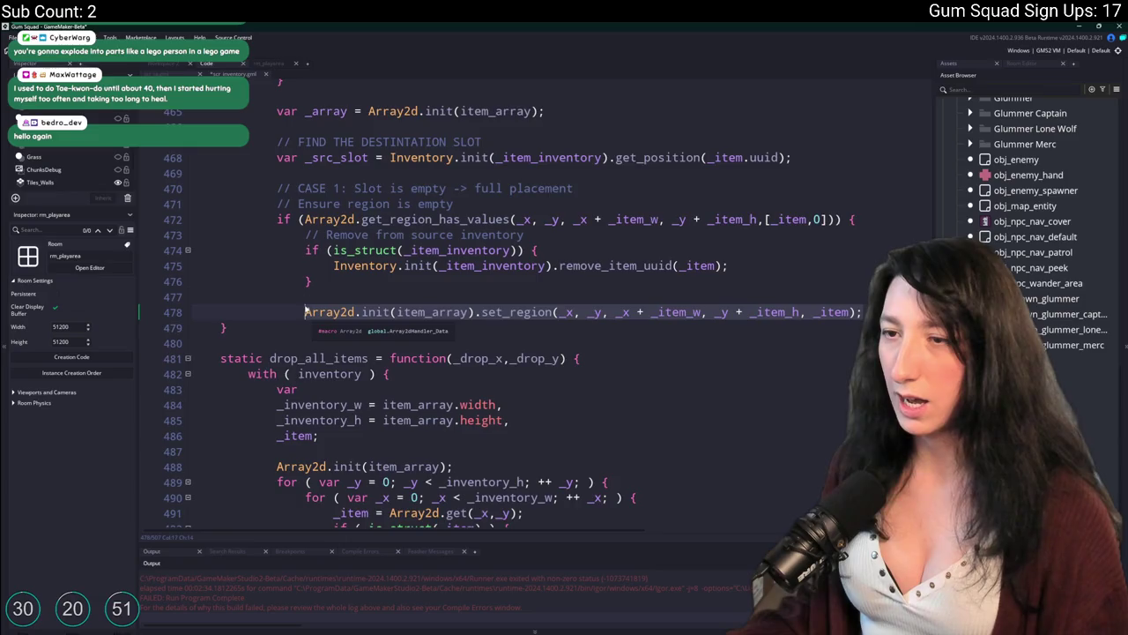
scroll(307, 310, "up", 2)
Replace the empty-slot CASE 1 block with the pasted Array2d set_region call after _src_slot
mouse_move(264, 398)
left_mouse_down()
mouse_move(203, 366)
mouse_move(271, 279)
left_mouse_up()
scroll(203, 365, "up", 1)
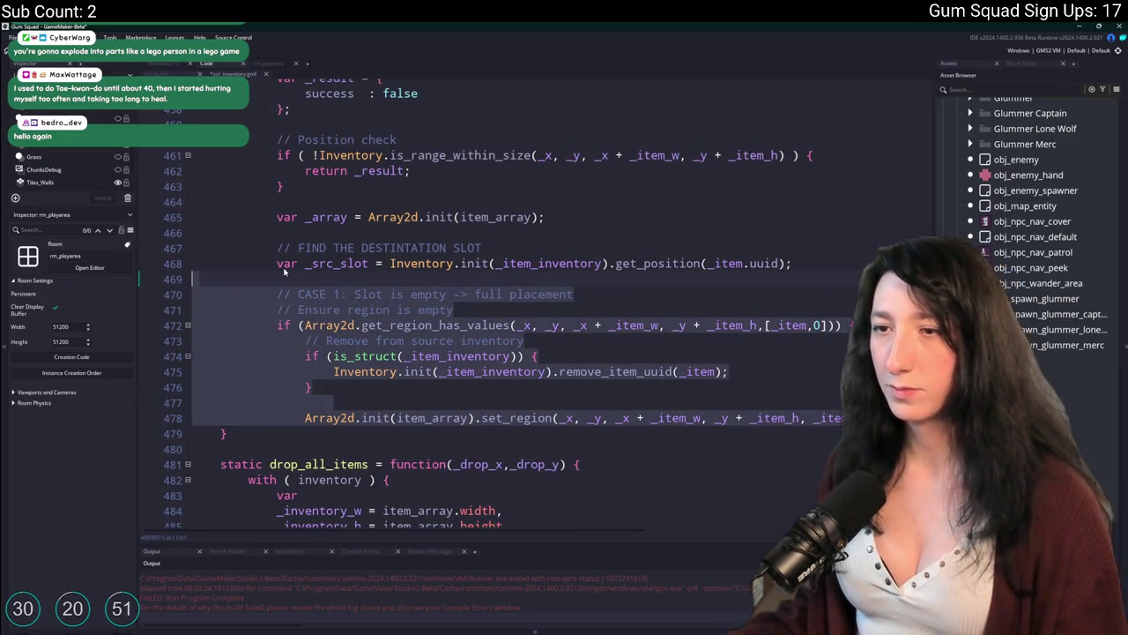
key("BackSpace")
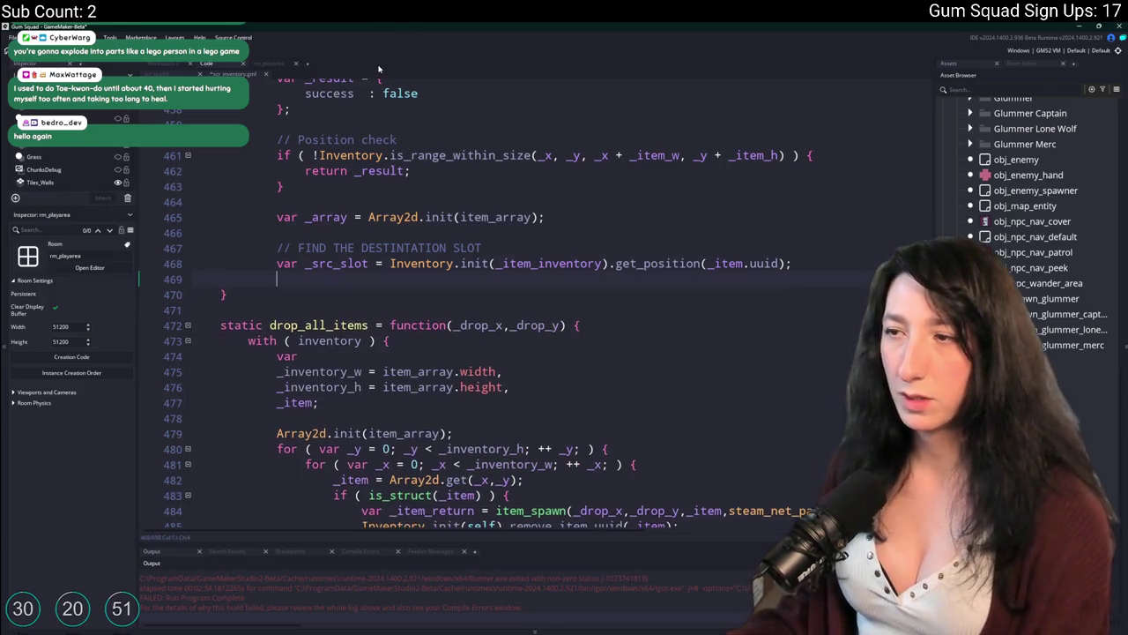
type("Array2d.init(item_array).set_region(_x, _y, _x + _item_w, _y + _item_h, _item);")
scroll(469, 331, "up", 4)
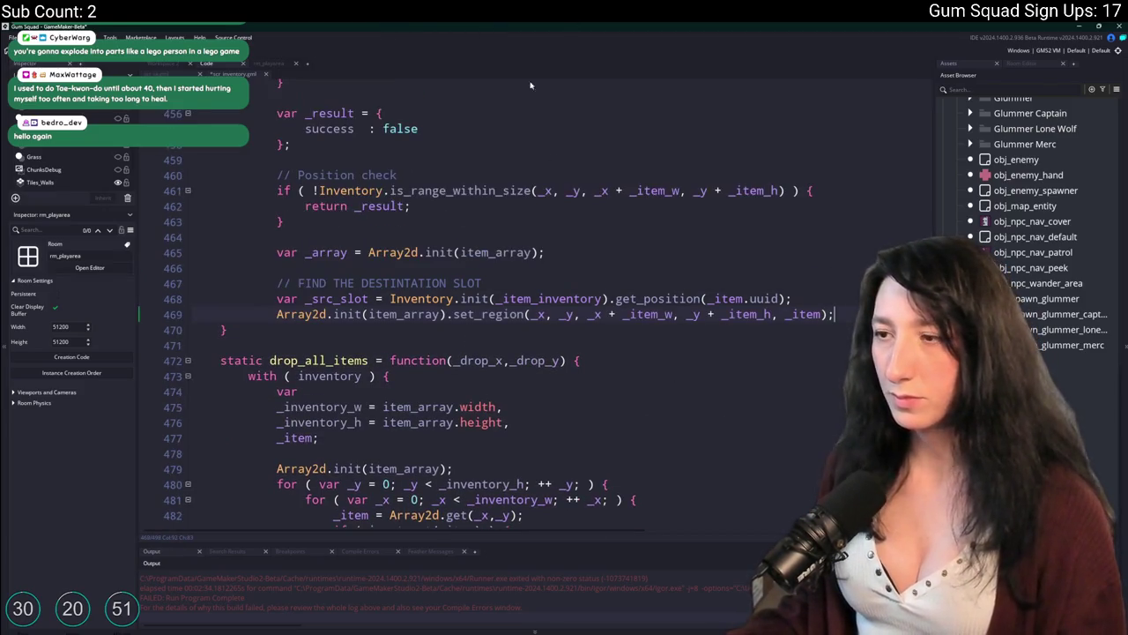
scroll(578, 307, "down", 4)
left_click(817, 281)
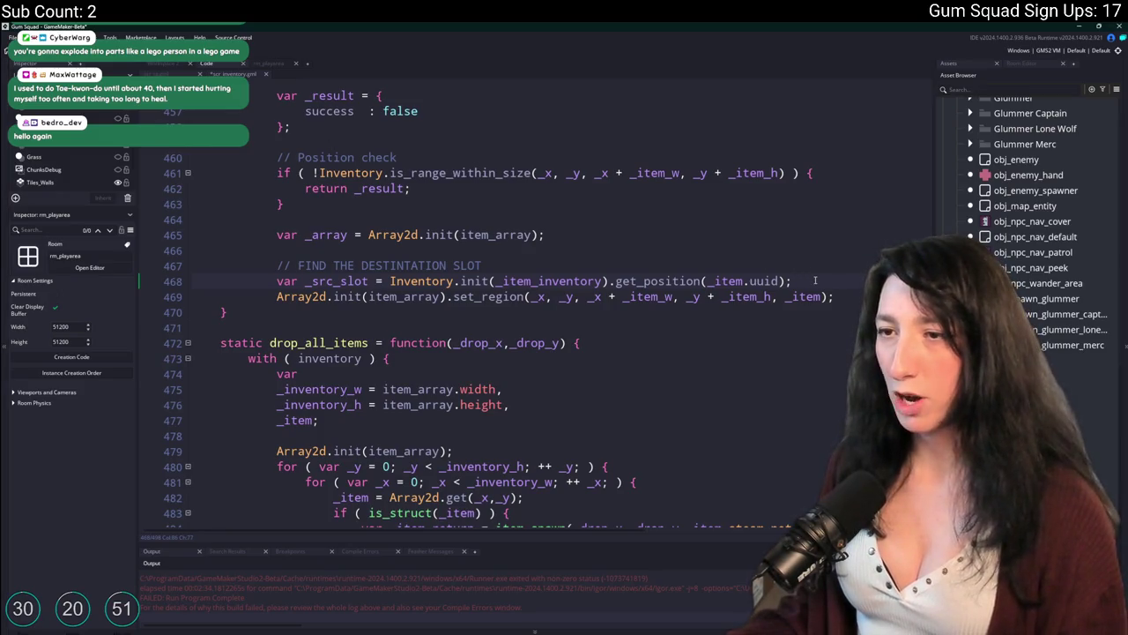
scroll(352, 281, "up", 2)
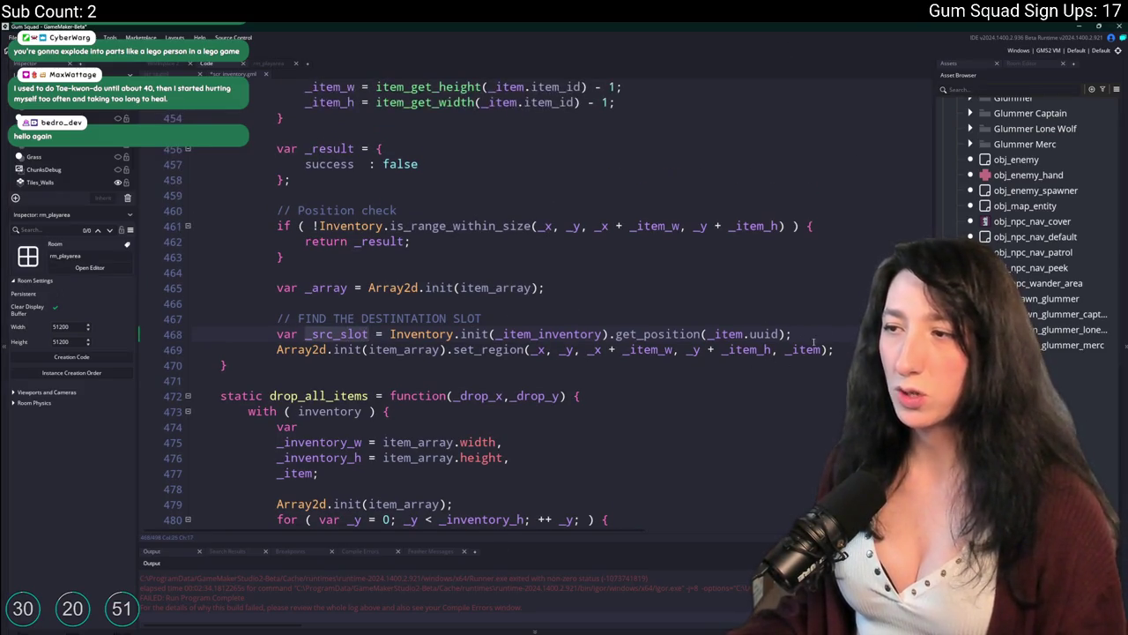
Insert a blank line between the _src_slot lookup and the set_region call
scroll(675, 154, "up", 2)
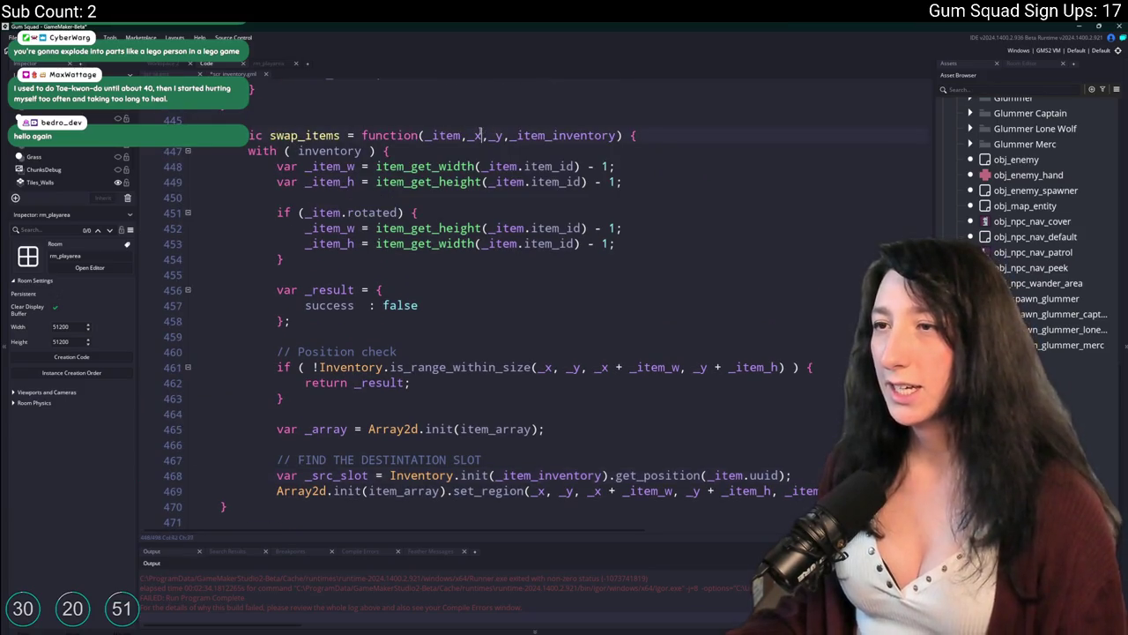
scroll(475, 135, "down", 2)
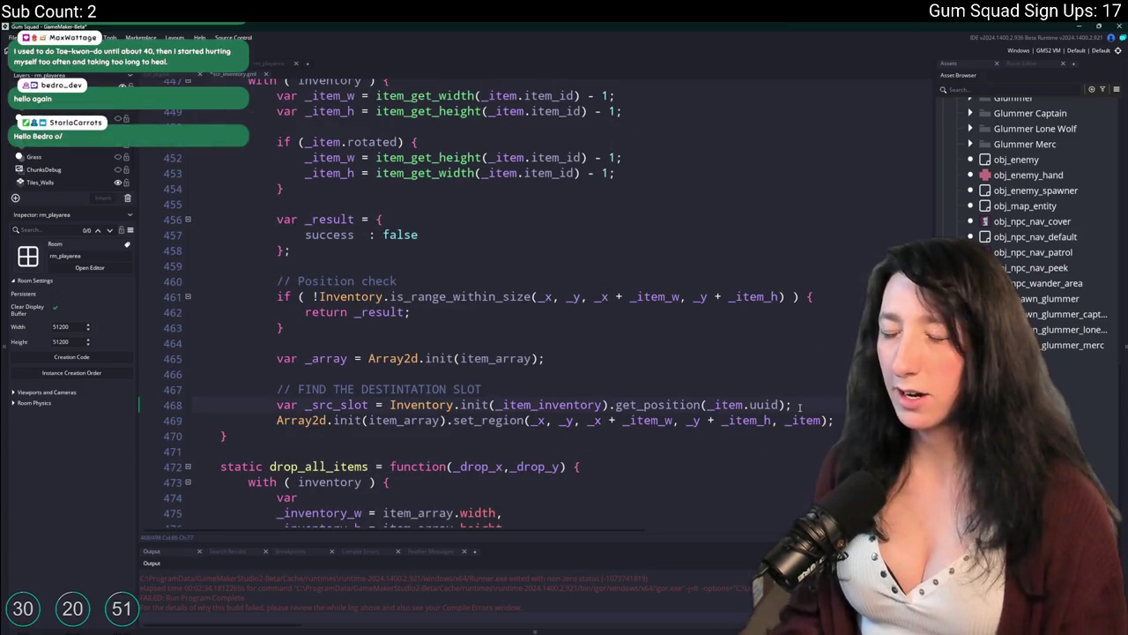
scroll(762, 361, "down", 1)
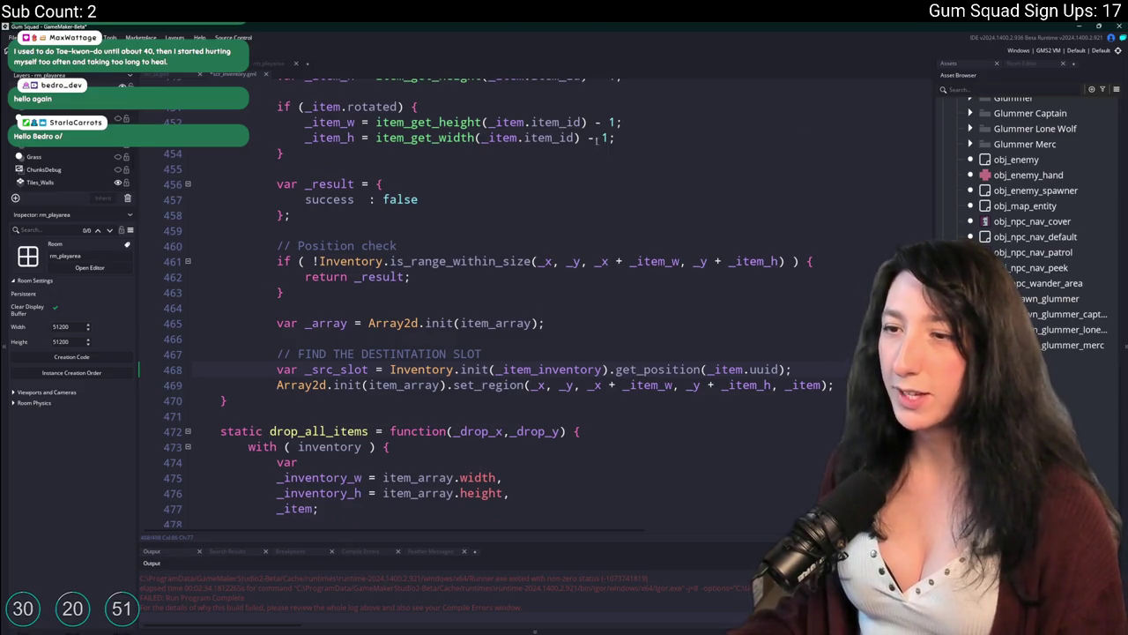
scroll(596, 150, "up", 3)
scroll(596, 159, "down", 1)
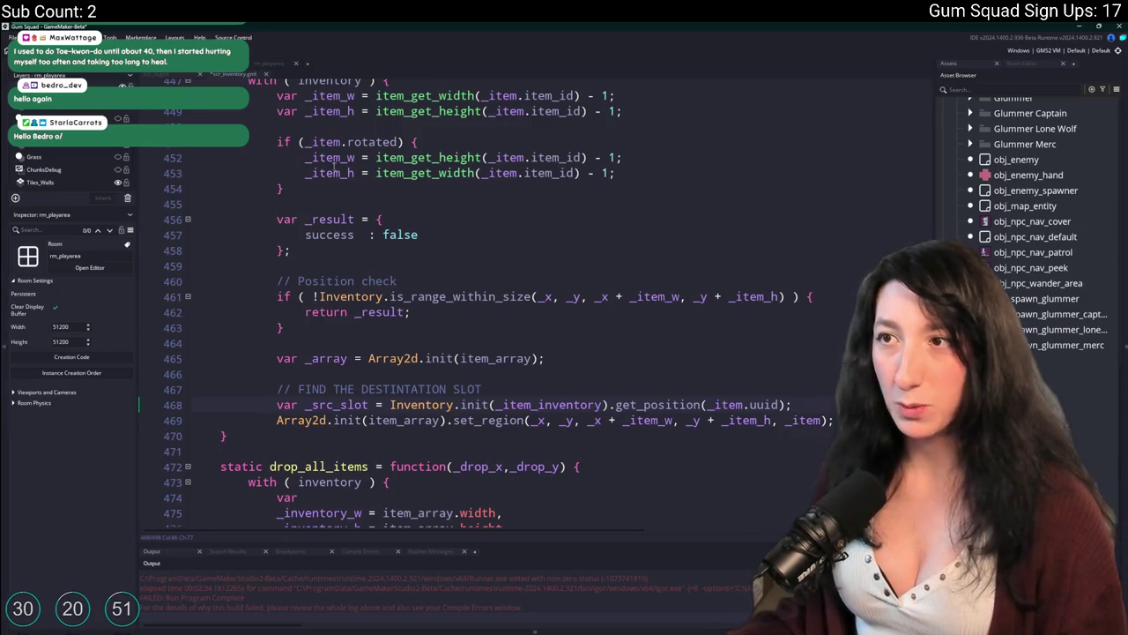
scroll(333, 156, "up", 2)
scroll(579, 317, "down", 2)
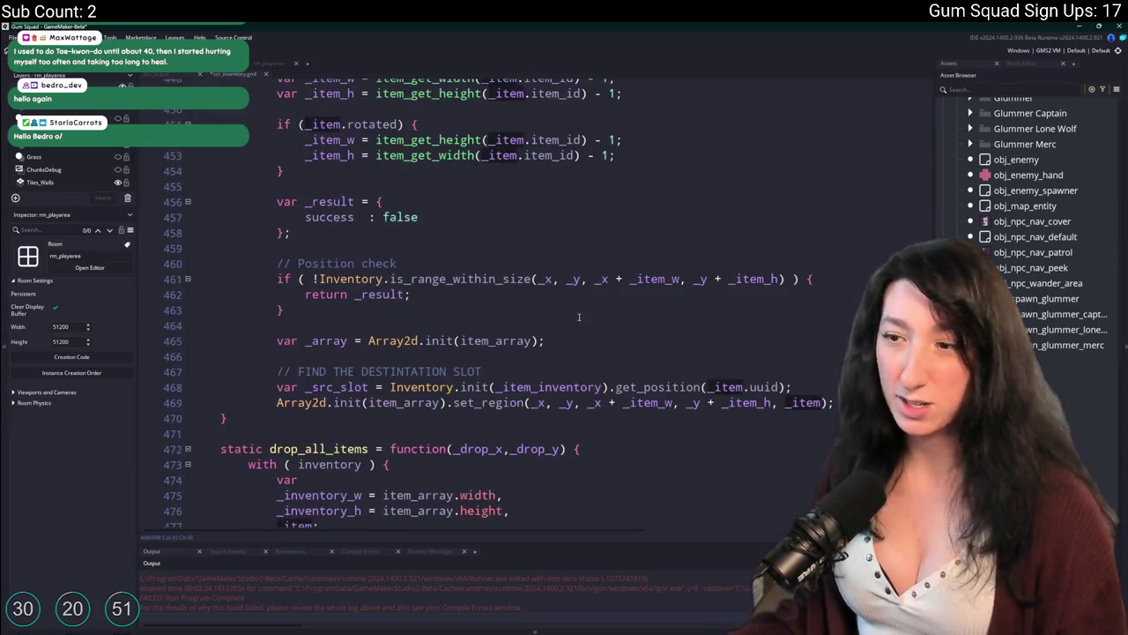
scroll(686, 314, "down", 1)
left_click(794, 352)
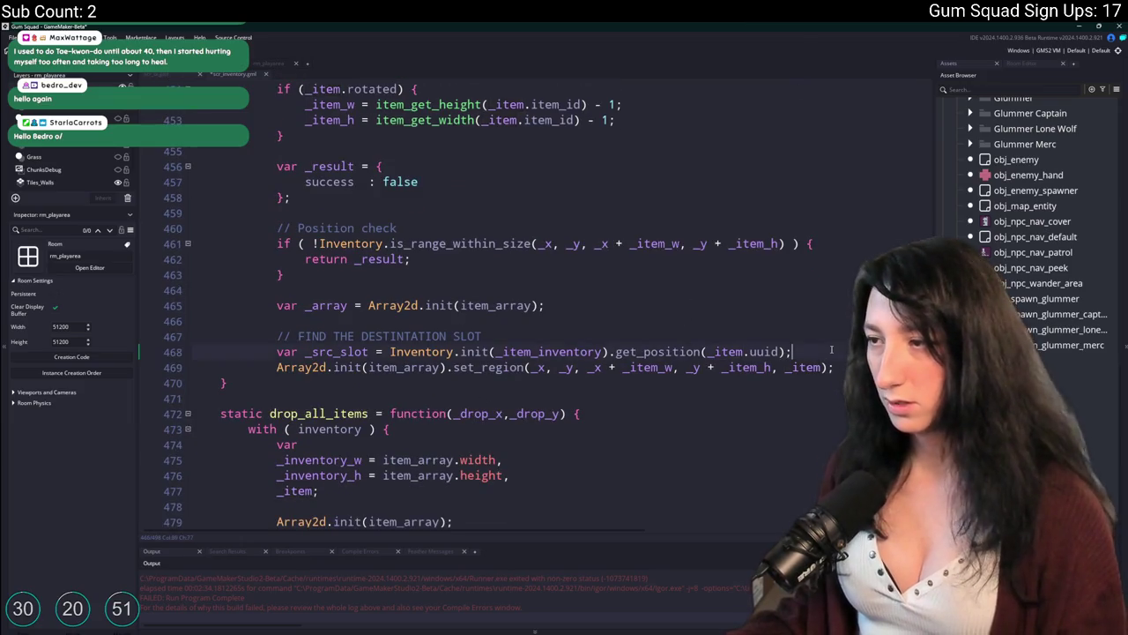
key("Return")
Collapse drop_all_items and switch to the ui_inventory_mouse_hover_released code
scroll(643, 176, "up", 3)
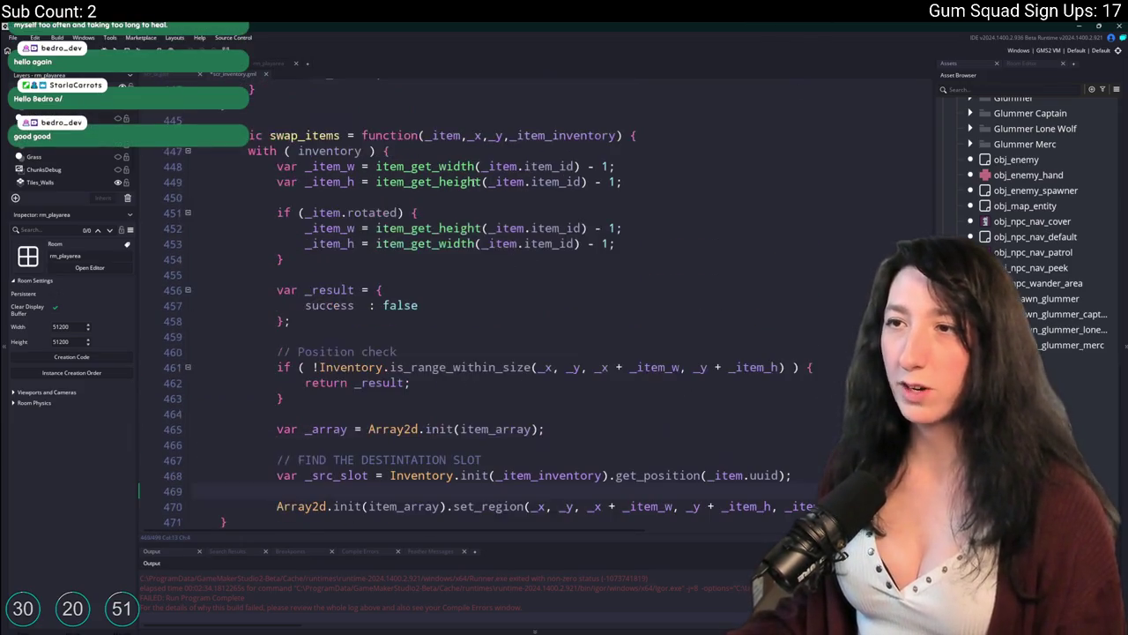
left_click(435, 148)
scroll(218, 476, "down", 3)
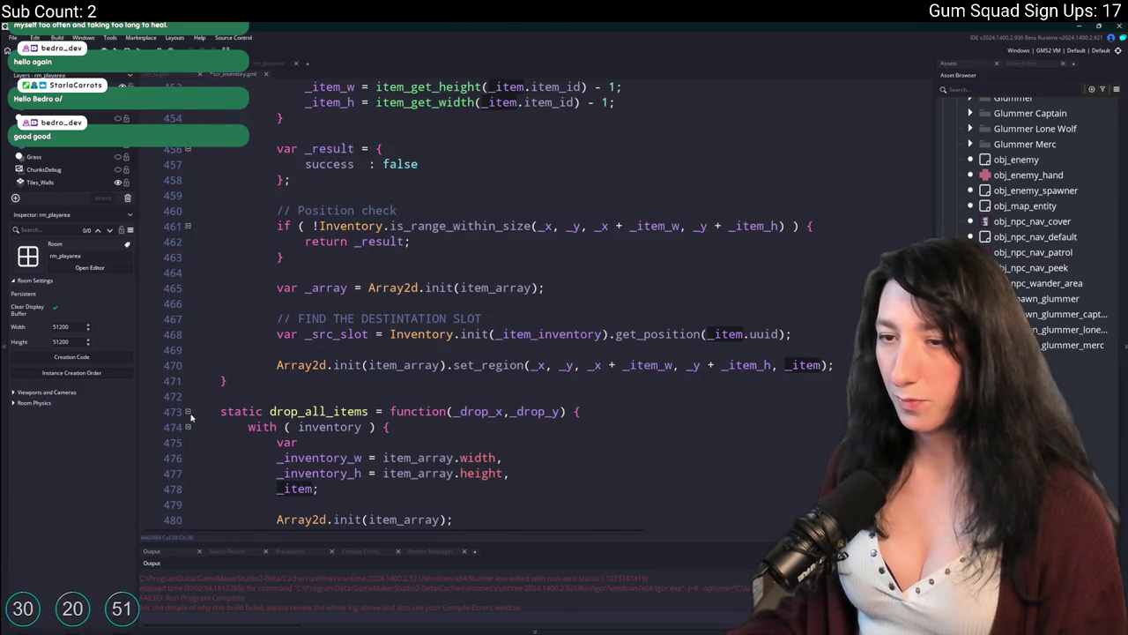
left_click(187, 412)
scroll(414, 146, "up", 2)
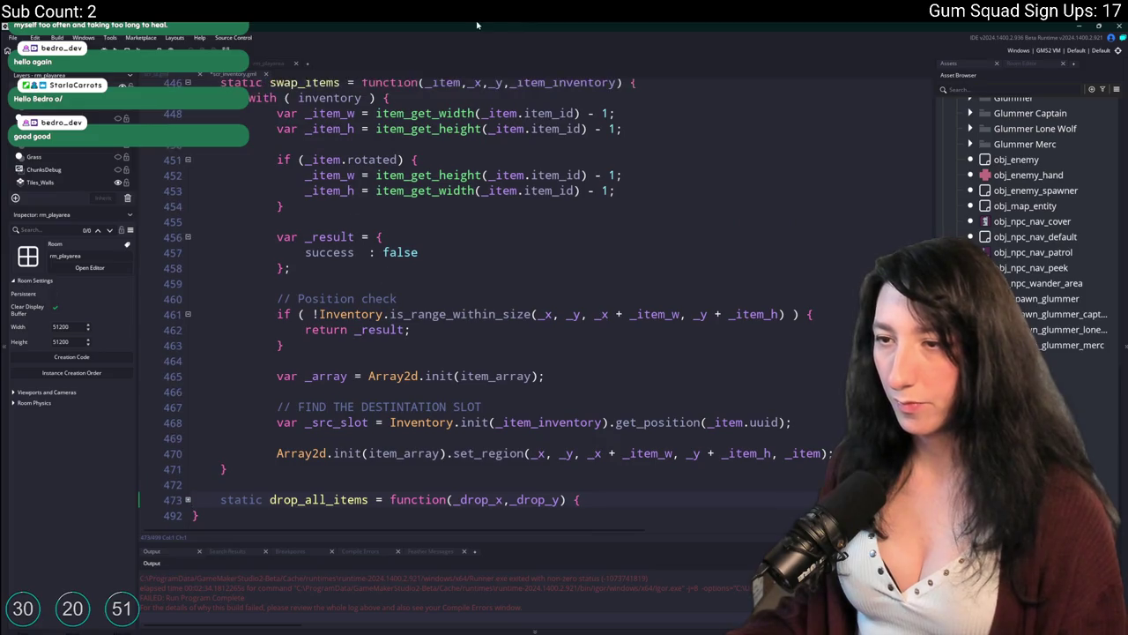
scroll(556, 276, "down", 1)
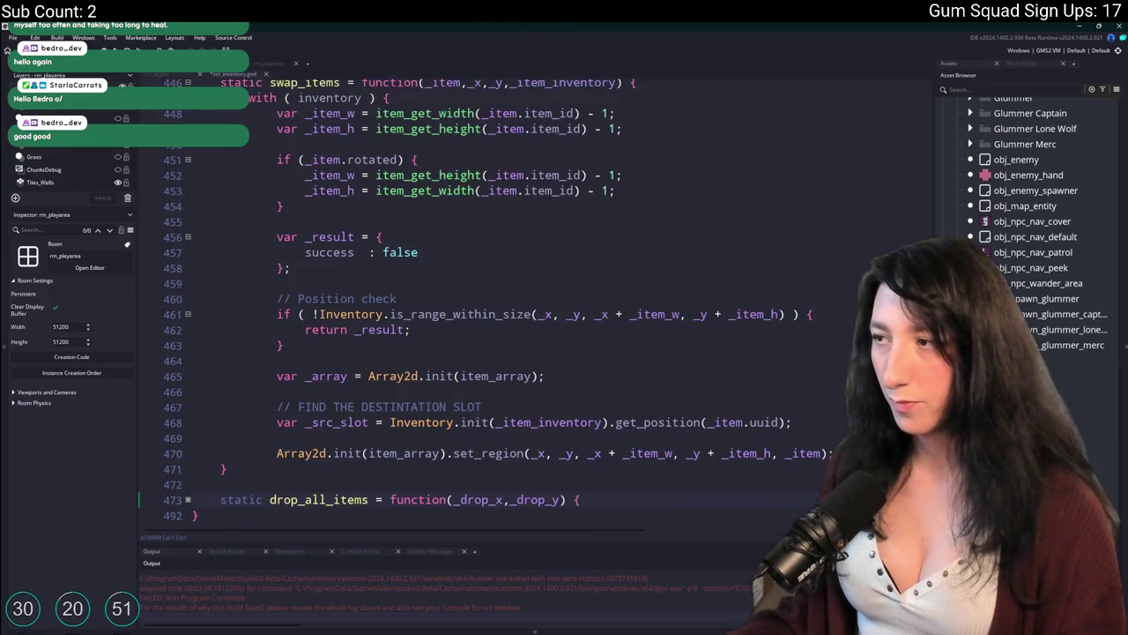
scroll(639, 338, "up", 15)
scroll(639, 338, "down", 15)
left_click(179, 76)
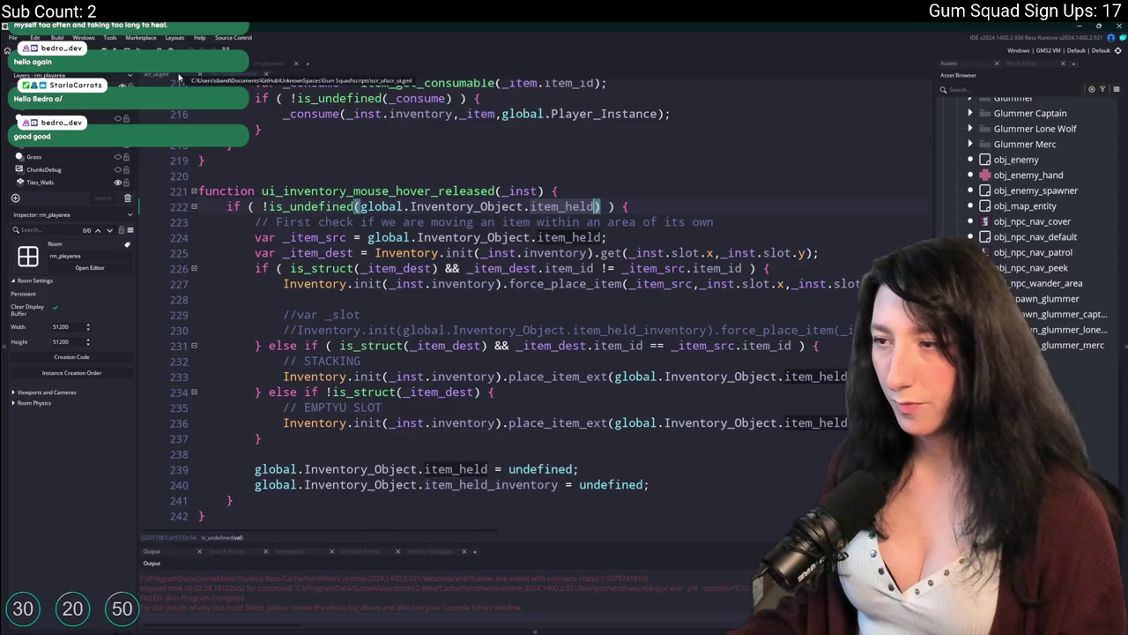
left_click(815, 376)
key("End")
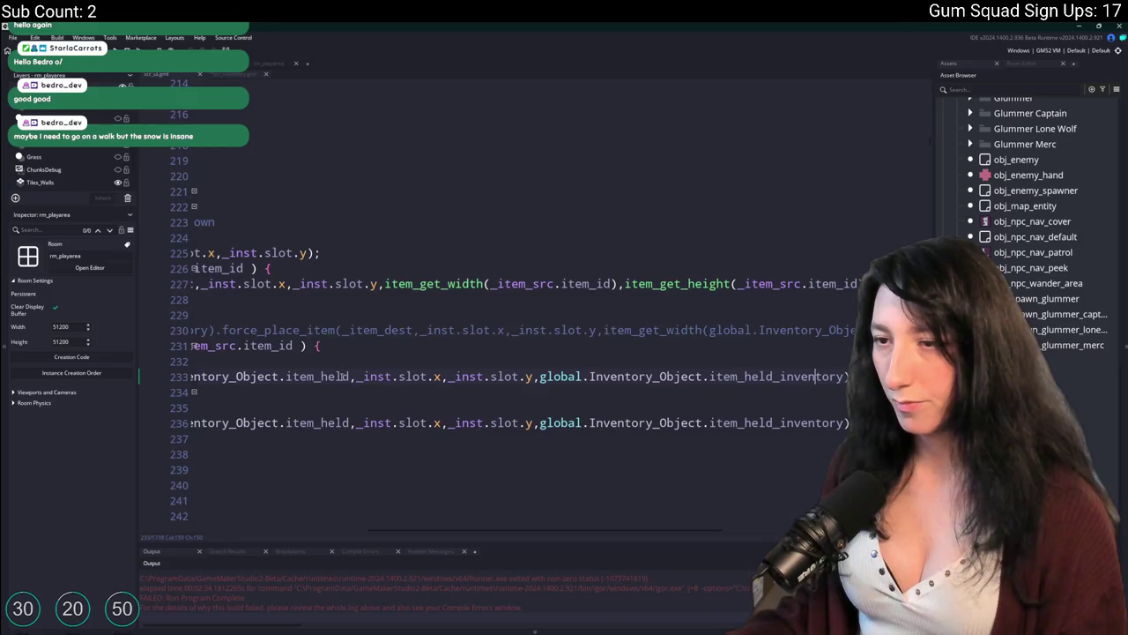
left_click(200, 361)
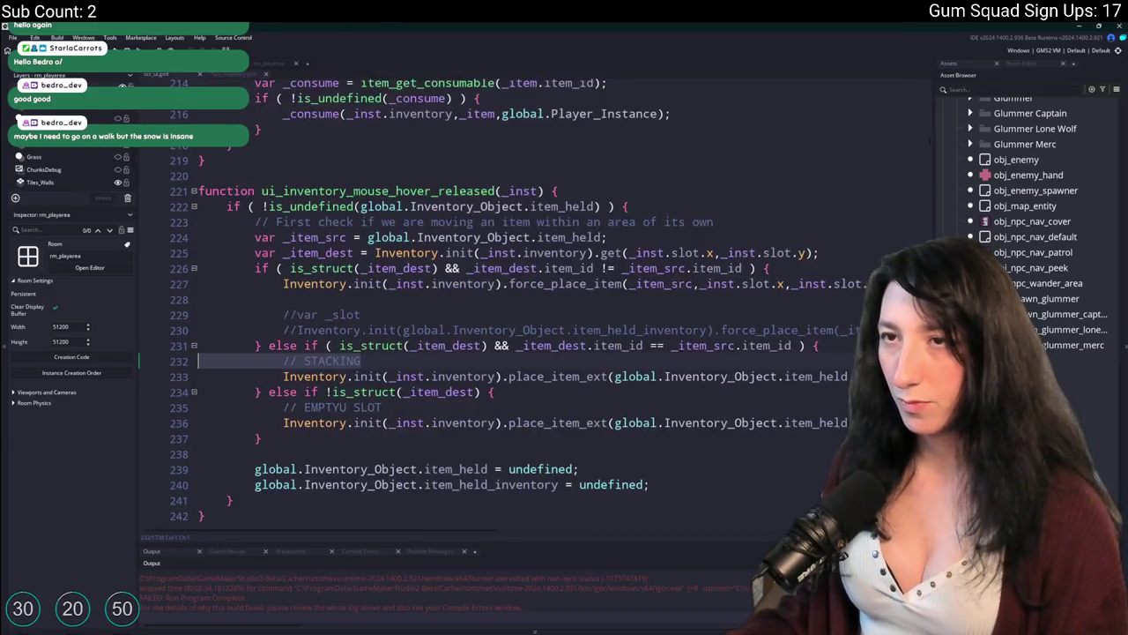
left_click(236, 79)
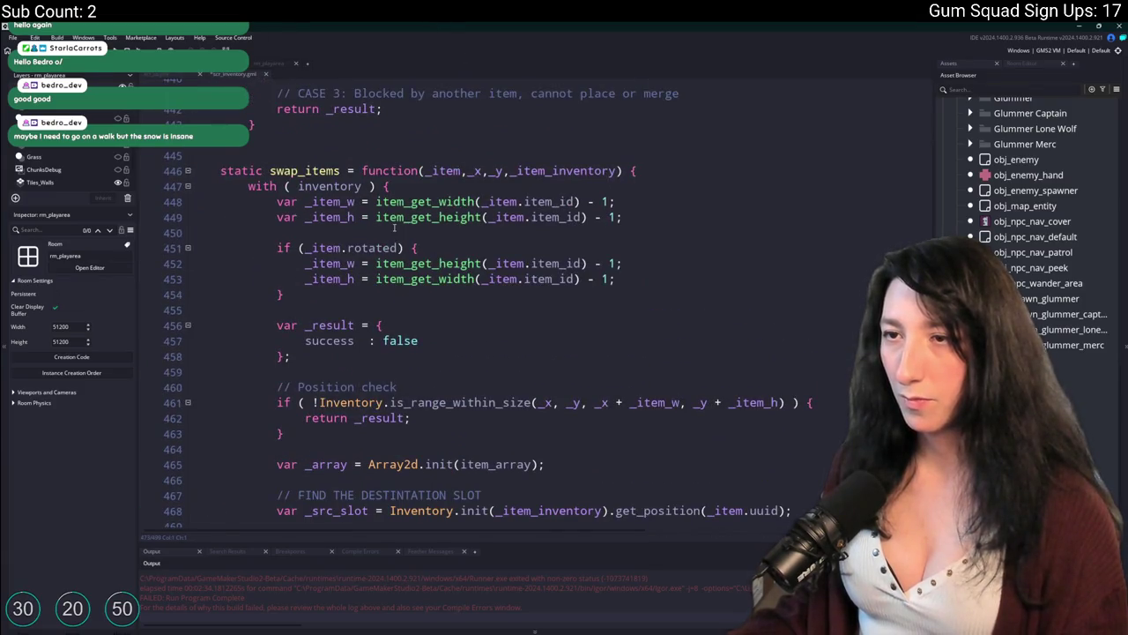
Add line 471 after the Array2d set_region call, starting inventory.set_region(
scroll(394, 228, "down", 2)
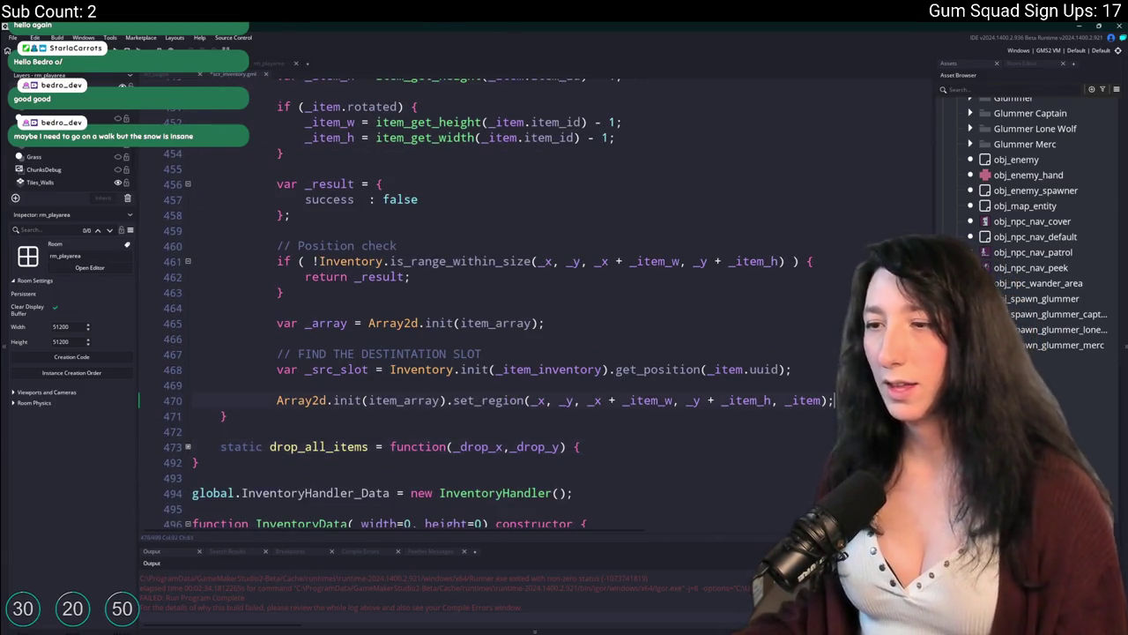
left_click(842, 398)
key("Return")
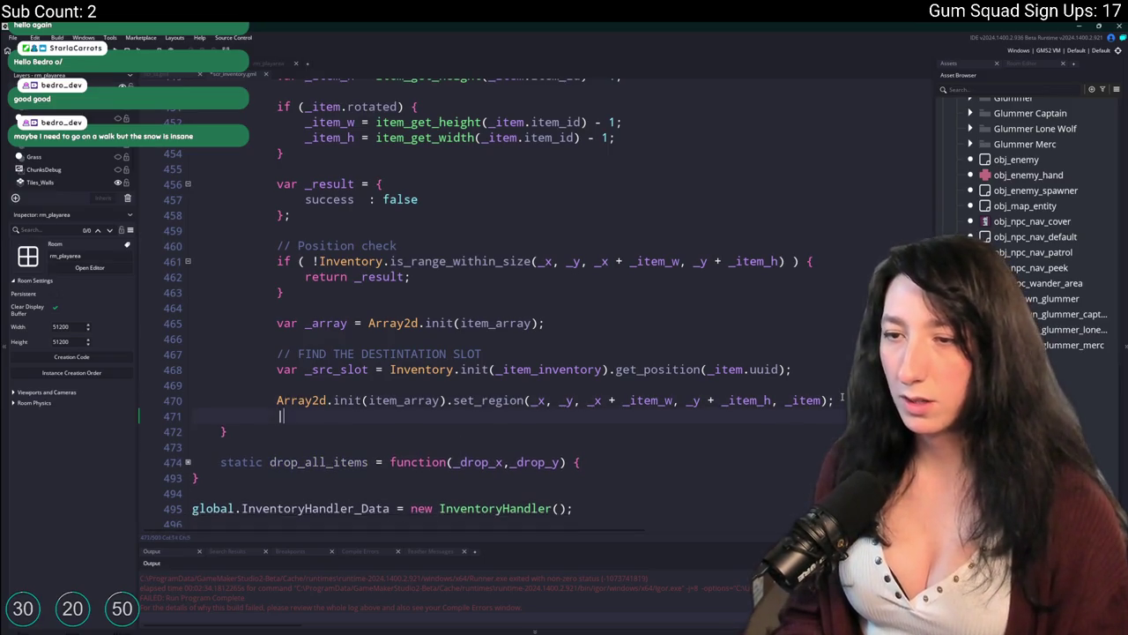
type("inventory")
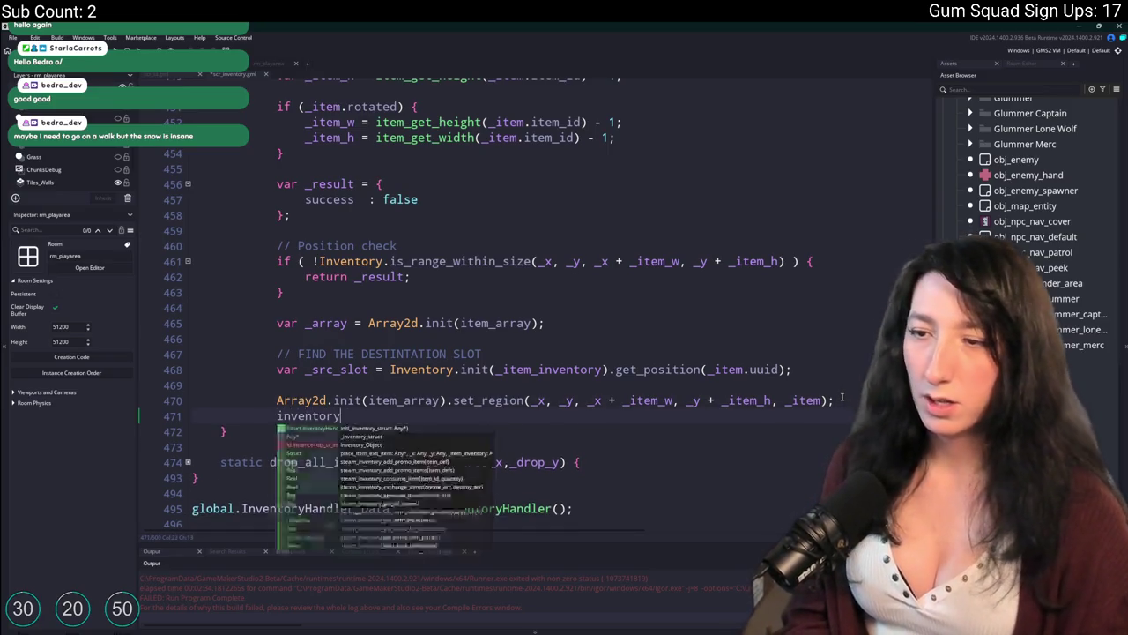
type(".set_Region")
key("BackSpace")
key("BackSpace")
key("BackSpace")
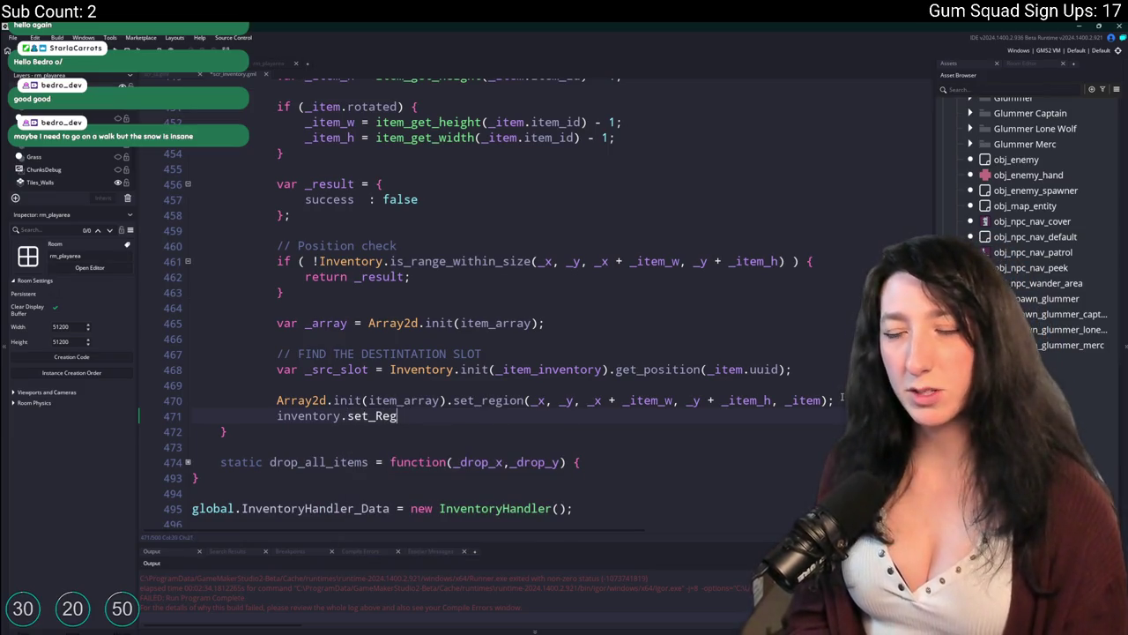
type("region(")
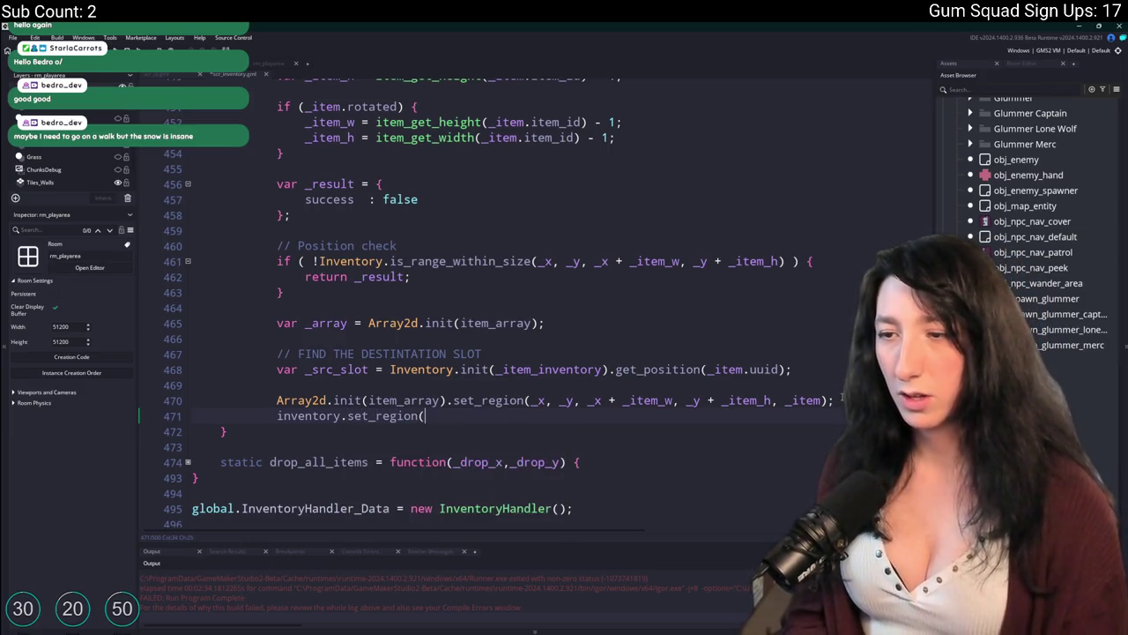
scroll(529, 308, "up", 1)
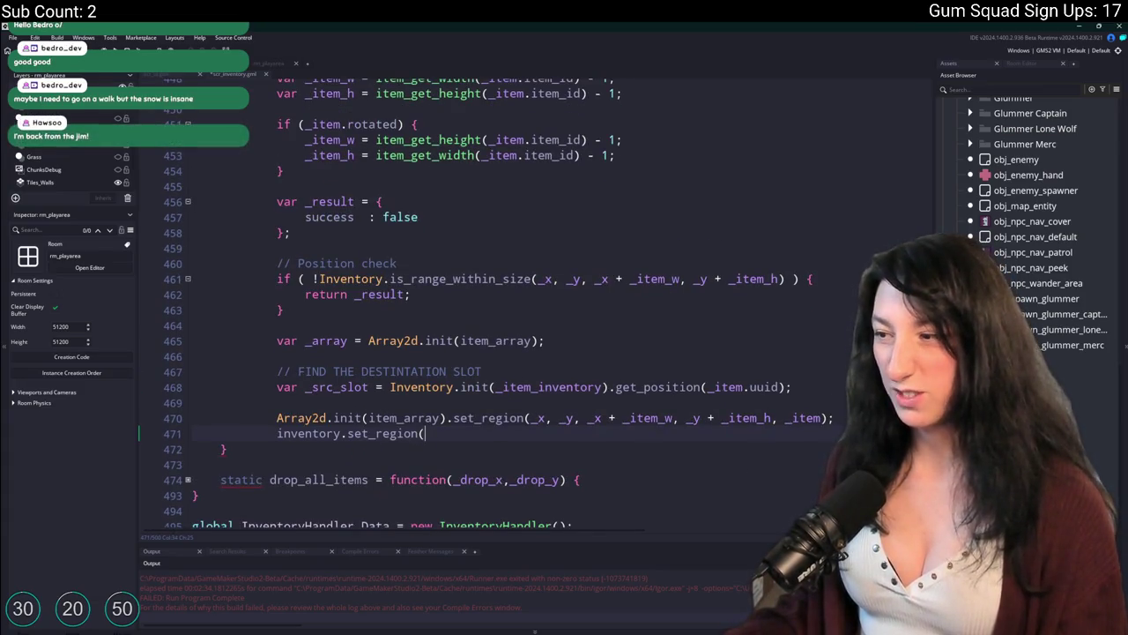
Scroll up through the script to locate the force_place_item function
scroll(529, 300, "up", 20)
scroll(529, 299, "up", 20)
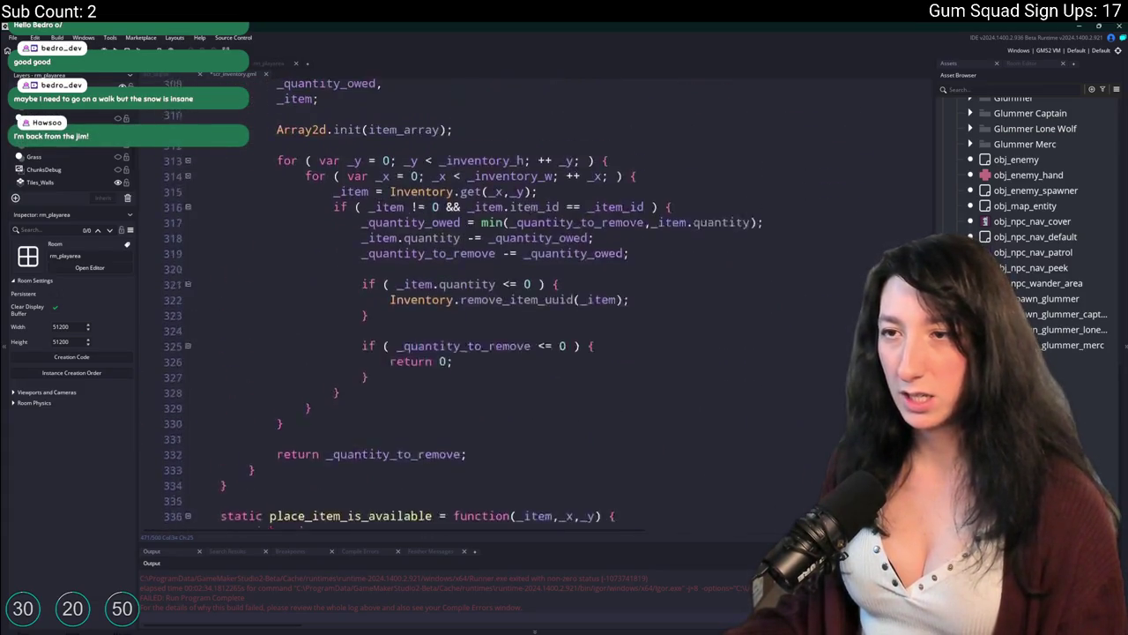
scroll(915, 216, "up", 20)
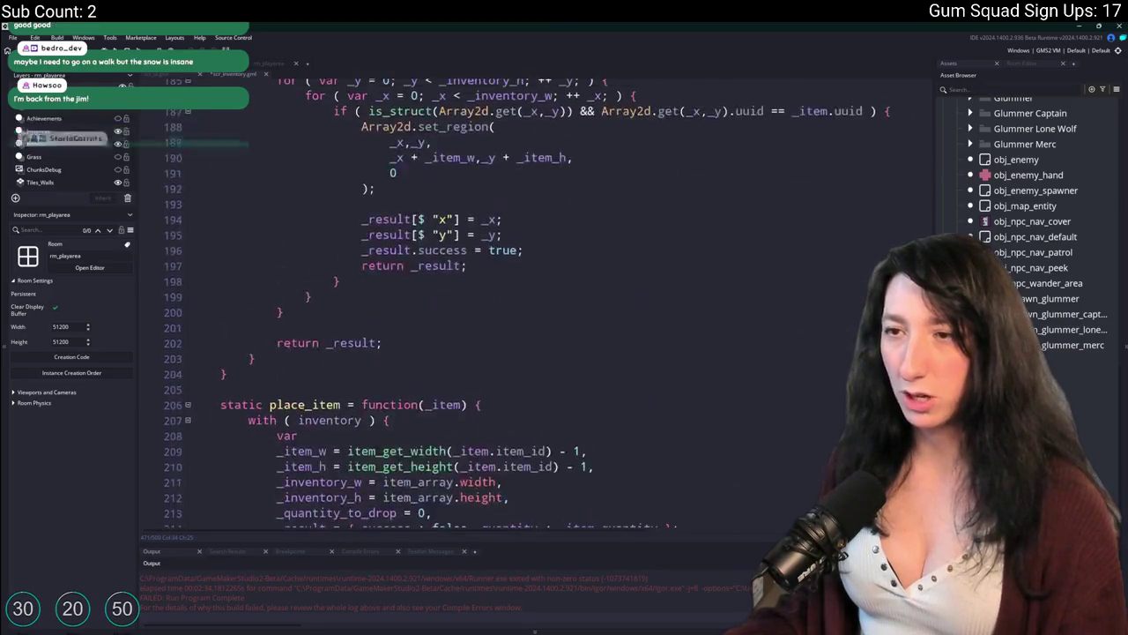
scroll(915, 217, "up", 16)
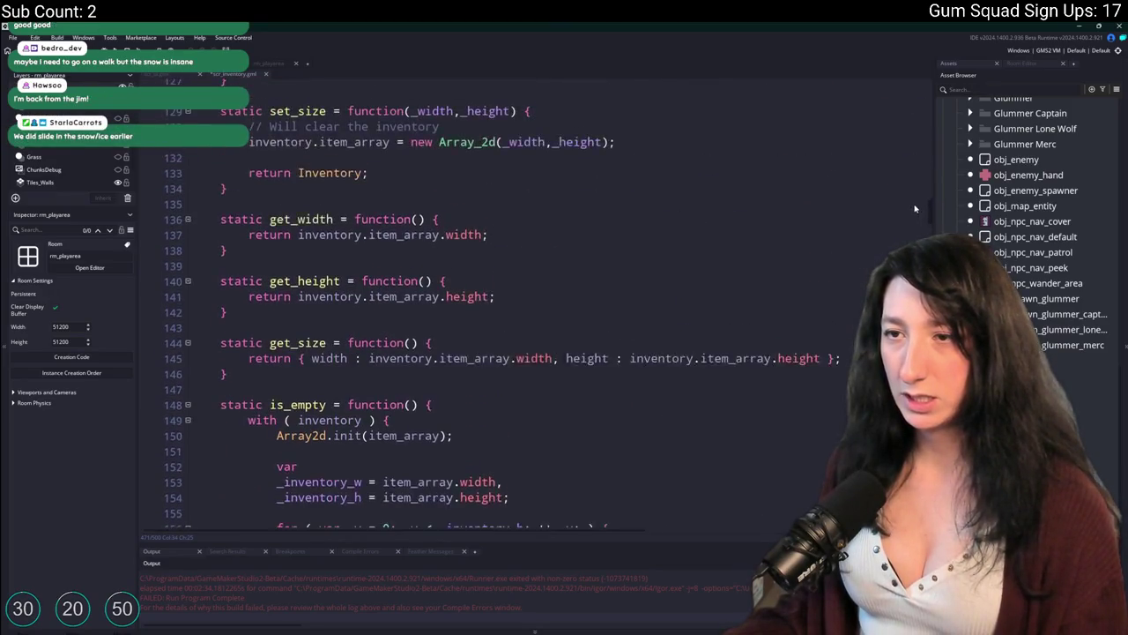
scroll(916, 177, "up", 18)
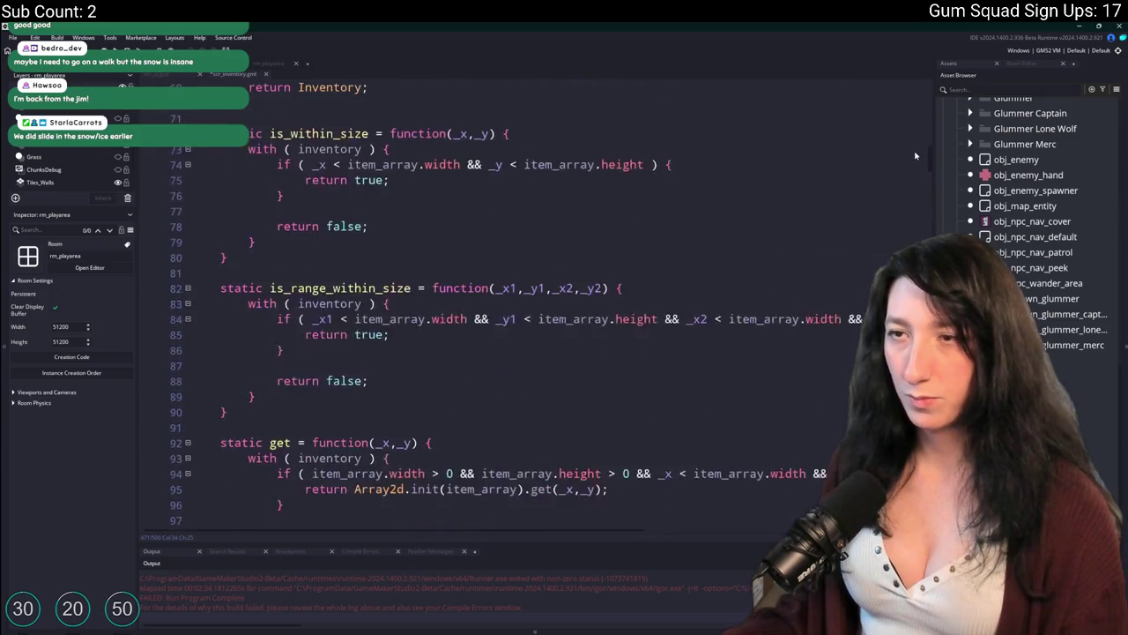
mouse_move(915, 129)
left_mouse_down()
mouse_move(915, 85)
mouse_move(915, 269)
left_mouse_up()
scroll(503, 303, "up", 8)
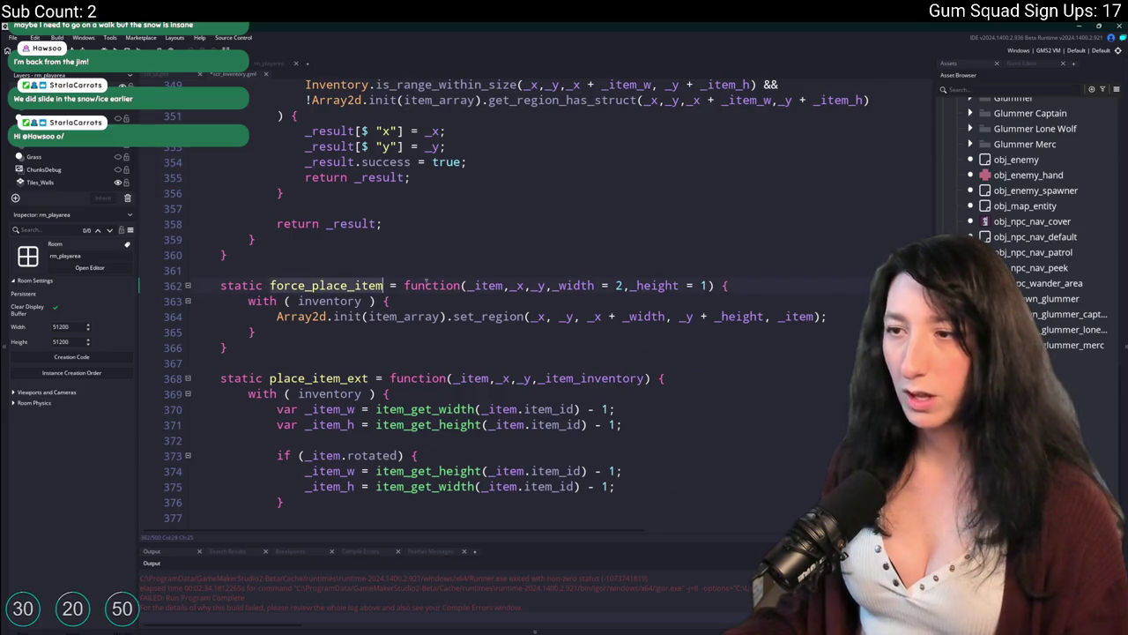
scroll(454, 448, "down", 20)
Replace the set_region call on line 471 with force_place_item, dropping the inventory. prefix
mouse_move(454, 448)
left_mouse_down()
mouse_move(275, 448)
mouse_move(348, 449)
left_mouse_up()
type("inventory.force_place_item")
key("BackSpace")
scroll(364, 253, "up", 3)
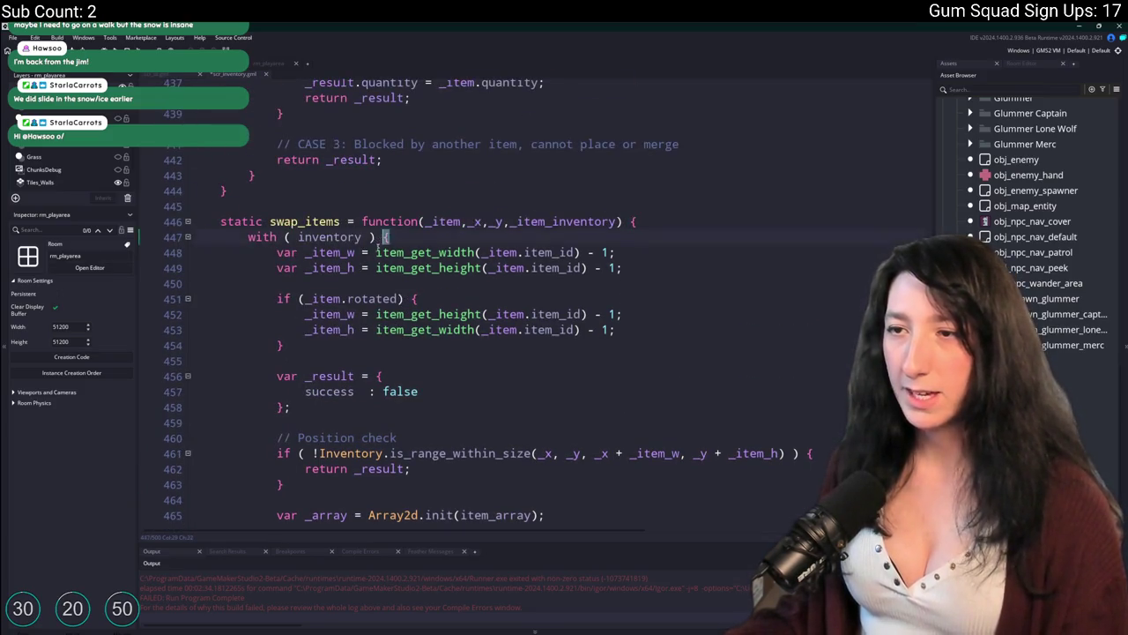
Use Find to check the force_place_item definition at line 362, then return to line 471
scroll(364, 252, "down", 4)
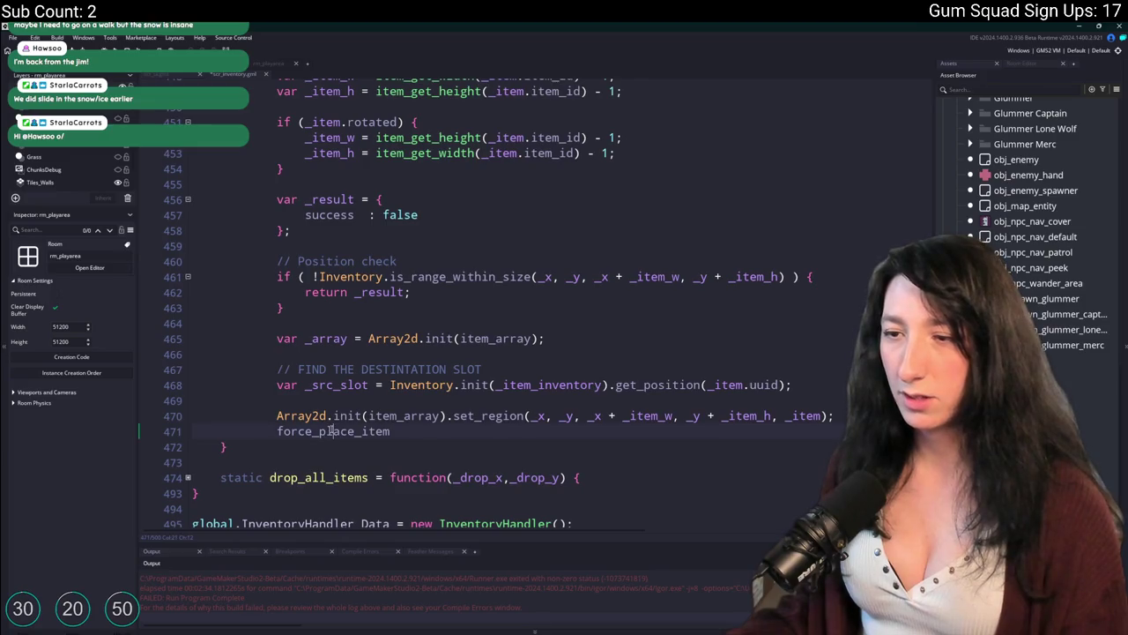
double_click(338, 430)
scroll(409, 175, "up", 1)
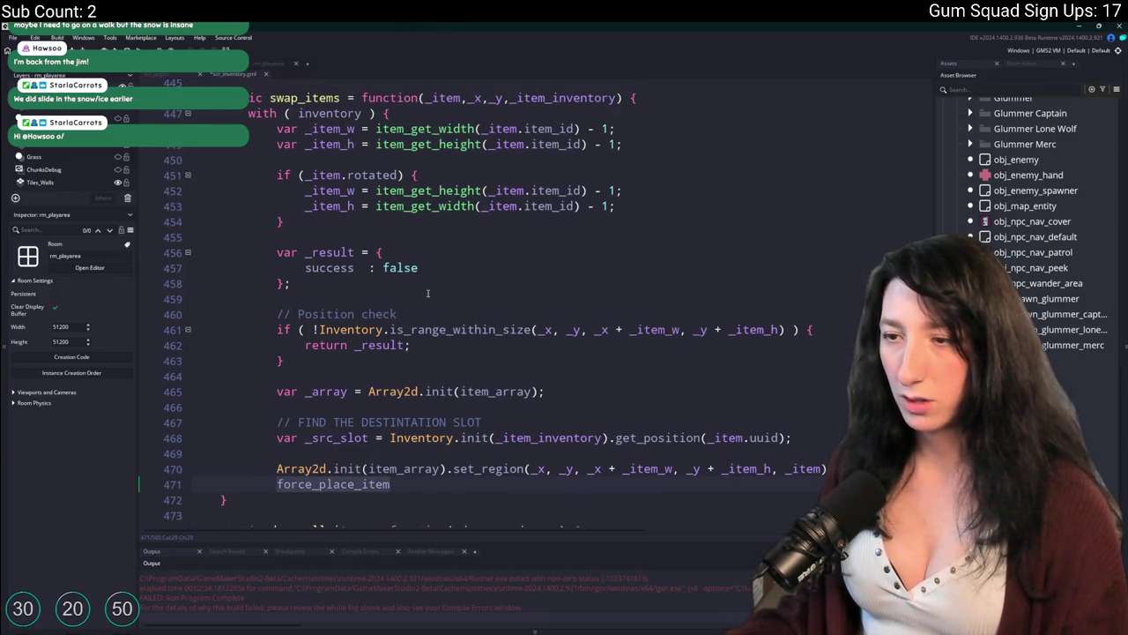
scroll(427, 292, "down", 1)
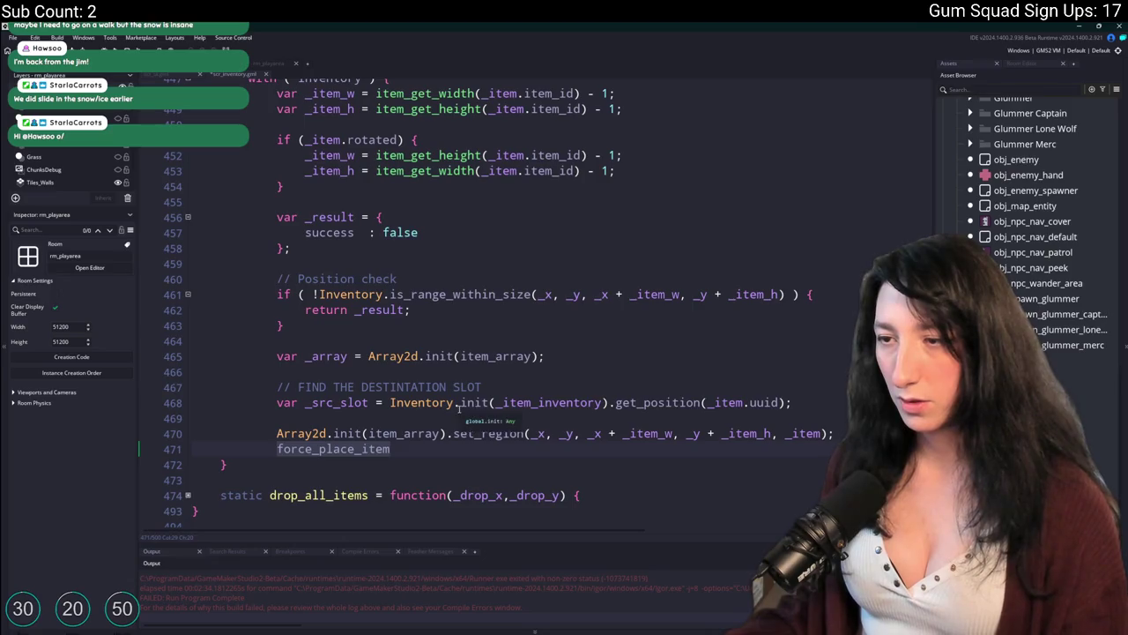
left_click(474, 419)
left_click(408, 445)
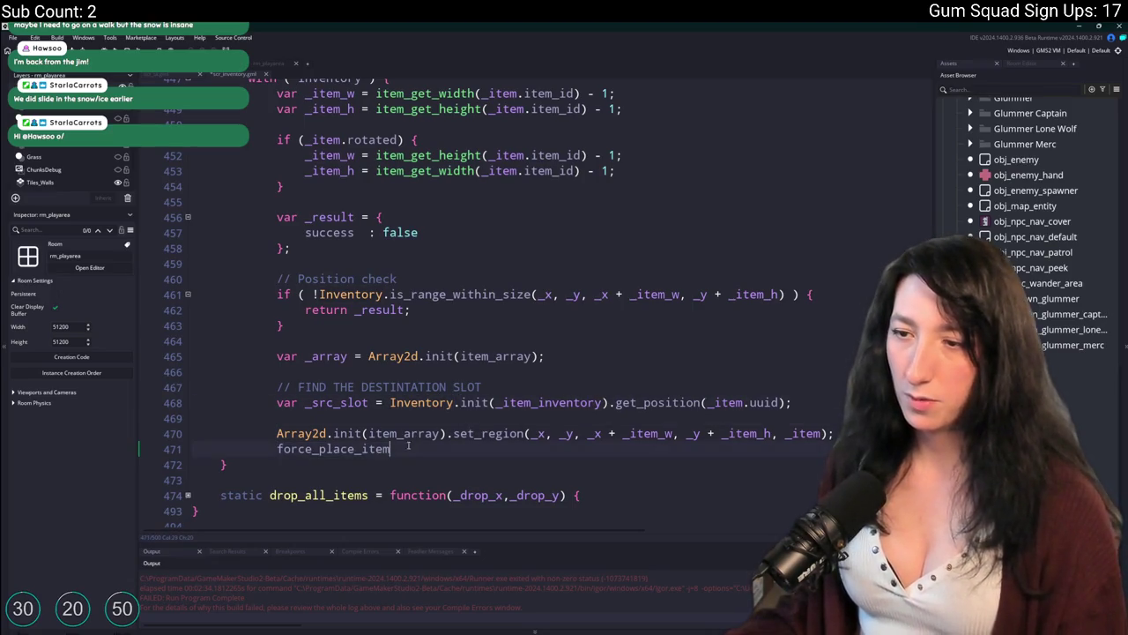
double_click(361, 449)
key("ctrl+f")
left_click(908, 96)
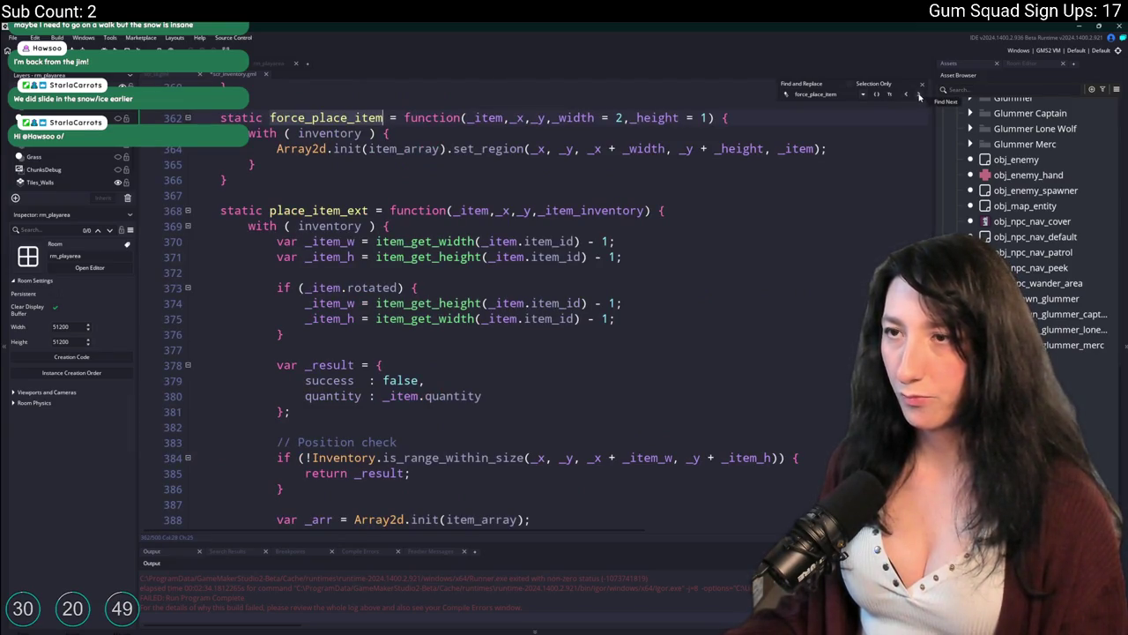
left_click(920, 95)
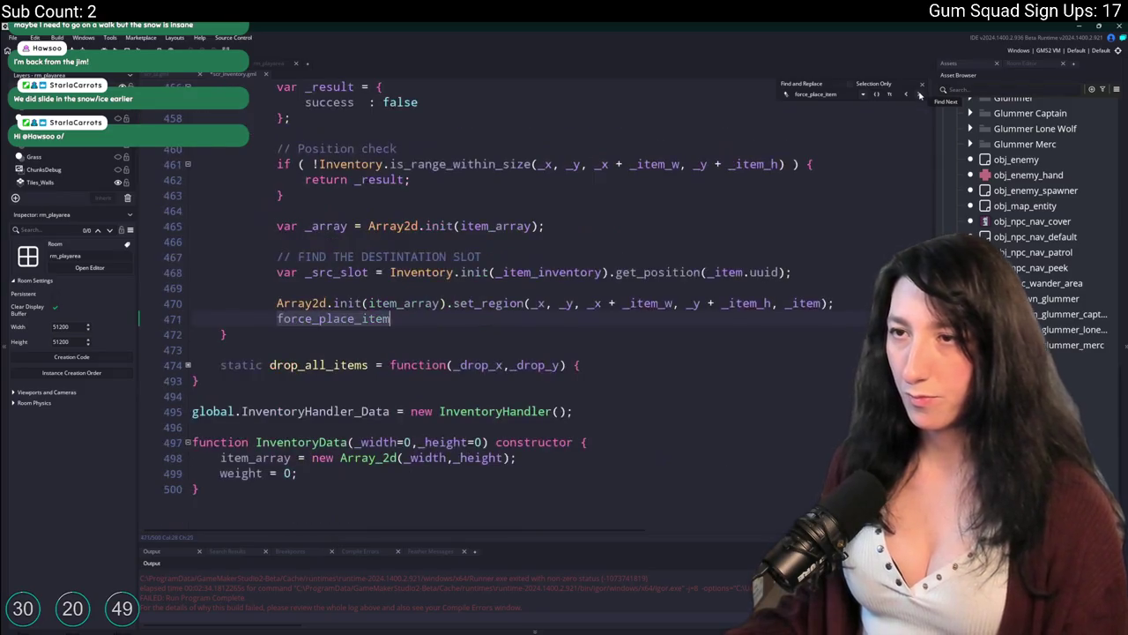
left_click(922, 85)
Open the argument list so line 471 reads force_place_item(
left_click(432, 320)
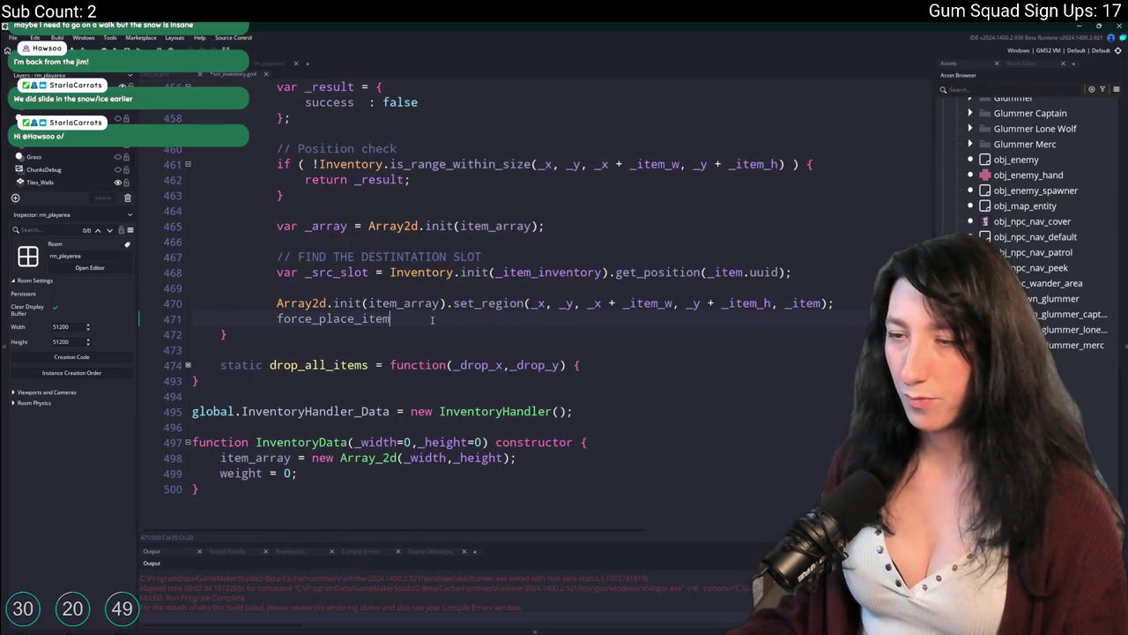
key("ctrl+space")
type("(")
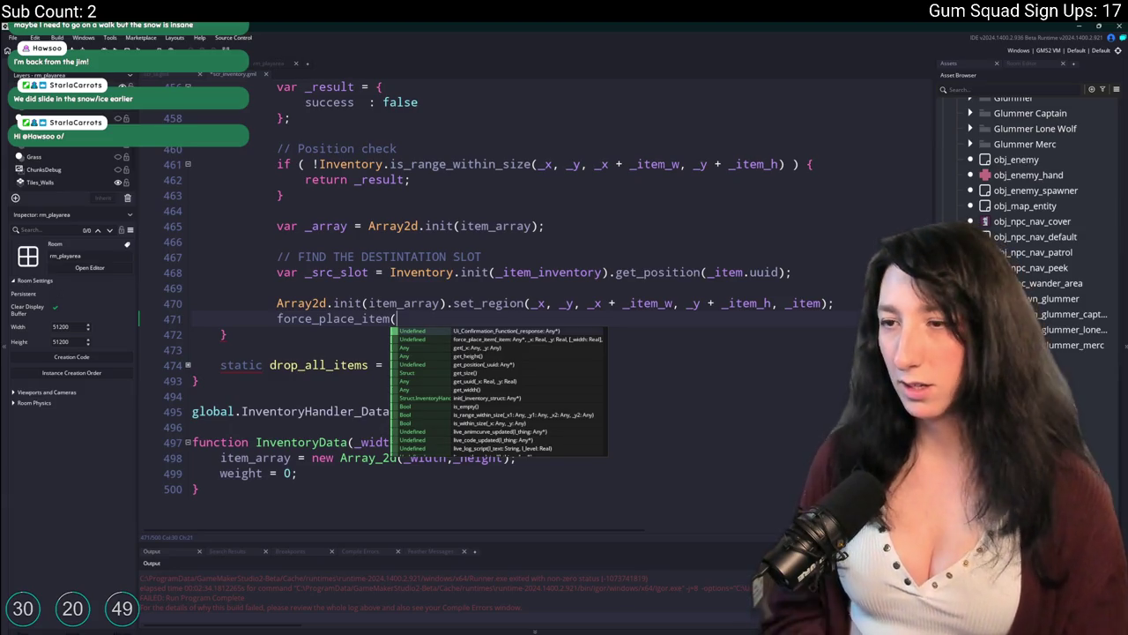
Look up the force_place_item definition at line 362 again with Find
key("Escape")
double_click(296, 319)
key("ctrl+f")
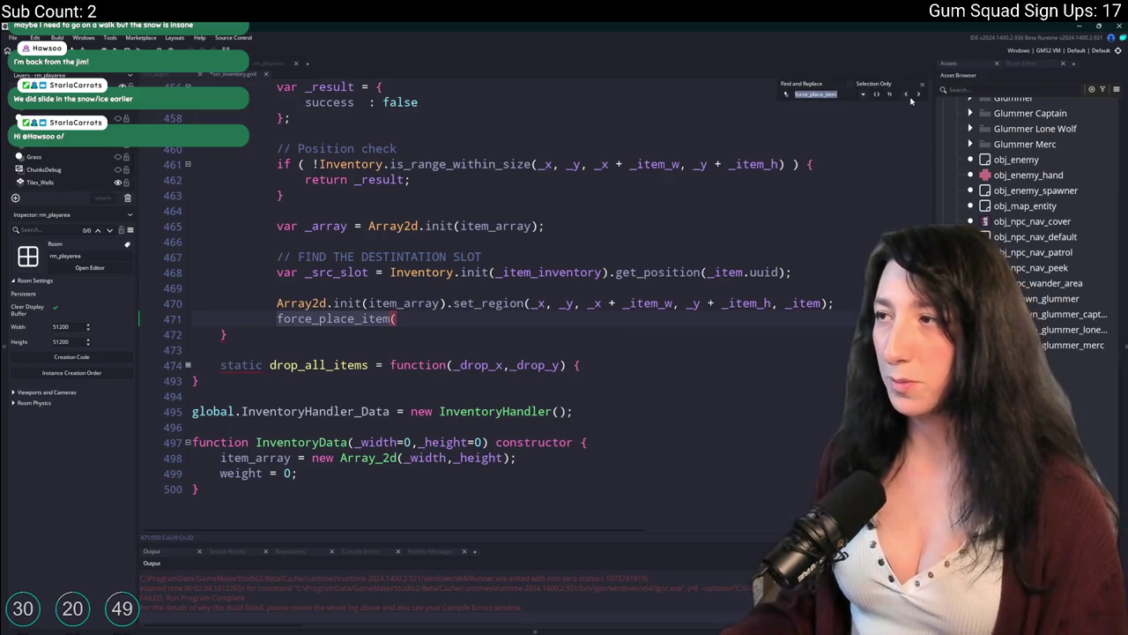
key("Return")
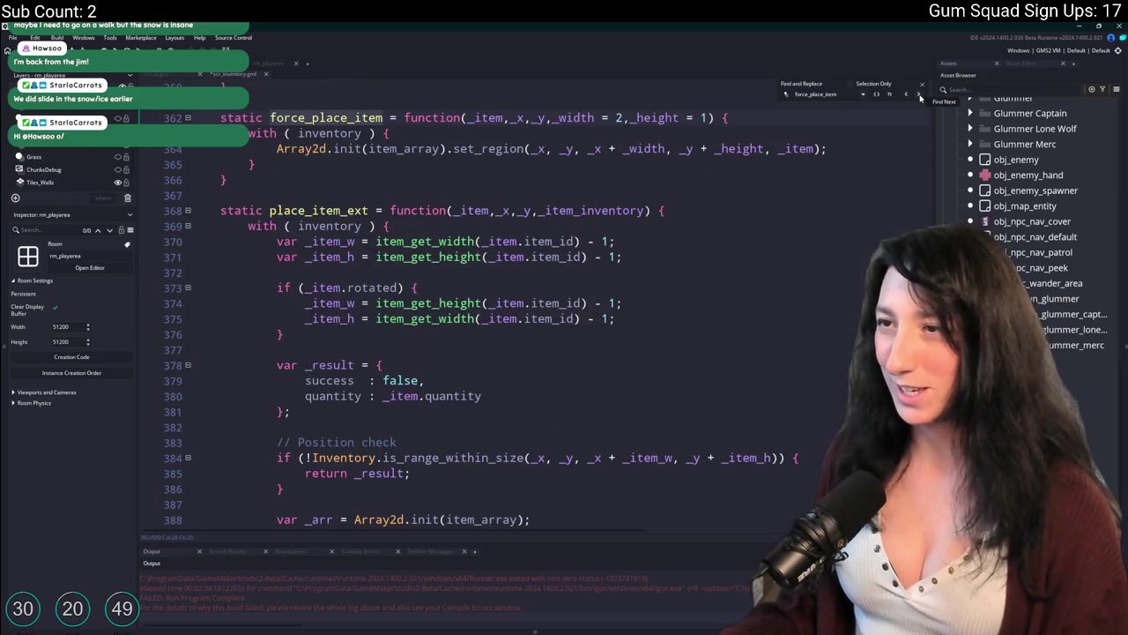
left_click(921, 98)
key("Escape")
Fill in force_place_item(_item,_x,_y,_item_w,_item_h); copying _item_w and _item_h from line 470
left_click(462, 323)
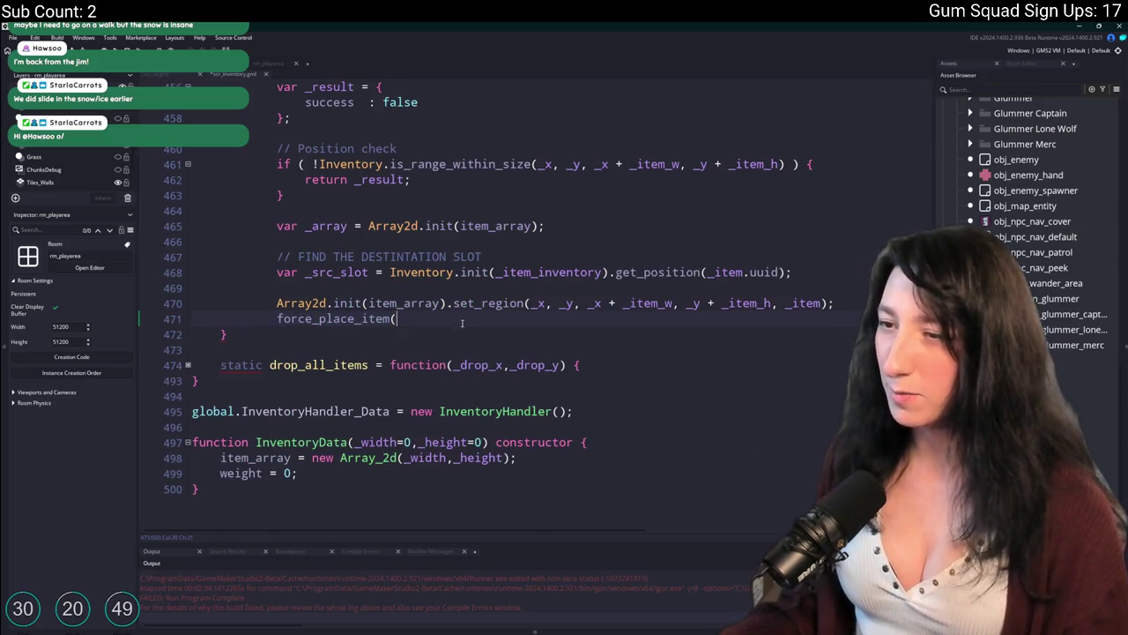
type("_item,_x,_y,")
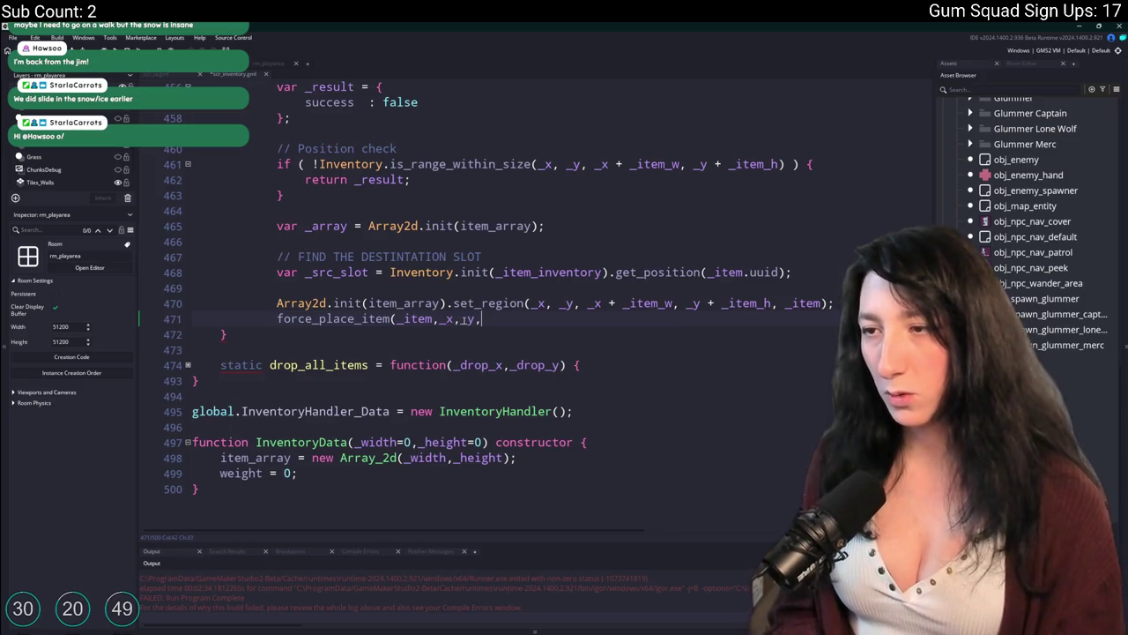
type("widtht);")
double_click(648, 302)
key("ctrl+c")
double_click(502, 318)
key("ctrl+v")
double_click(747, 302)
key("ctrl+c")
double_click(565, 318)
key("ctrl+v")
Check uses of _src_slot, _item, _x and inventory, then insert a blank line above the call
scroll(476, 305, "up", 3)
scroll(476, 305, "down", 2)
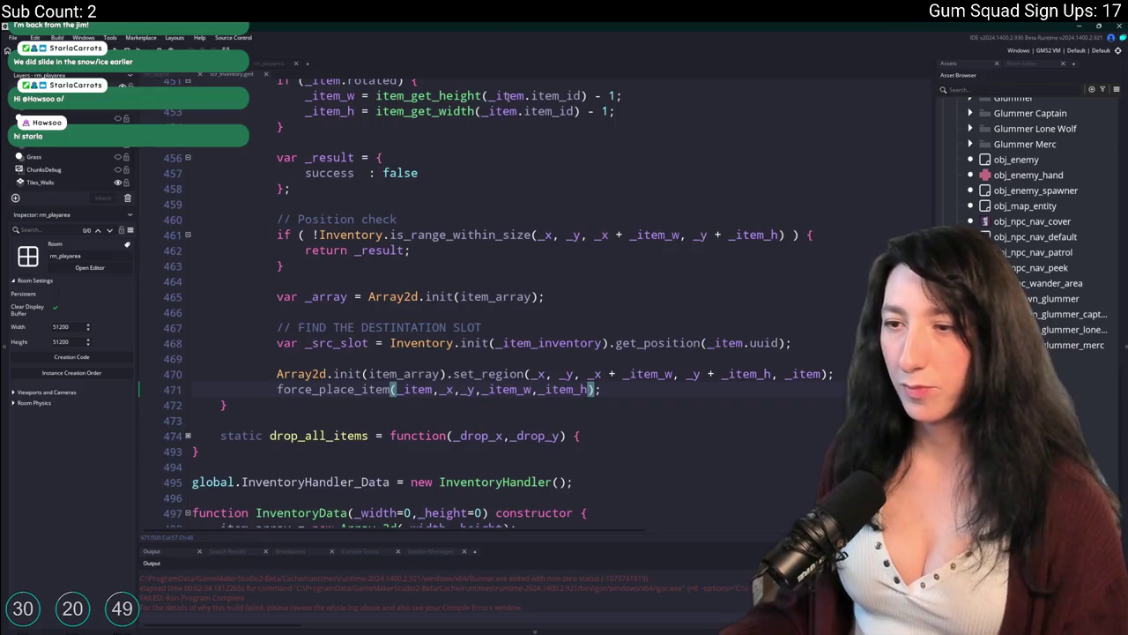
left_click(433, 390)
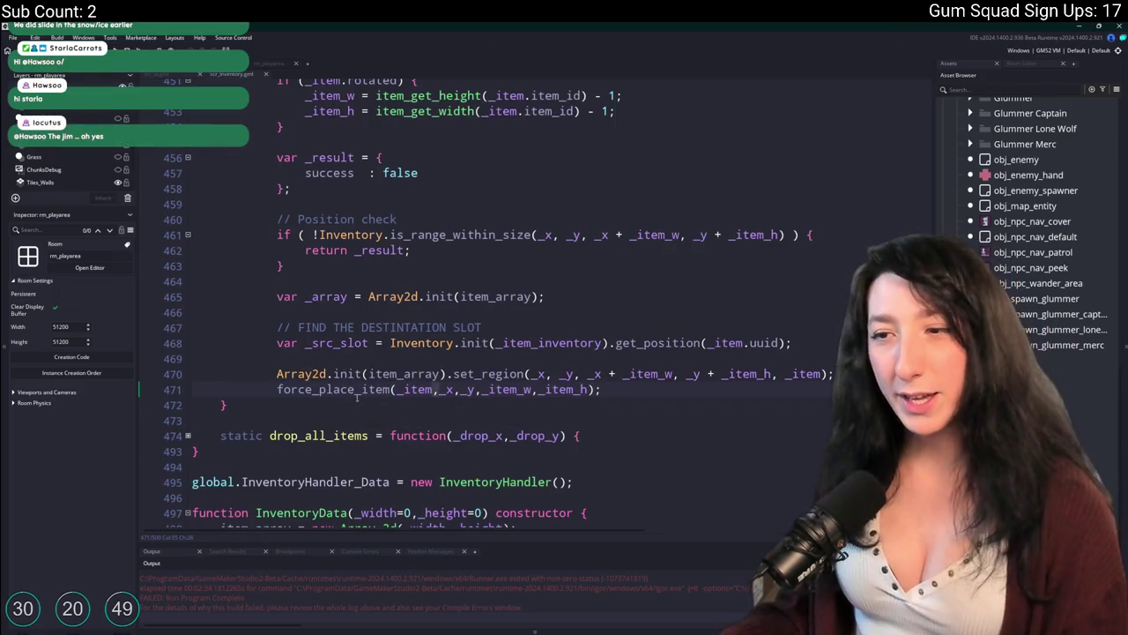
double_click(309, 342)
double_click(403, 388)
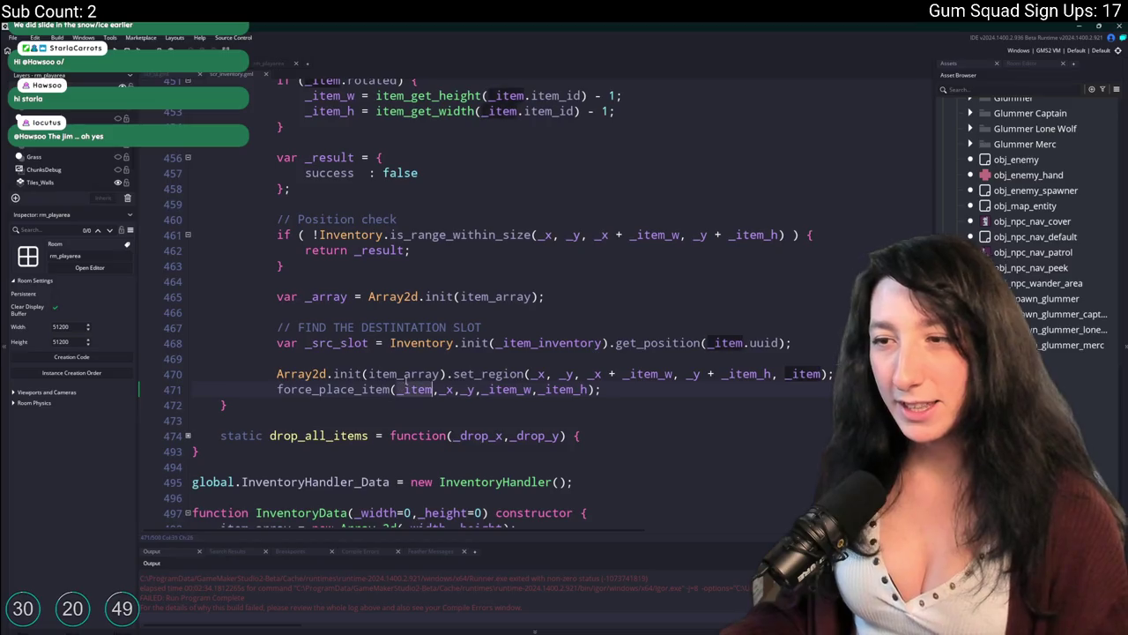
double_click(326, 343)
left_click(828, 346)
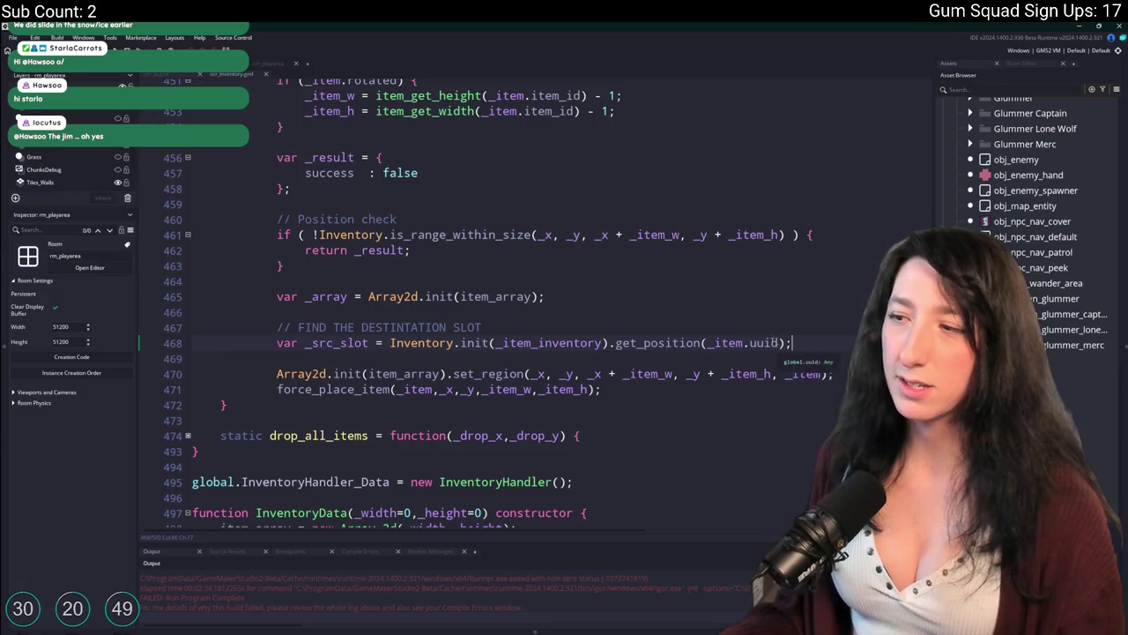
double_click(739, 343)
scroll(506, 175, "up", 4)
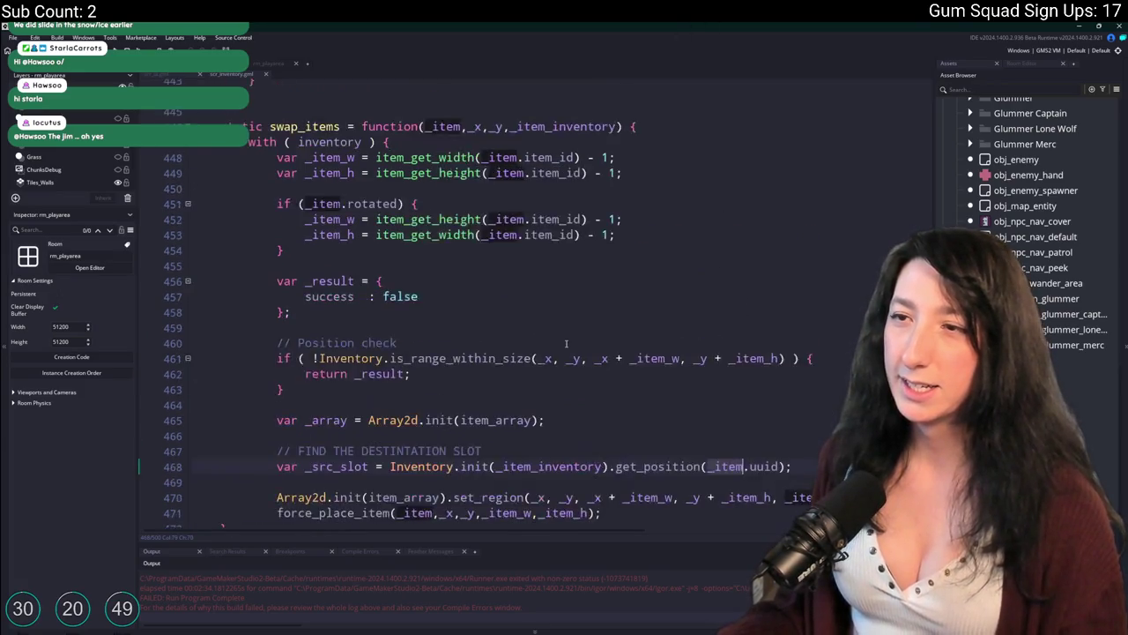
double_click(475, 198)
scroll(552, 162, "down", 1)
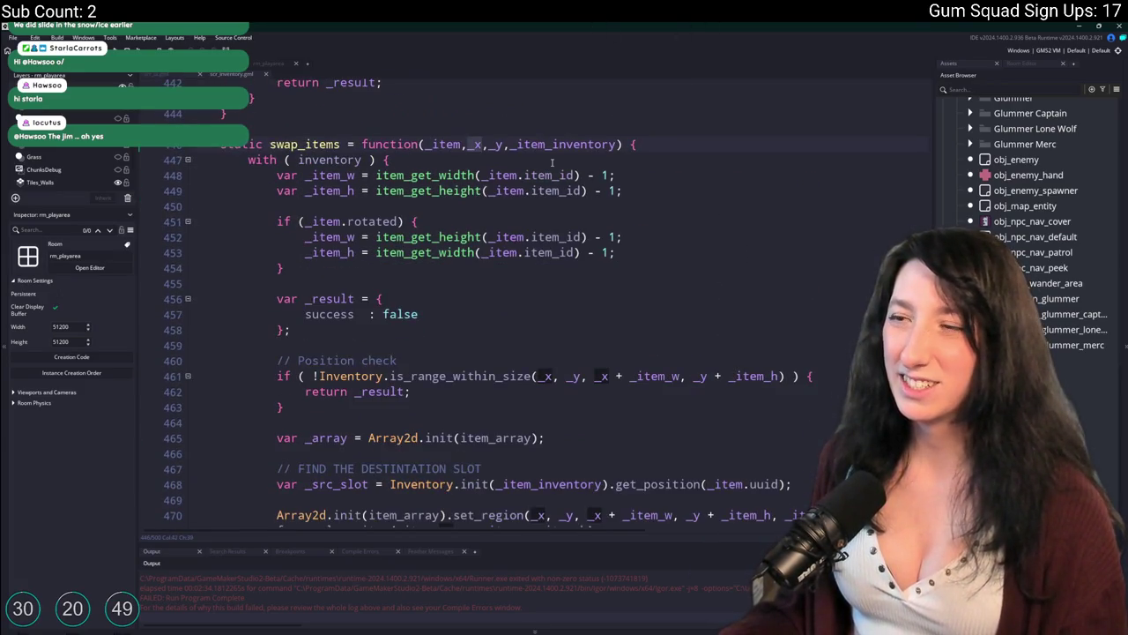
scroll(476, 167, "up", 1)
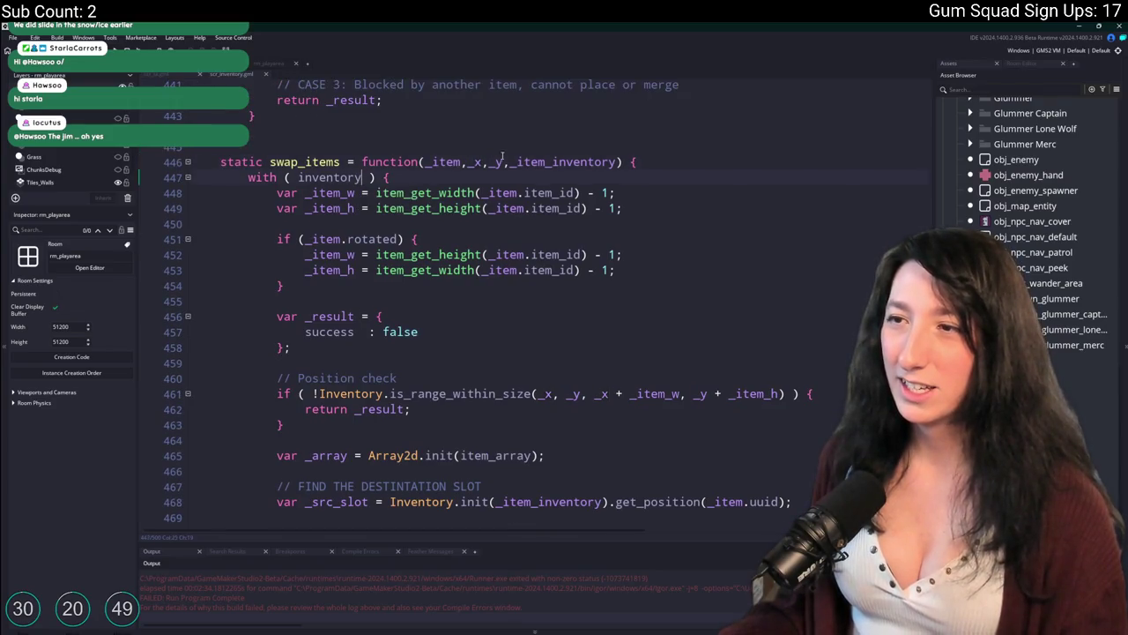
left_click(358, 177)
scroll(403, 323, "down", 4)
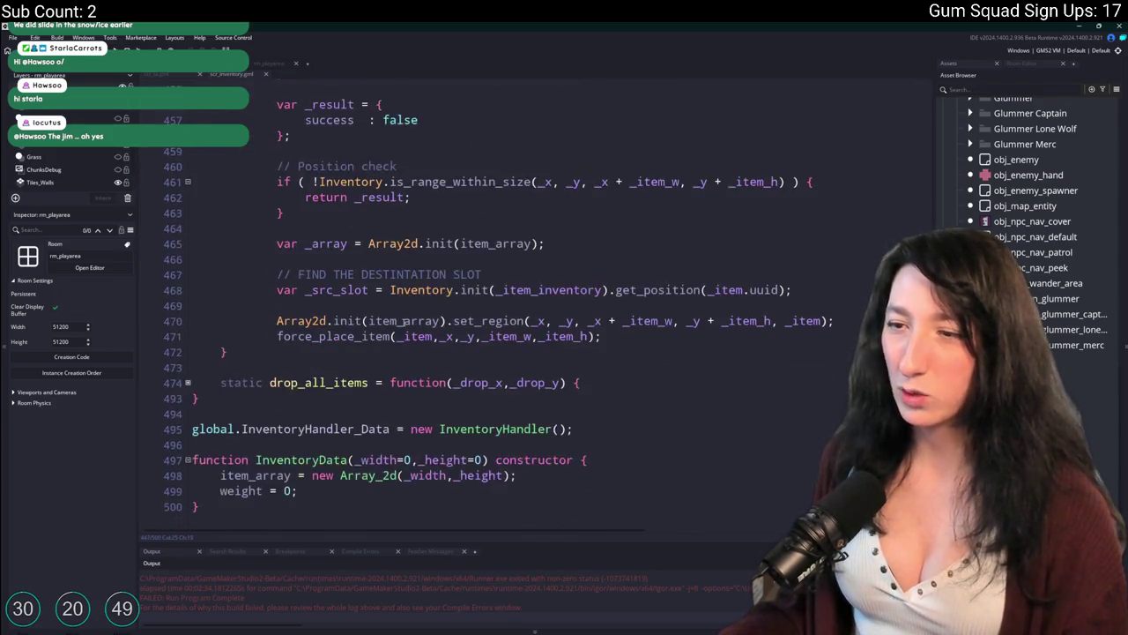
key("Return")
key("Return")
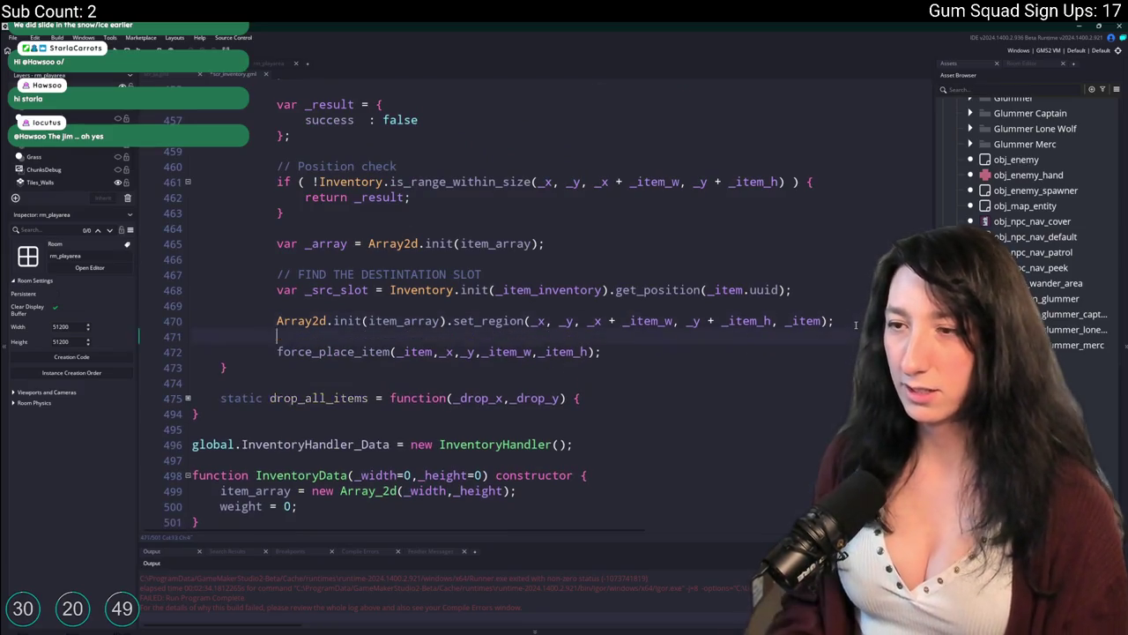
Write line 472 as var _item_to_be_swapped = Inventory.init(self).get(_x,_y);
type("var _item_")
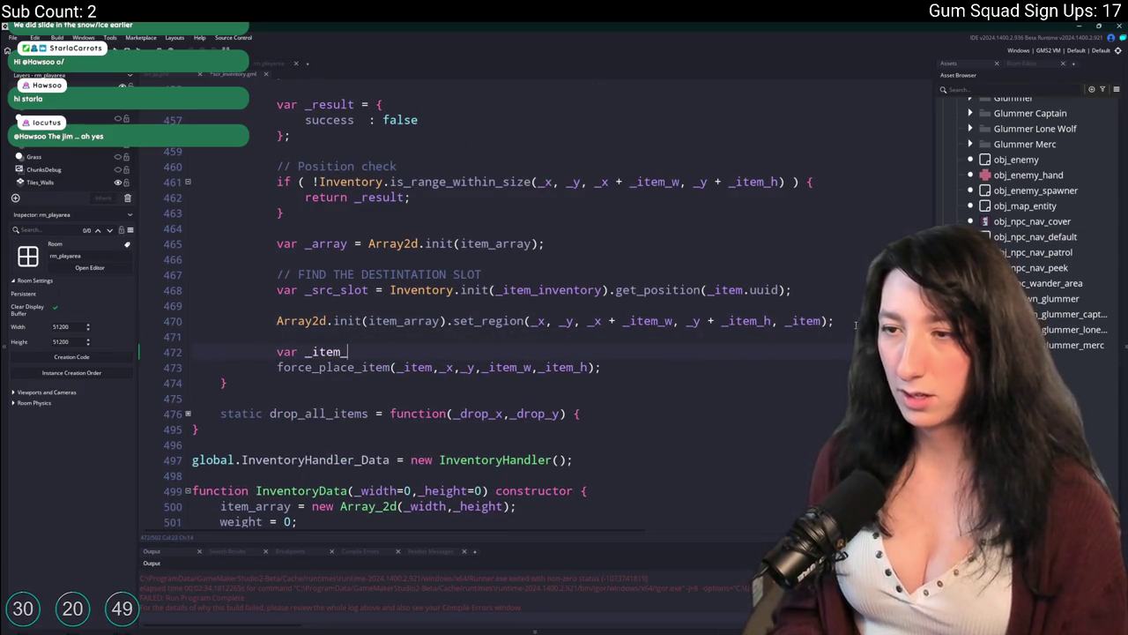
key("BackSpace")
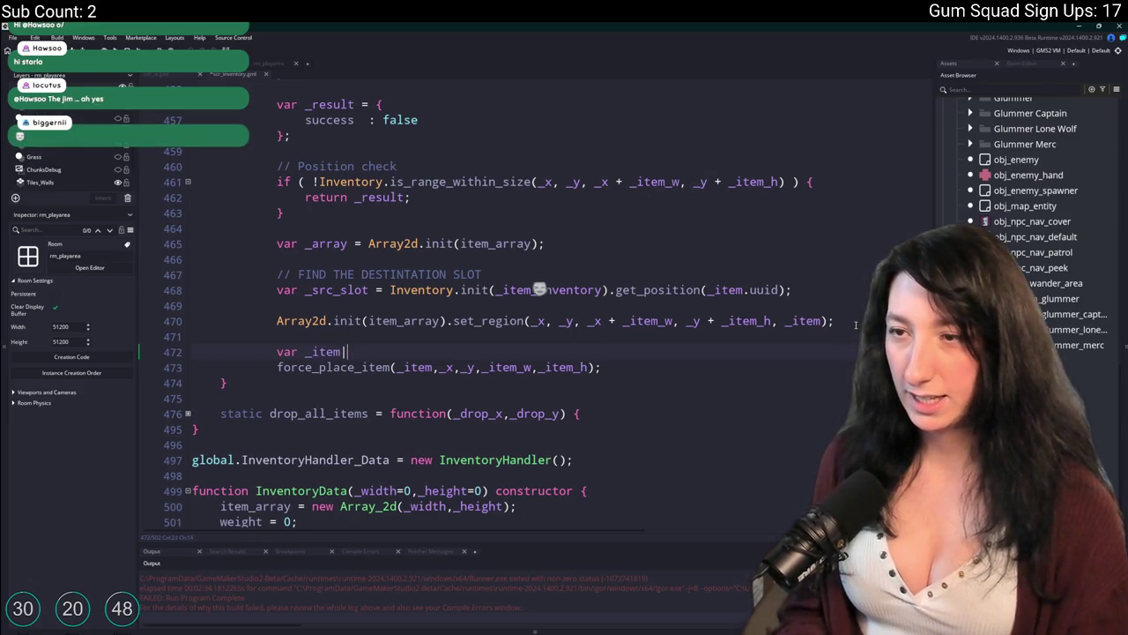
scroll(469, 368, "up", 5)
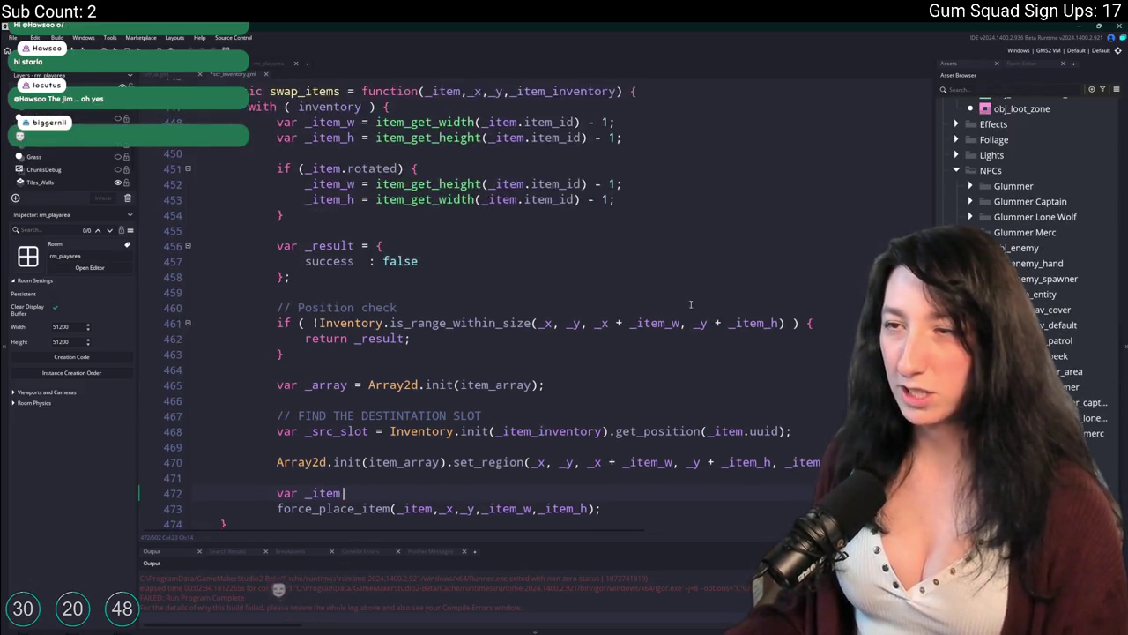
scroll(490, 254, "down", 5)
type("_to_be_swapped")
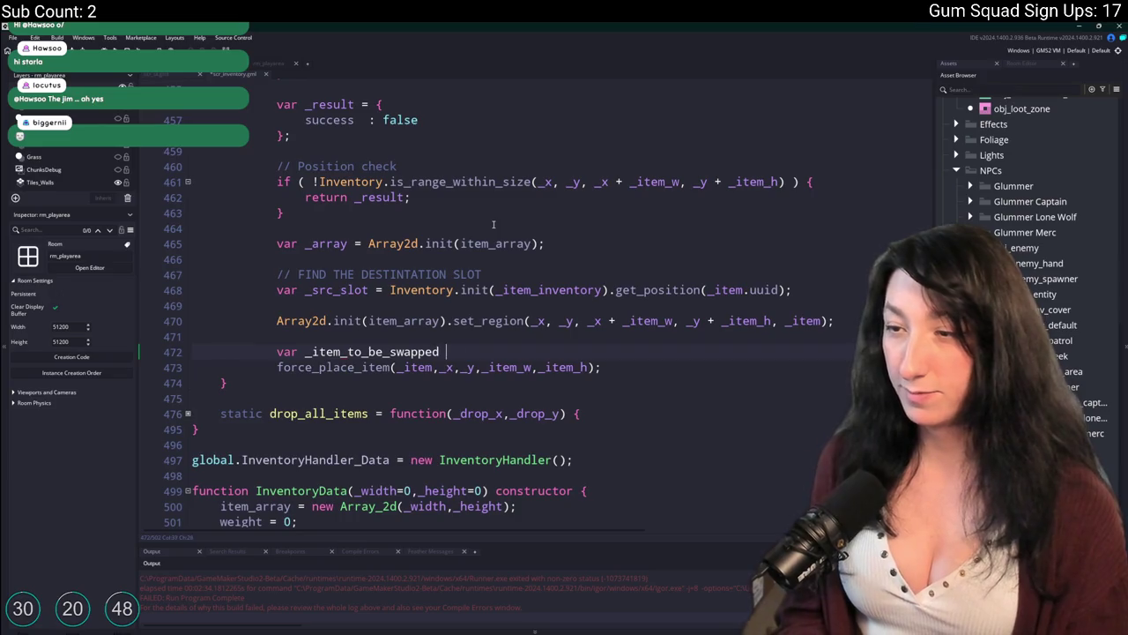
type("= _x,_y")
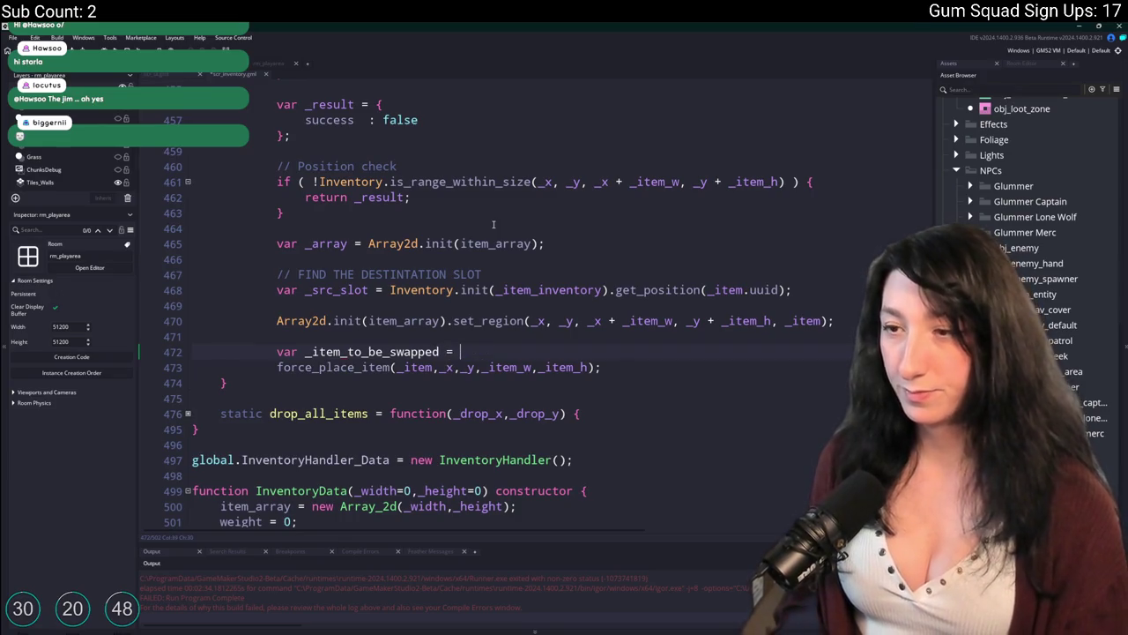
type("get(_x,_y);")
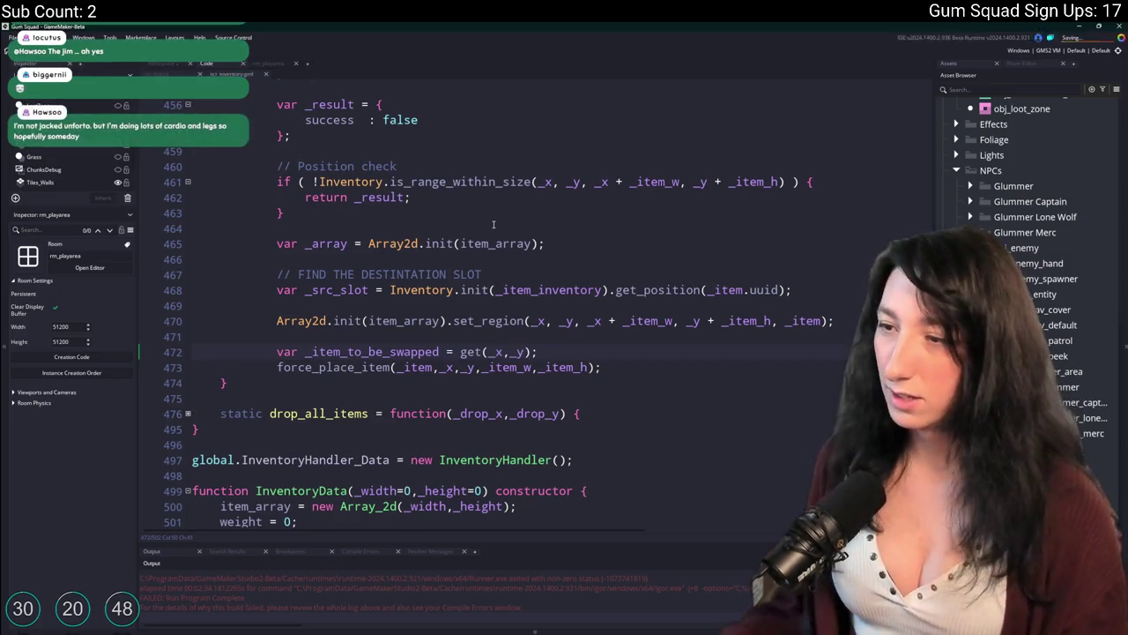
left_click(481, 353)
scroll(450, 283, "up", 1)
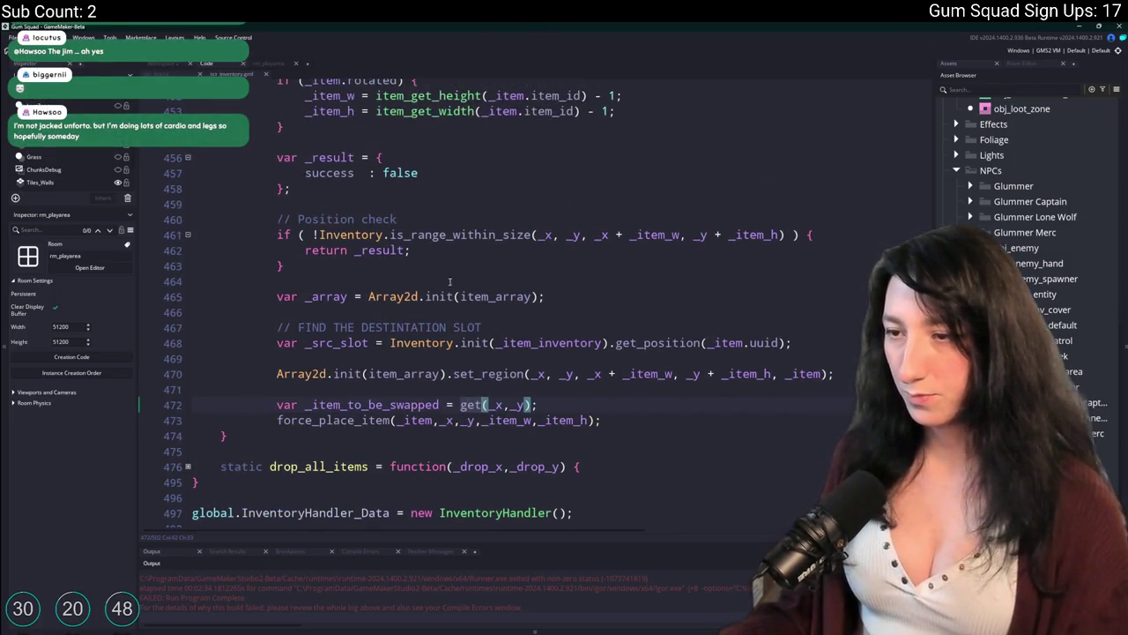
left_click(455, 343)
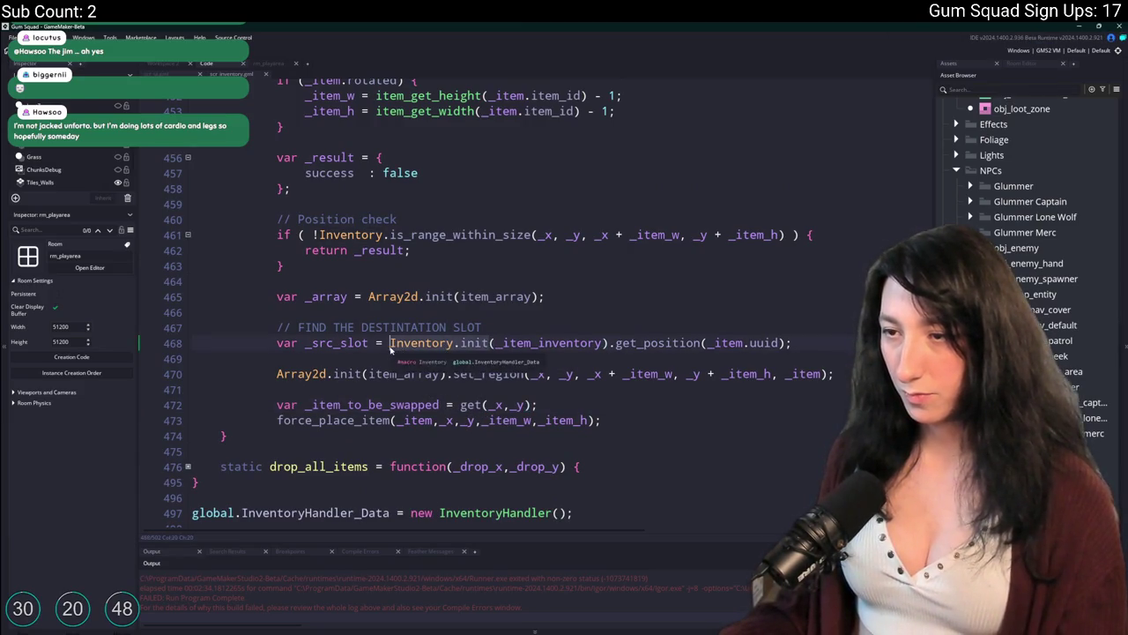
left_click(460, 405)
type("Inventory.init")
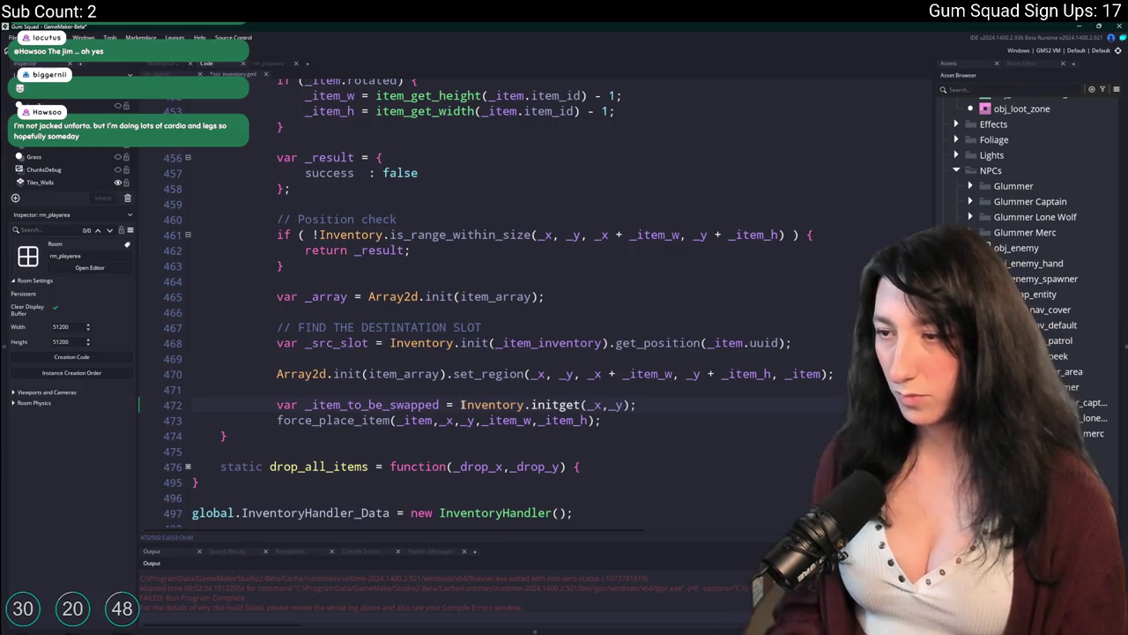
type("(self).")
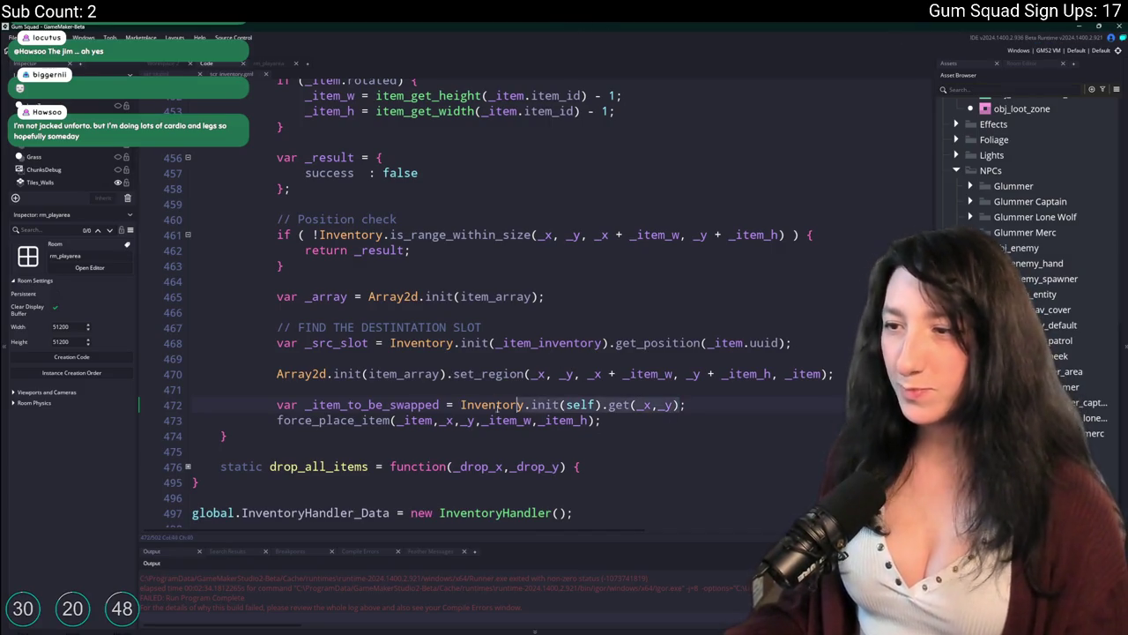
Duplicate the force_place_item(_item,_x,_y,_item_w,_item_h); line below itself
double_click(385, 405)
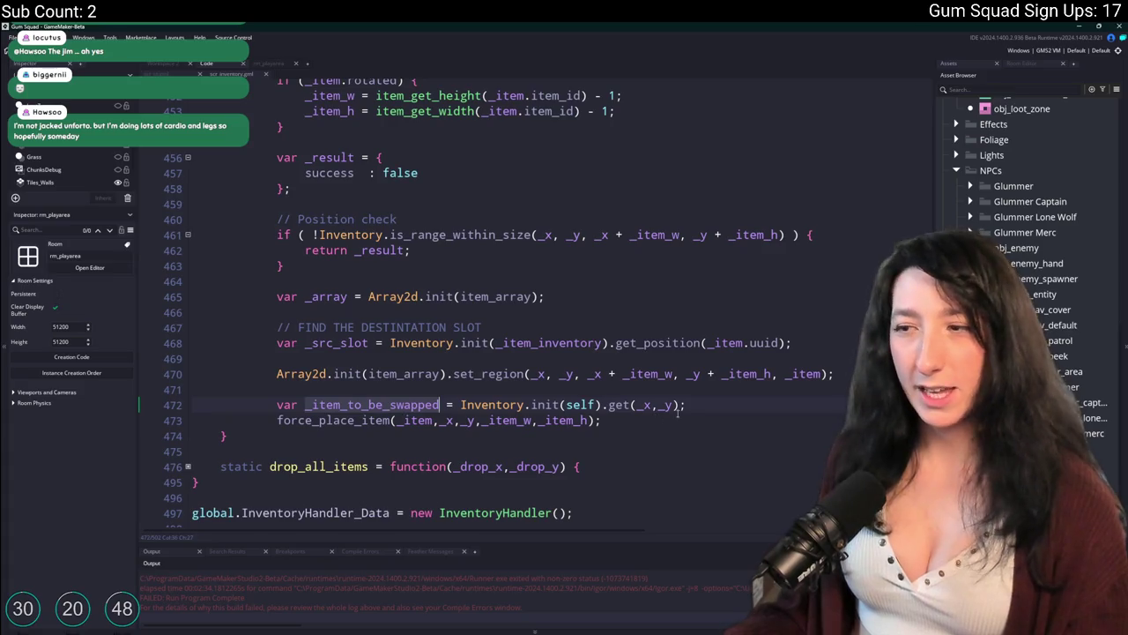
left_click(319, 418)
double_click(416, 421)
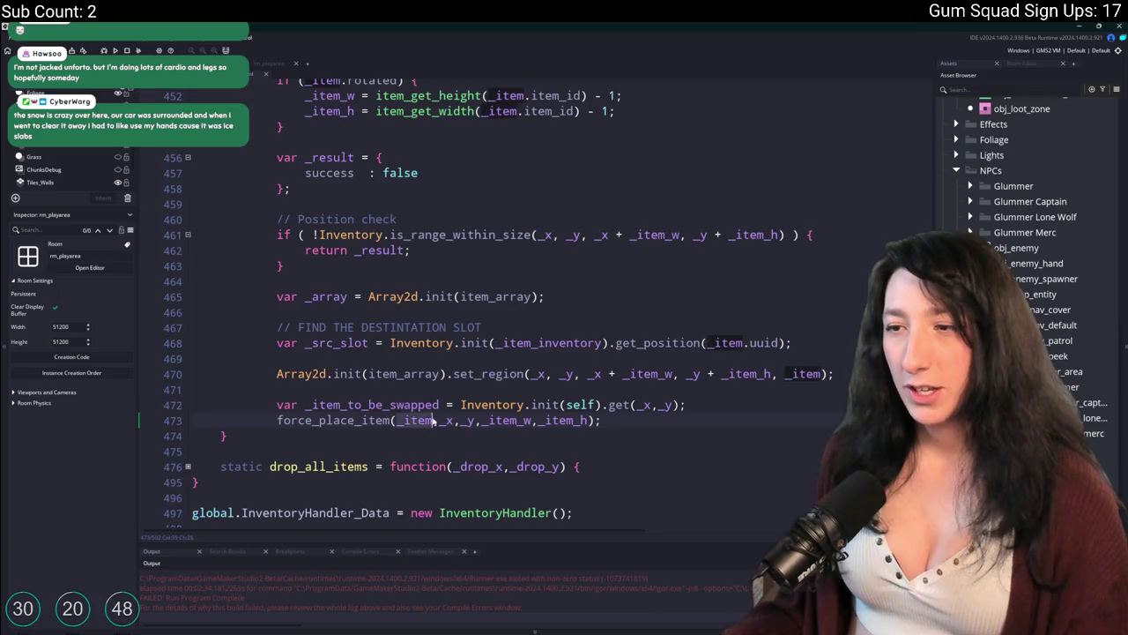
left_click(443, 421)
key("Right")
key("Right")
key("Right")
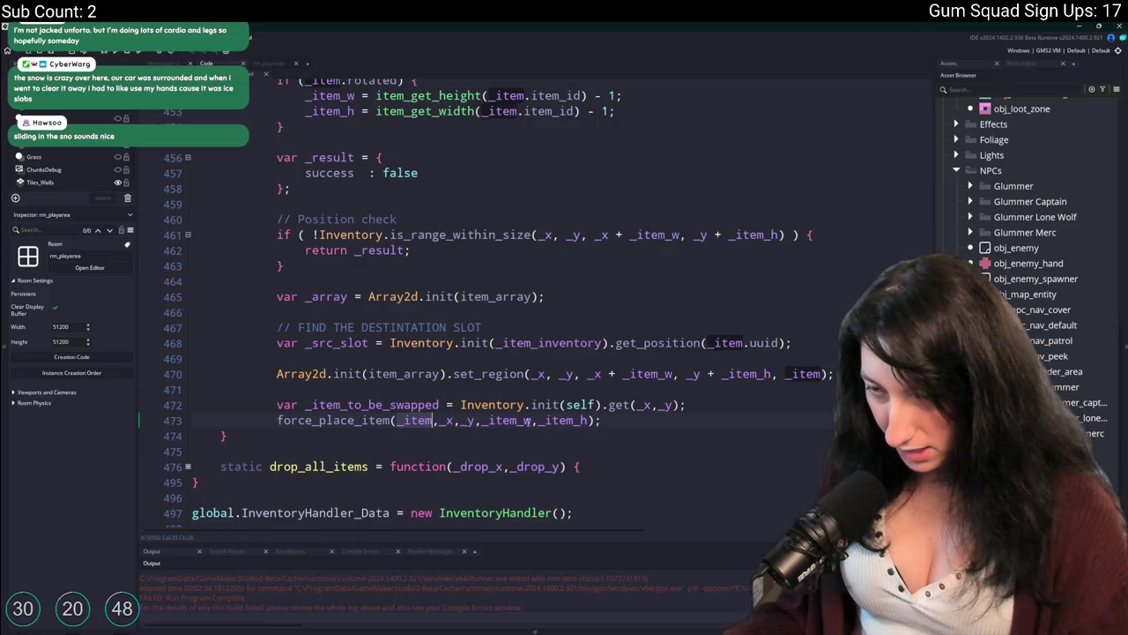
key("ctrl+d")
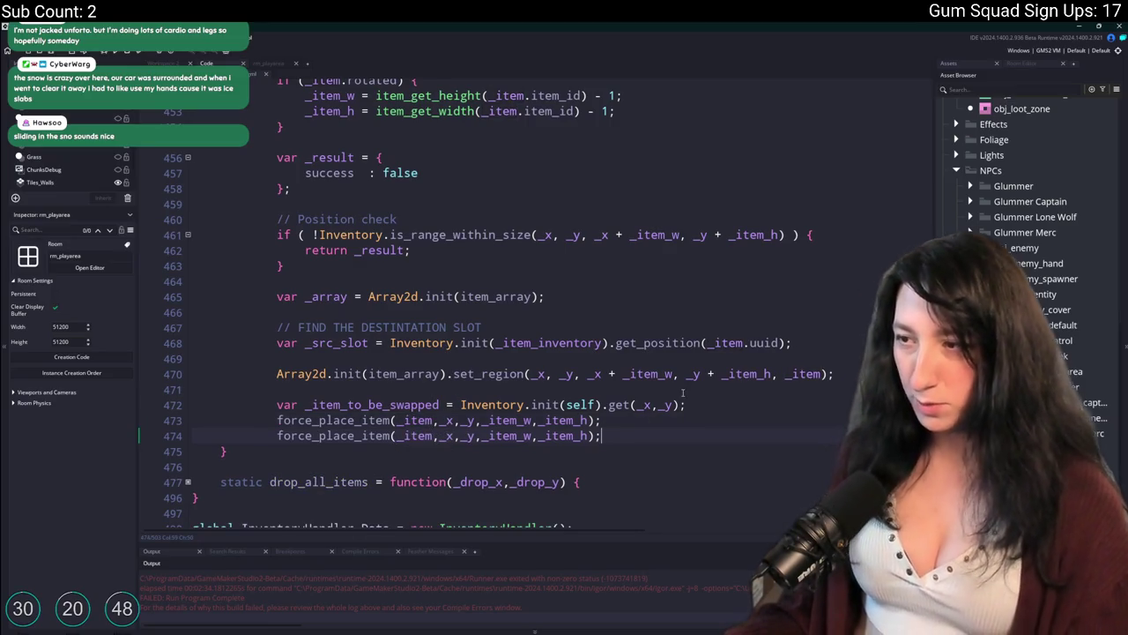
Prefix the duplicated force_place_item call on line 474 with Inventory.init(_item_inventory)
left_click(438, 436)
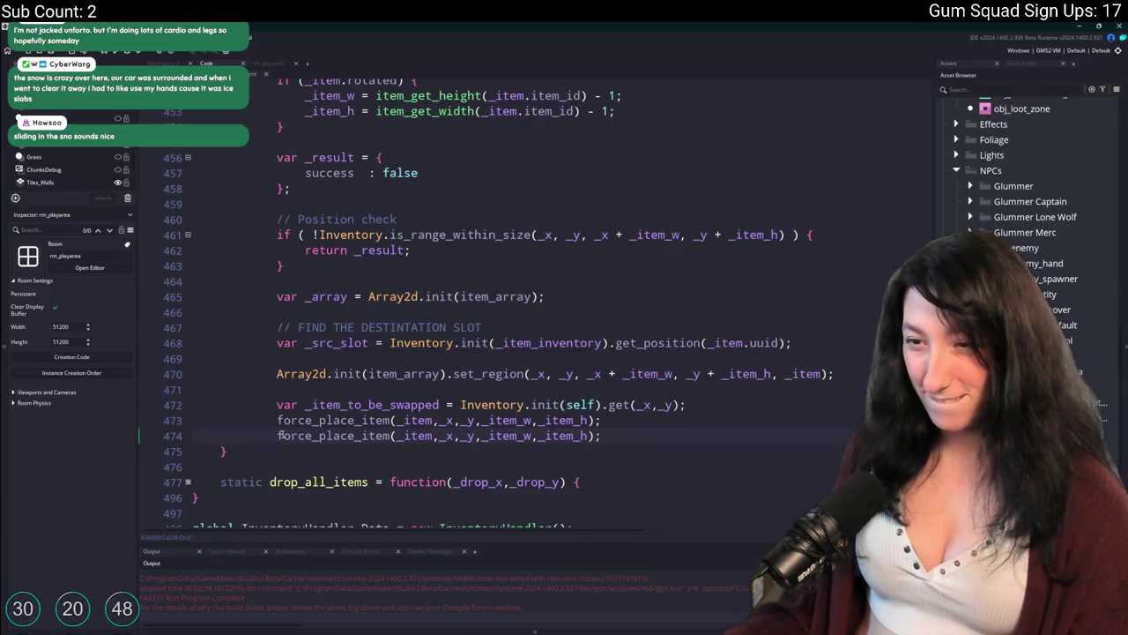
type("Invenotryu")
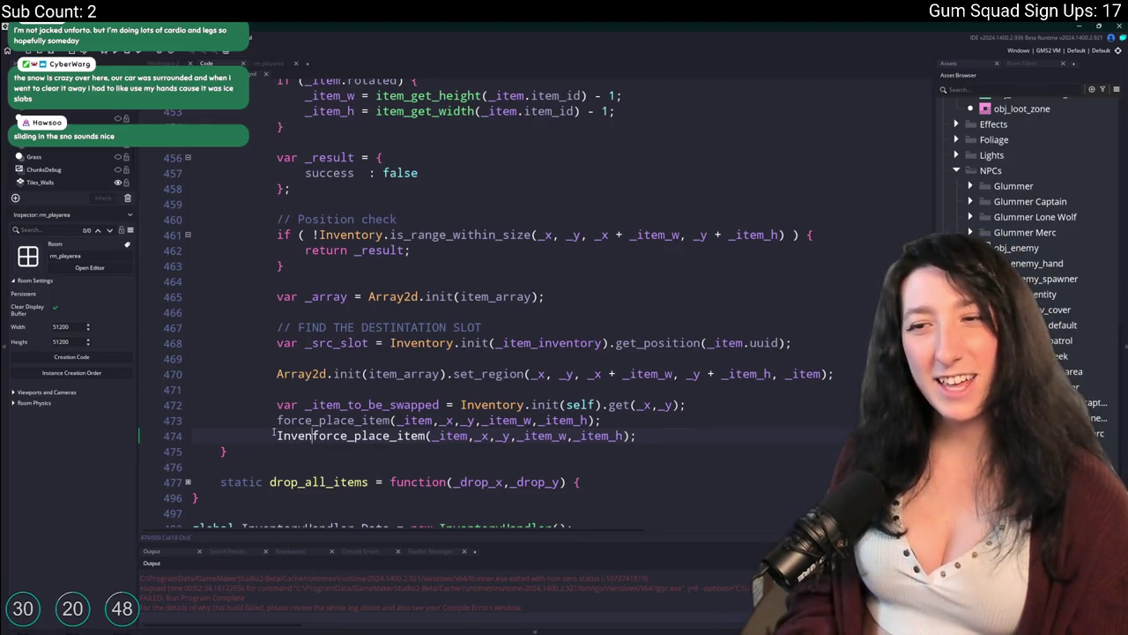
key("BackSpace")
key("BackSpace")
key("BackSpace")
type("tory.init(")
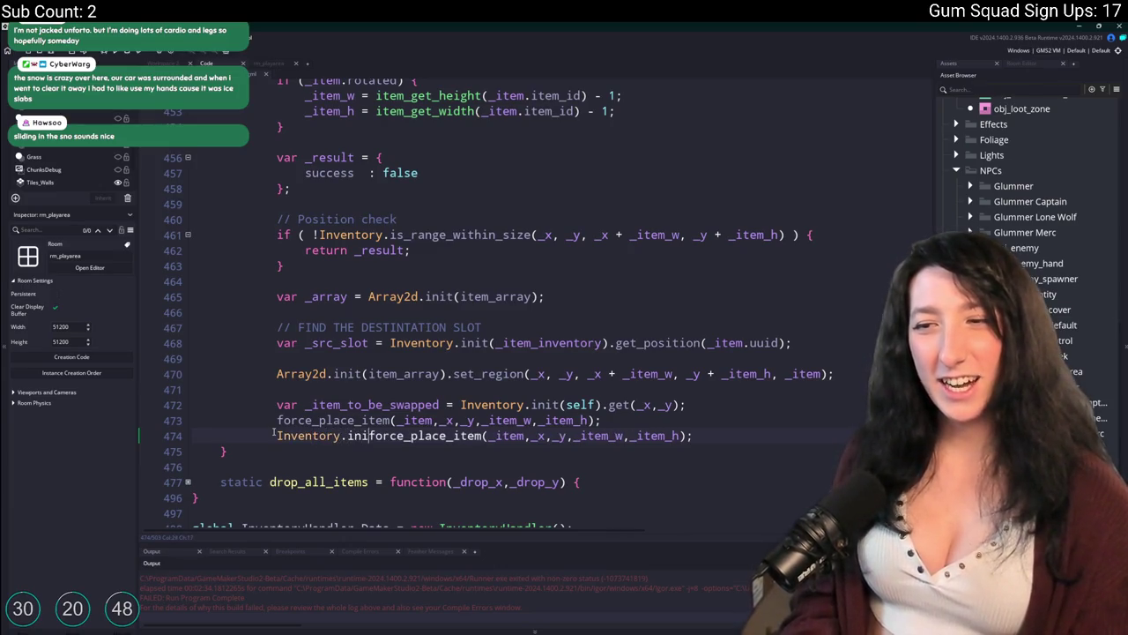
type("Inventoryu")
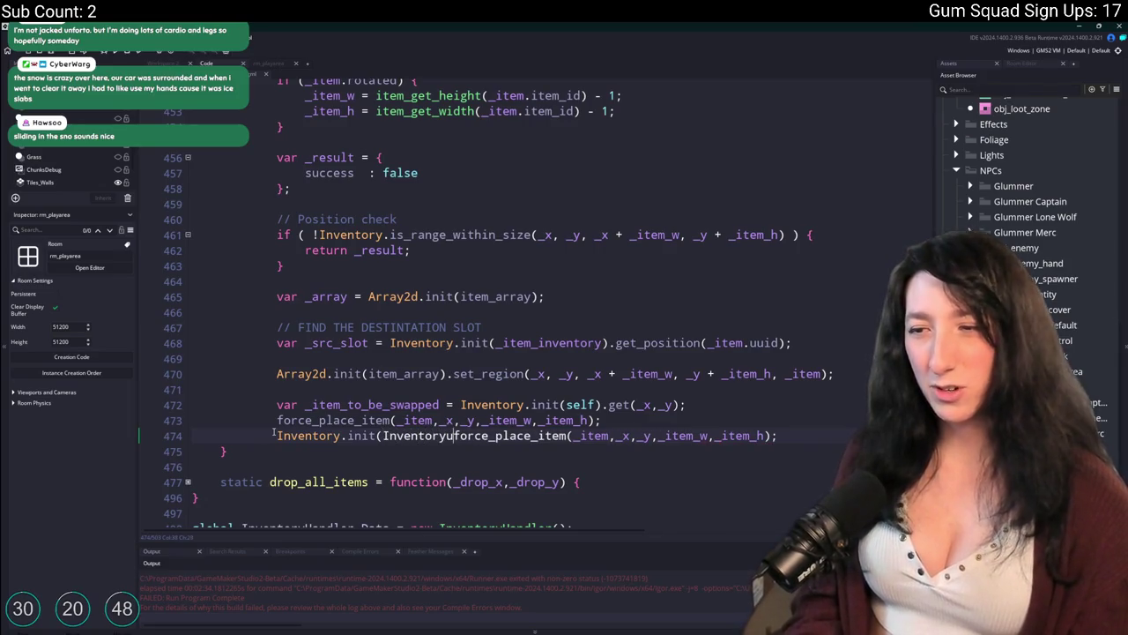
key("BackSpace")
key("BackSpace")
key("BackSpace")
type("_item_inventory,")
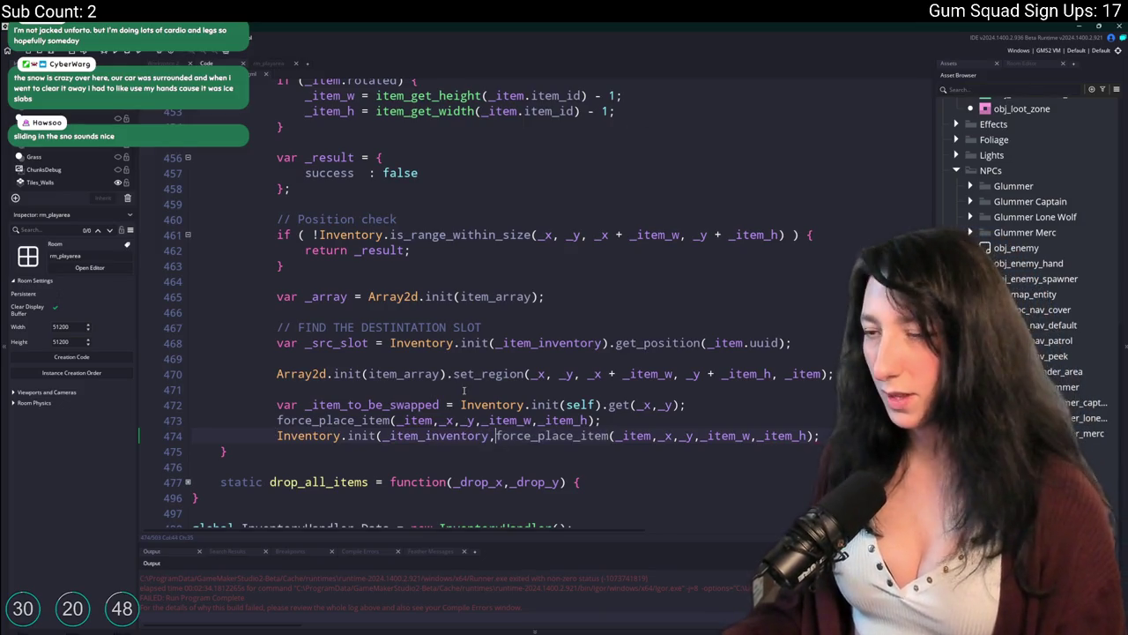
key("BackSpace")
type(").")
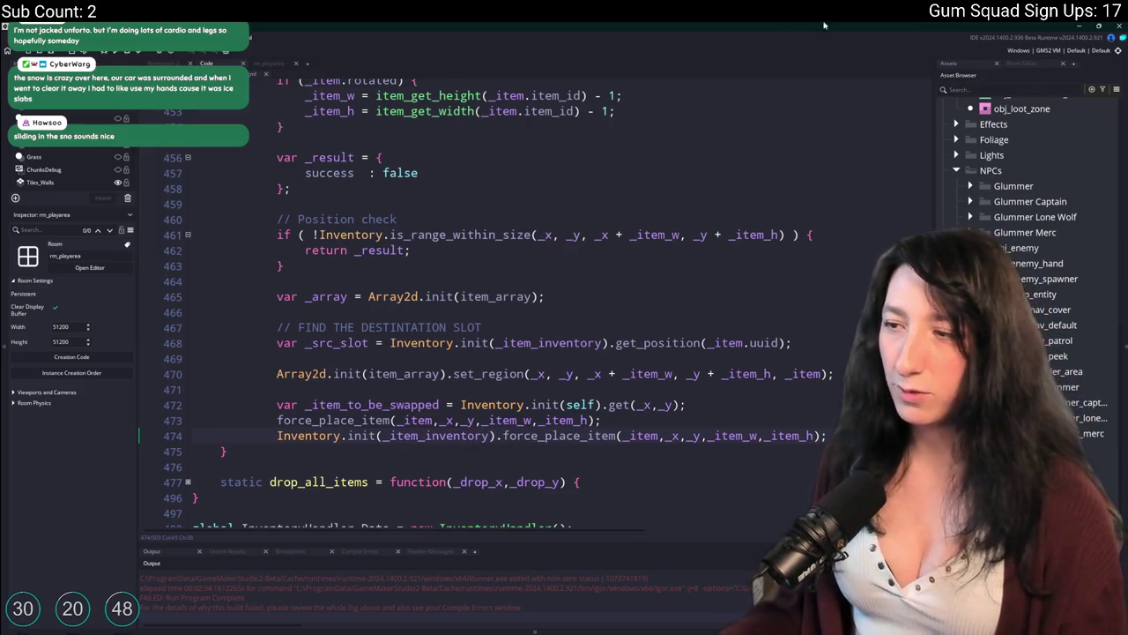
Replace the _x and _y arguments on line 474 with _src_slot.x and _src_slot.y
double_click(349, 343)
key("ctrl+c")
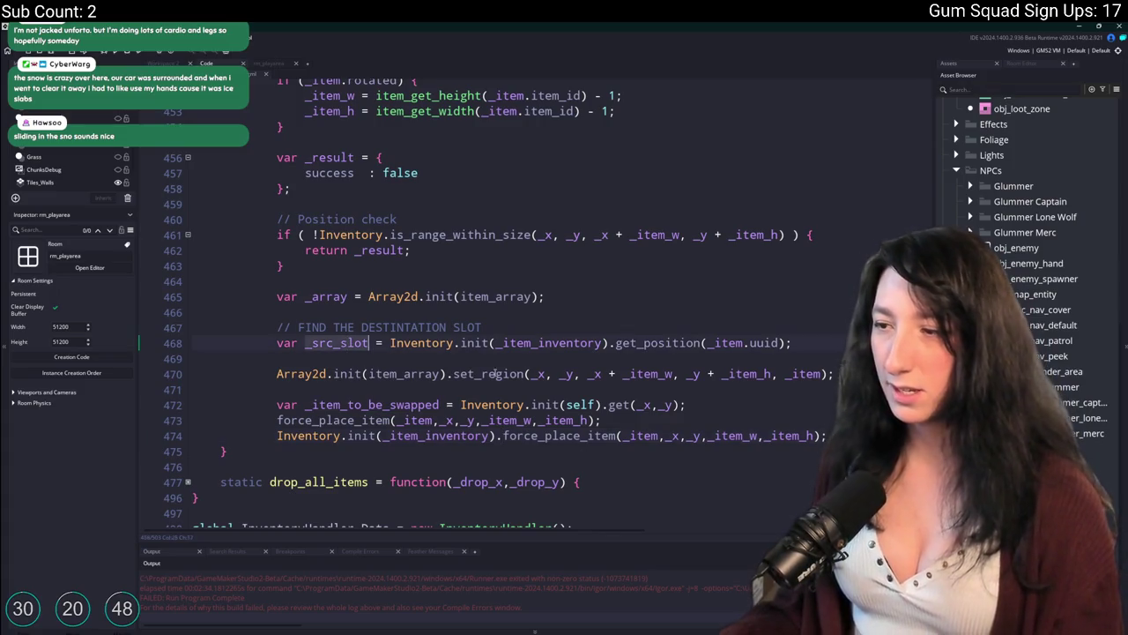
double_click(687, 435)
key("ctrl+v")
type(".y")
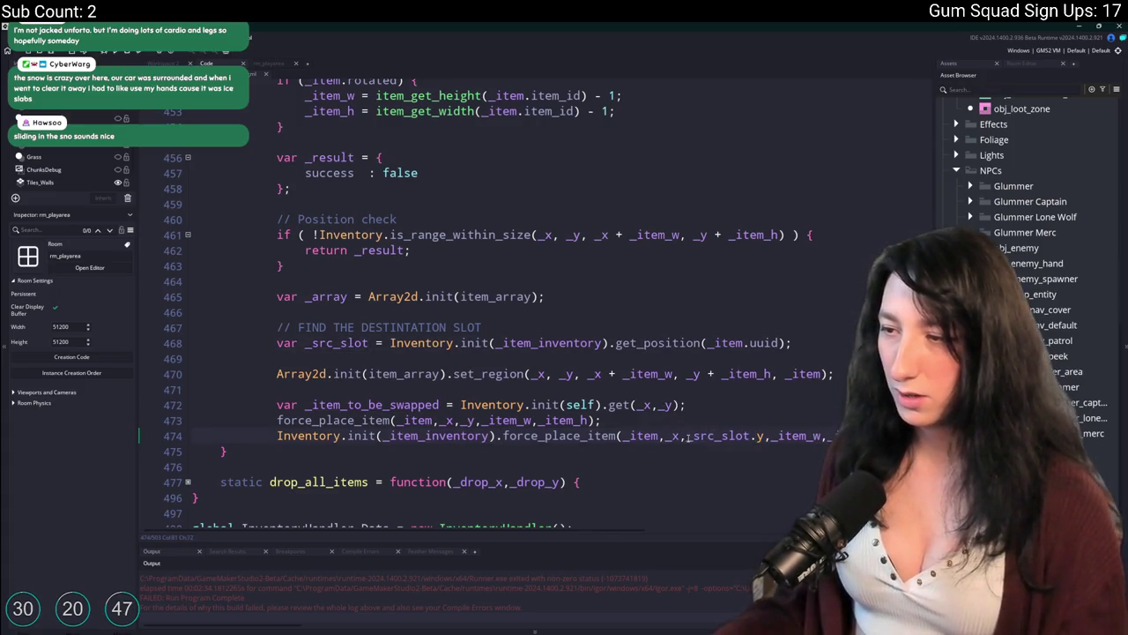
double_click(670, 435)
key("ctrl+v")
type(".x")
Replace _item with _item_to_be_swapped in the second force_place_item call
double_click(370, 405)
key("ctrl+c")
double_click(641, 436)
key("ctrl+v")
key("End")
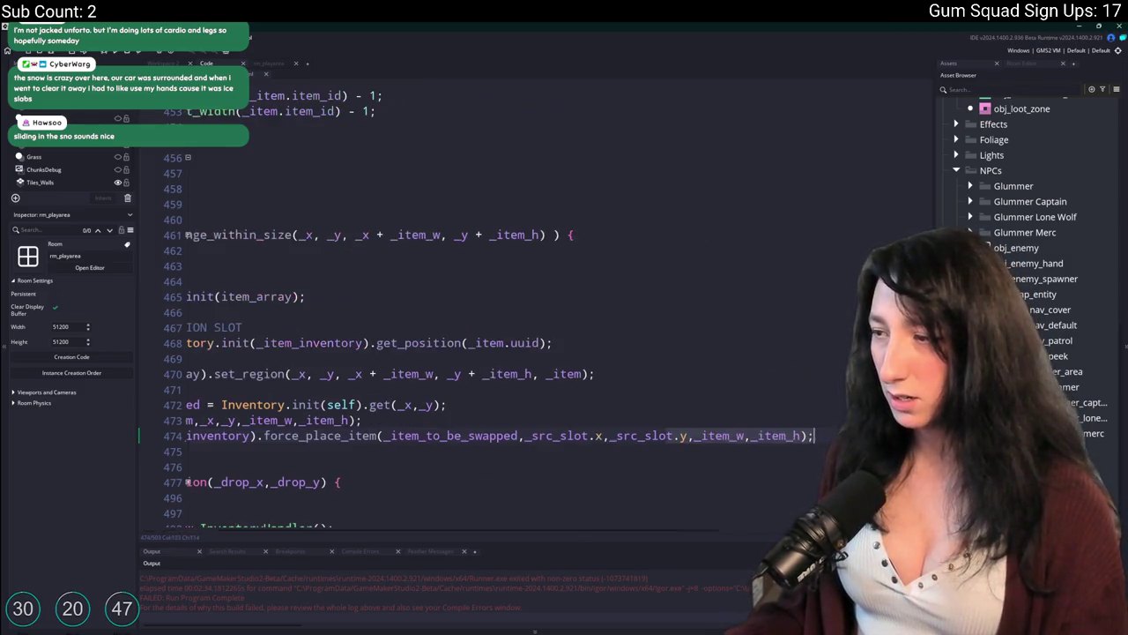
key("Down")
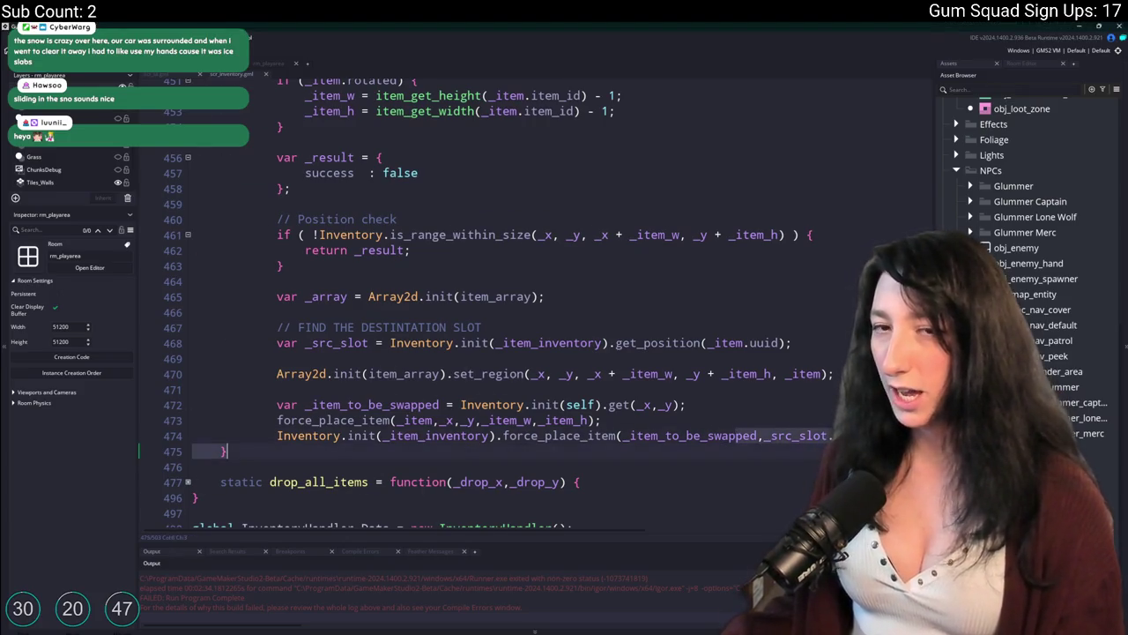
Build and run with F5; the build fails with a compile error at scr_inventory line 503
scroll(586, 410, "up", 5)
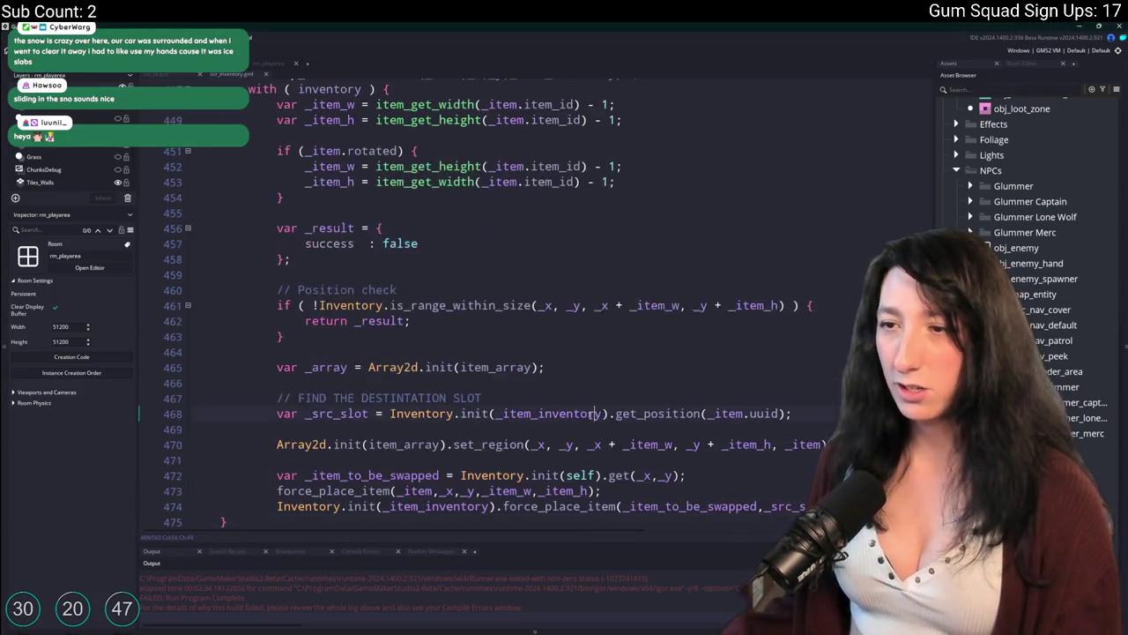
left_click(583, 409)
scroll(584, 409, "down", 2)
key("F5")
scroll(581, 403, "down", 3)
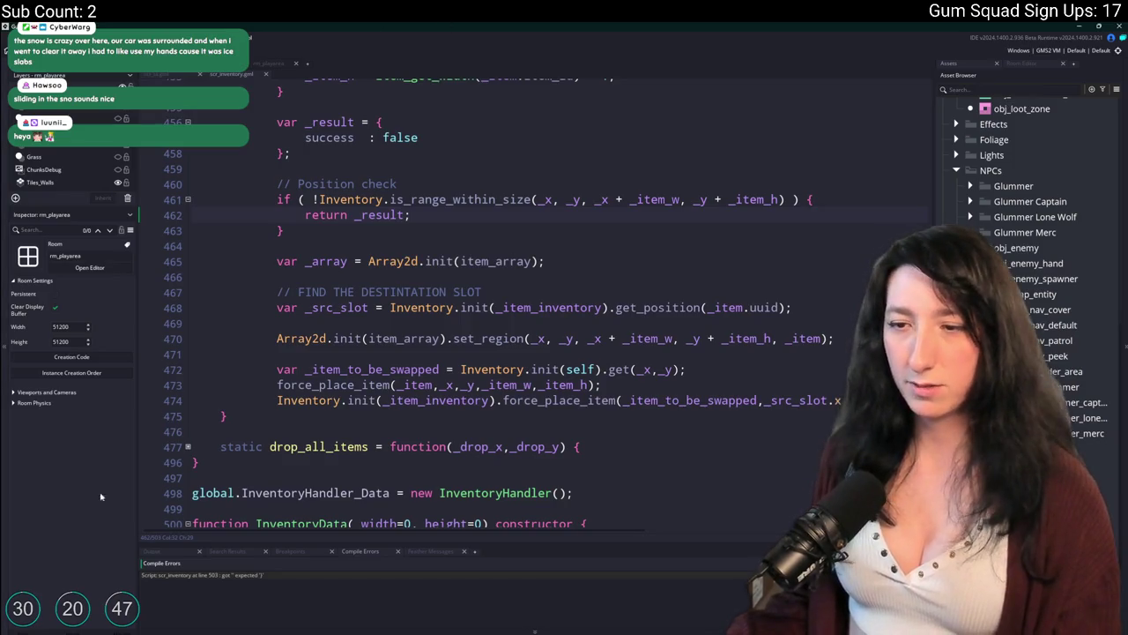
Jump to the compile error, undo the last edit, and add a blank line below line 474
double_click(218, 577)
key("ctrl+z")
key("ctrl+z")
key("ctrl+z")
key("ctrl+z")
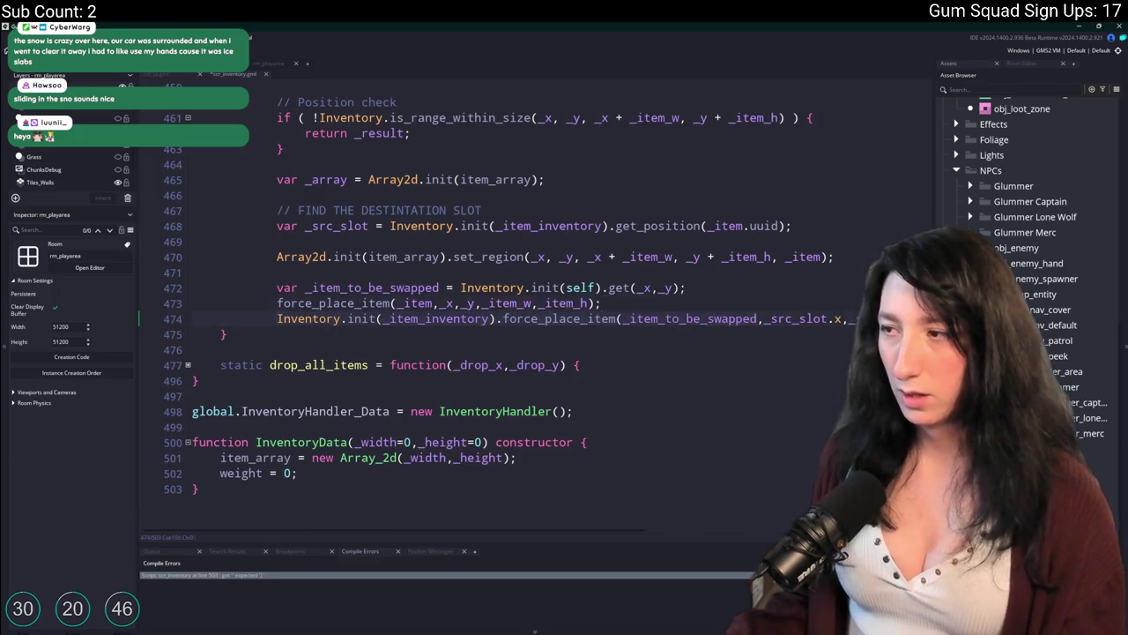
left_click(287, 350)
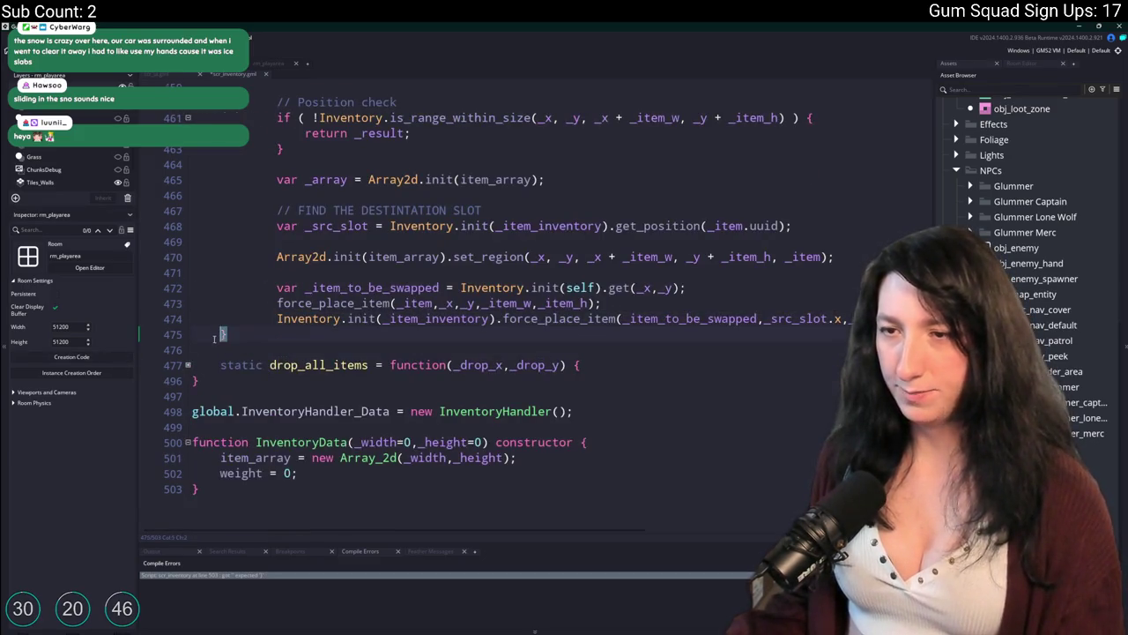
scroll(221, 334, "up", 4)
scroll(517, 375, "down", 3)
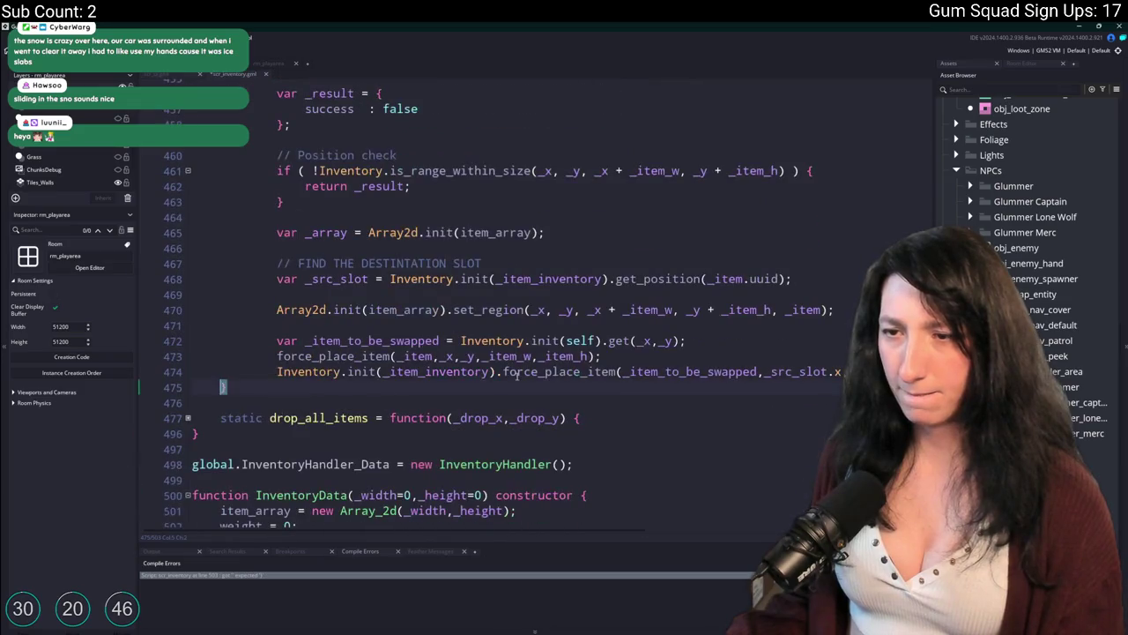
left_click(518, 375)
key("End")
key("Return")
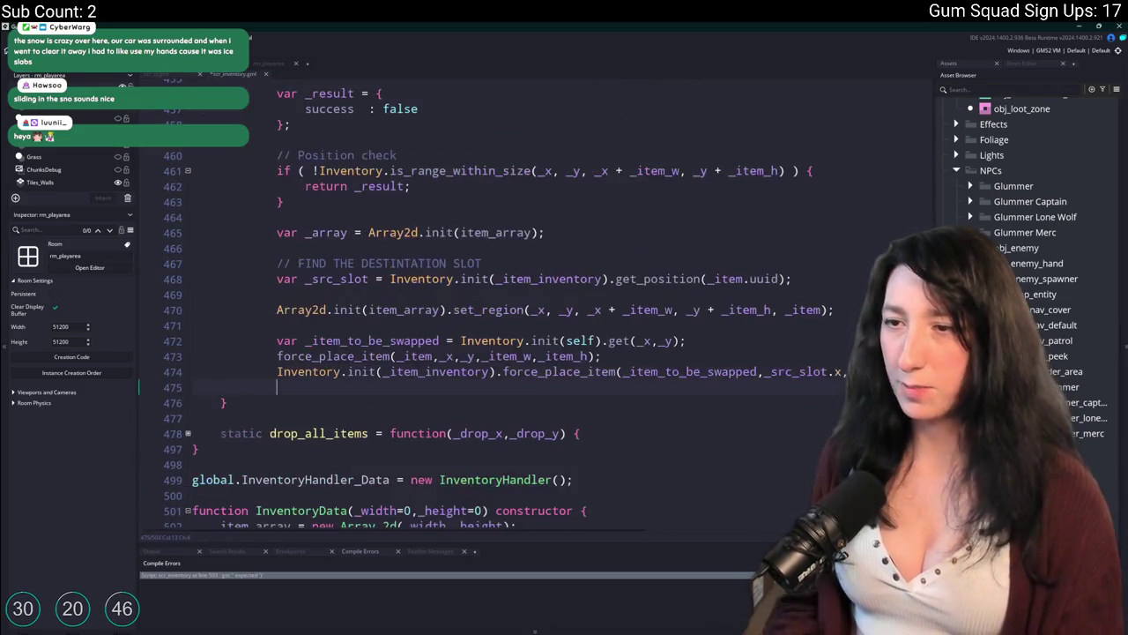
scroll(358, 243, "up", 6)
Review the with inventory block and delete the stray closing brace after line 473
left_click(358, 243)
scroll(676, 228, "down", 1)
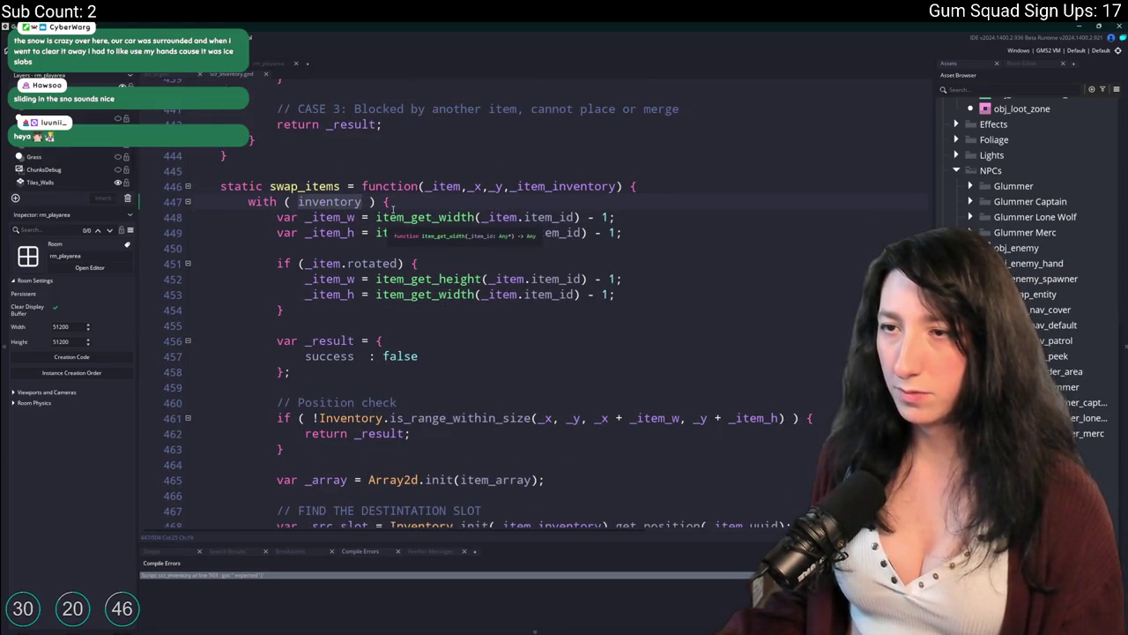
left_click(307, 202)
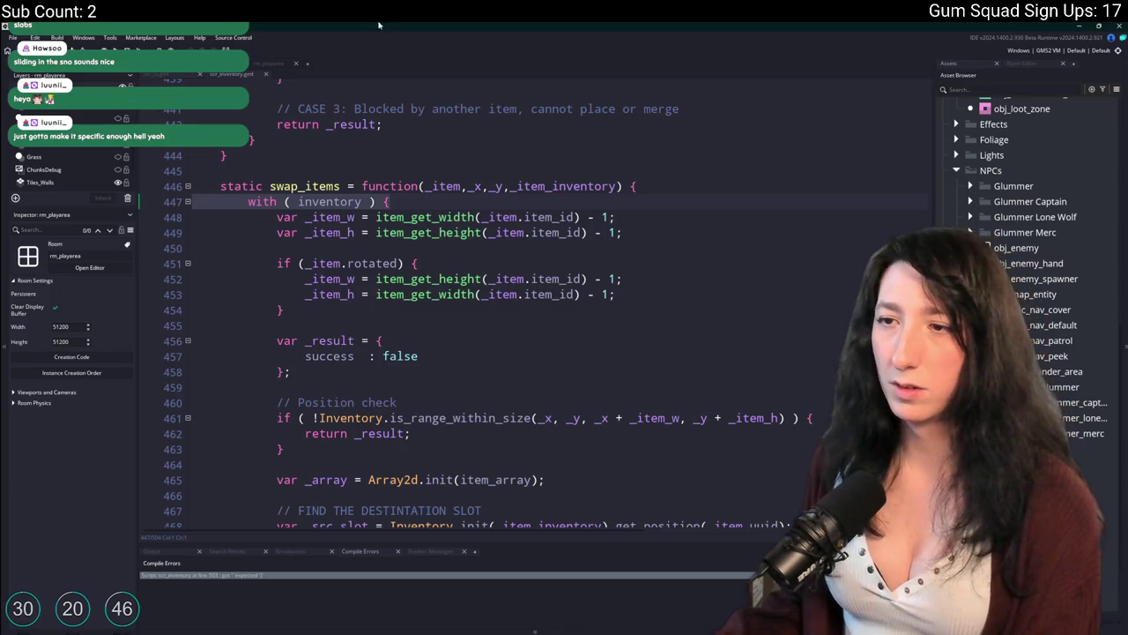
scroll(415, 24, "down", 2)
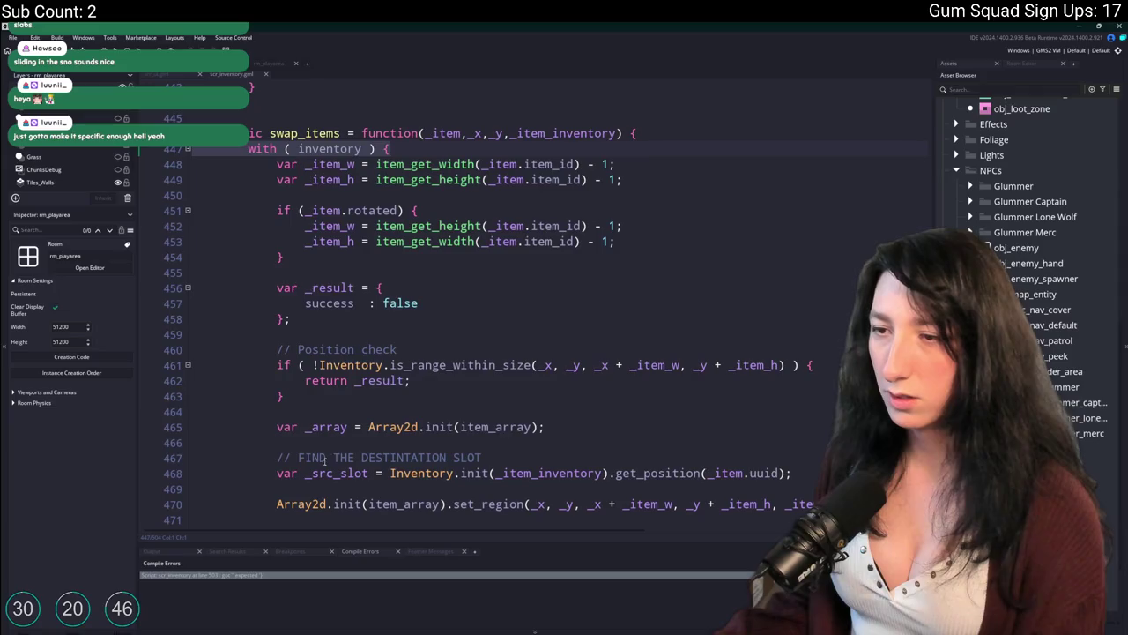
scroll(368, 362, "down", 3)
left_click(339, 258)
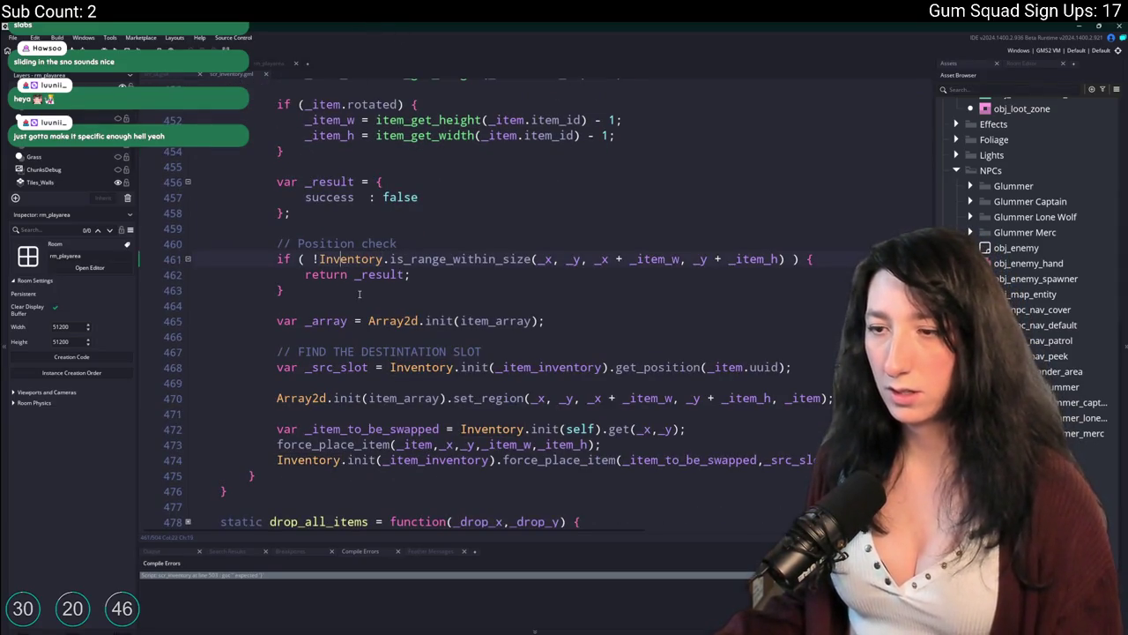
scroll(371, 264, "up", 2)
left_click(302, 96)
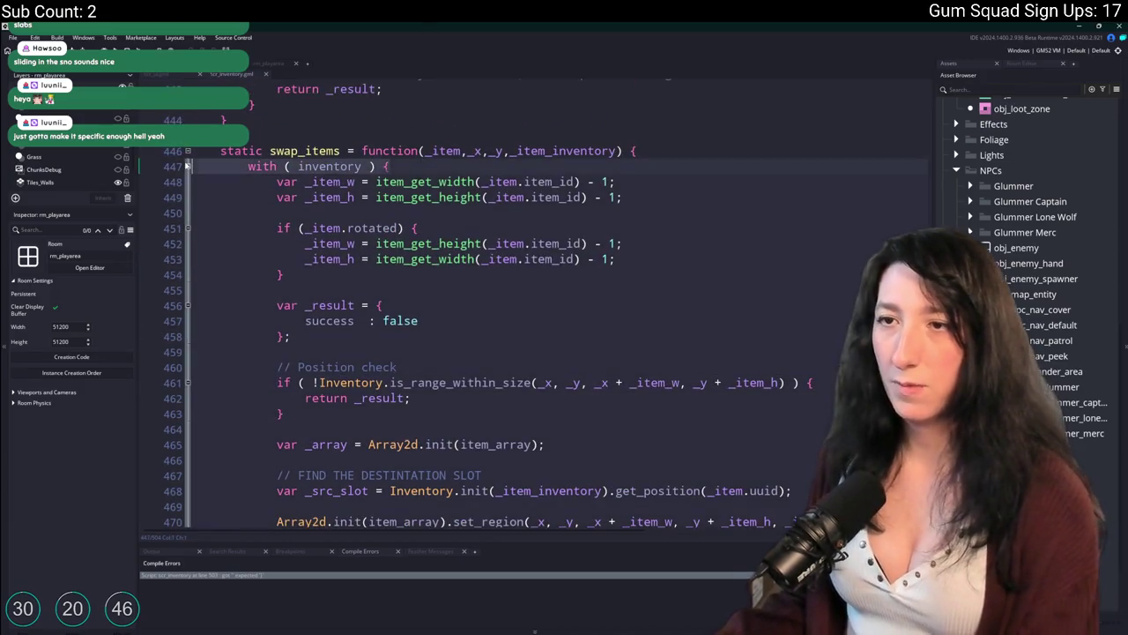
scroll(290, 400, "down", 1)
scroll(290, 399, "down", 2)
left_click_drag(257, 425, 192, 425)
key("BackSpace")
key("BackSpace")
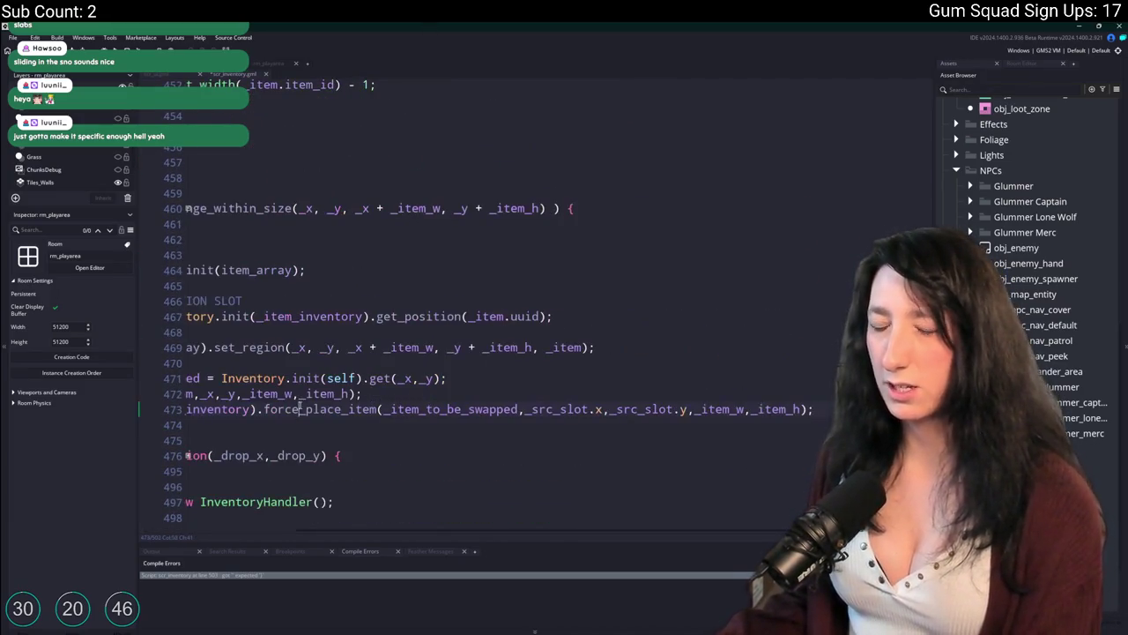
Try pasting Inventory.init before force_place_item on line 473, then undo the attempt
left_click(192, 332, "shift")
scroll(306, 322, "up", 4)
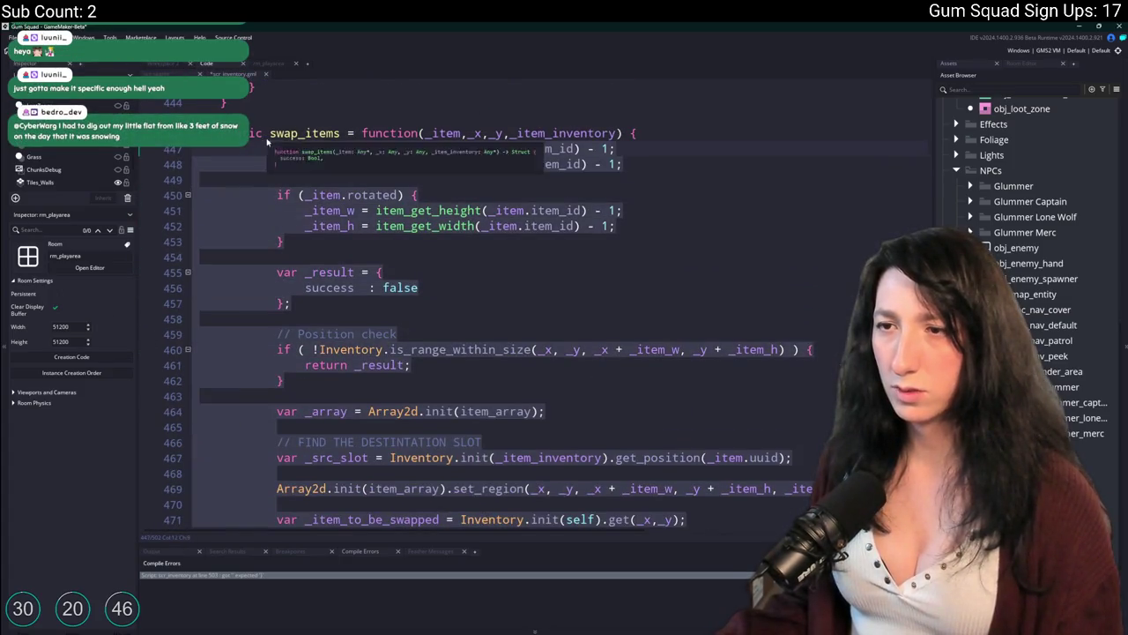
left_click(306, 322)
left_click(306, 332)
scroll(377, 264, "down", 5)
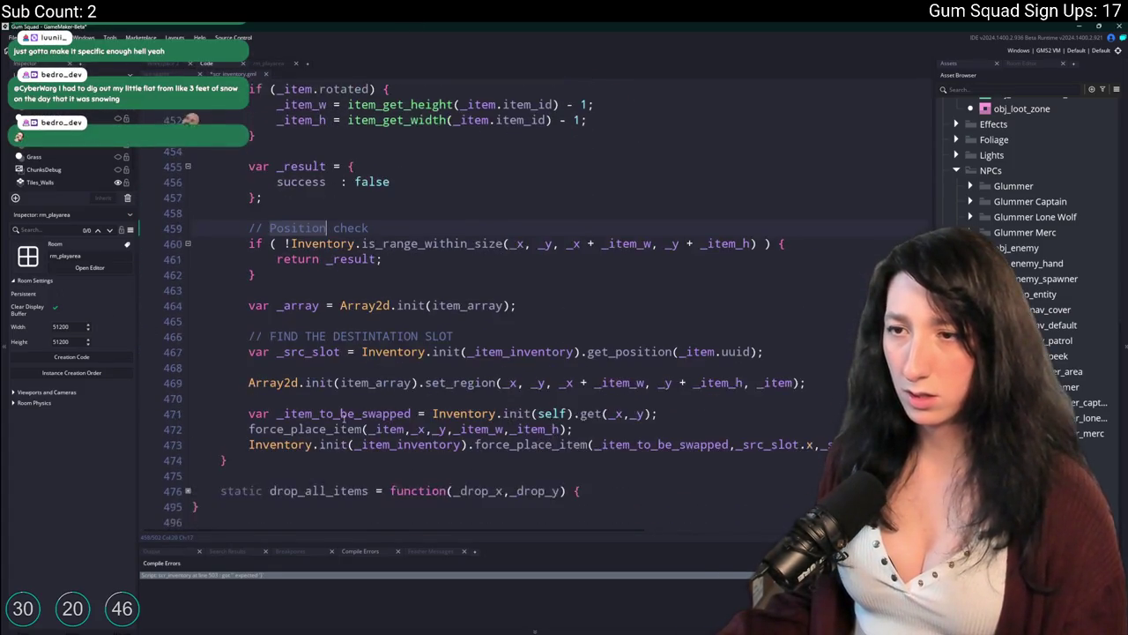
left_click(256, 374)
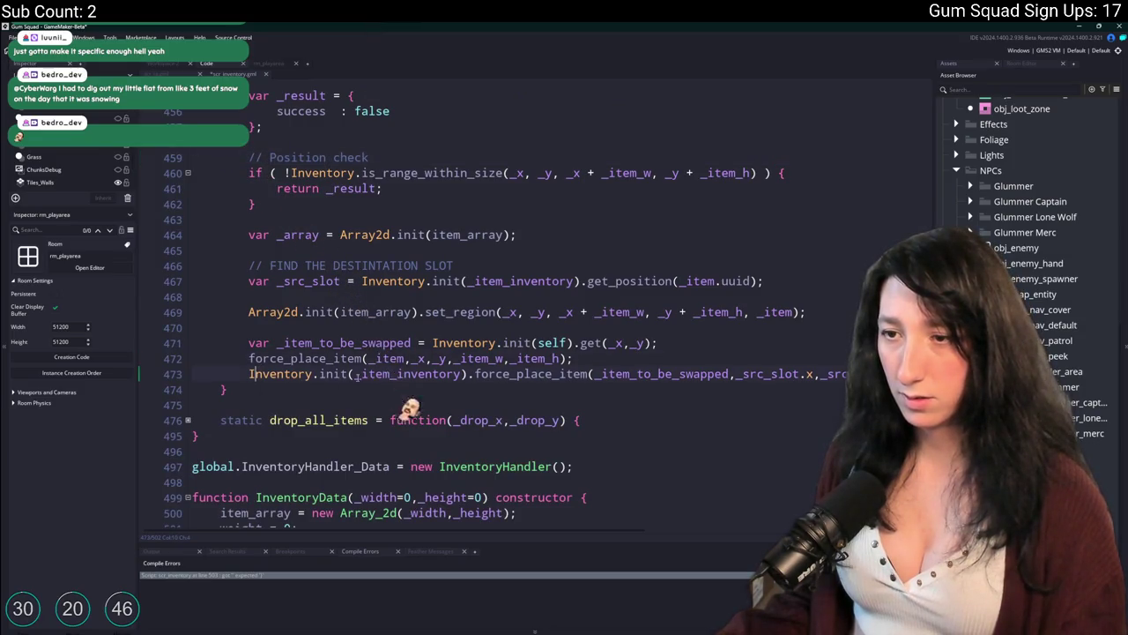
left_click(234, 374)
left_click(249, 358)
type("Inventory.init")
scroll(381, 301, "up", 3)
scroll(381, 302, "down", 1)
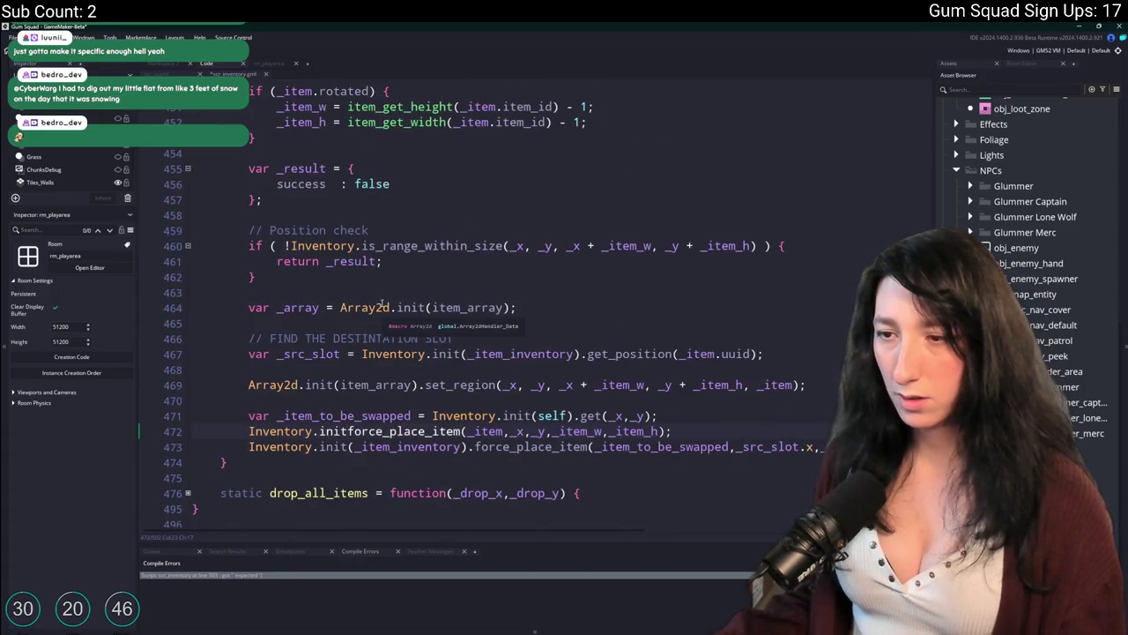
type("(")
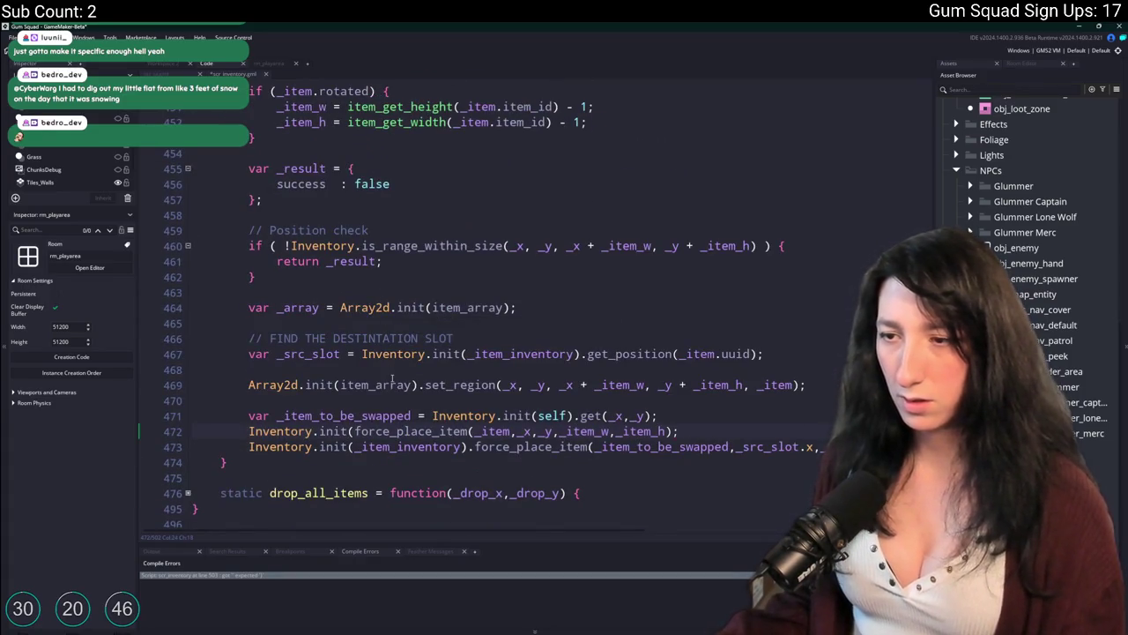
key("ctrl+z")
key("ctrl+z")
key("ctrl+z")
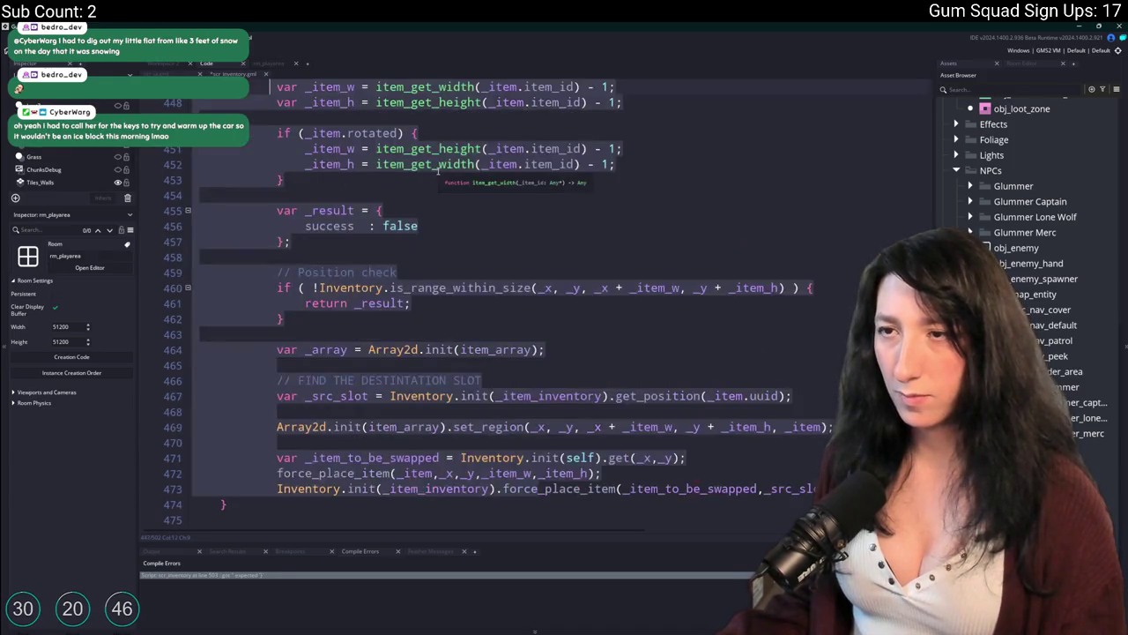
key("ctrl+z")
key("ctrl+z")
key("ctrl+z")
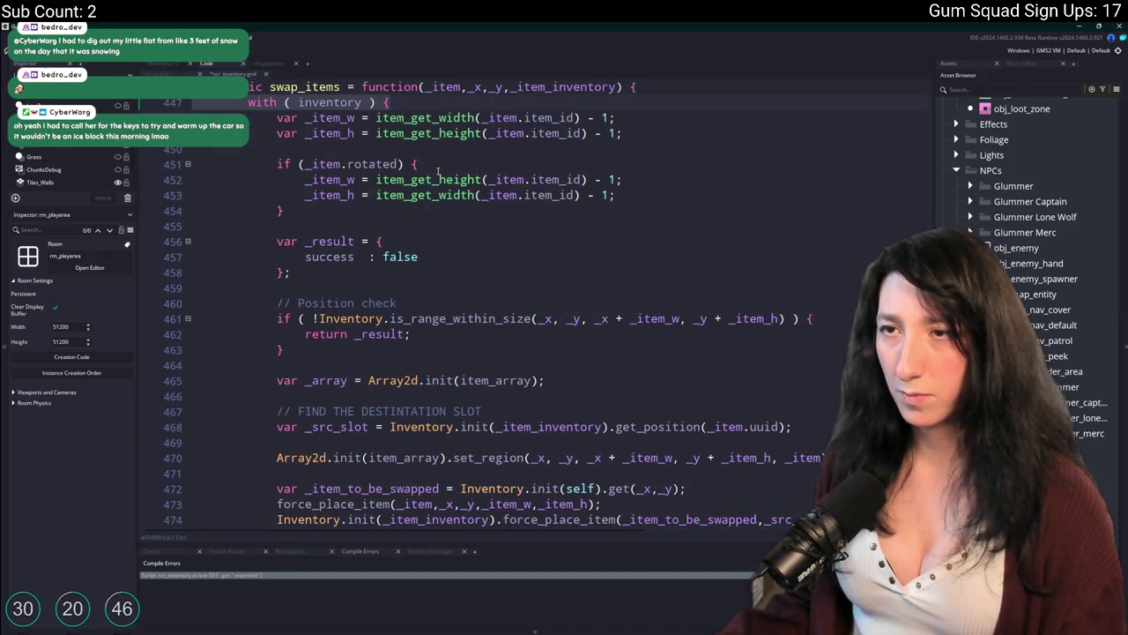
Prefix line 473's force_place_item with Inventory.init(self). and run the game to its main menu
scroll(371, 297, "down", 4)
scroll(371, 297, "up", 1)
left_click(358, 337)
left_click(275, 417)
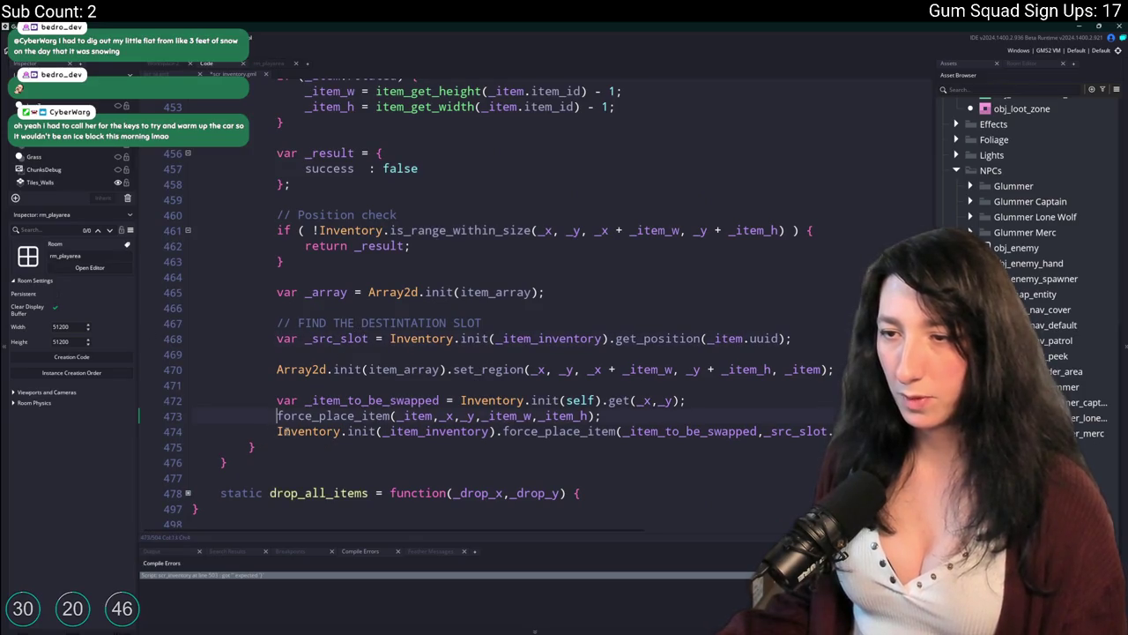
left_click_drag(383, 431, 276, 431)
key("ctrl+c")
left_click(277, 415)
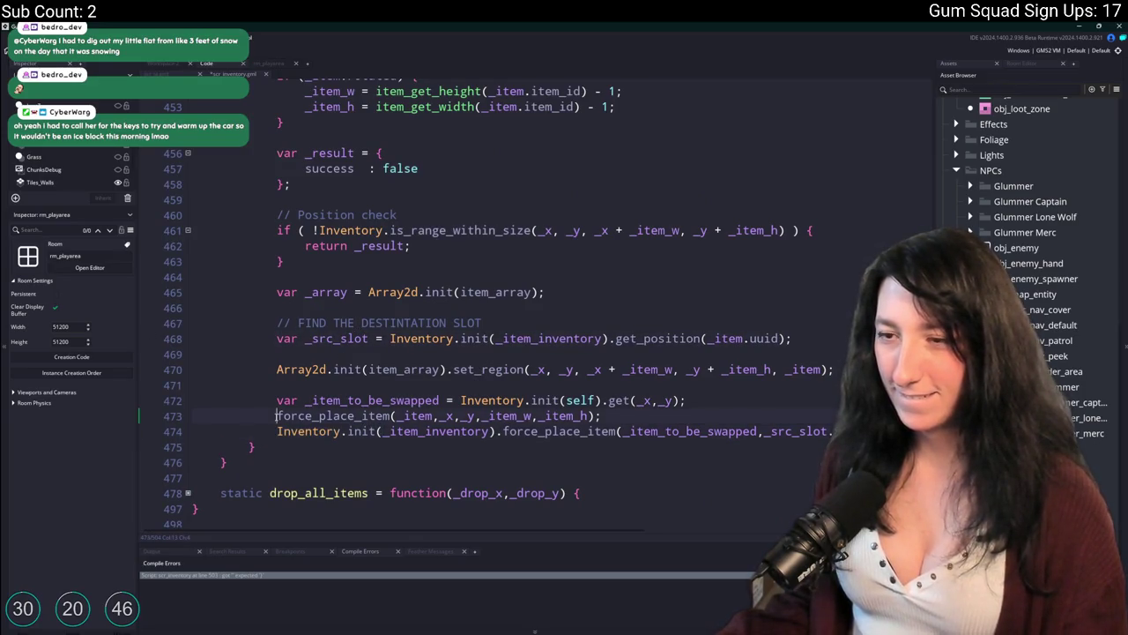
key("ctrl+v")
type("self).")
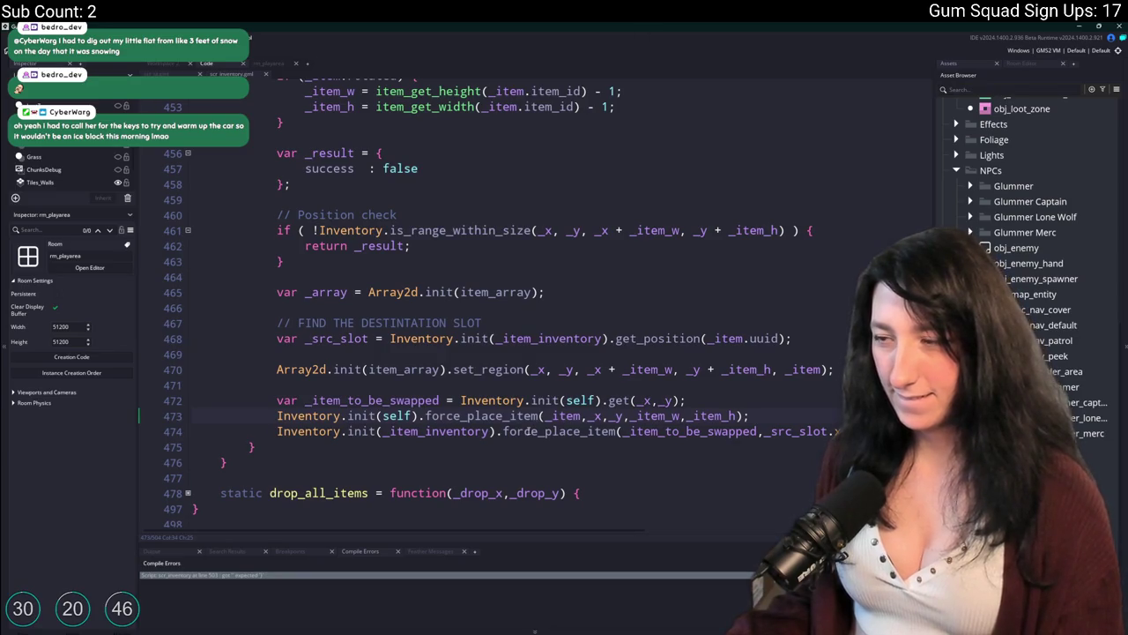
key("F5")
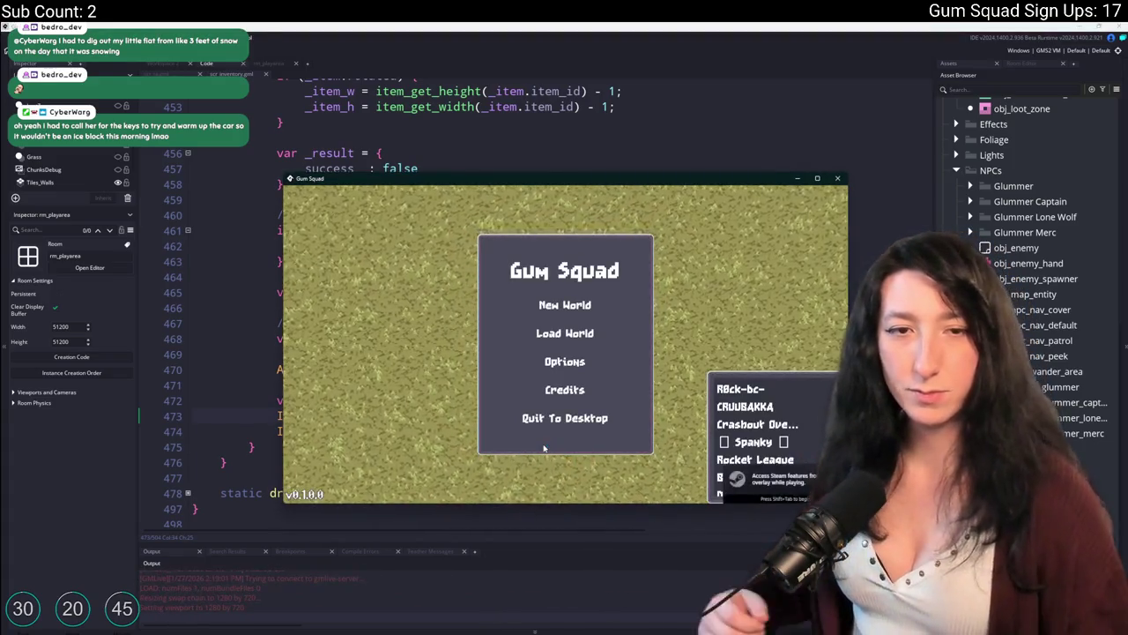
Enter a new world lobby and test swapping ammo drums, rifle, speed reloaders and soda in the bag grid
left_click(540, 302)
left_click(556, 409)
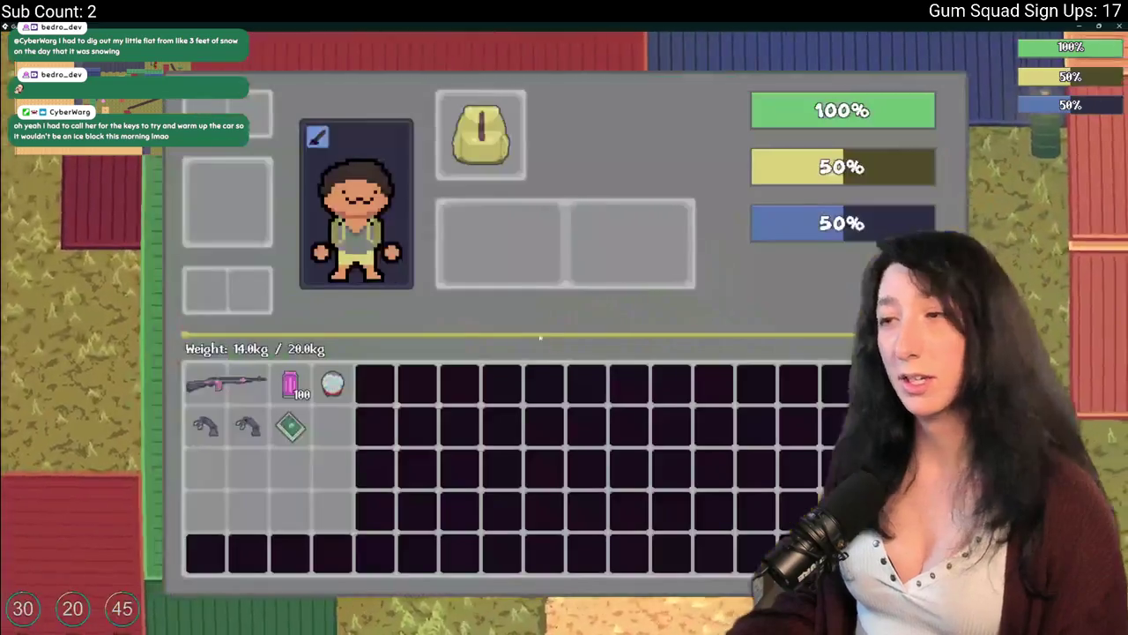
left_click(333, 383)
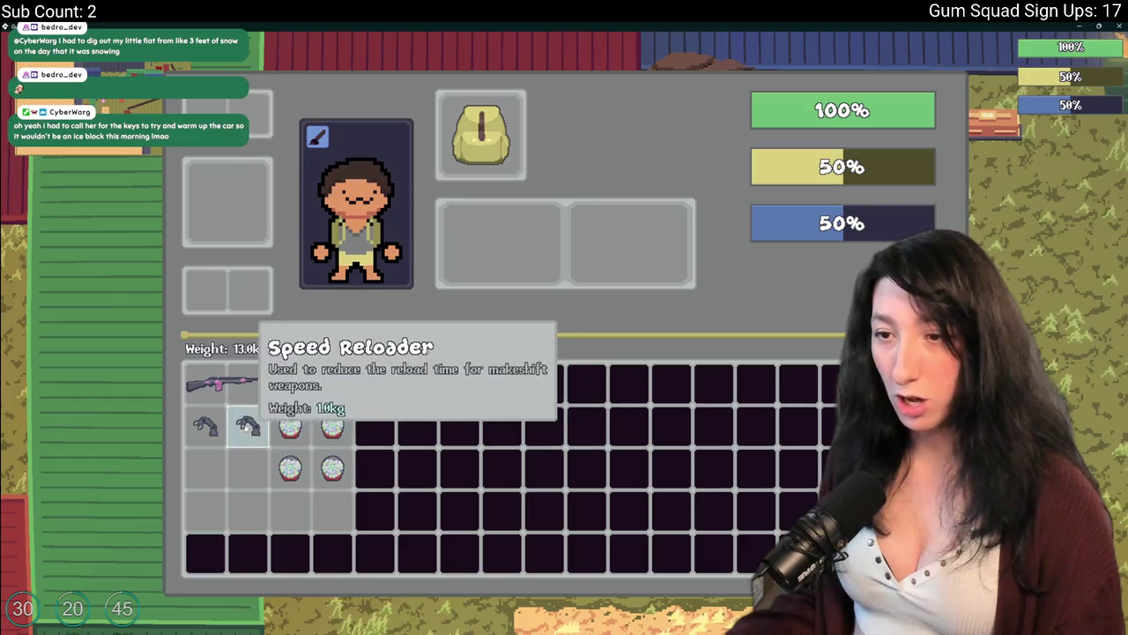
left_click(248, 425)
mouse_move(212, 384)
left_mouse_down()
mouse_move(214, 429)
mouse_move(211, 383)
left_mouse_up()
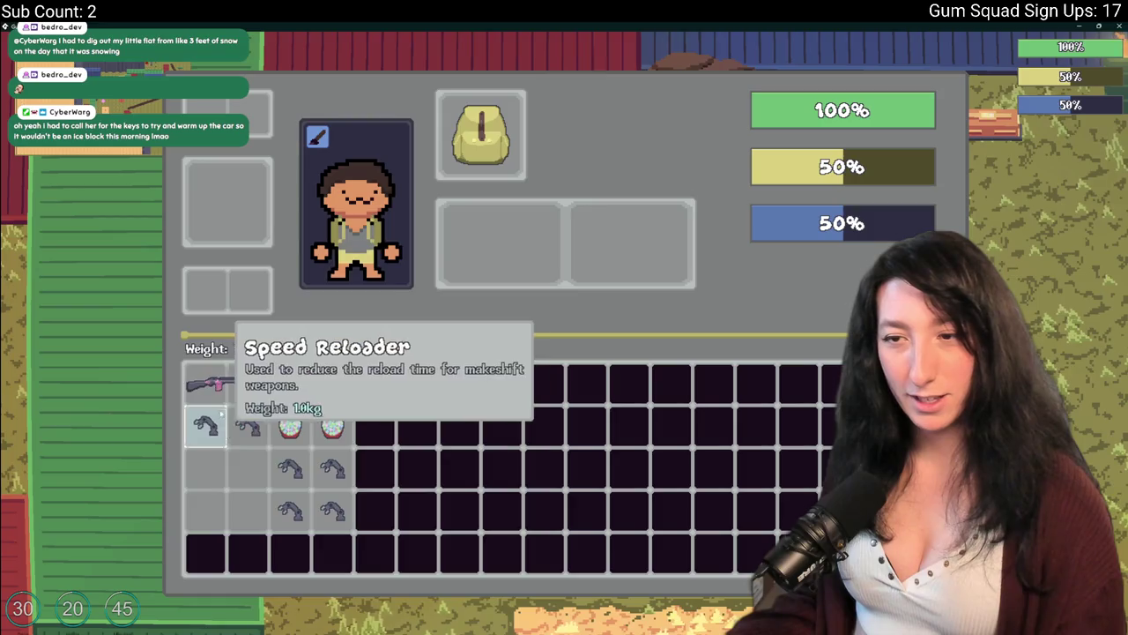
left_click(290, 383)
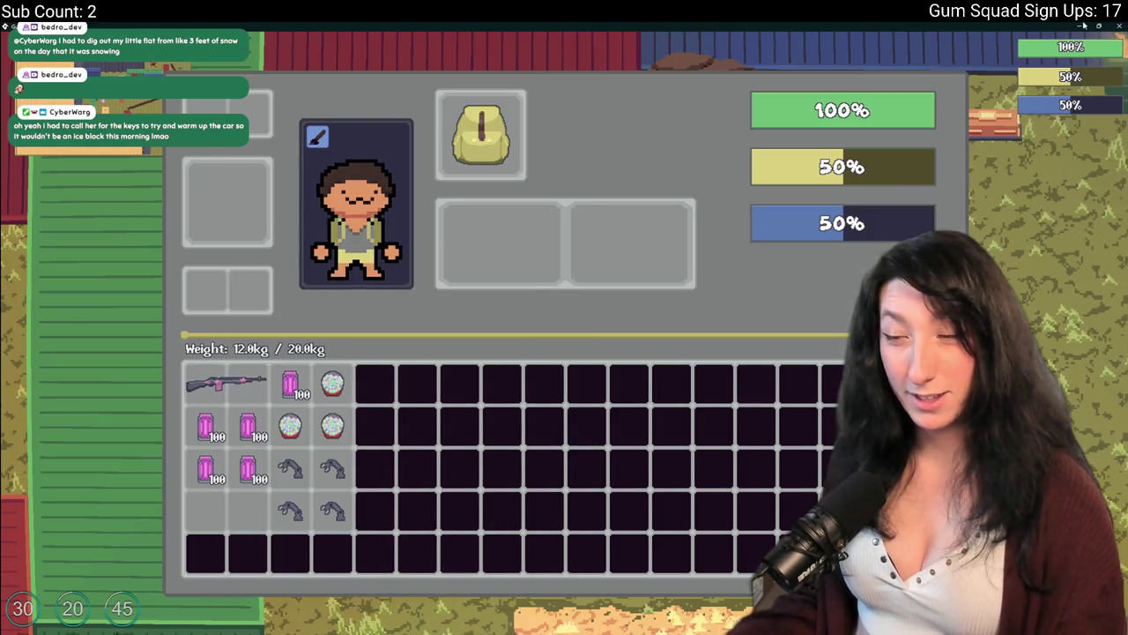
left_click(290, 468)
left_click(311, 489)
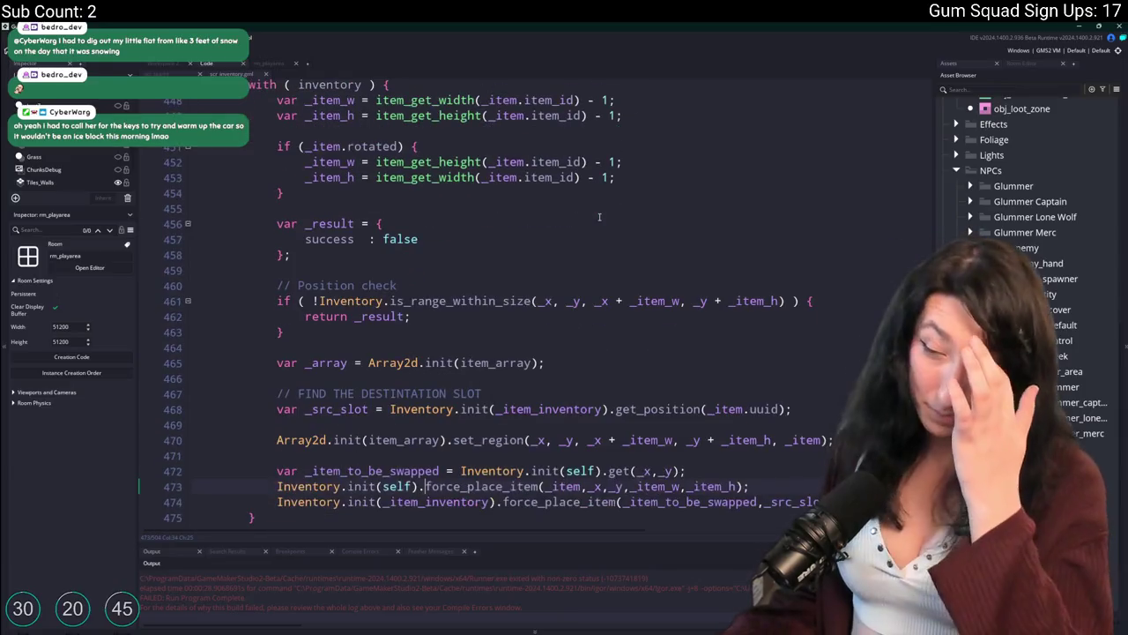
Locate the force_place_item definition by searching the script for '= fun'
left_click(467, 483)
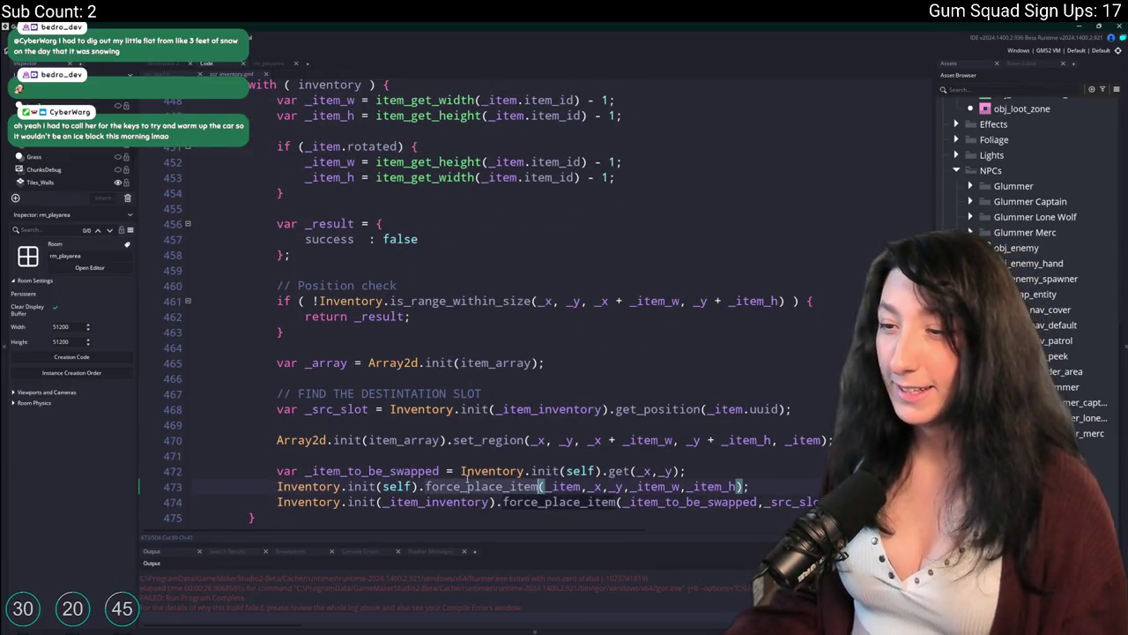
key("ctrl+Tab")
key("ctrl+Tab")
double_click(484, 485)
key("ctrl+f")
type("= function(_item,_x,_y,_width = 2,_height = 1) {")
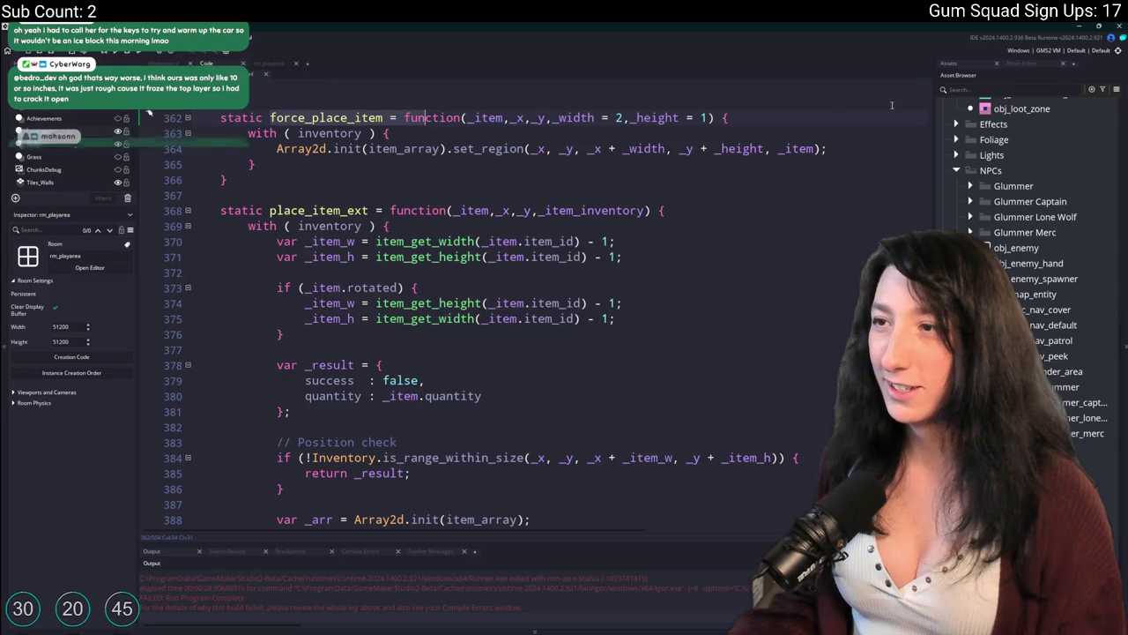
left_click(387, 150)
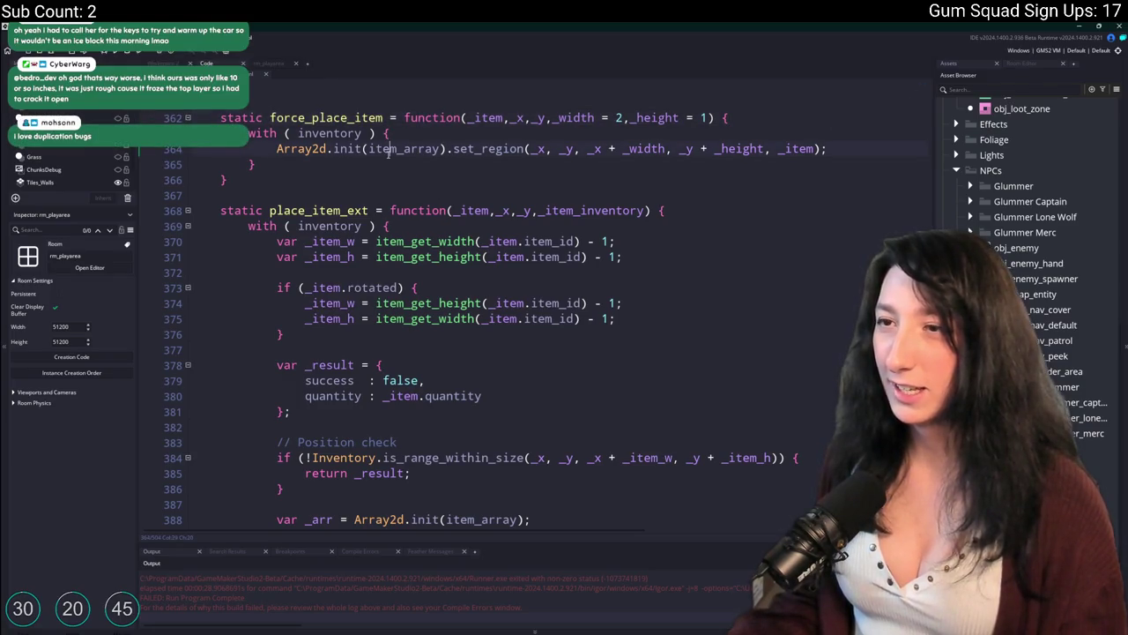
scroll(529, 308, "down", 15)
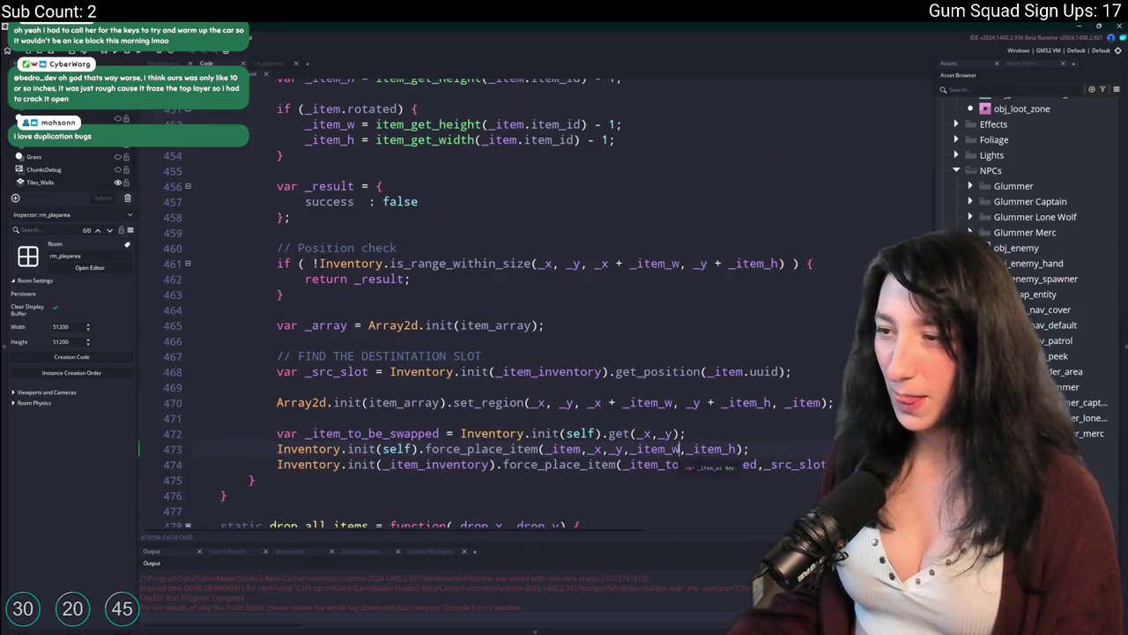
Subtract 1 from _item_w and _item_h in the swap_items calls and relaunch the game
type("- 1")
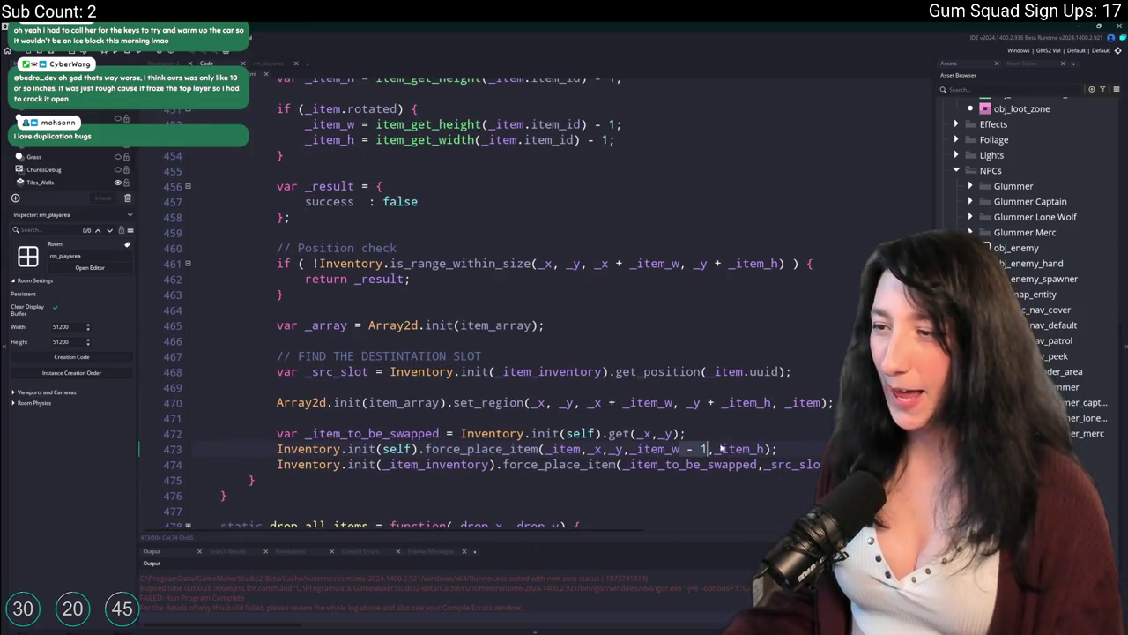
left_click(766, 449)
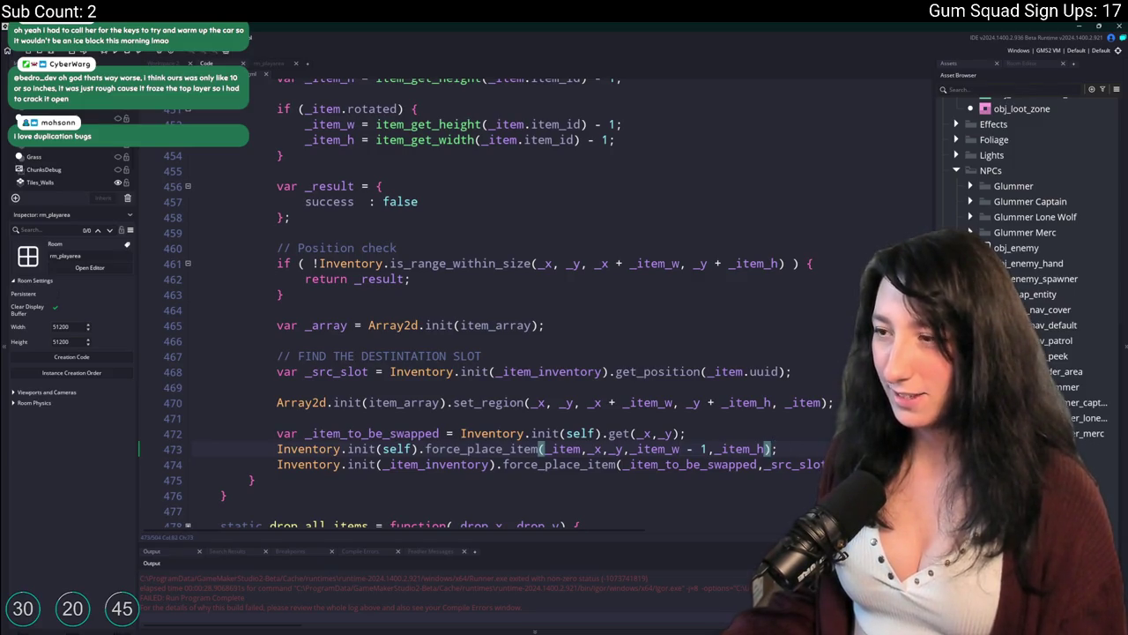
type("- 1")
key("Down")
key("End")
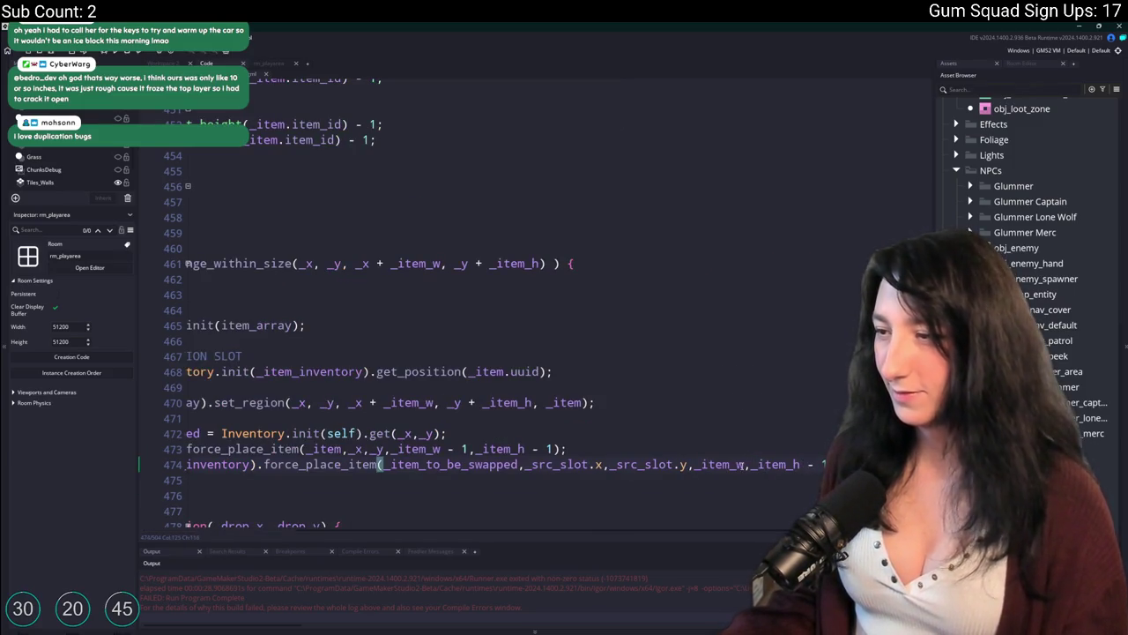
left_click(712, 478)
key("F5")
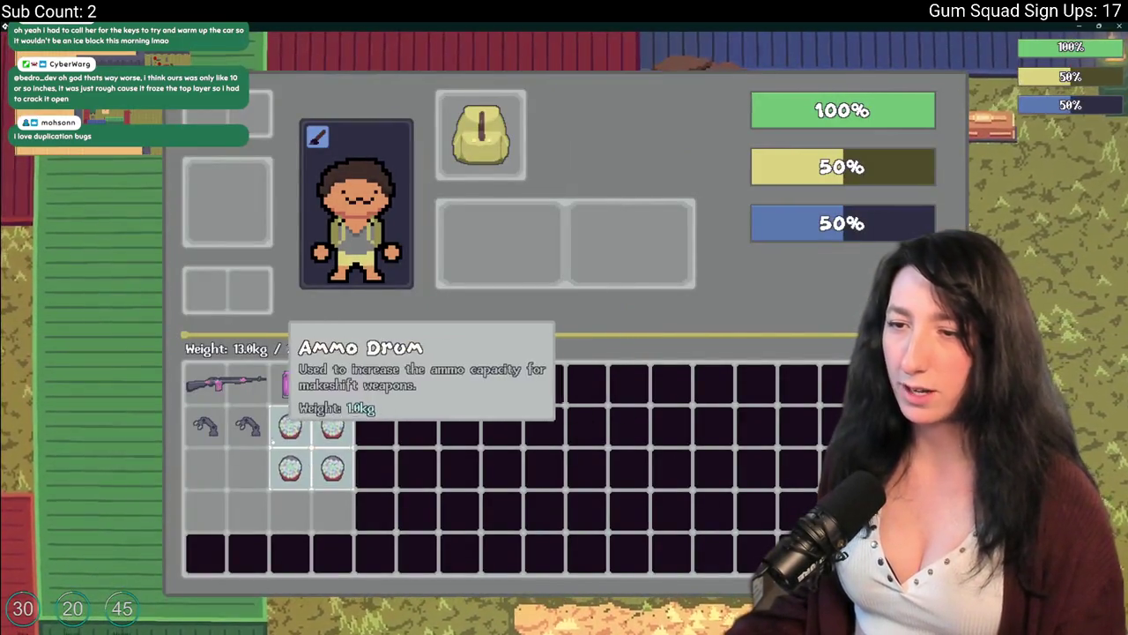
Pick up an ammo drum and swap it with the speed reloaders in the grid
left_click(300, 476)
left_click(303, 482)
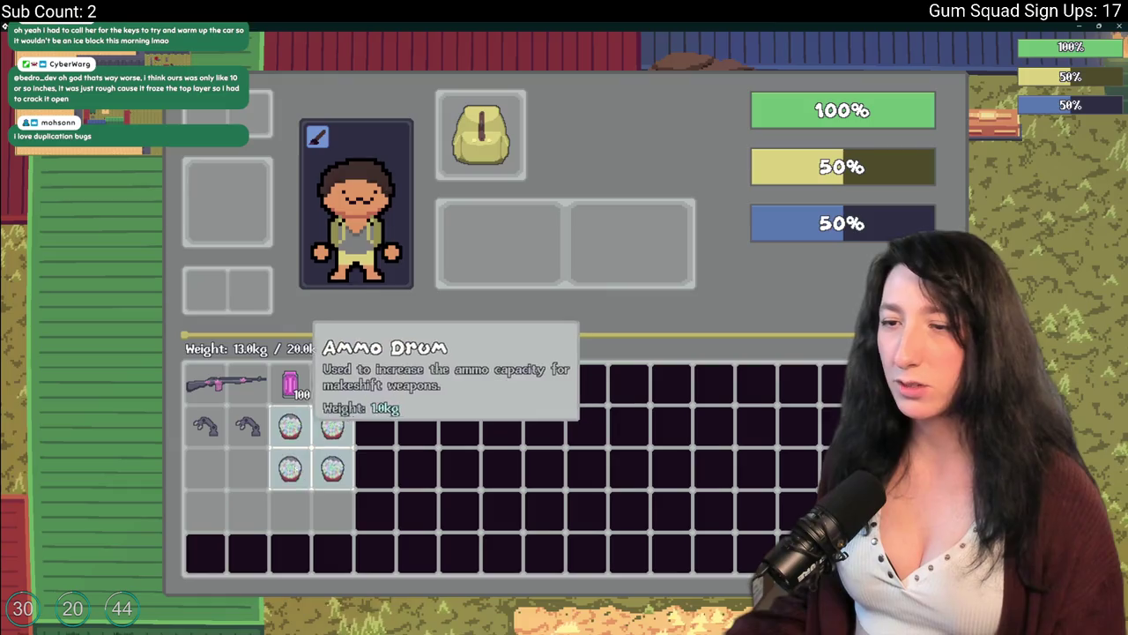
left_click(291, 476)
left_click(291, 468)
left_click(247, 425)
left_click(247, 467)
left_click(205, 426)
left_click(205, 509)
Put the speed reloaders back in row 2 and lift the ammo drum again
left_click(204, 509)
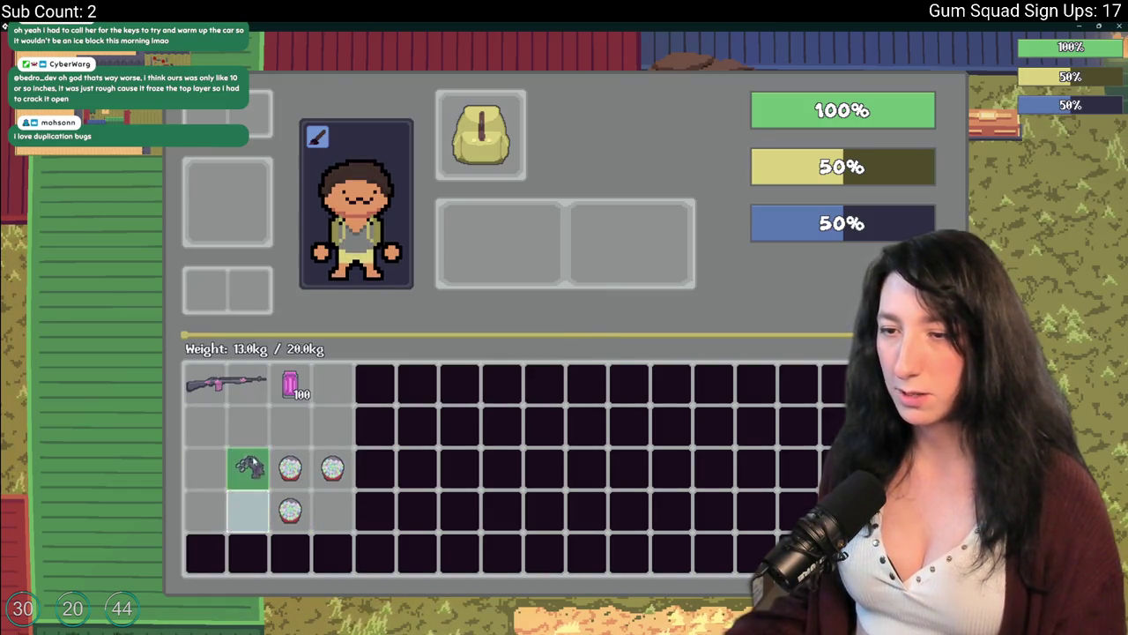
left_click(247, 426)
left_click(247, 468)
left_click(204, 425)
left_click(290, 472)
left_click(290, 477)
left_click(290, 477)
Rotate an ammo drum, place it in an empty cell, and swap one onto the pink can
key("r")
key("r")
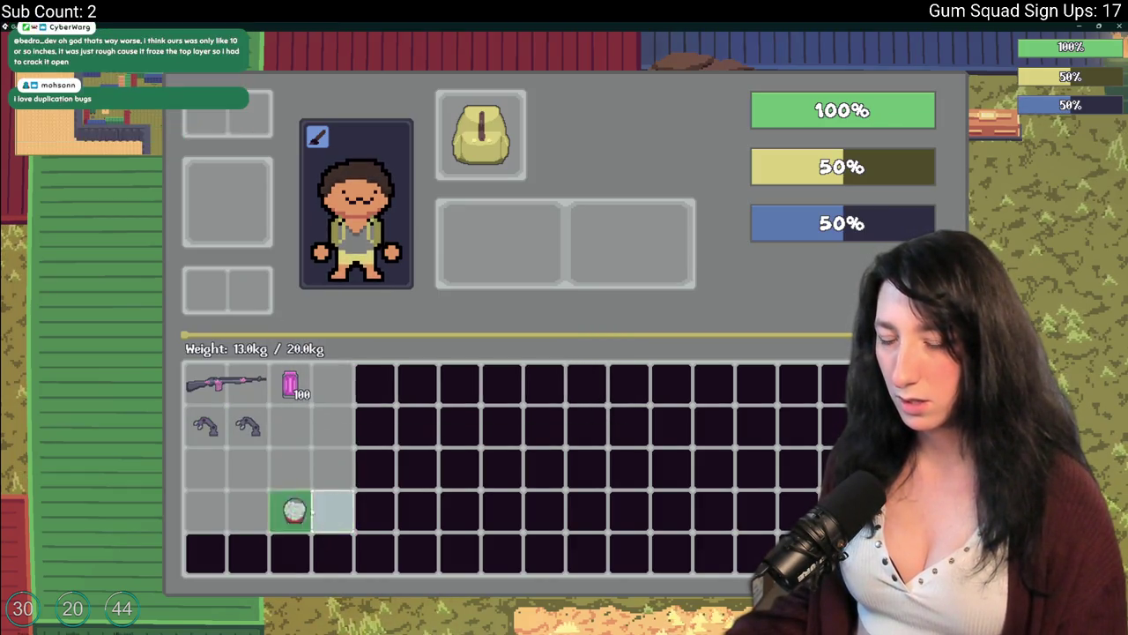
left_click(335, 441)
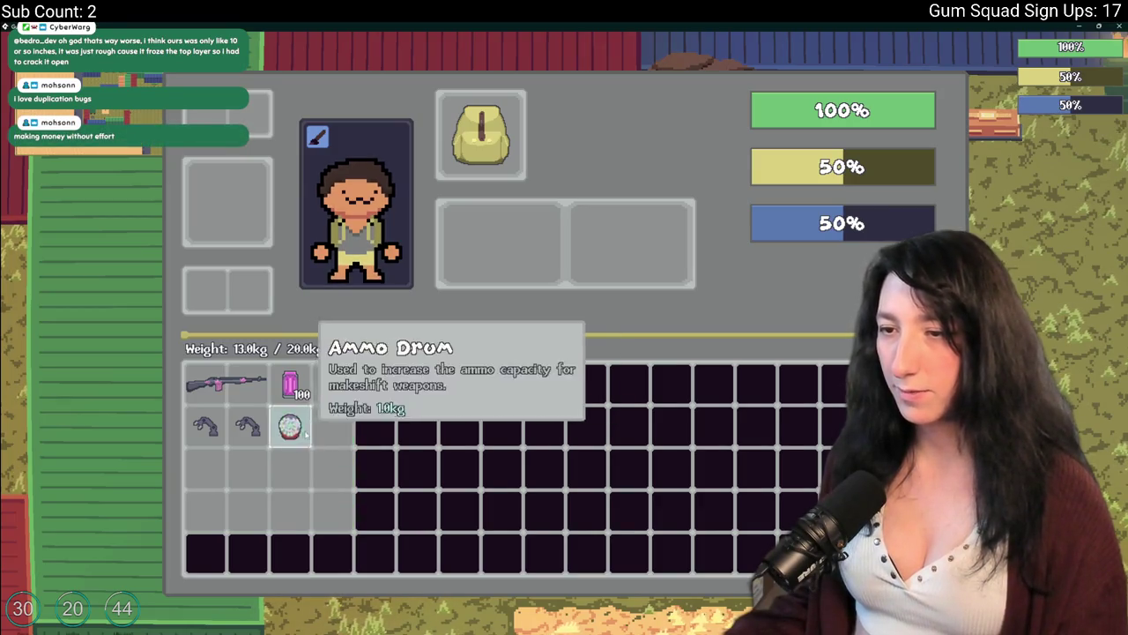
left_click(333, 426)
left_click(326, 384)
left_click(302, 414)
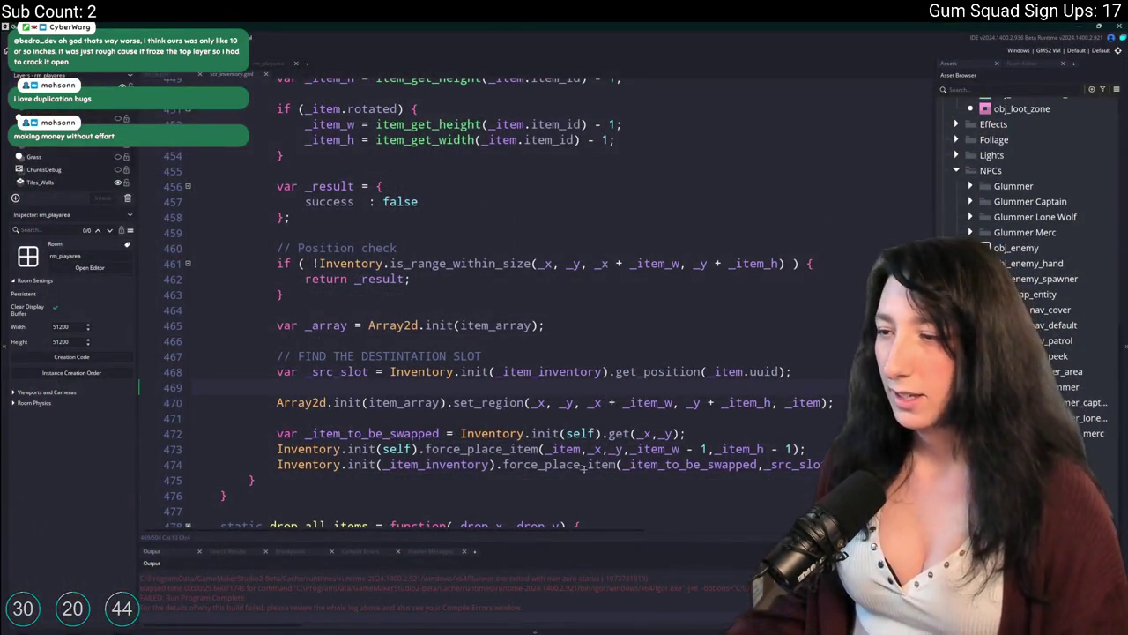
Comment out the second force_place_item call on line 474 with // and run the game
left_click(583, 467)
key("End")
left_click(413, 473)
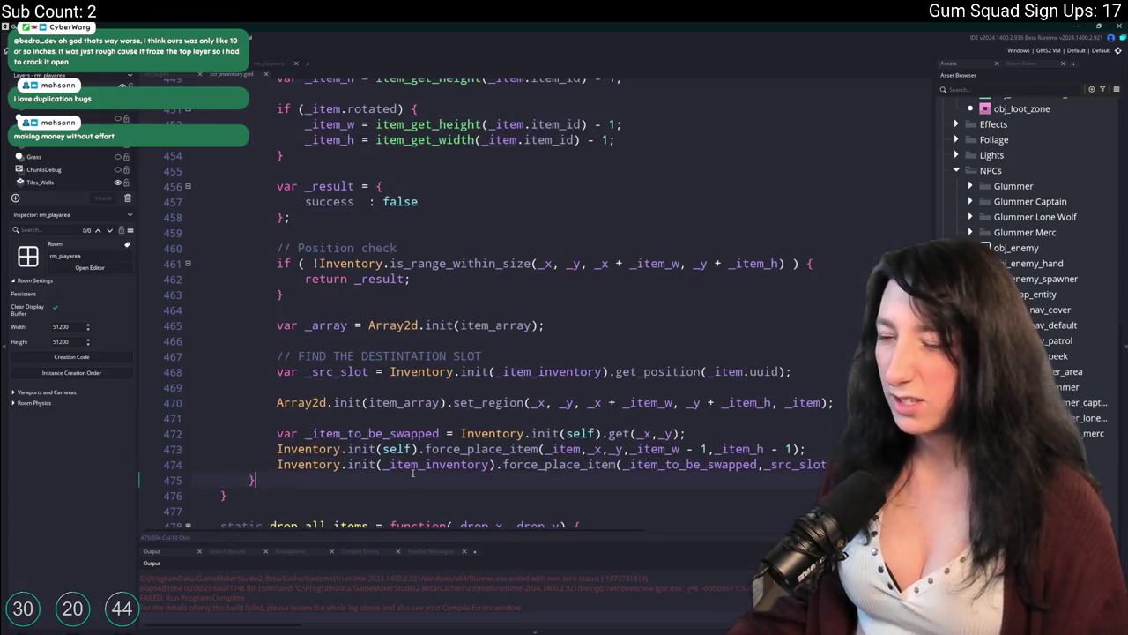
left_click(443, 464)
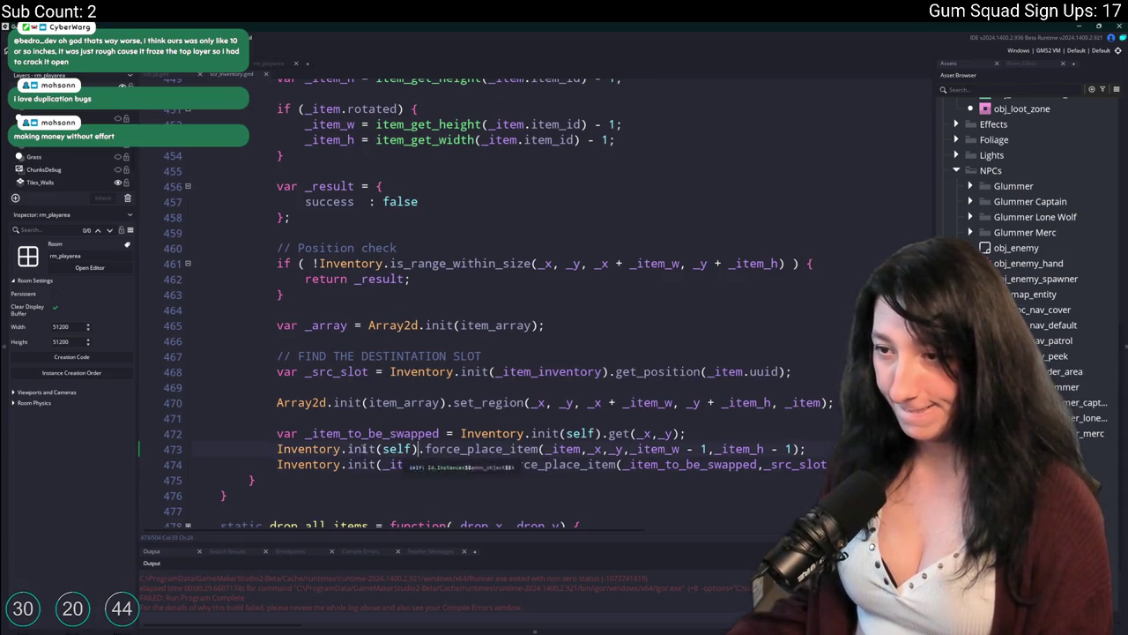
left_click(279, 465)
type("//")
key("F5")
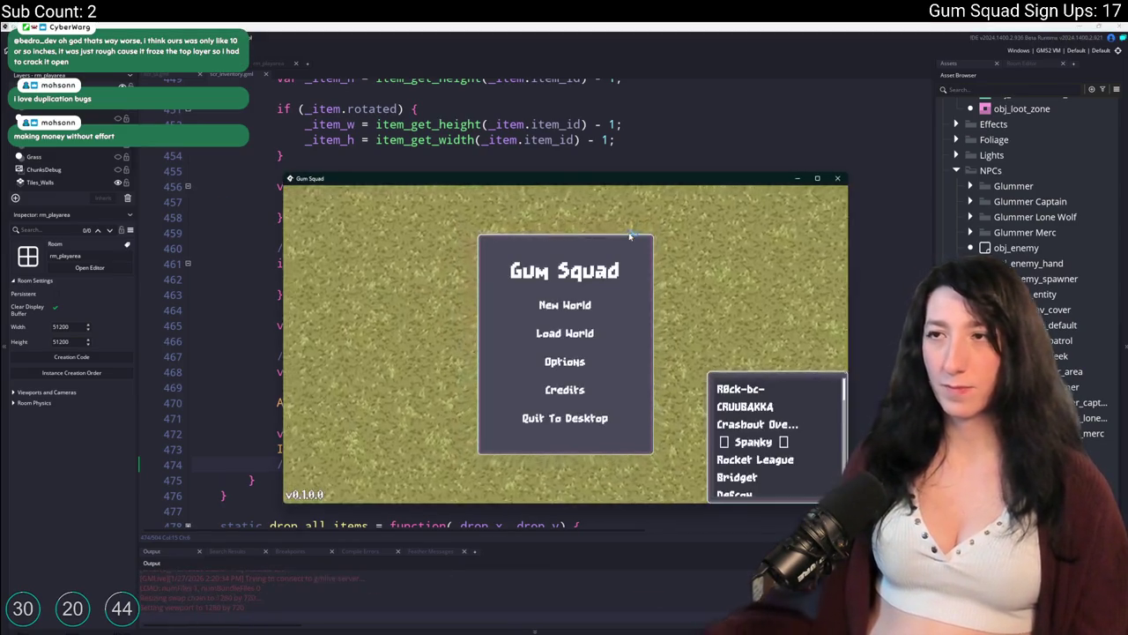
Close the game, remove the '- 1' from the size arguments, and rebuild
mouse_move(630, 172)
left_mouse_down()
mouse_move(644, 405)
mouse_move(687, 203)
left_mouse_up()
left_click(854, 204)
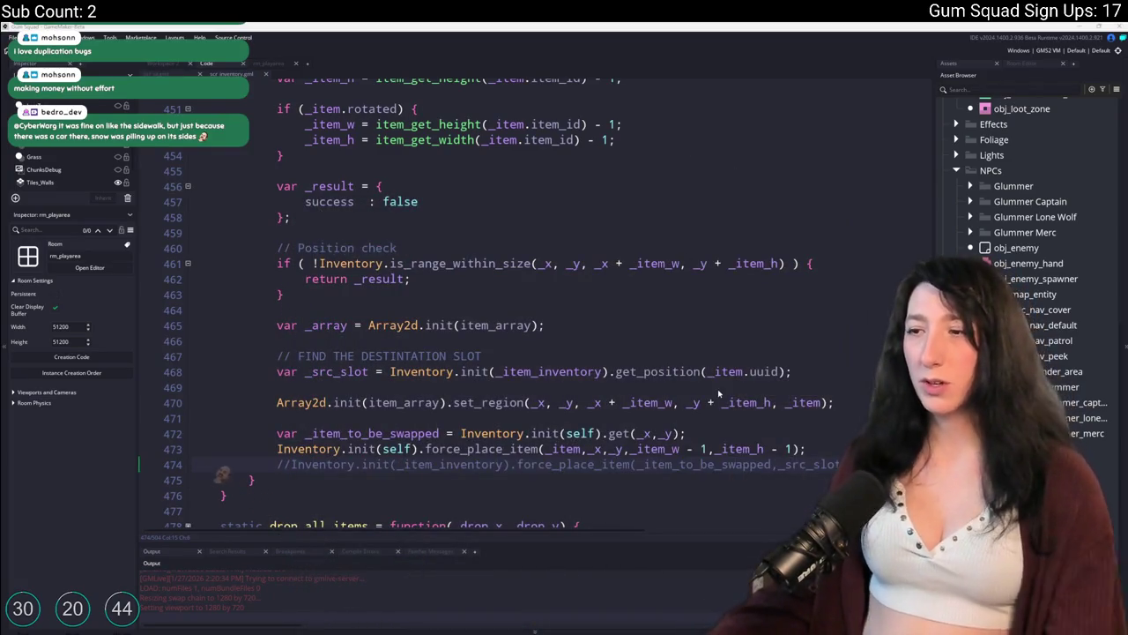
left_click(711, 449)
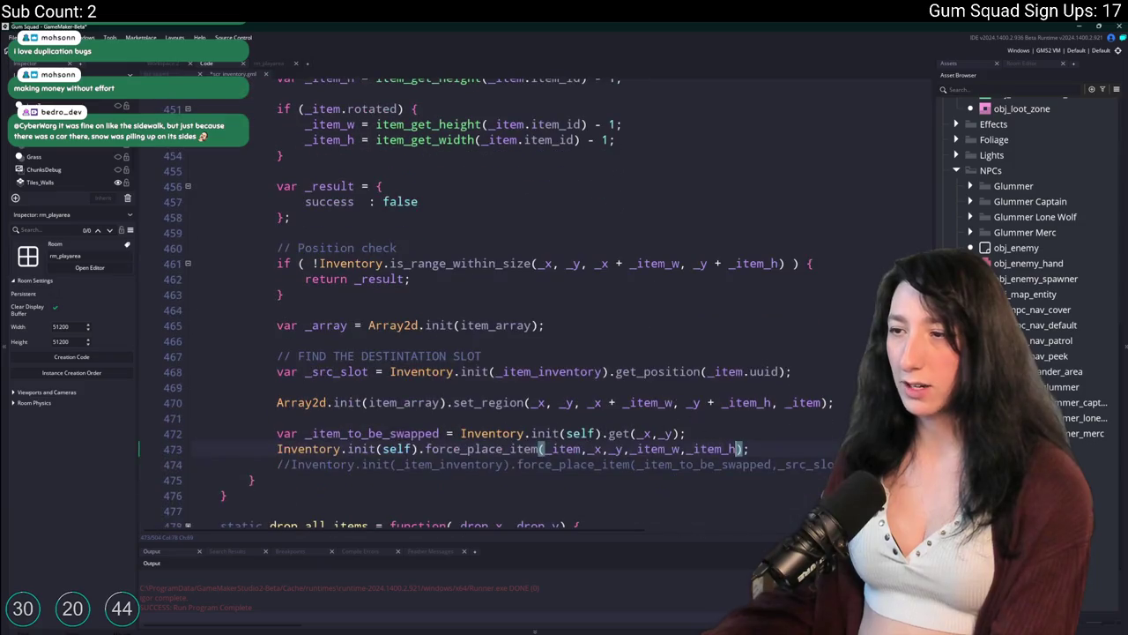
key("Down")
key("End")
left_click(793, 466)
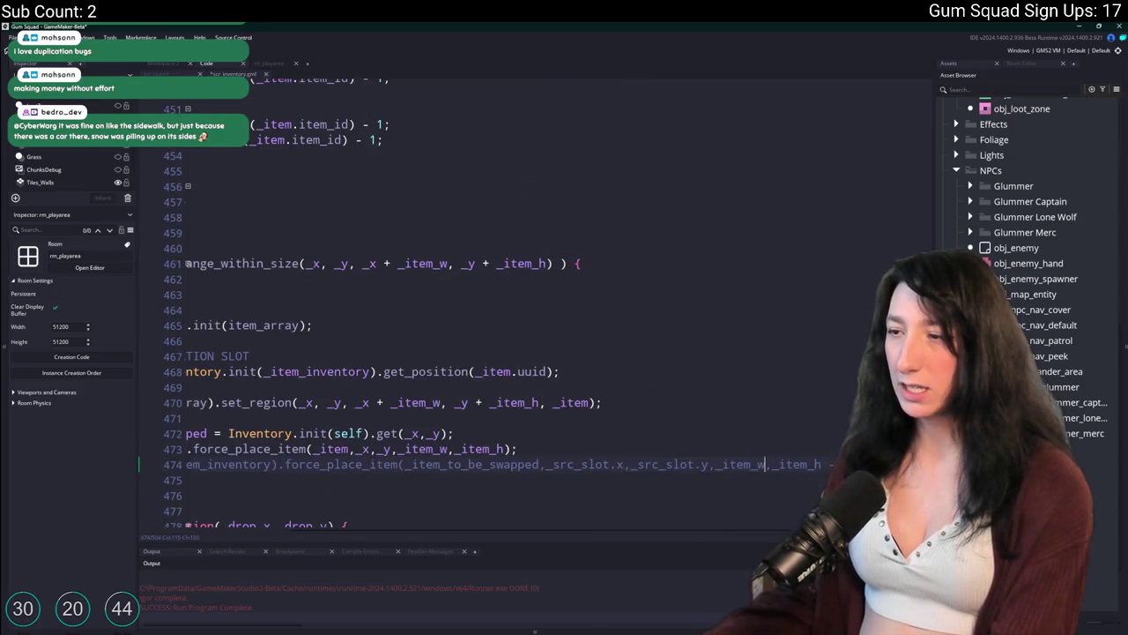
key("BackSpace")
key("BackSpace")
key("BackSpace")
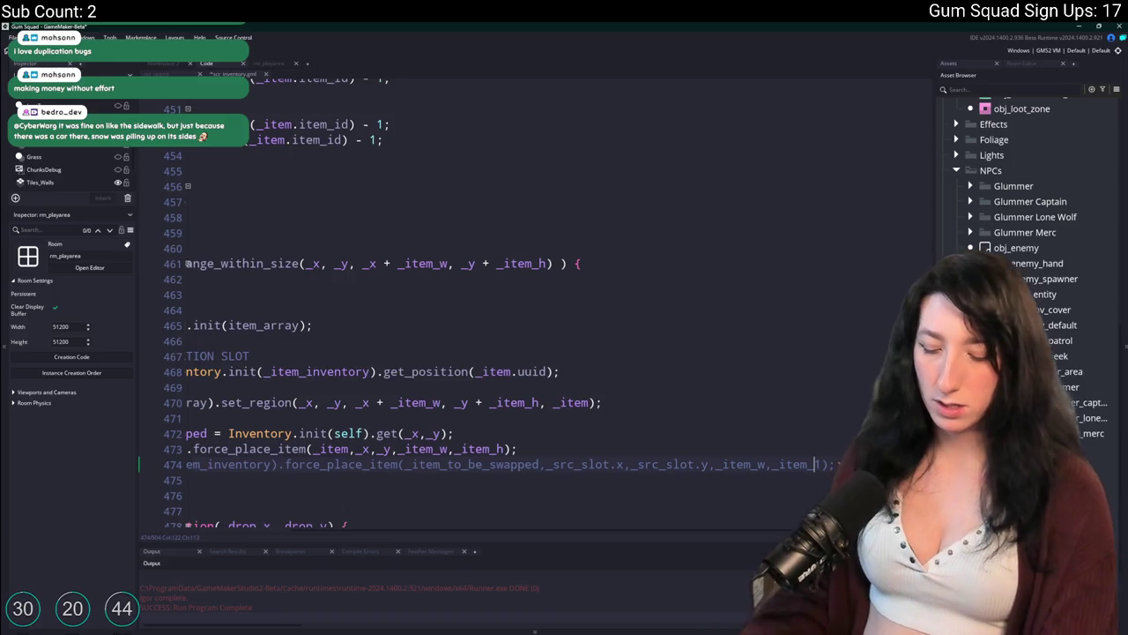
left_click(373, 433)
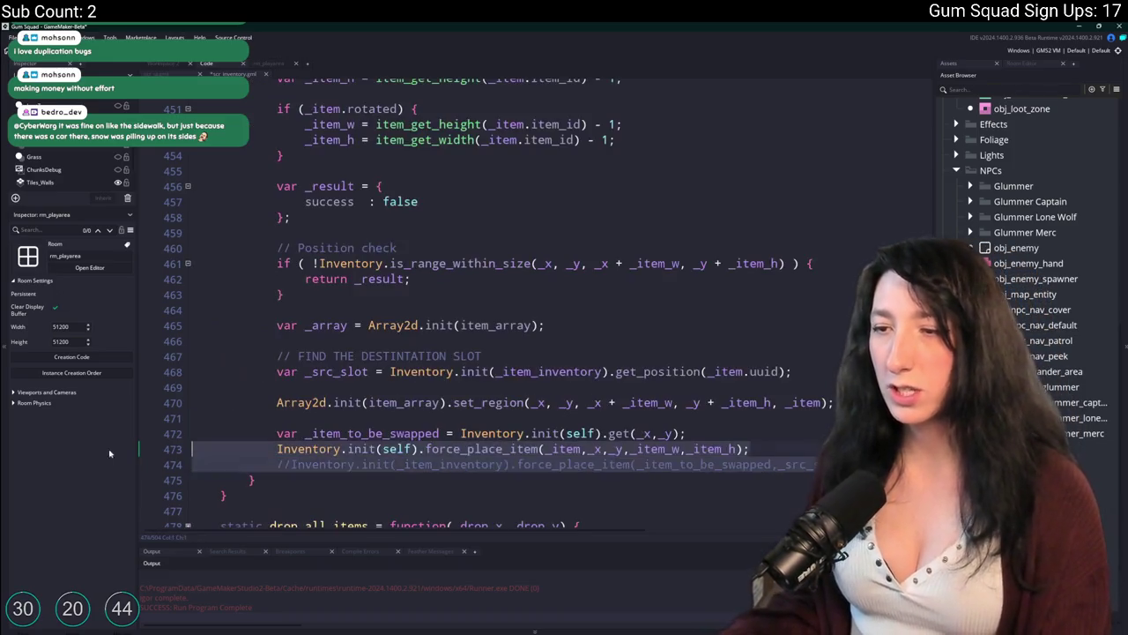
key("F5")
Highlight the _item_to_be_swapped uses, then start a new world and enter the lobby
double_click(374, 433)
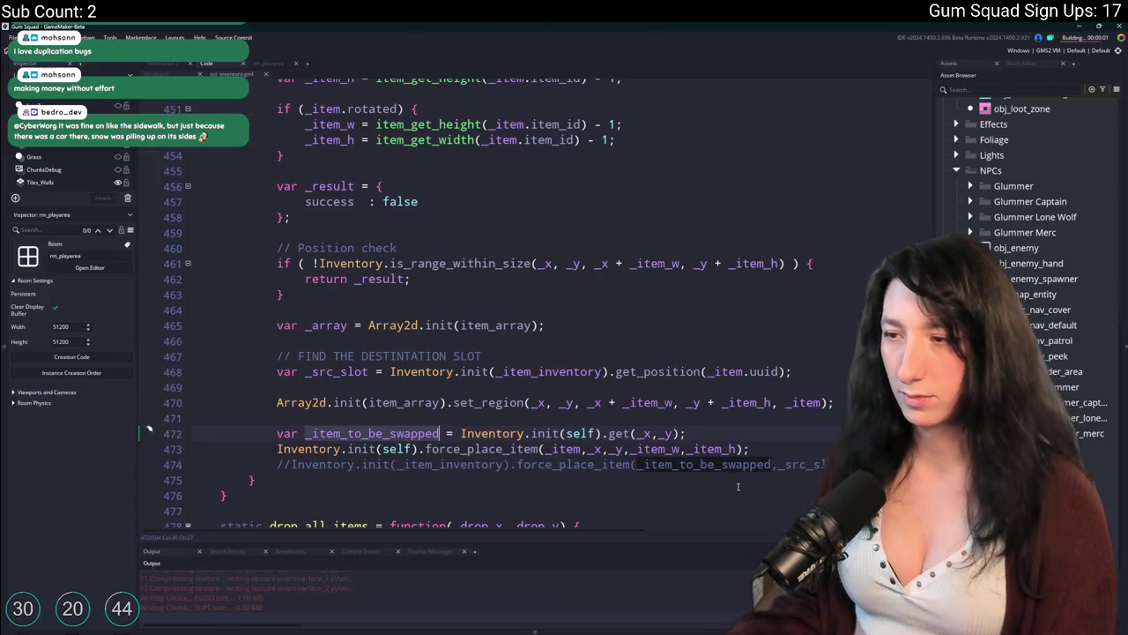
left_click(398, 447)
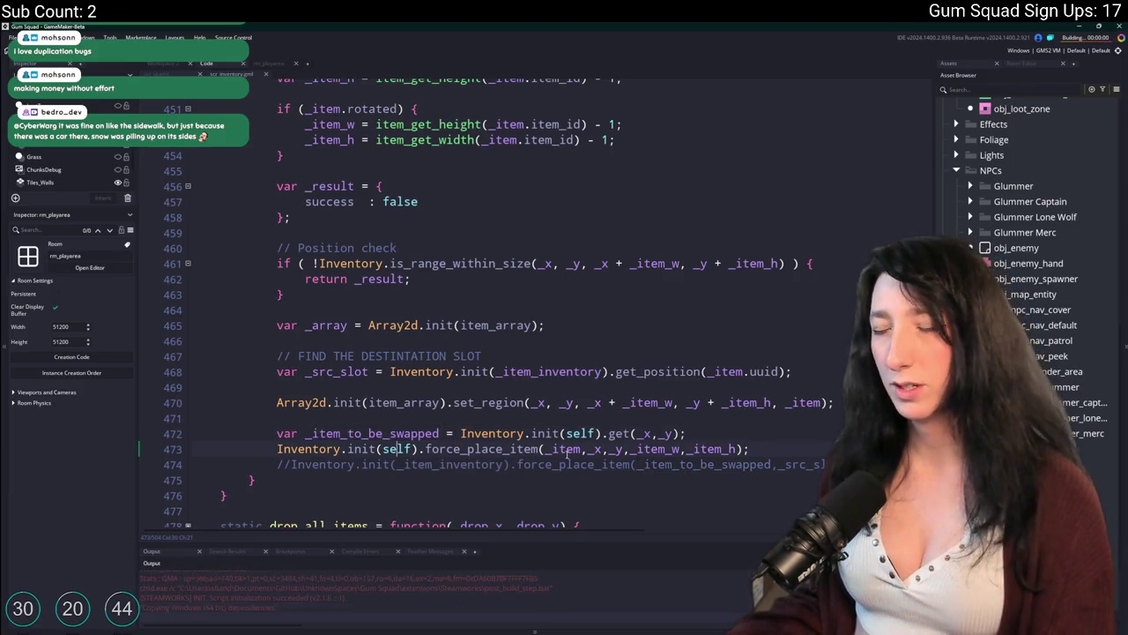
left_click(564, 377)
left_click(569, 401)
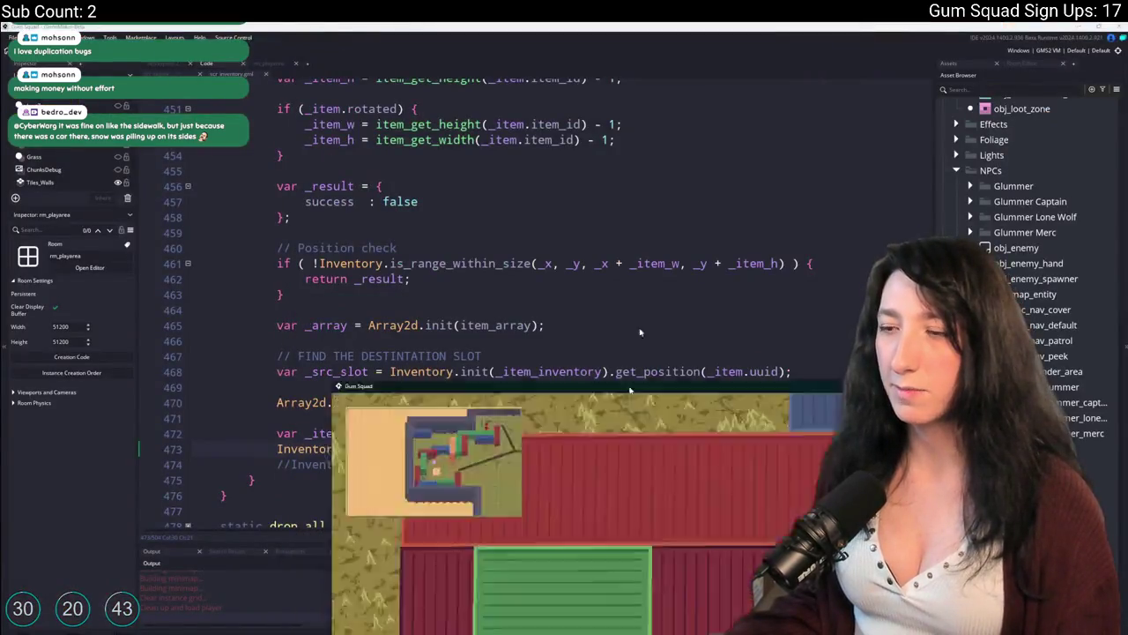
key("Tab")
mouse_move(529, 27)
left_mouse_down()
mouse_move(564, 248)
mouse_move(499, 512)
mouse_move(532, 469)
mouse_move(402, 468)
mouse_move(564, 468)
mouse_move(432, 474)
mouse_move(457, 487)
left_mouse_up()
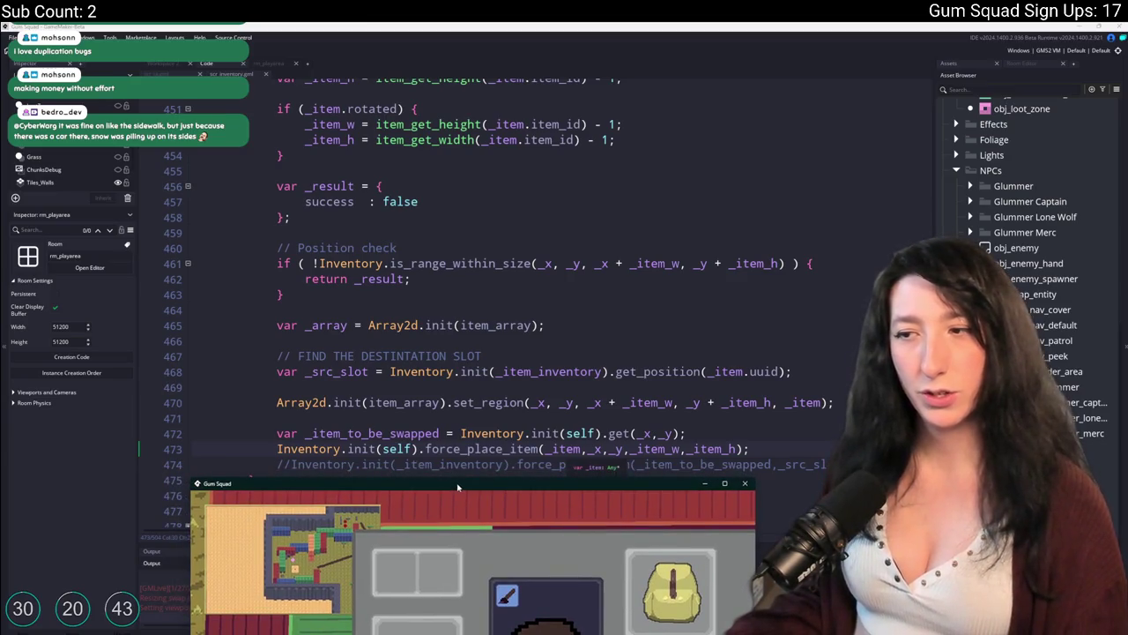
double_click(457, 487)
mouse_move(199, 381)
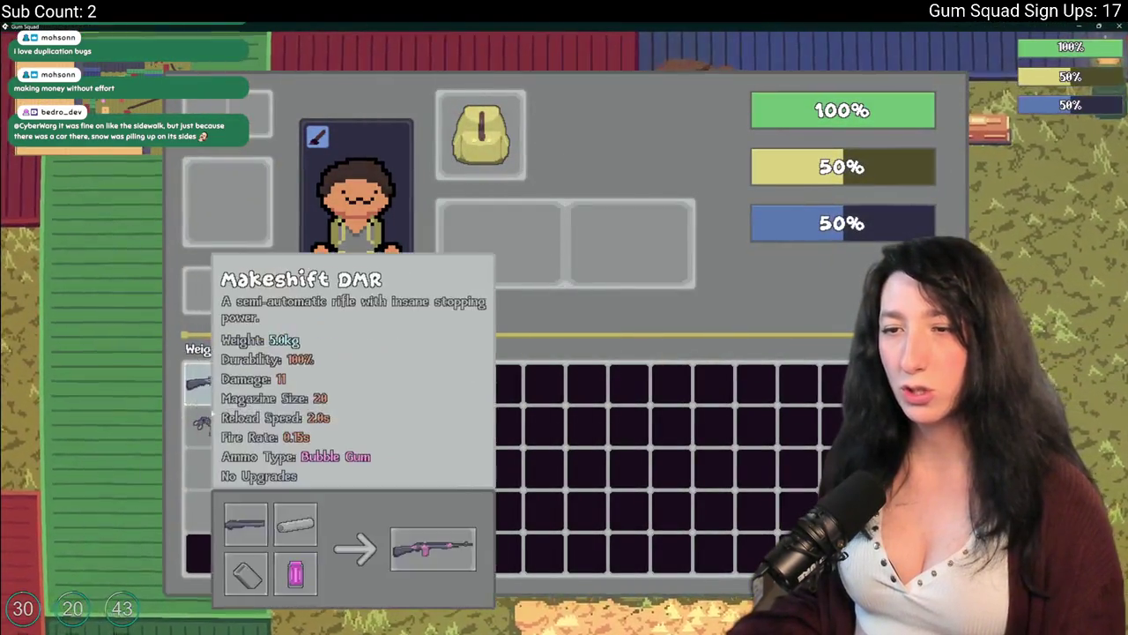
mouse_move(290, 383)
left_mouse_down()
mouse_move(334, 386)
mouse_move(332, 426)
mouse_move(292, 426)
left_mouse_up()
mouse_move(329, 398)
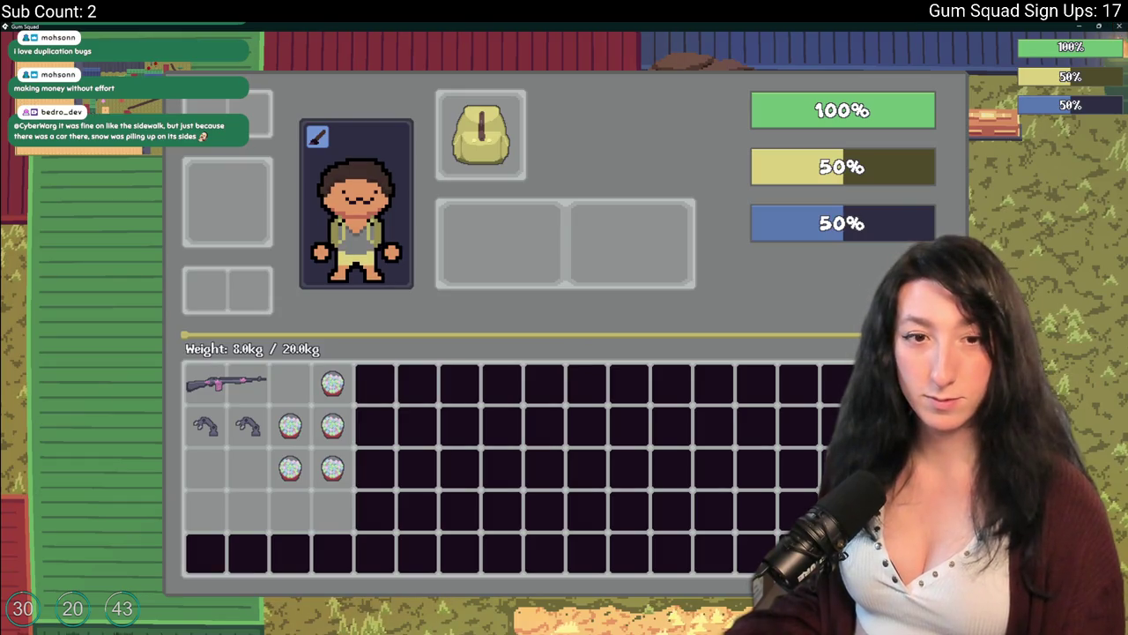
left_click(1120, 25)
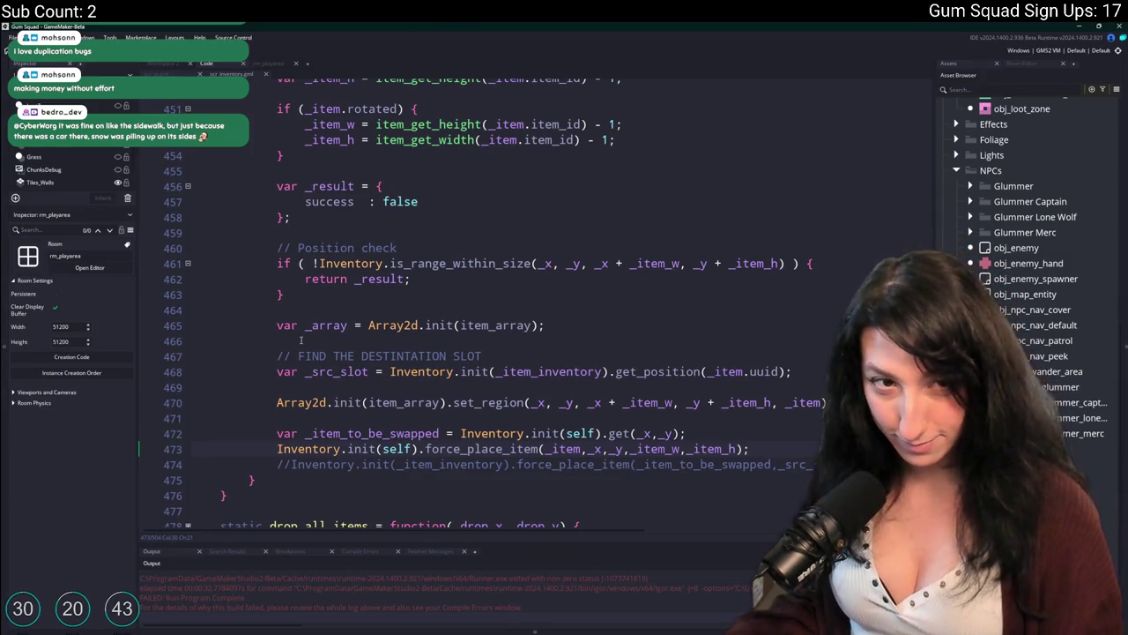
Comment out line 473, uncomment line 474, and test-run the game
left_click(279, 450)
type("//")
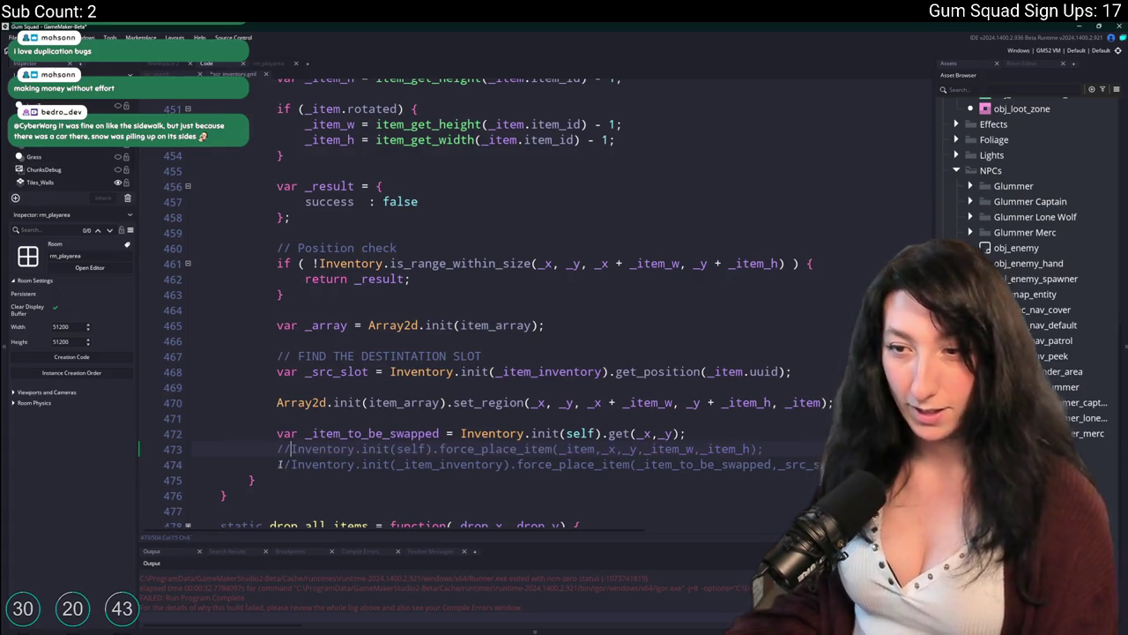
left_click(280, 465)
key("Delete")
key("Delete")
key("F5")
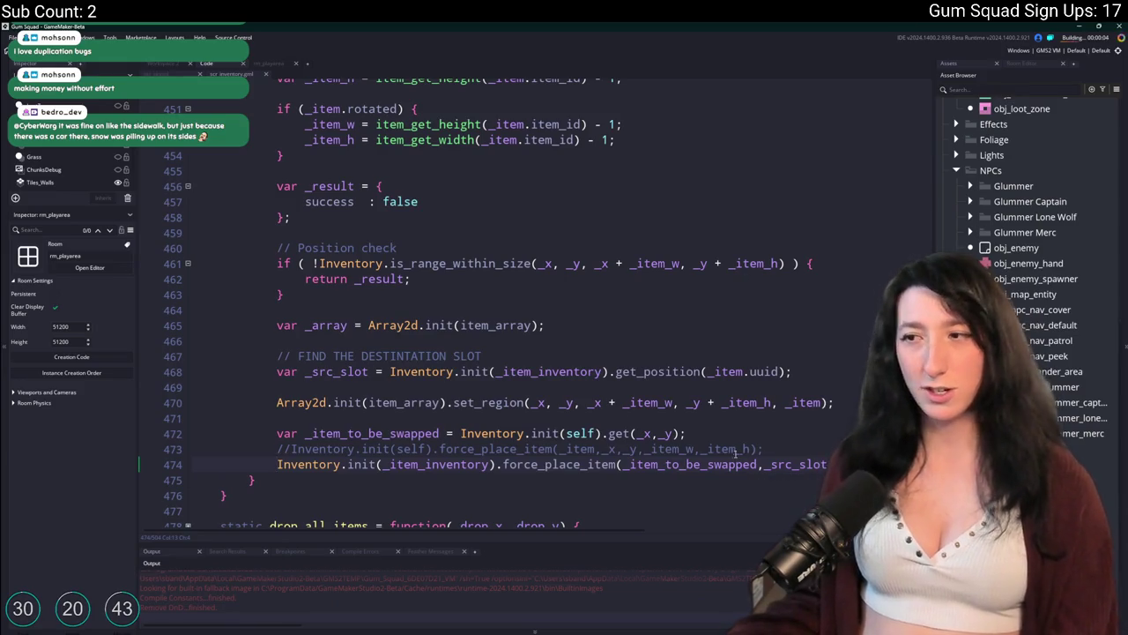
left_click(685, 464)
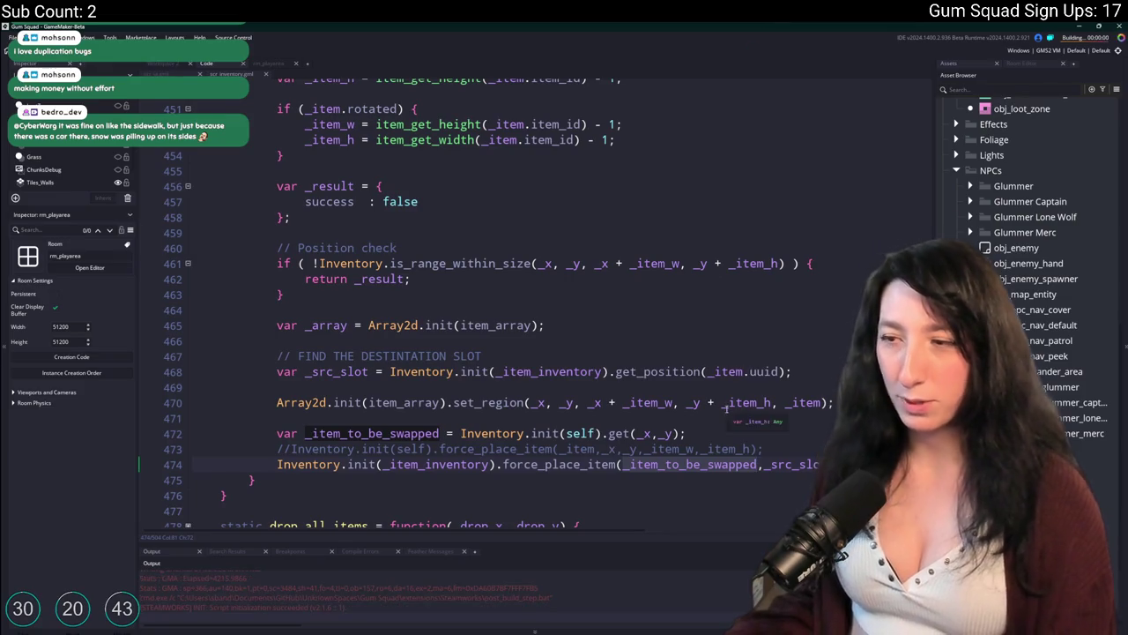
mouse_move(397, 180)
left_mouse_down()
mouse_move(590, 540)
mouse_move(594, 528)
left_mouse_up()
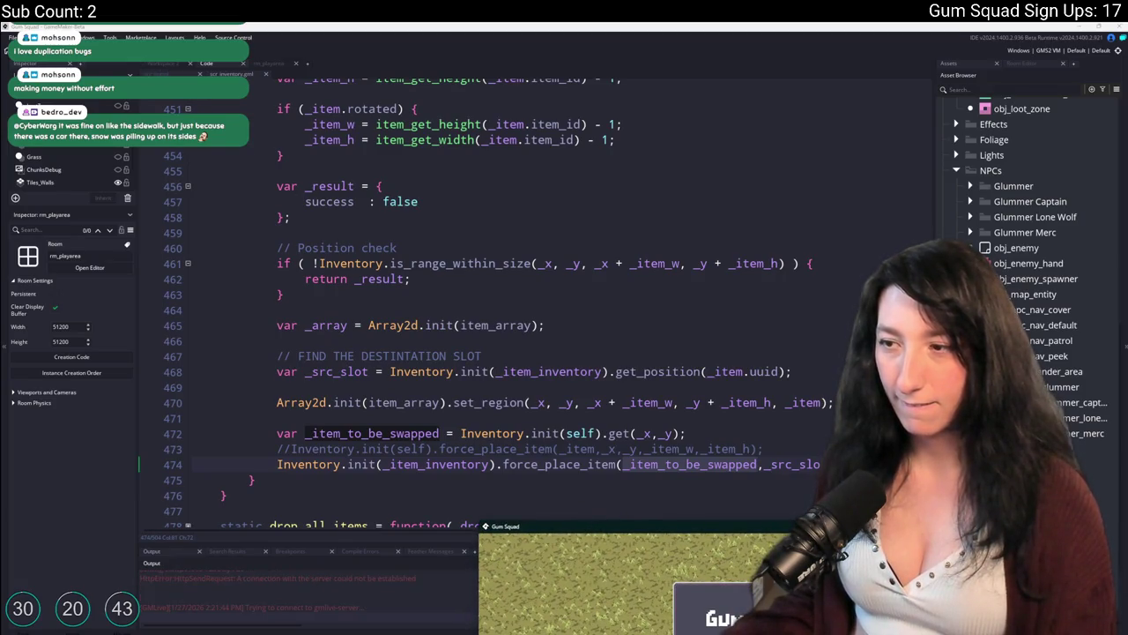
key("Escape")
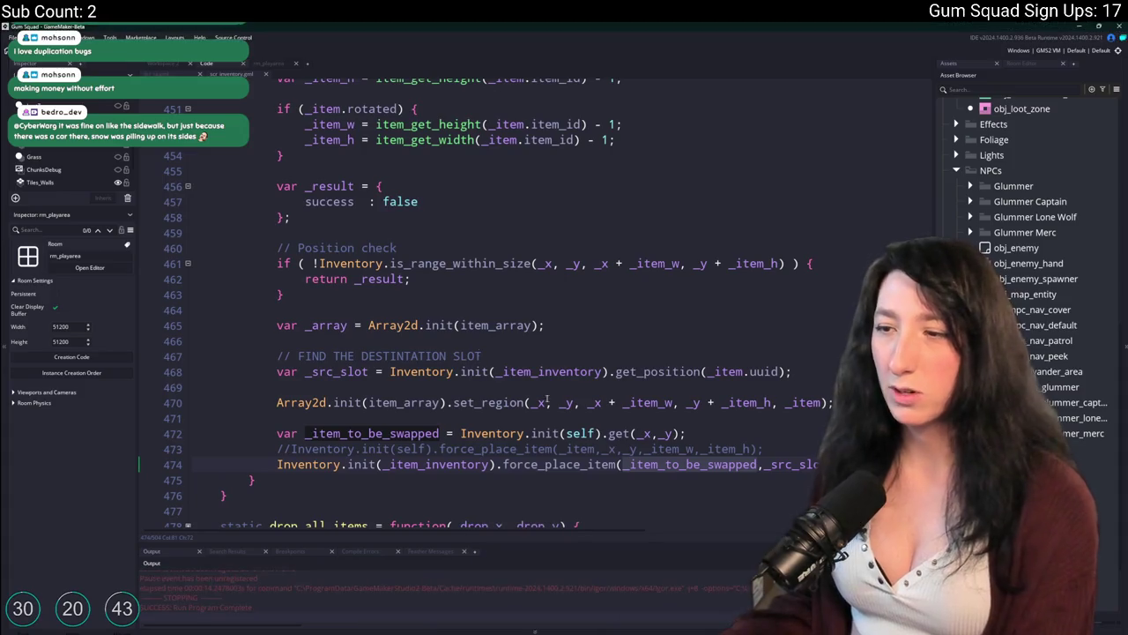
Remove the Inventory.init(self) prefix from lines 472–473, rebuild, and start a New World
left_click(607, 432)
left_click_drag(606, 432, 460, 433)
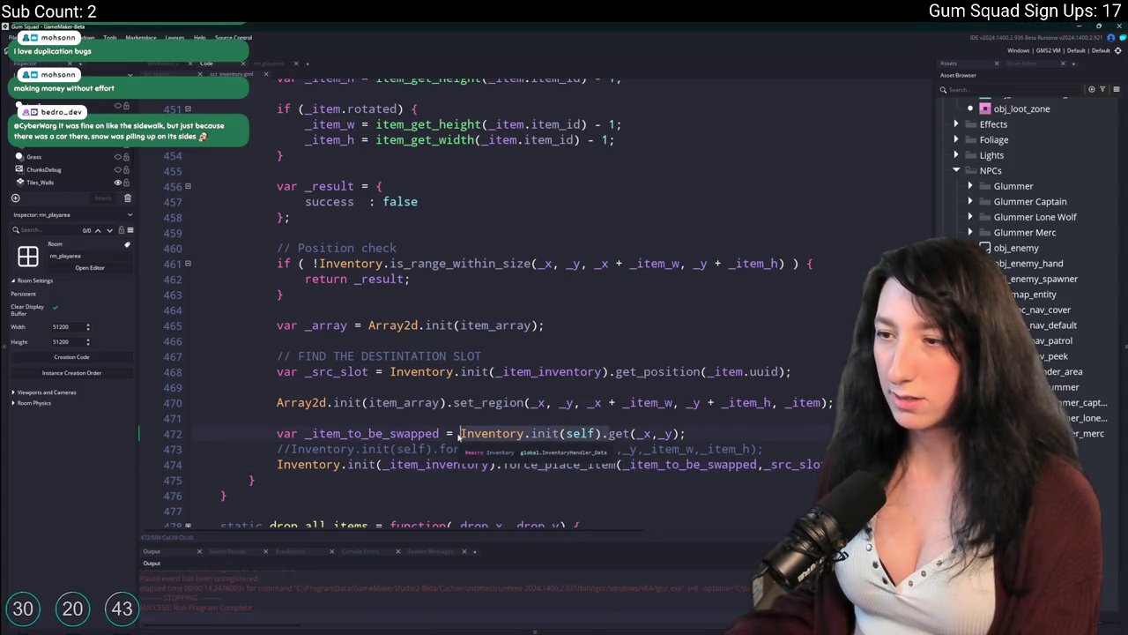
key("BackSpace")
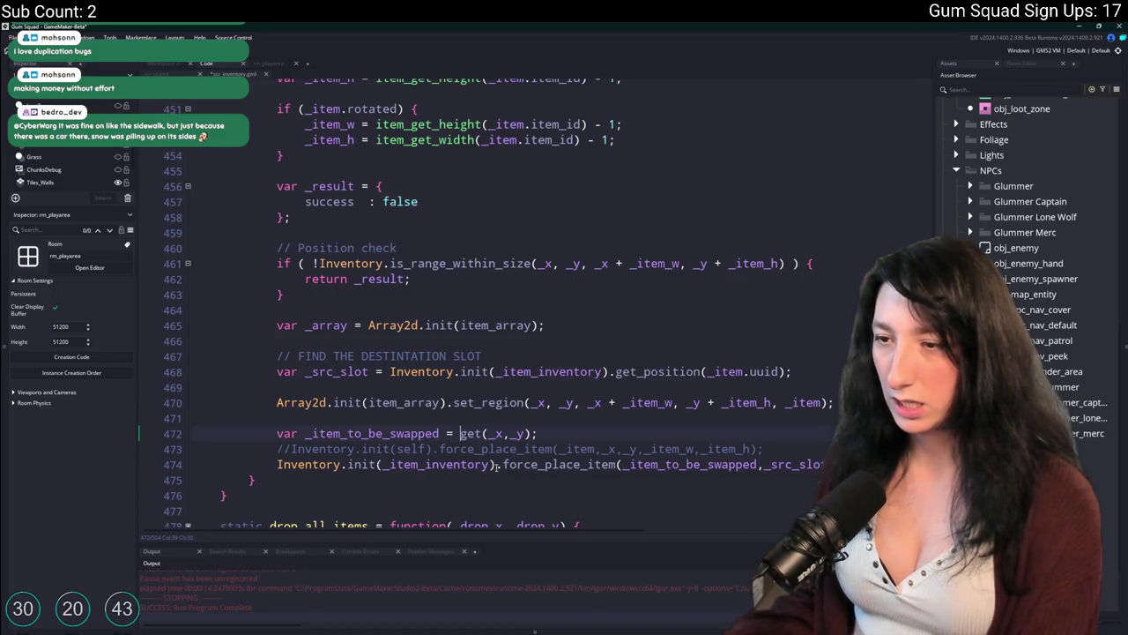
left_click_drag(443, 449, 291, 448)
key("BackSpace")
key("F5")
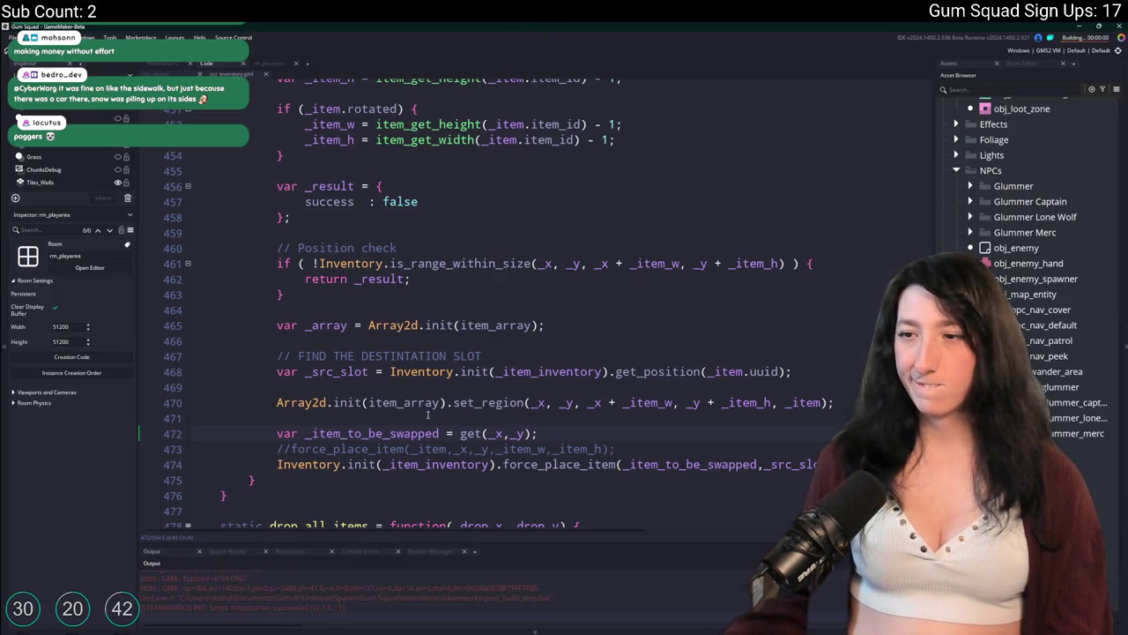
left_click(565, 308)
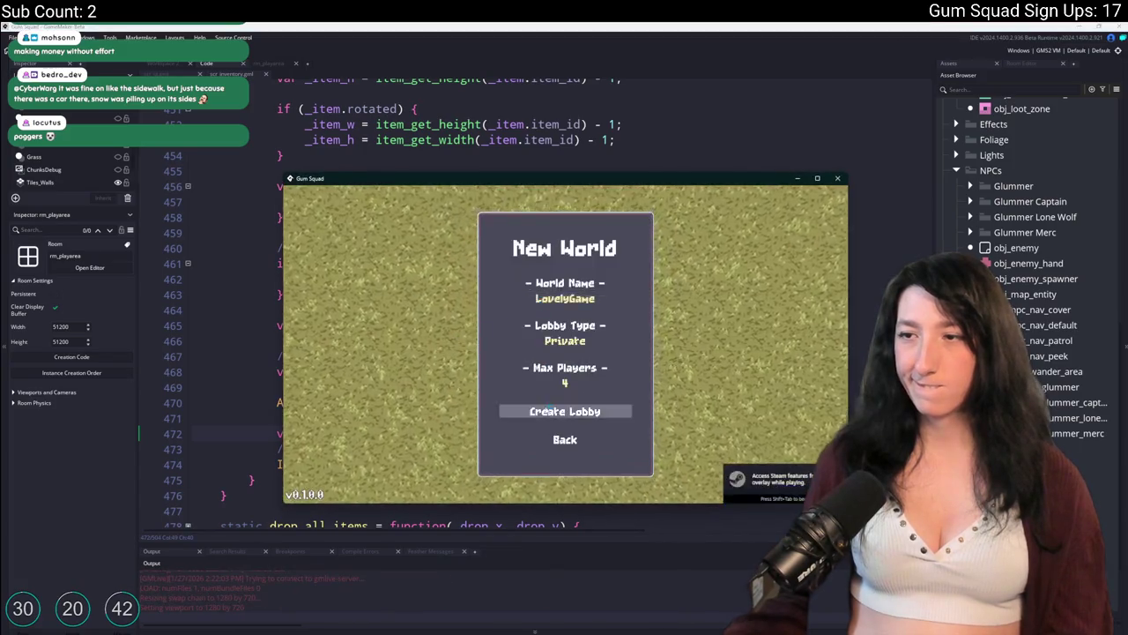
Create the lobby, check the inventory grid after the swap, then close the game
left_click(565, 410)
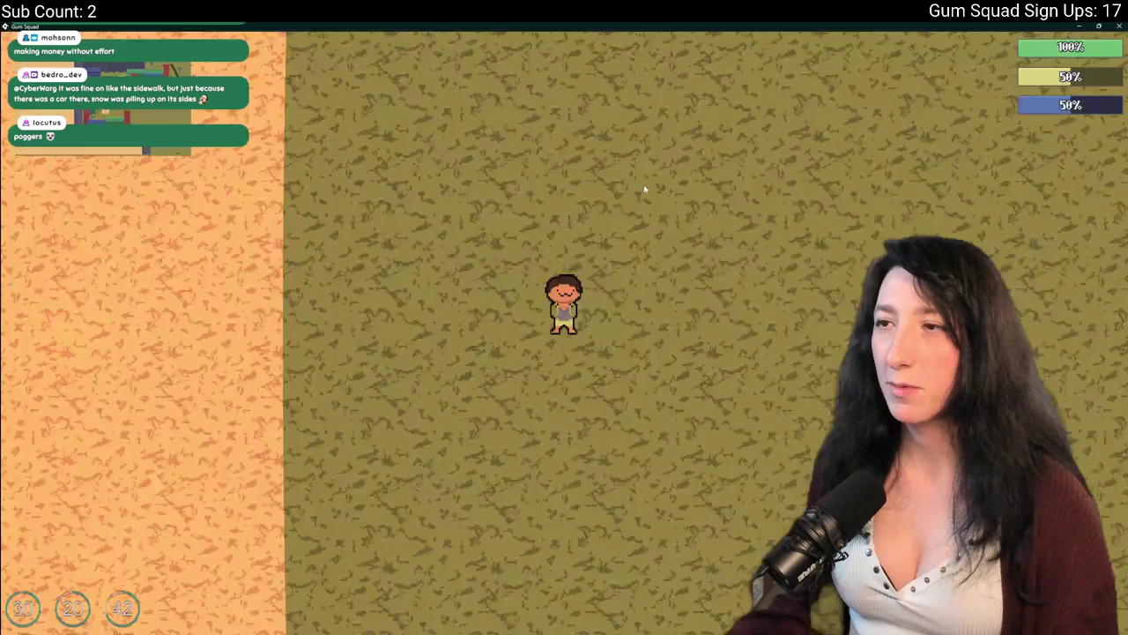
key("Tab")
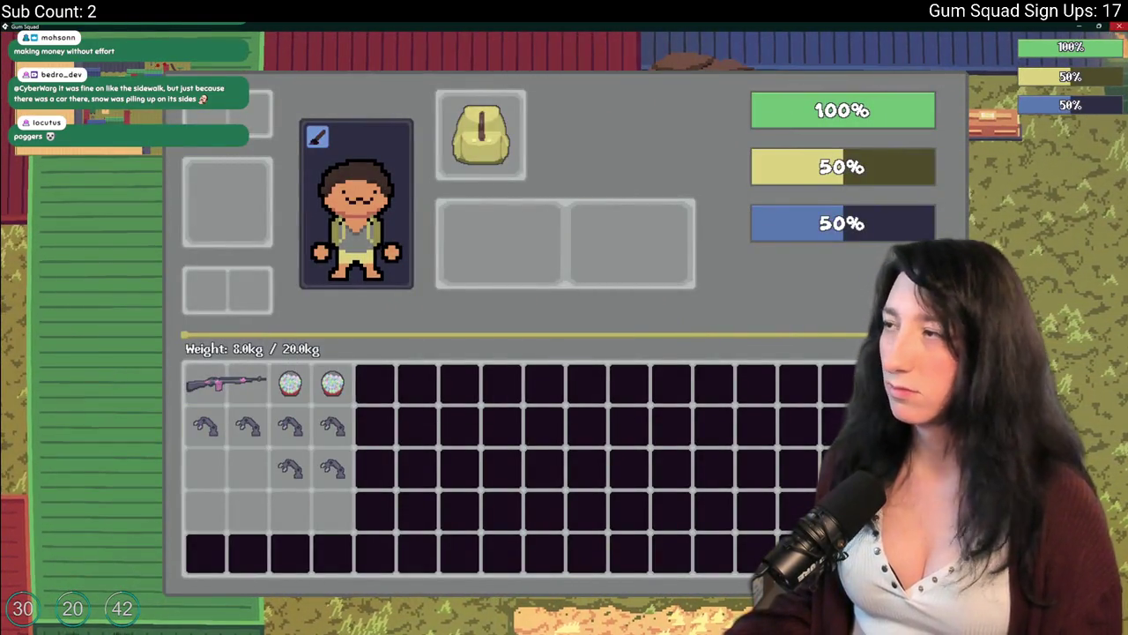
key("alt+F4")
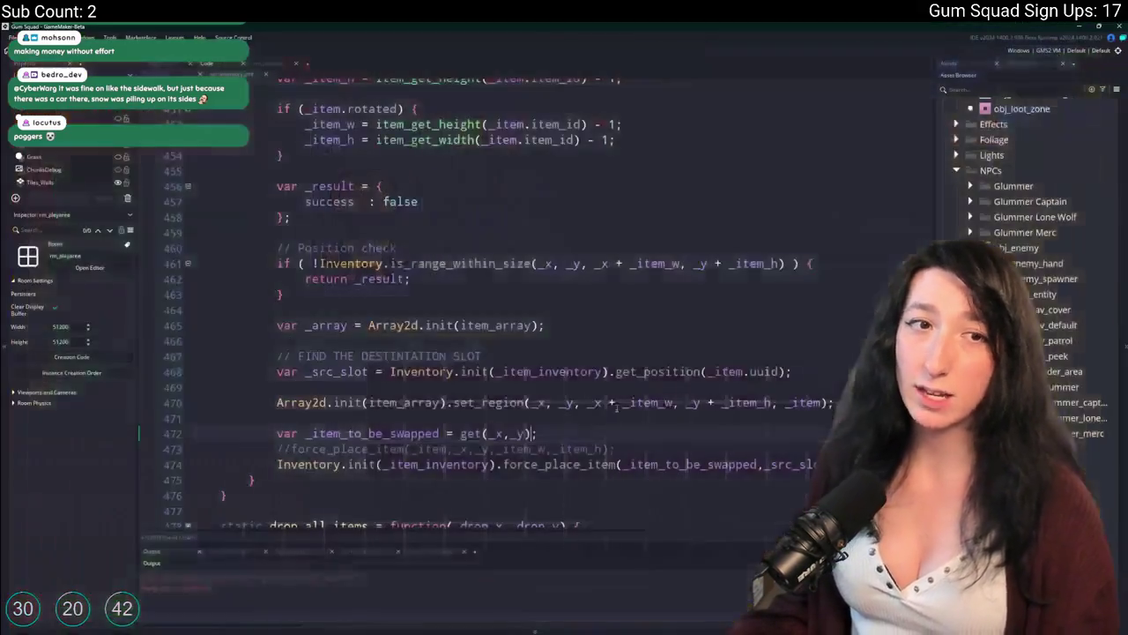
Review the force_place_item call's arguments on line 474 and the mouse-release handler script
scroll(496, 357, "up", 2)
scroll(529, 212, "down", 3)
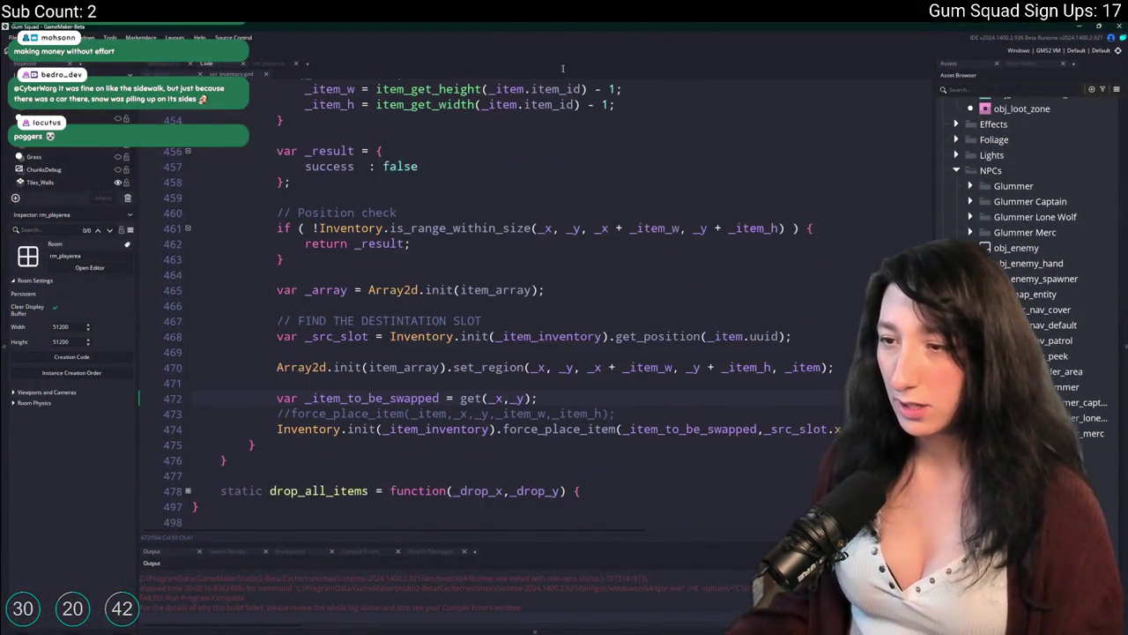
scroll(800, 429, "right", 3)
left_click(756, 428)
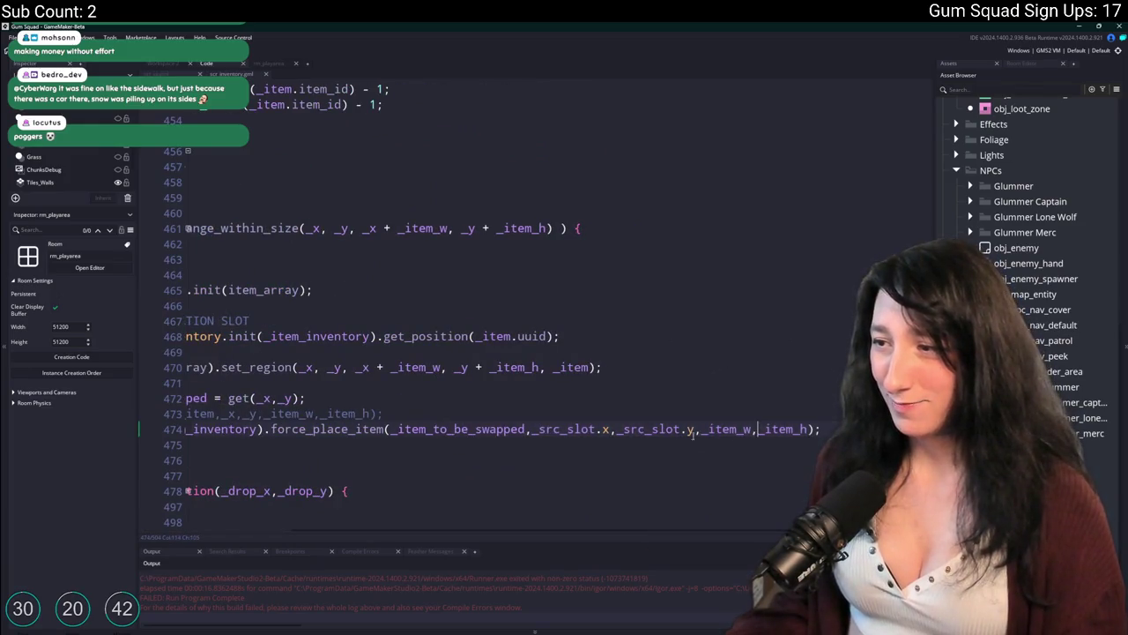
scroll(677, 386, "left", 3)
scroll(444, 167, "up", 3)
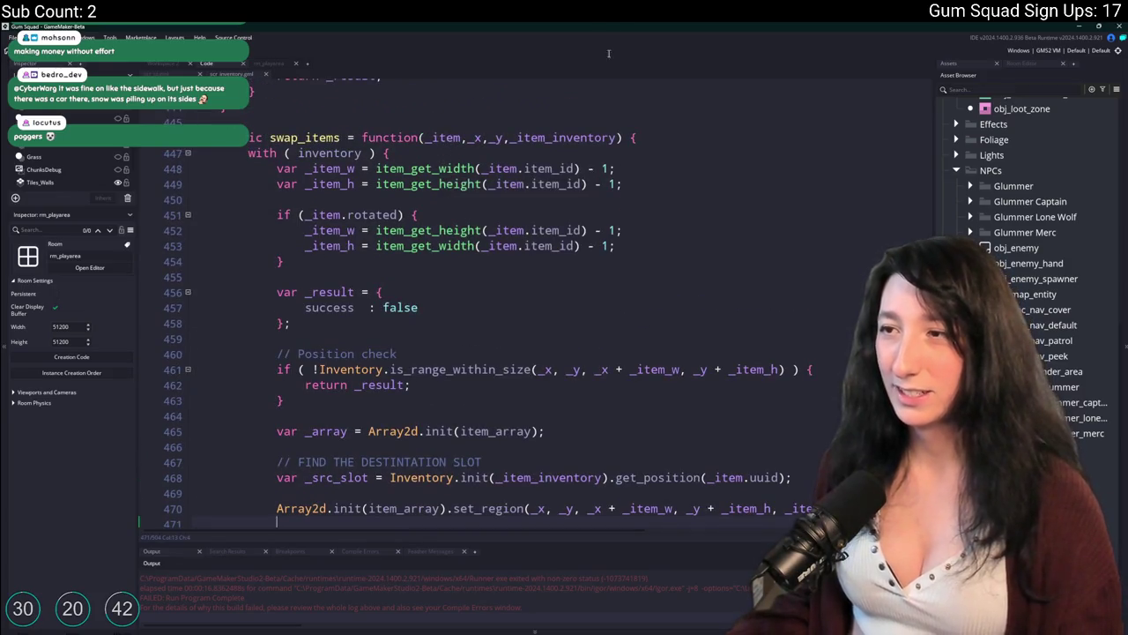
scroll(571, 202, "down", 3)
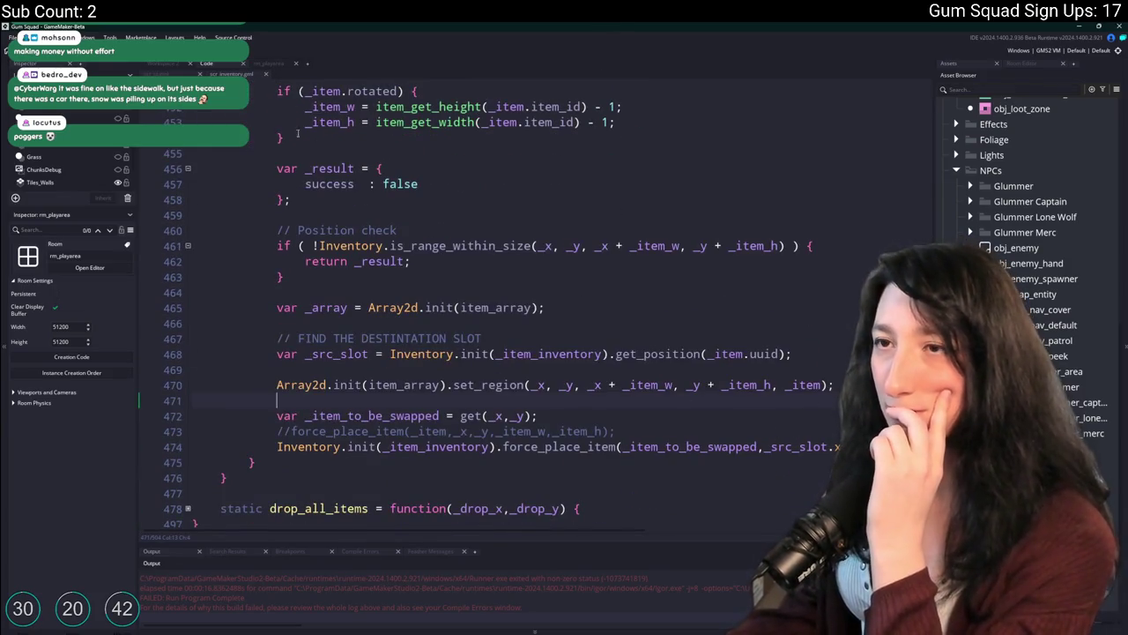
key("ctrl+Tab")
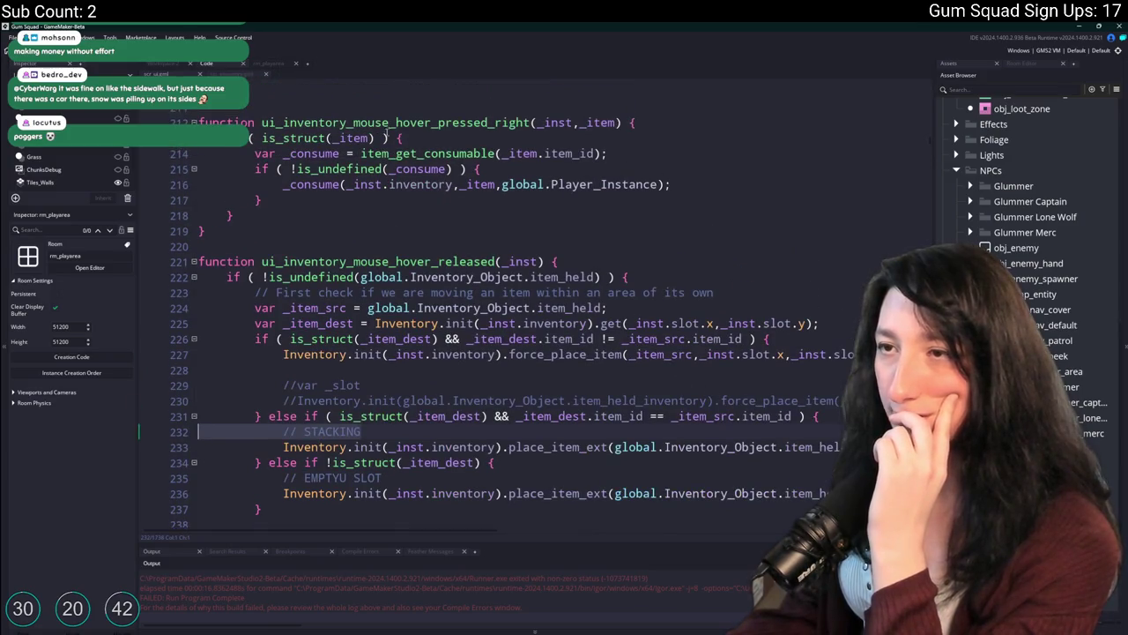
key("ctrl+Tab")
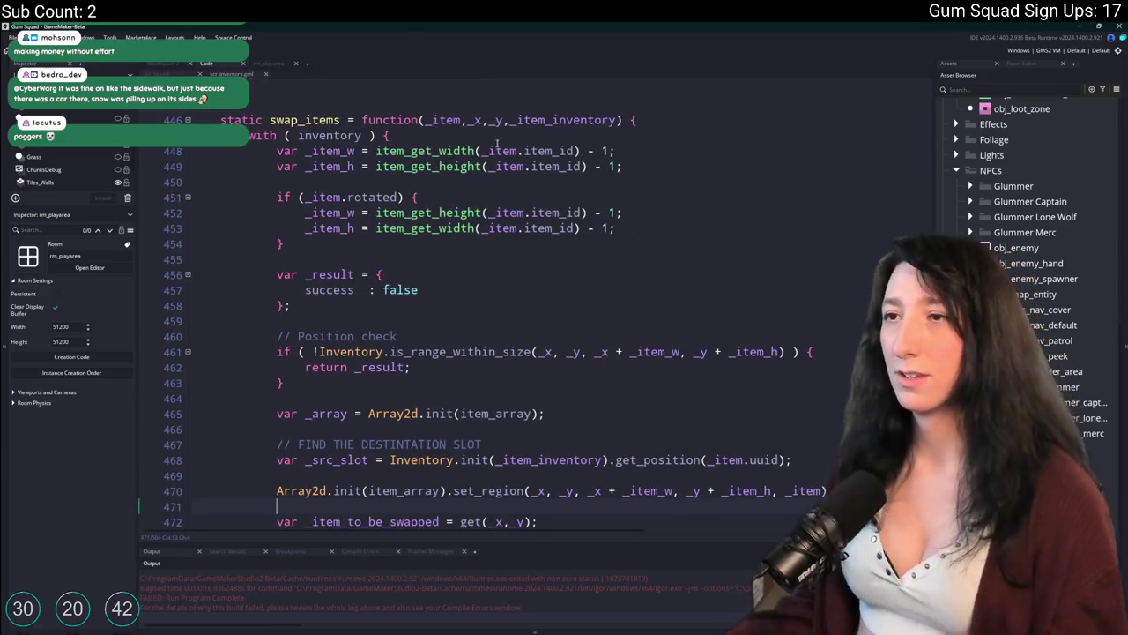
Search the script for the force_place_item definition, then return to swap_items
double_click(294, 120)
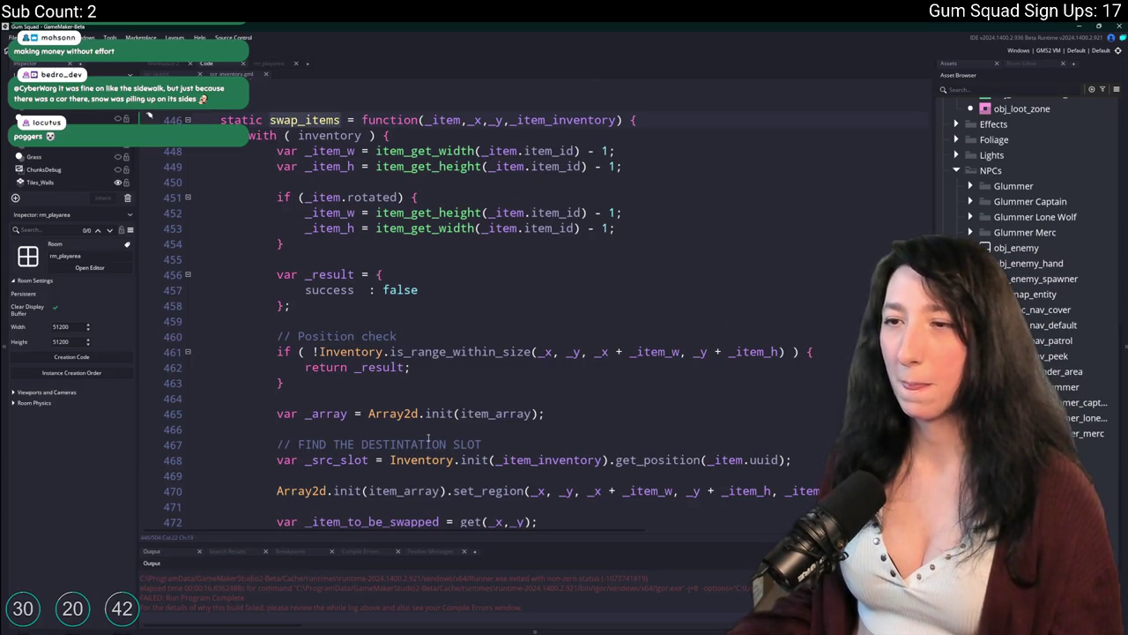
scroll(429, 438, "down", 2)
double_click(560, 481)
key("ctrl+f")
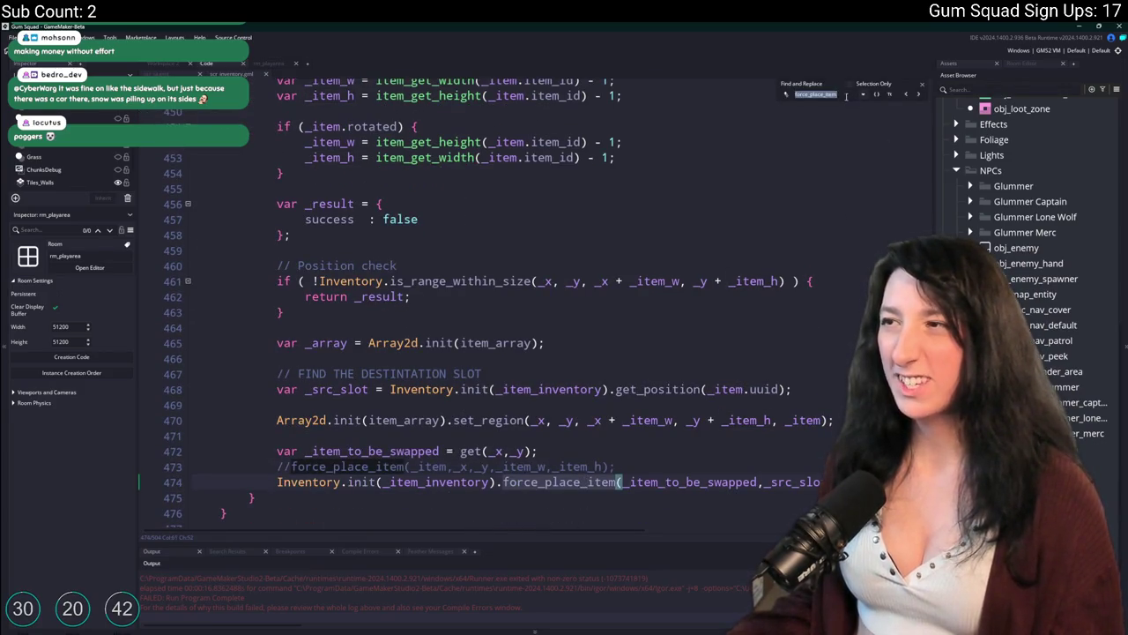
key("Return")
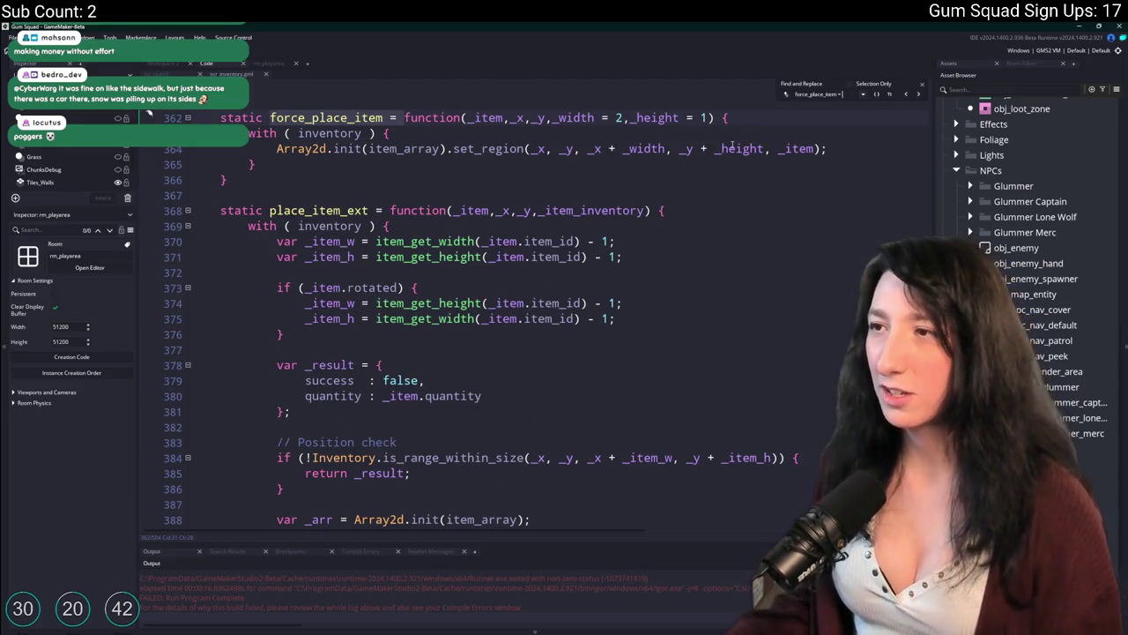
left_click(921, 89)
key("ctrl+z")
key("ctrl+z")
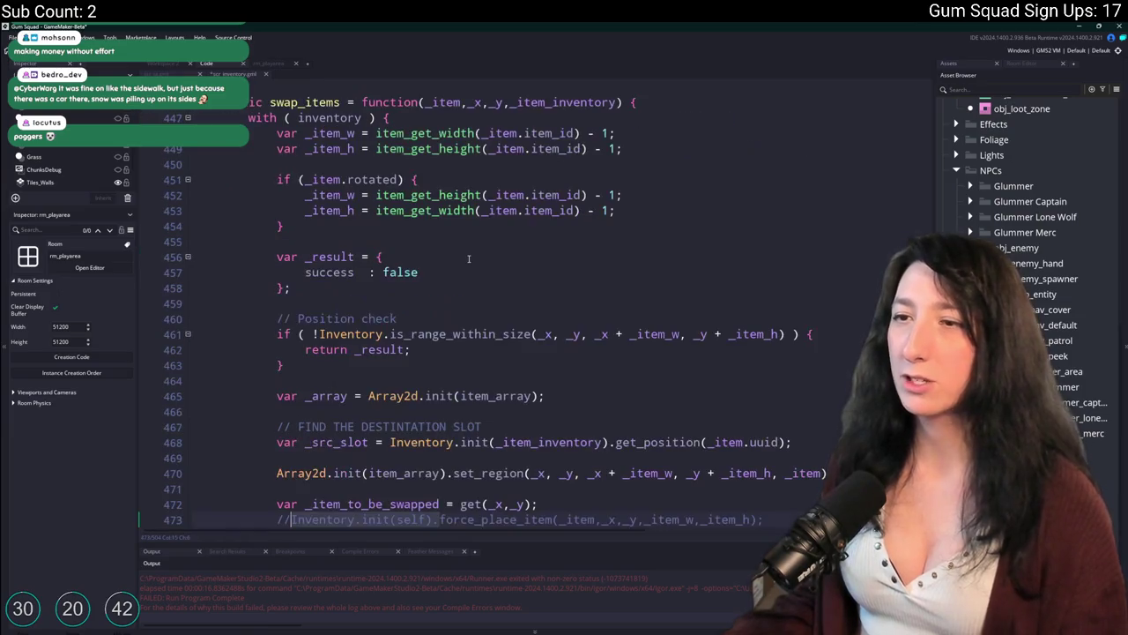
Start a show_message([_item_w debug line on line 475
scroll(469, 258, "down", 4)
scroll(529, 353, "right", 5)
left_click(728, 358)
key("Down")
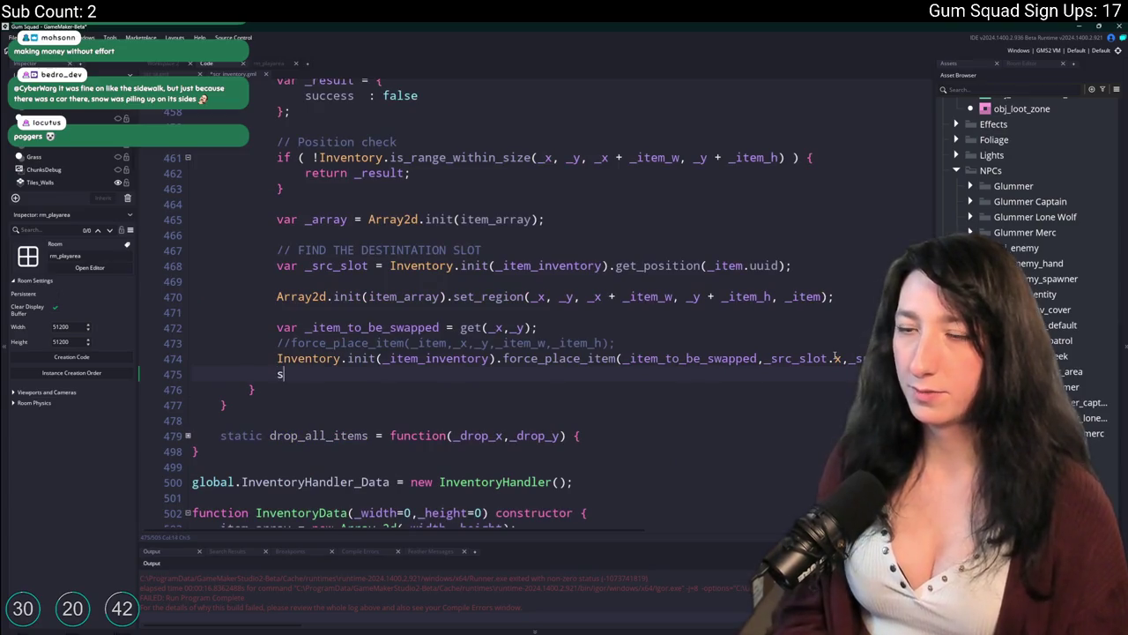
type("how_message([_item_w,_item_h]);")
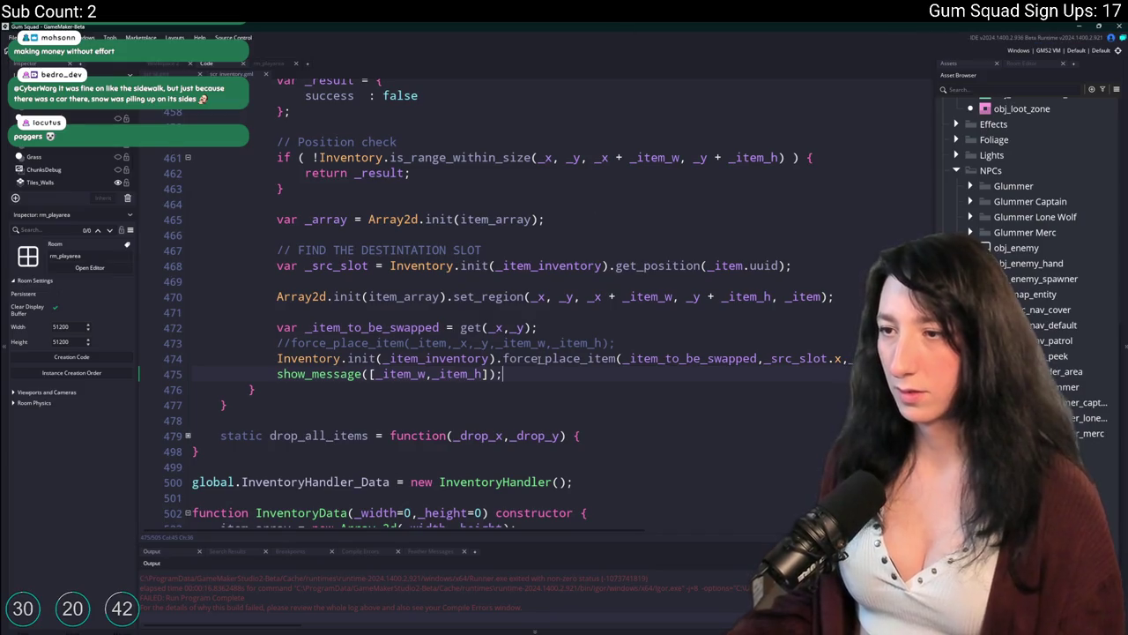
Paste _src_slot.x,_src_slot.y from line 474 into the show_message call and build and run
left_click(765, 359)
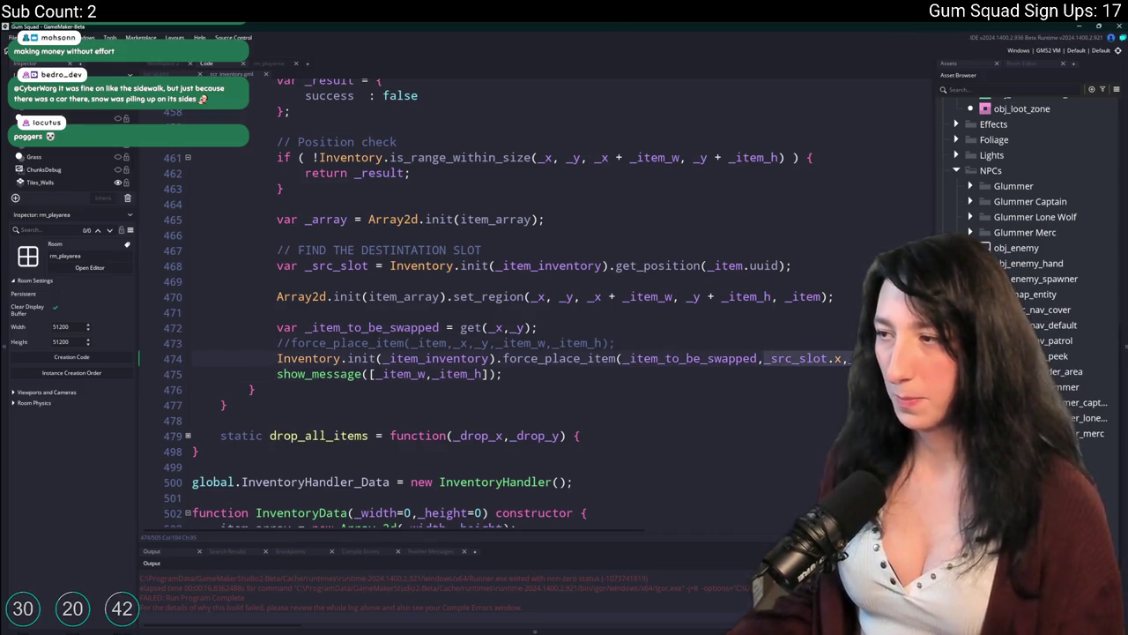
scroll(794, 361, "right", 3)
left_click(709, 358)
key("ctrl+c")
scroll(699, 371, "left", 3)
left_click(378, 374)
key("ctrl+v")
type(",")
key("F5")
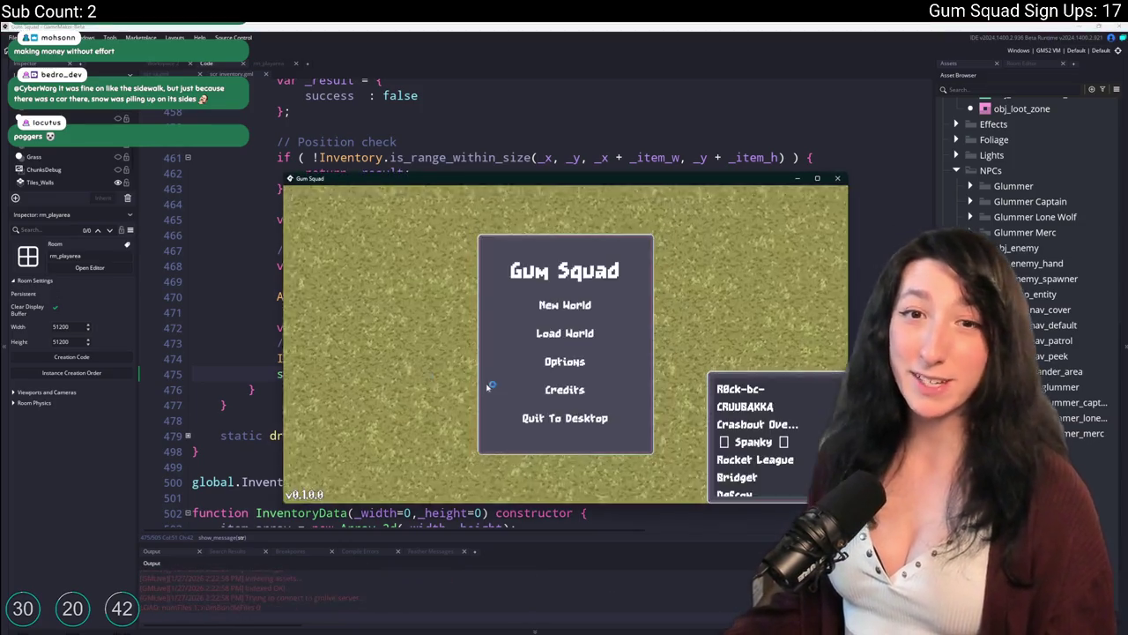
Start a New World lobby, maximize the game, and drag the pink Gum Enhancer to another slot
left_click(559, 316)
left_click(564, 409)
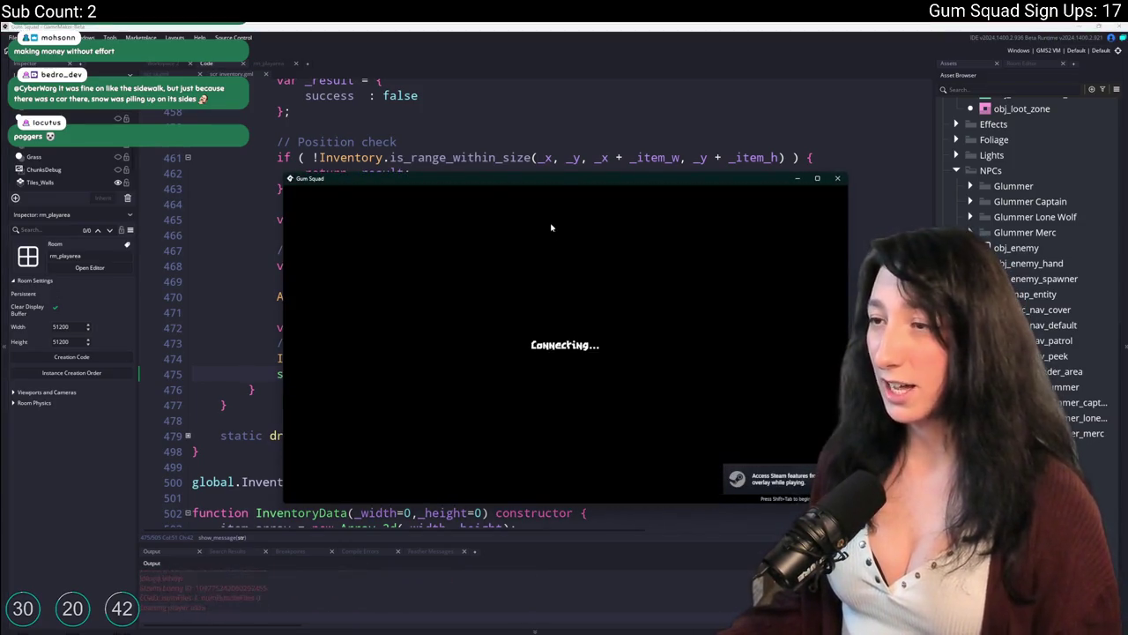
left_click_drag(557, 183, 440, 25)
double_click(441, 25)
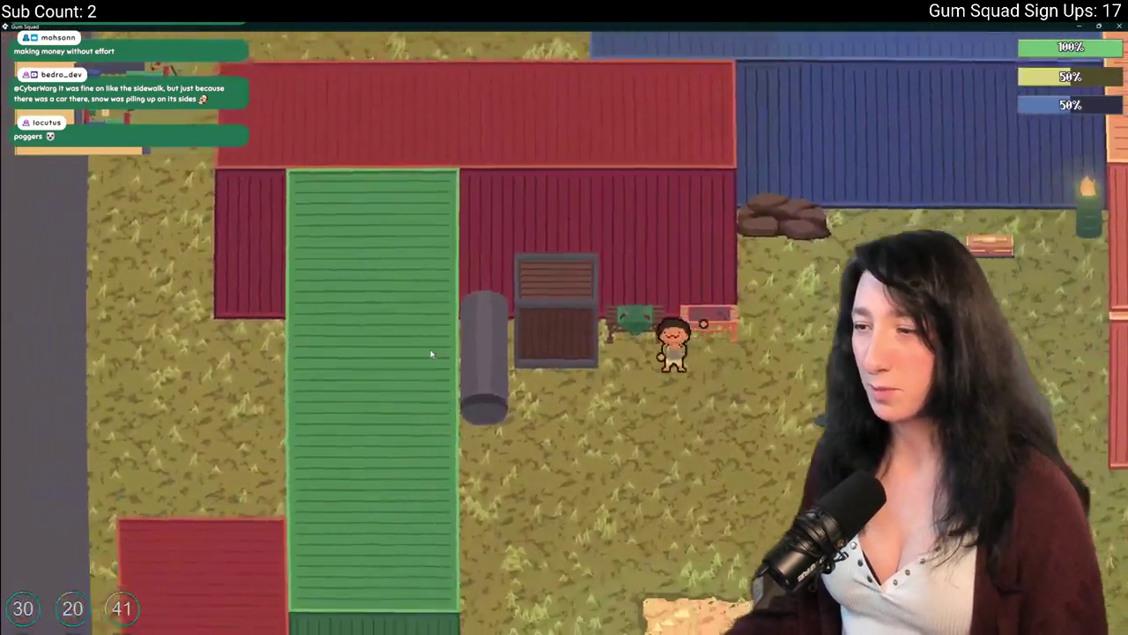
key("Tab")
left_click_drag(292, 378, 292, 432)
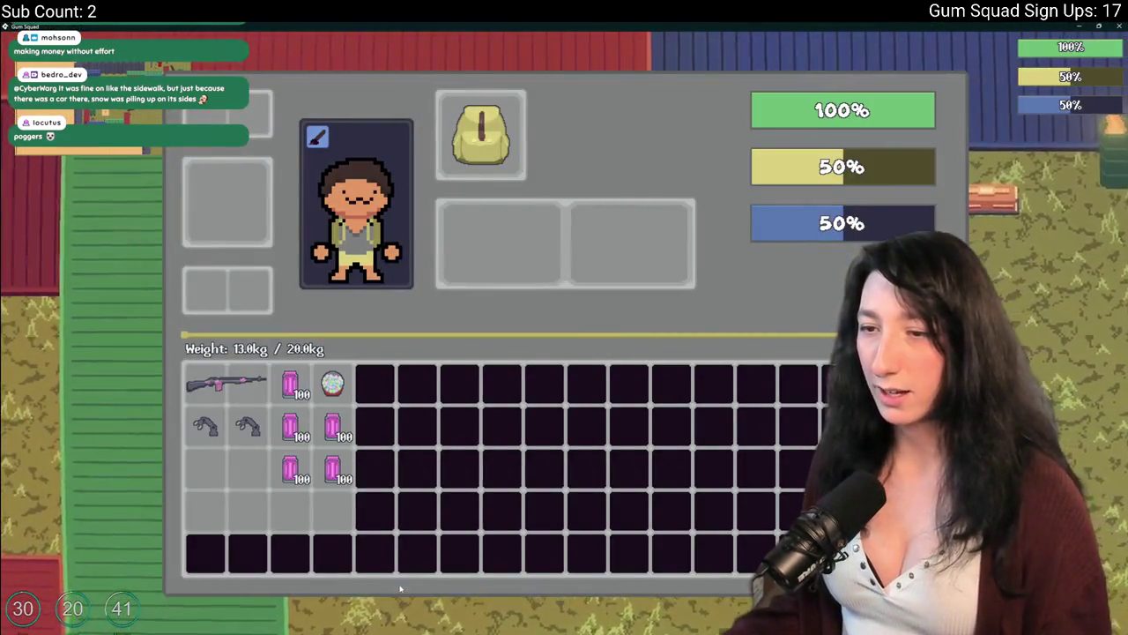
Close the game and return to the ui_inventory_mouse_hover_released handler
double_click(561, 25)
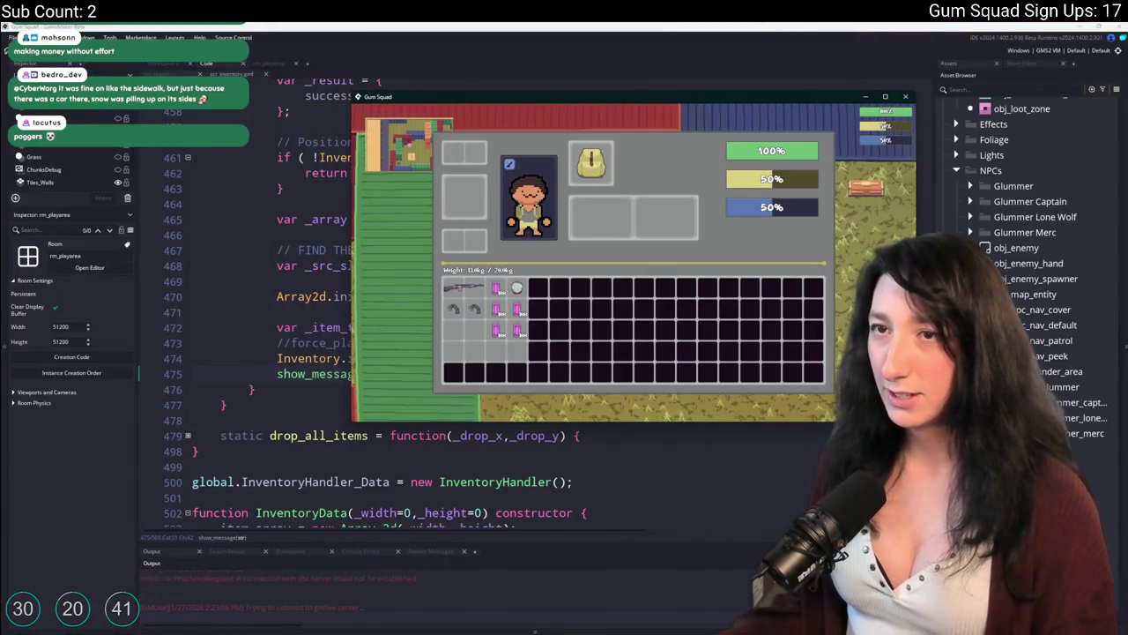
key("Escape")
scroll(258, 173, "up", 5)
double_click(286, 191)
key("ctrl+z")
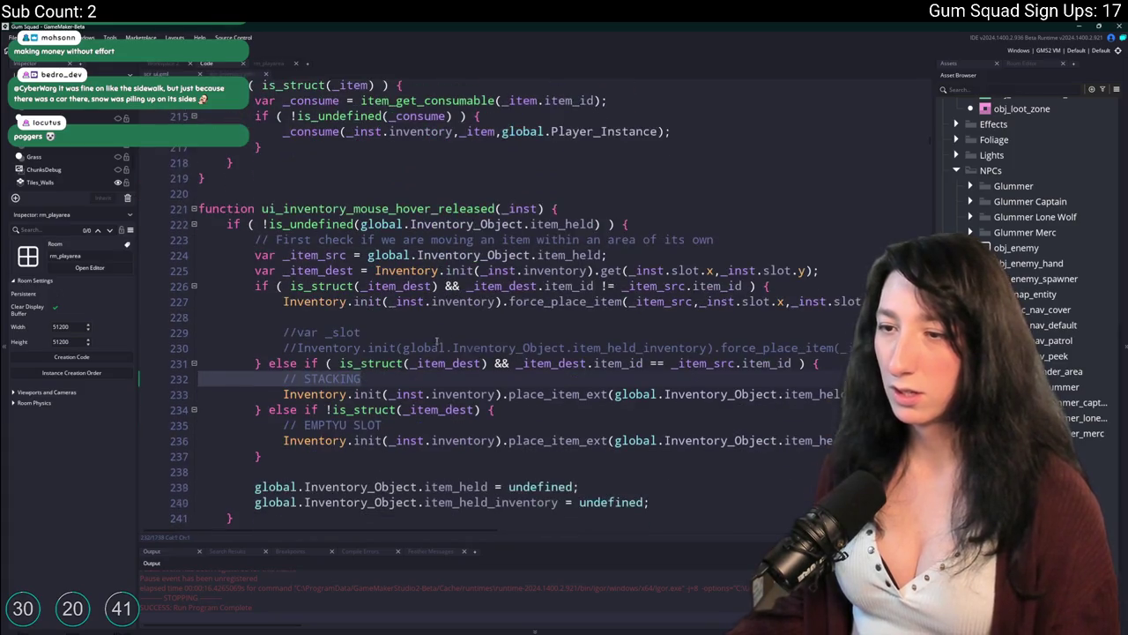
In swap_items, restore the force_place_item call on line 473 and comment out the show_message line
left_click(477, 332)
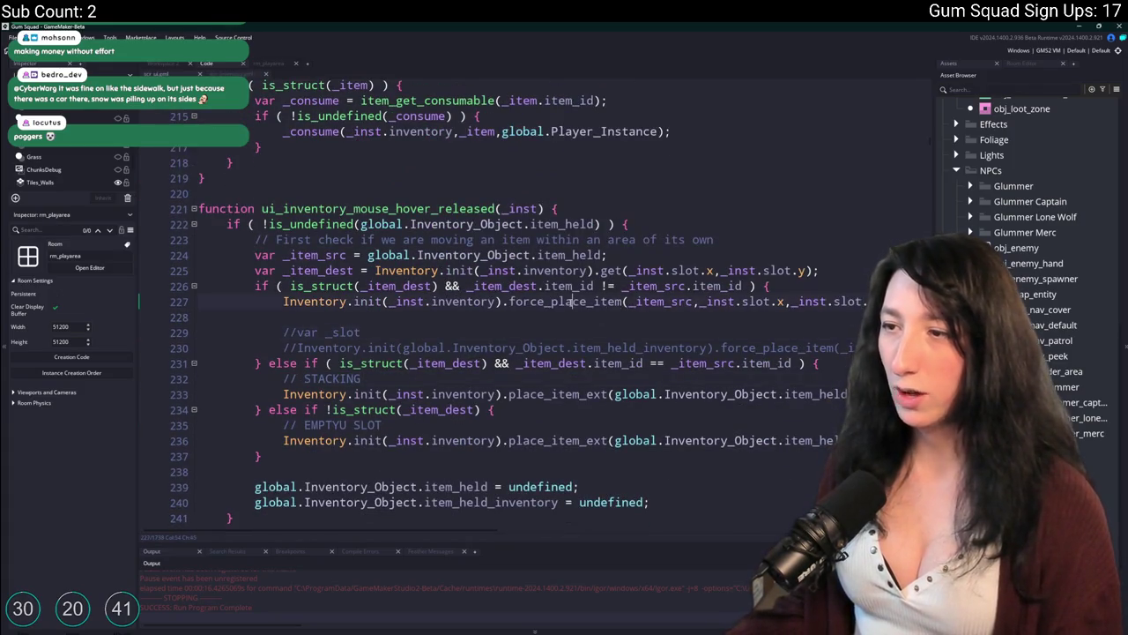
double_click(570, 302)
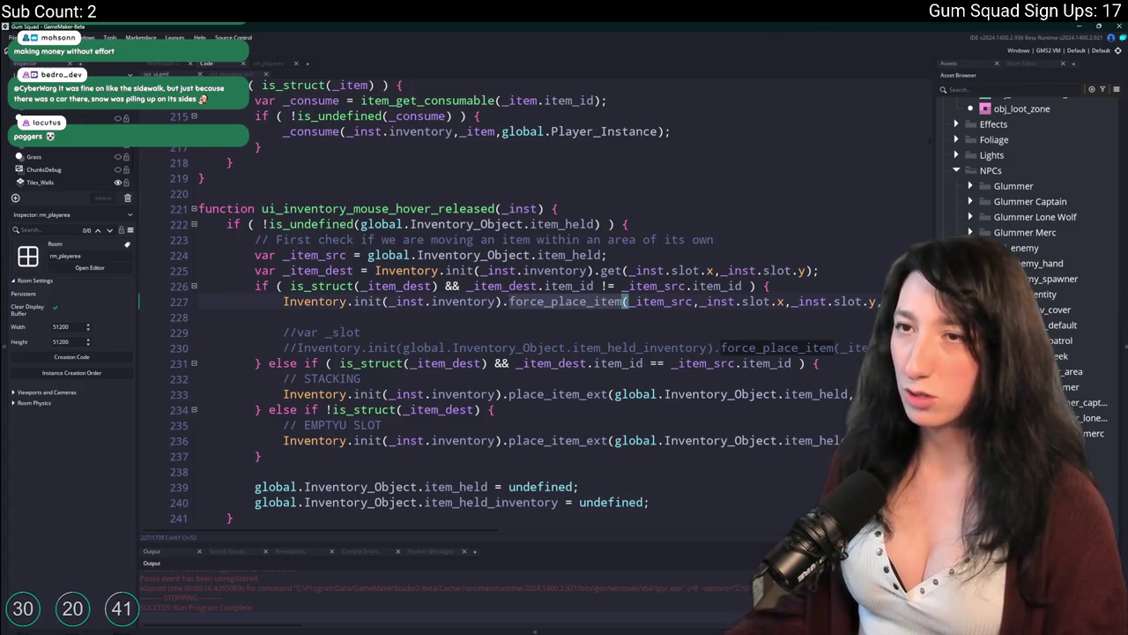
key("ctrl+y")
scroll(362, 358, "down", 5)
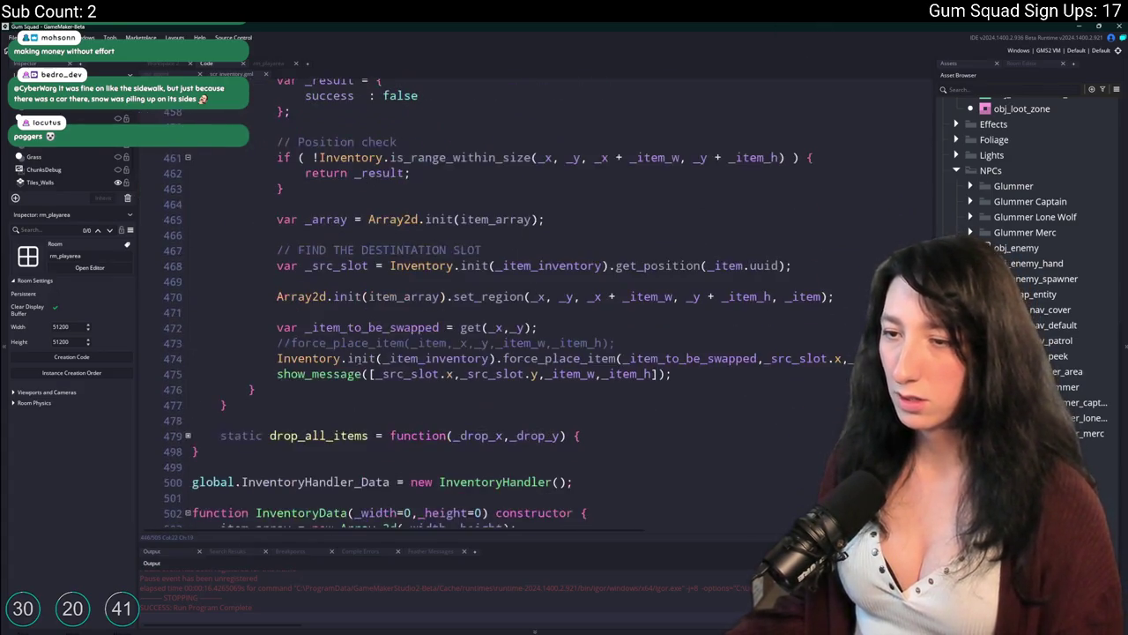
key("ctrl+shift+k")
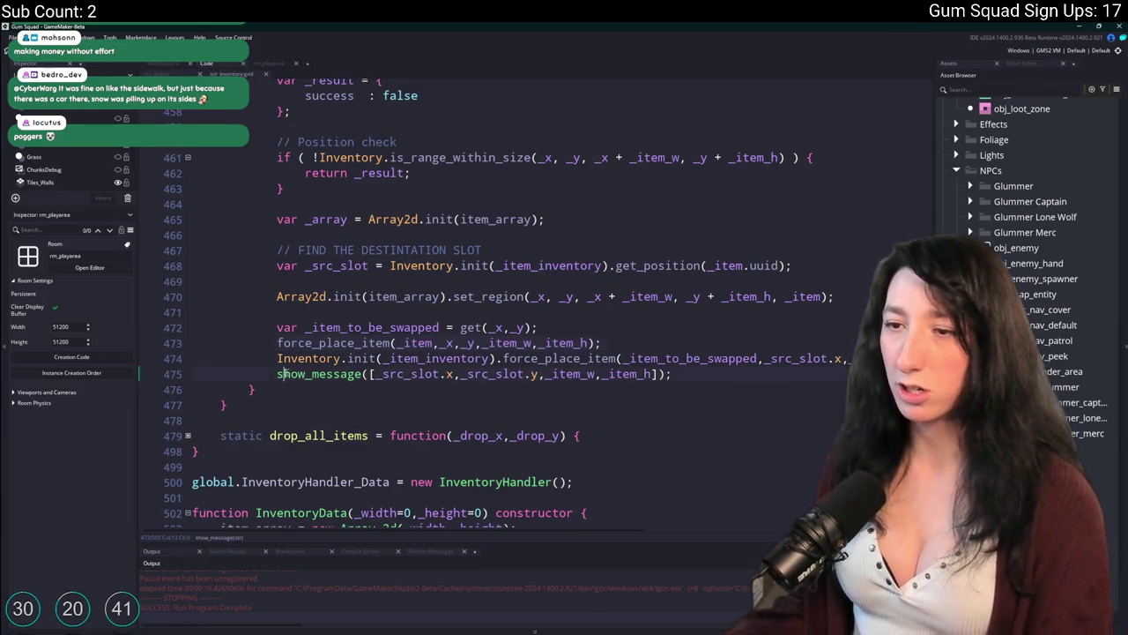
key("Down")
key("Down")
key("ctrl+k")
key("alt+Left")
Replace force_place_item with swap_items on line 227 and delete the commented-out lines 229–230
left_click(491, 274)
double_click(536, 304)
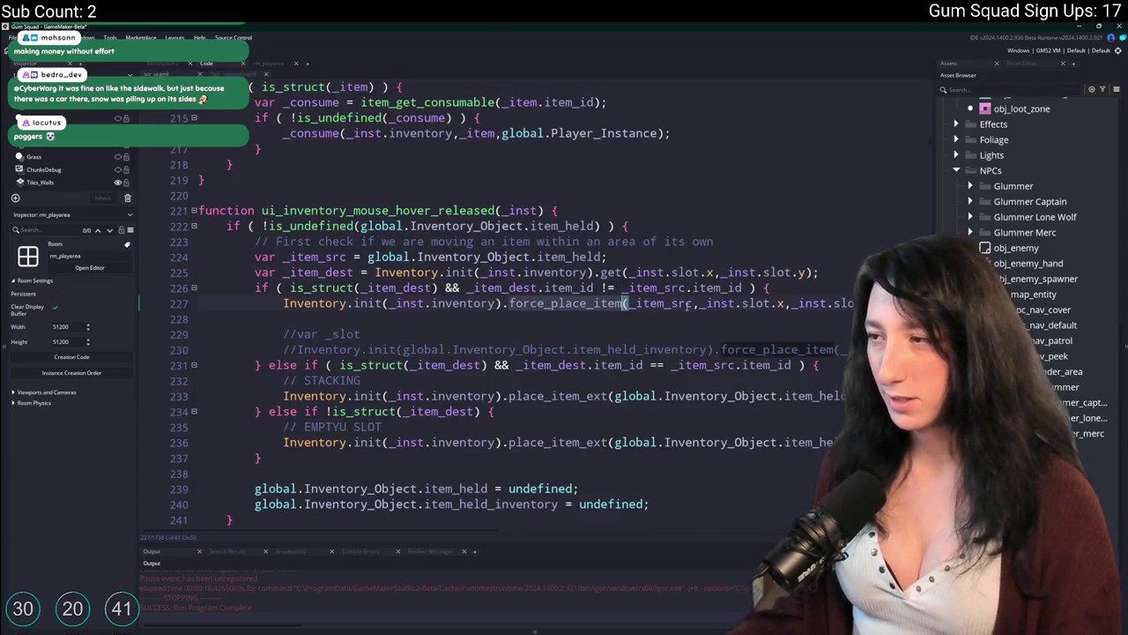
type("swap_items")
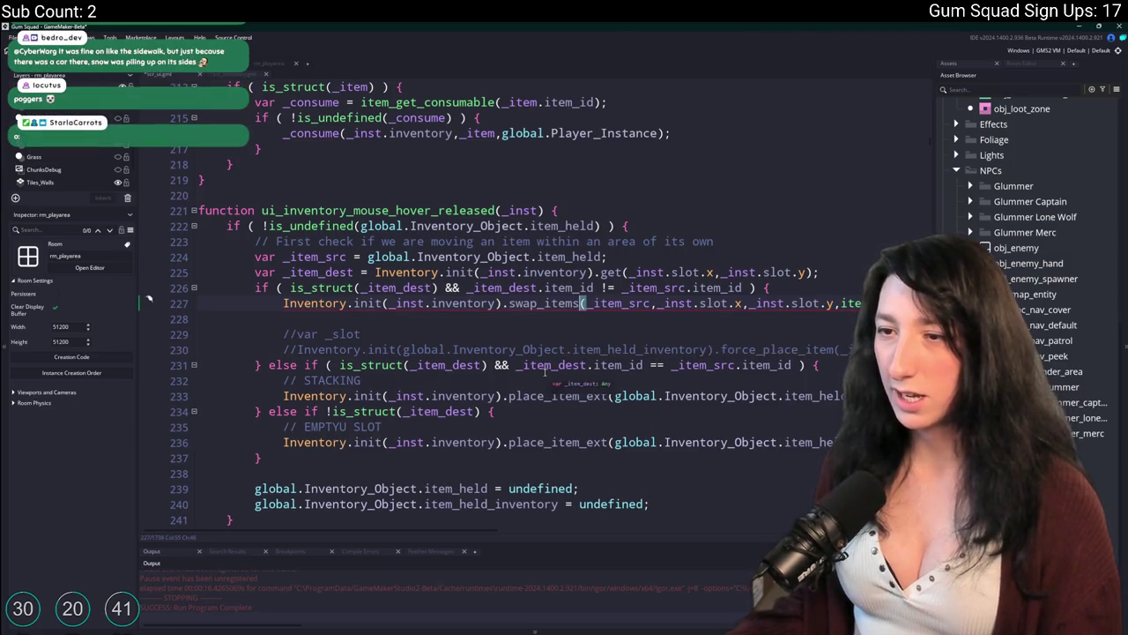
left_click_drag(531, 346, 890, 349)
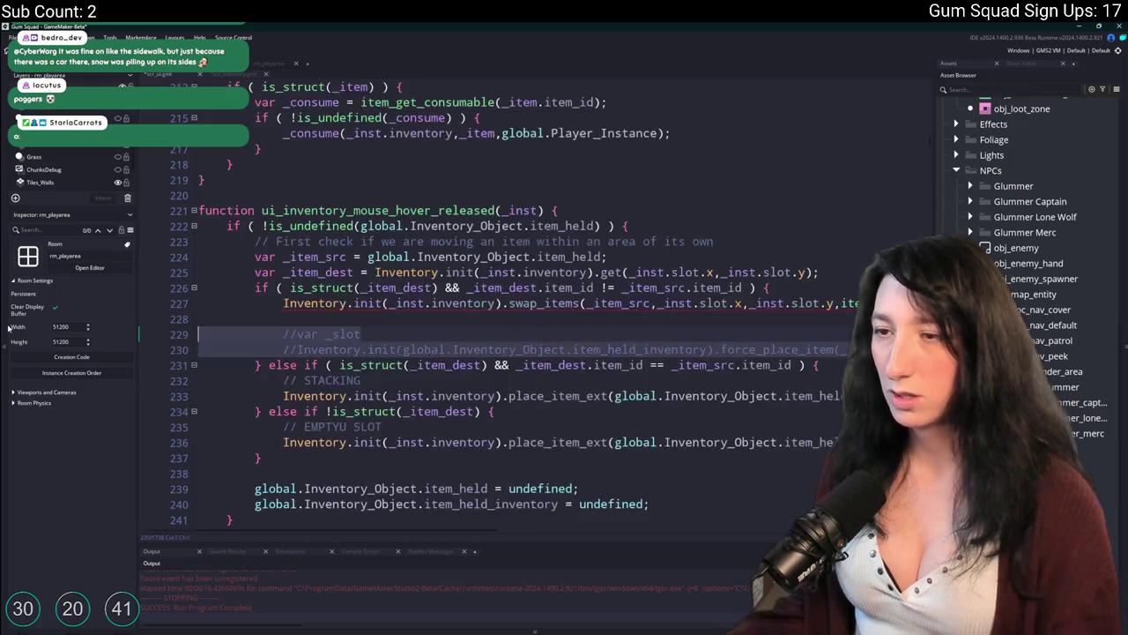
key("Delete")
left_click(215, 78)
scroll(476, 300, "up", 5)
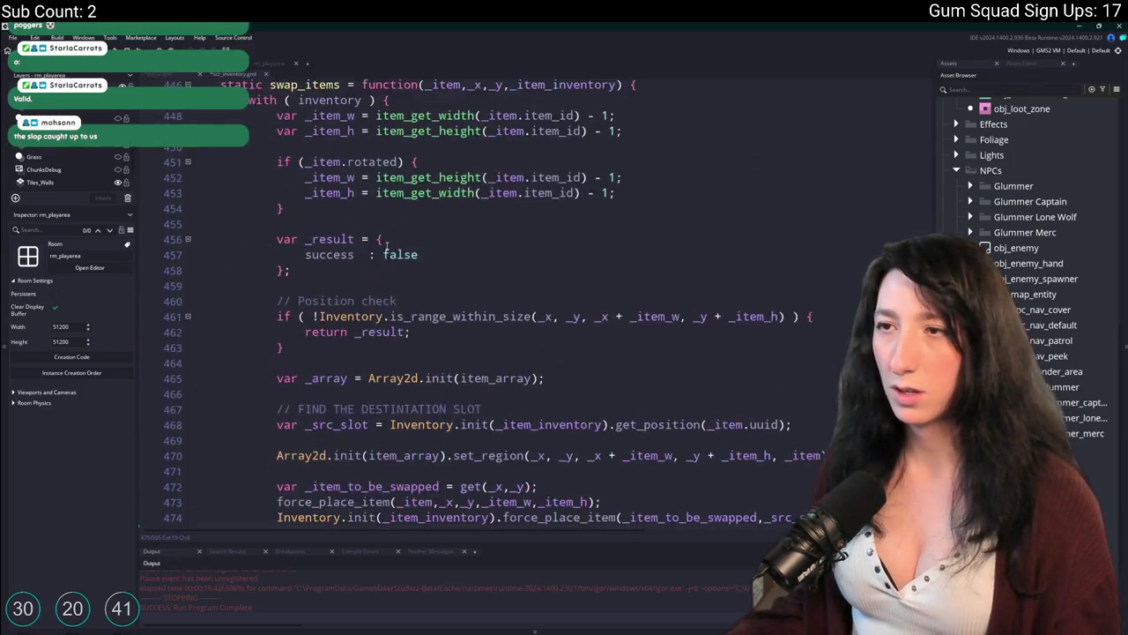
left_click(171, 75)
Remove the width and height arguments from the swap_items call on line 227
left_click(728, 304)
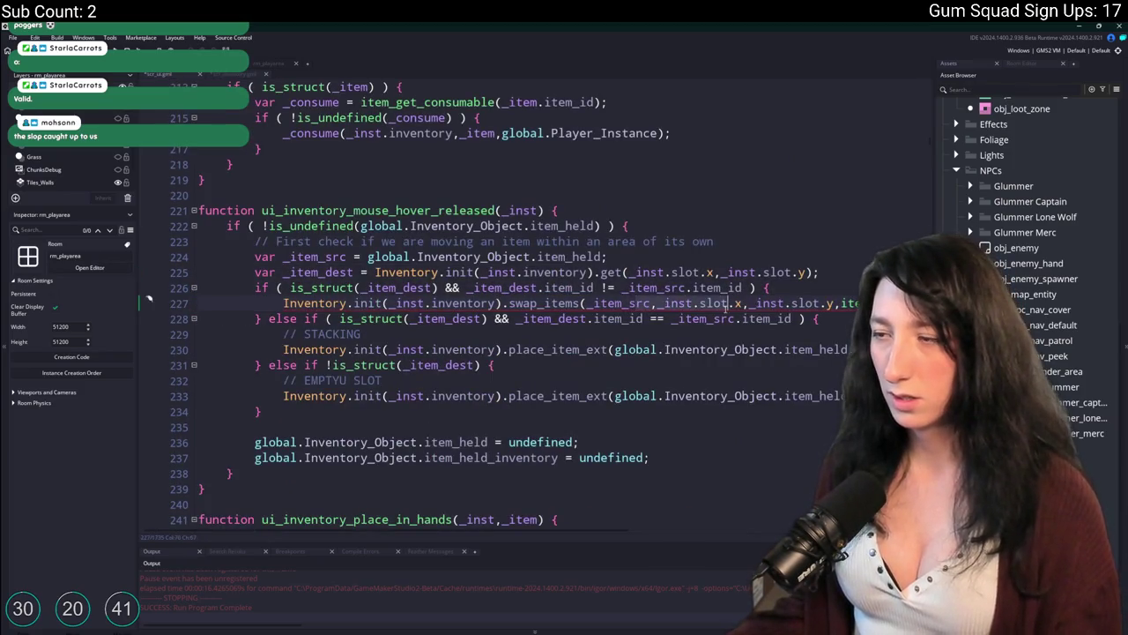
scroll(727, 313, "right", 3)
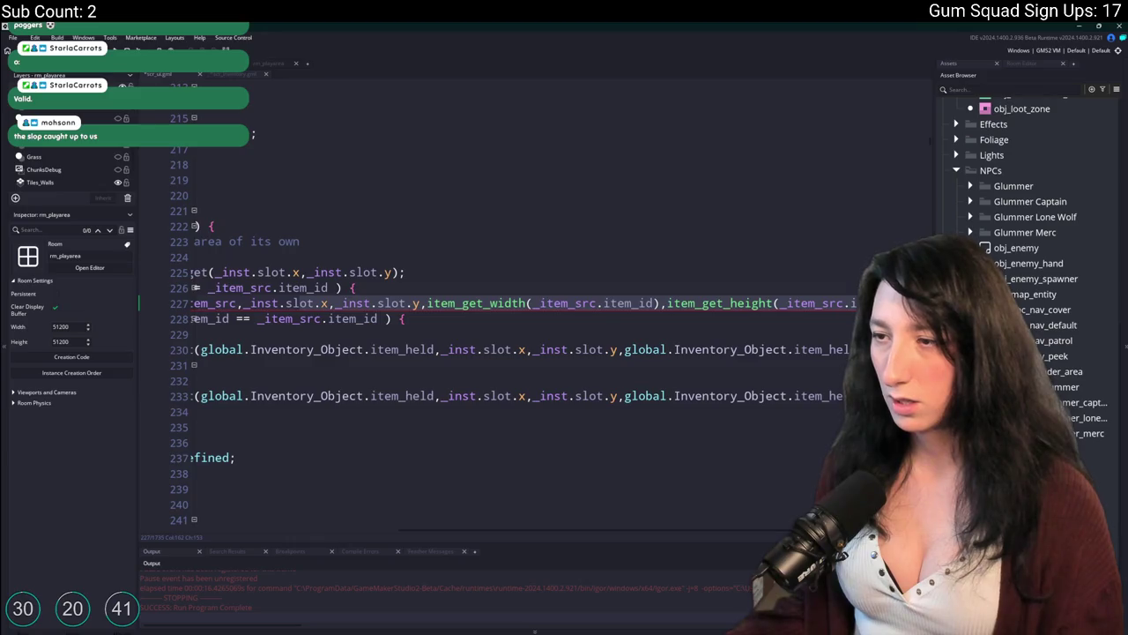
left_click(430, 304)
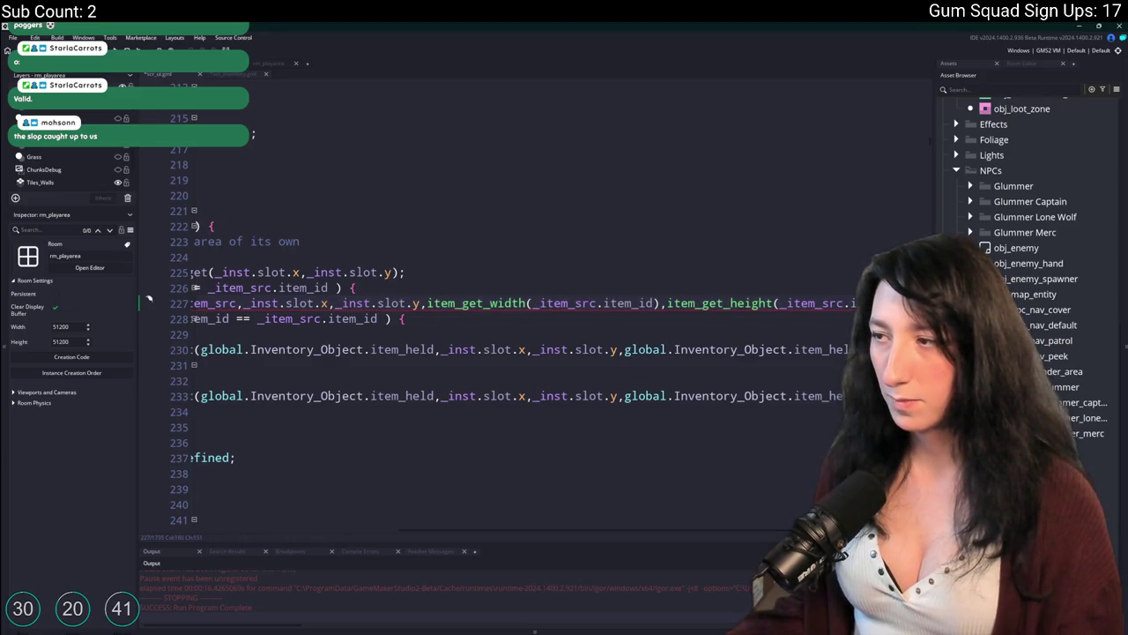
key("shift+End")
key("BackSpace")
key("BackSpace")
type(");")
Give swap_items the held-item arguments from line 230 (item_held, slot x/y, item_held_inventory) and run
left_click(650, 304)
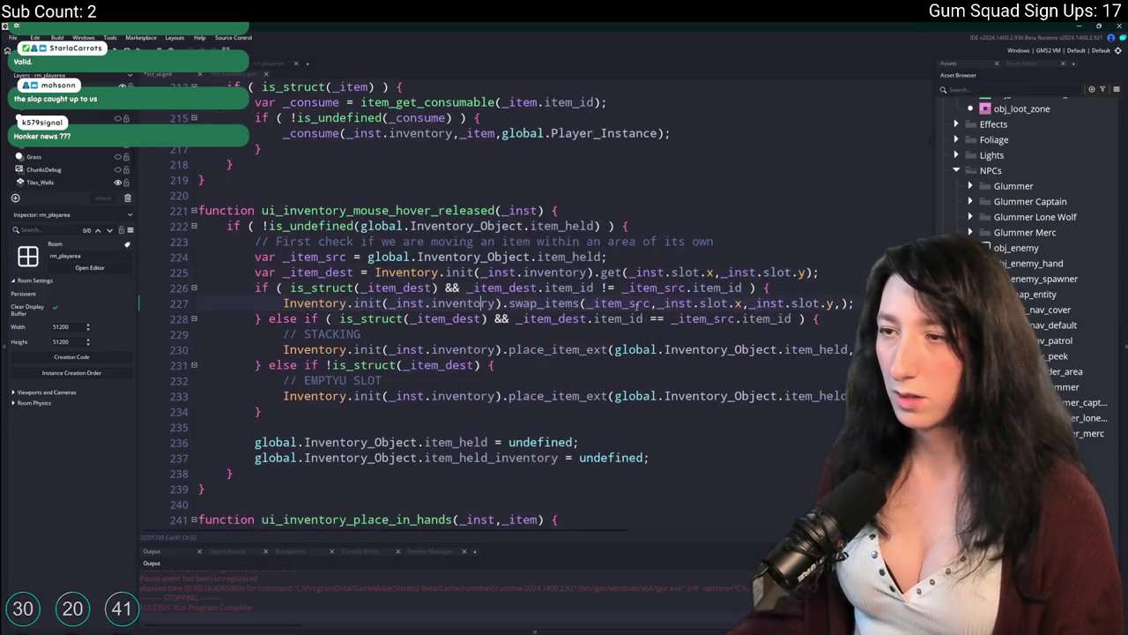
left_click(538, 256)
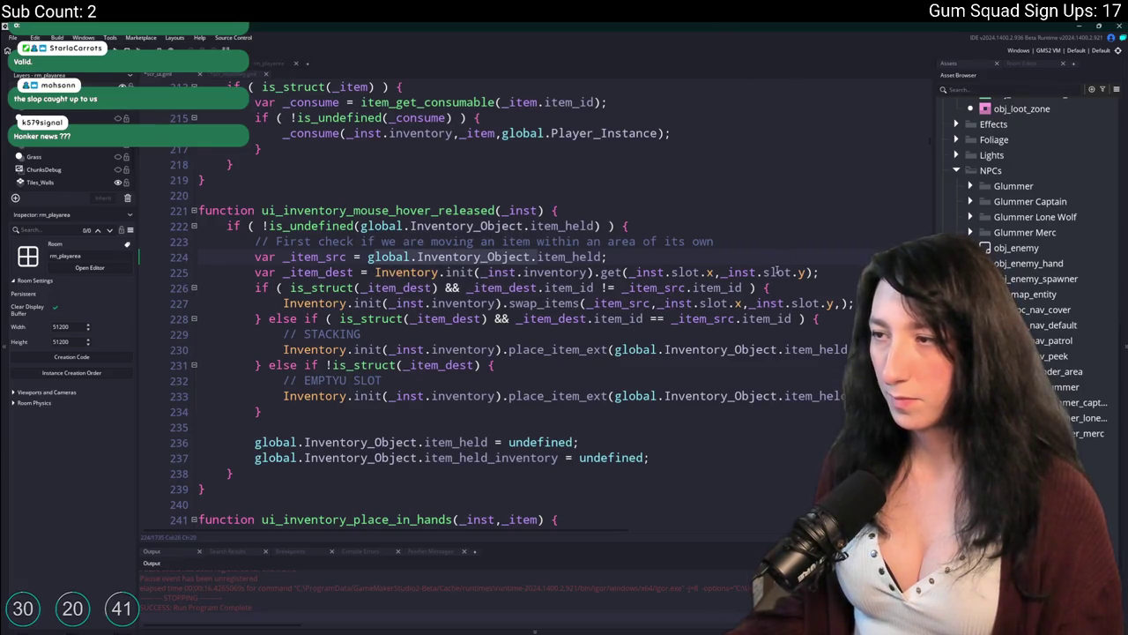
left_click(833, 349)
scroll(833, 349, "right", 10)
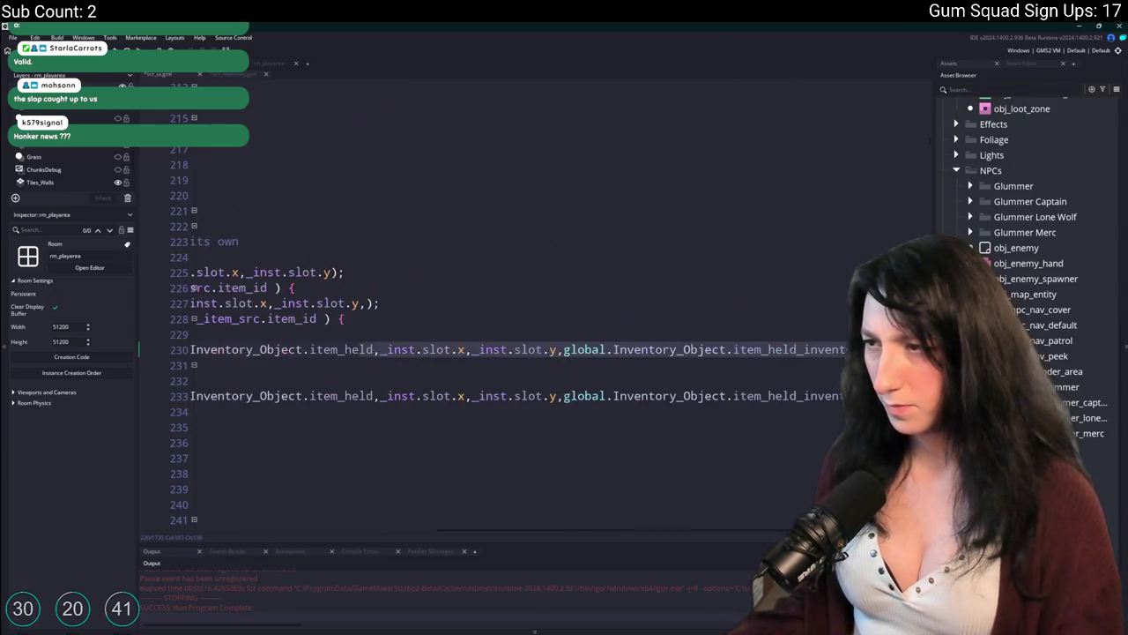
scroll(842, 350, "left", 5)
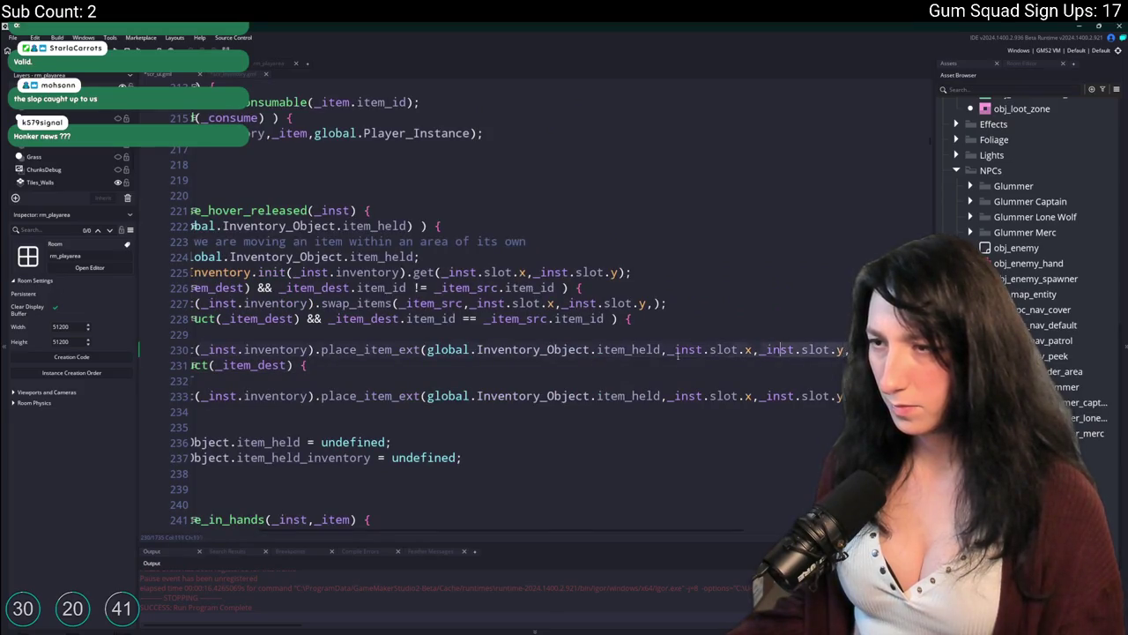
left_click_drag(845, 350, 426, 350)
left_click_drag(652, 304, 406, 303)
type("global.Inventory_Object.item_held,_inst.slot.x,_inst.slot.y,global.Inventory_Object.item_held_inventory")
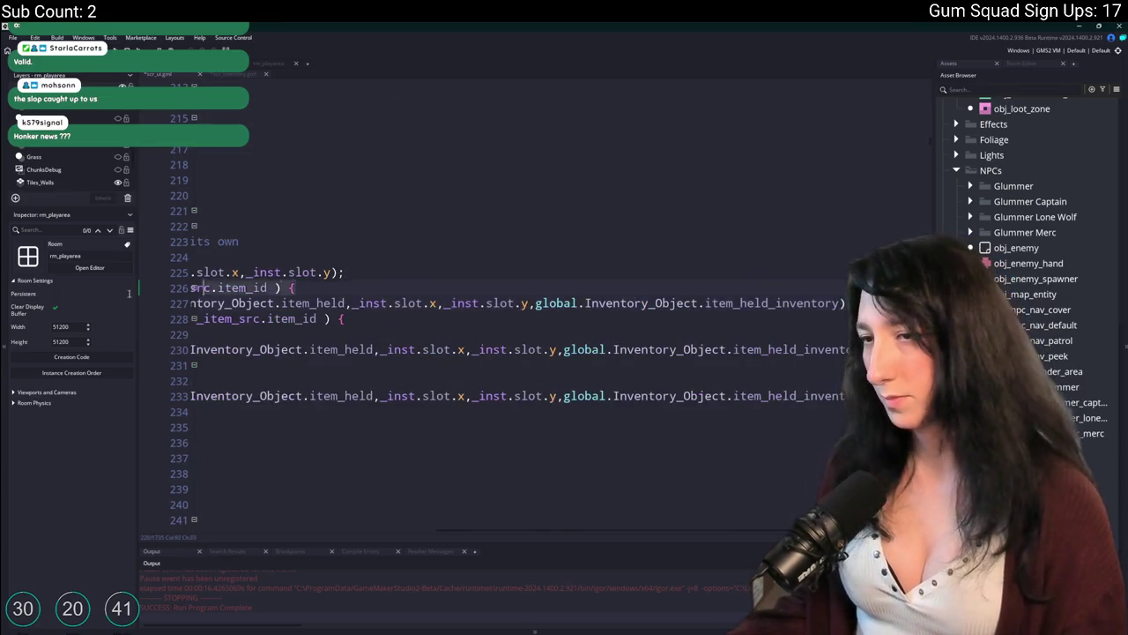
scroll(834, 276, "left", 5)
left_click(837, 274)
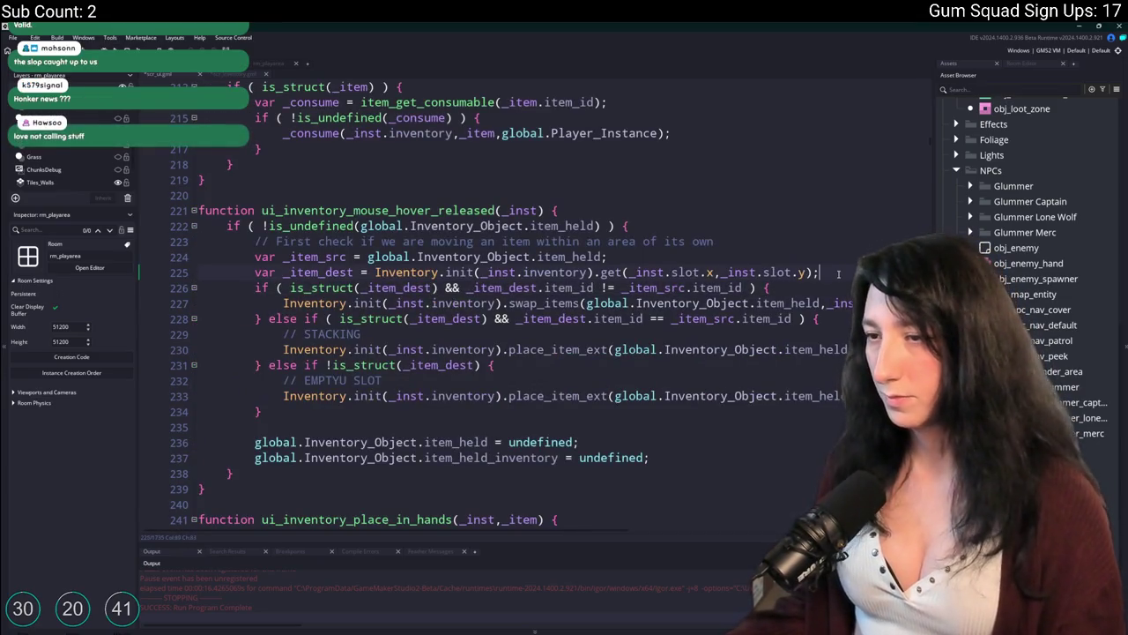
double_click(330, 270)
double_click(318, 256)
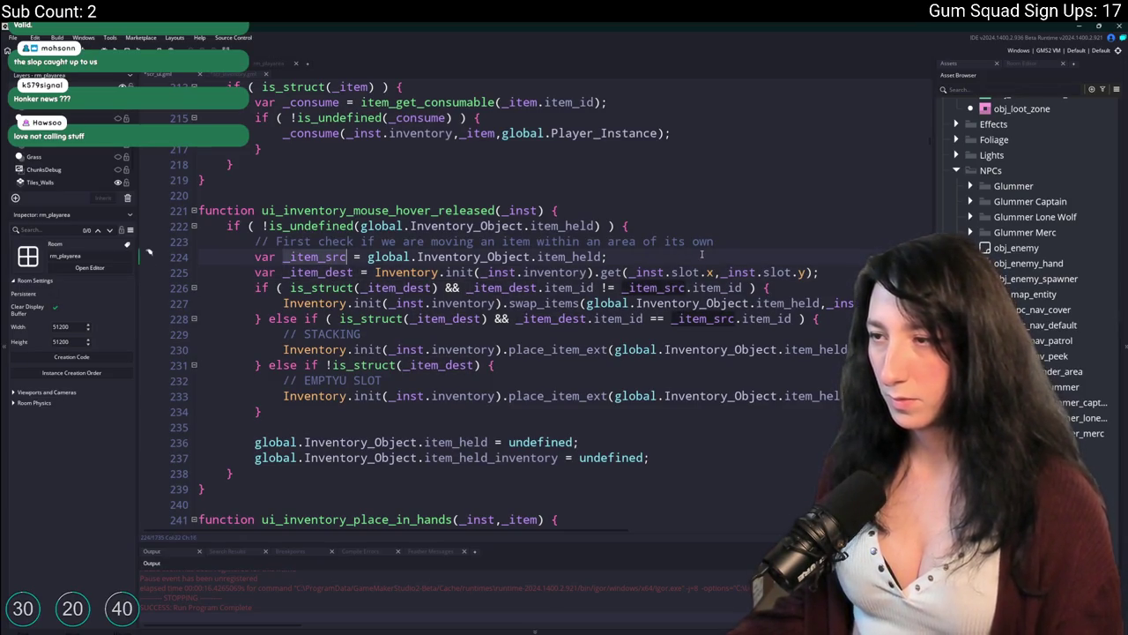
key("F5")
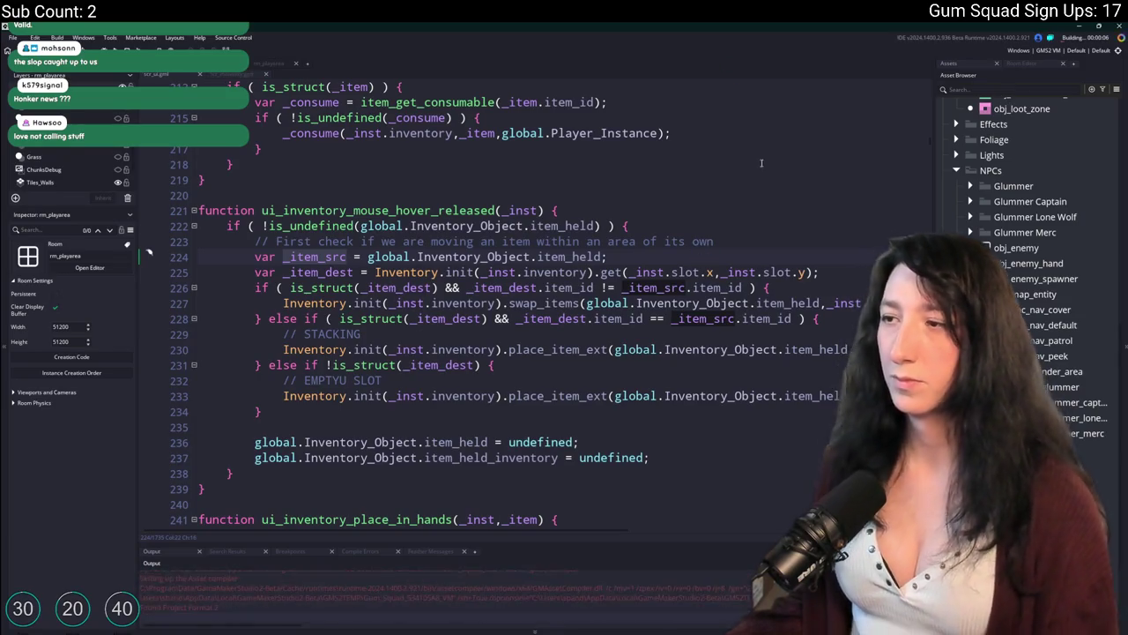
Start a New World lobby, swap two inventory items, and abort on the item_array code error
left_click(776, 302)
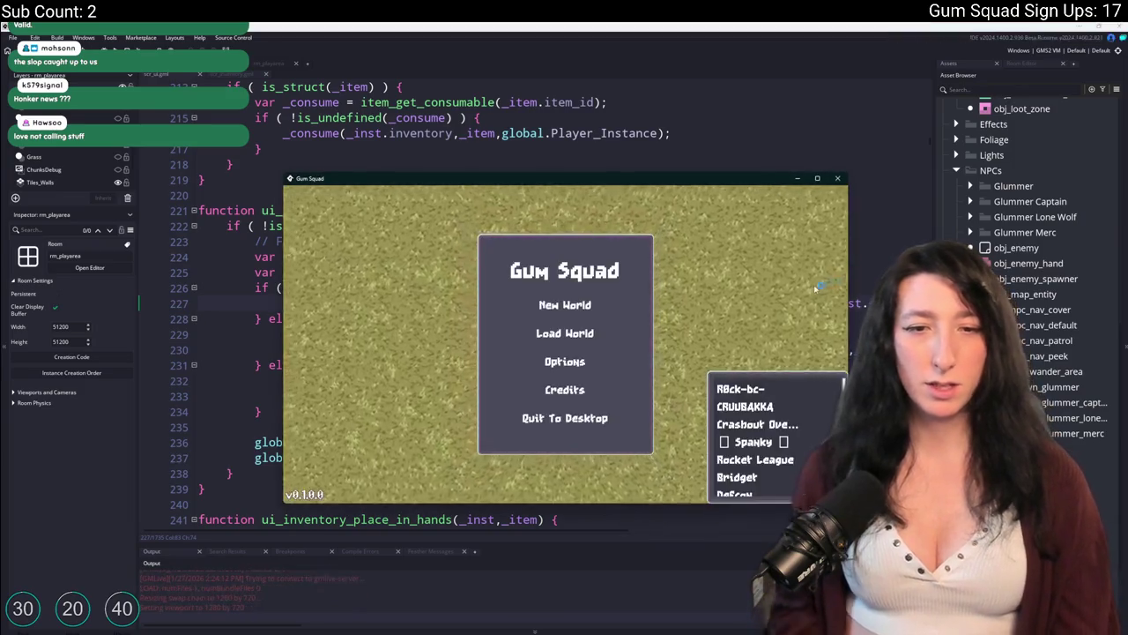
left_click(565, 305)
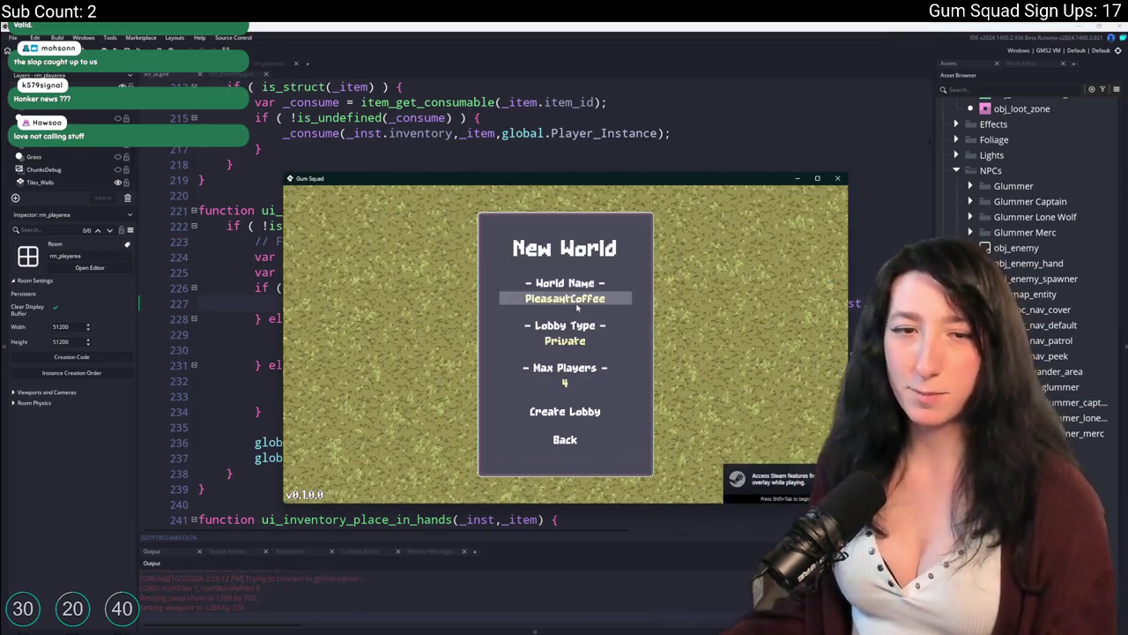
left_click(567, 416)
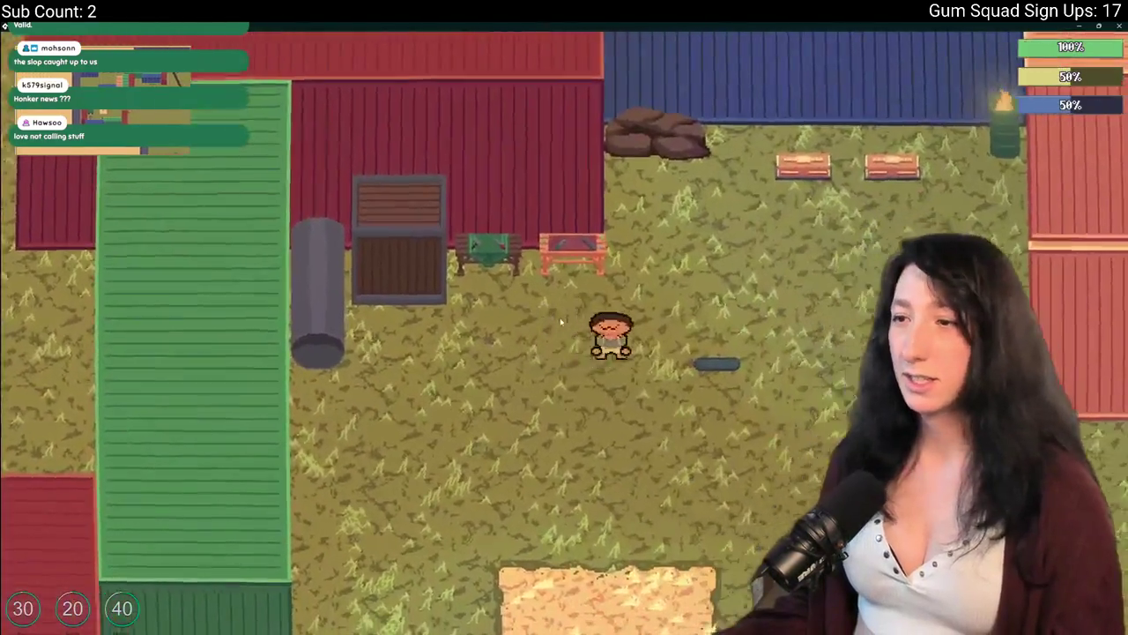
key("Tab")
left_click(356, 499)
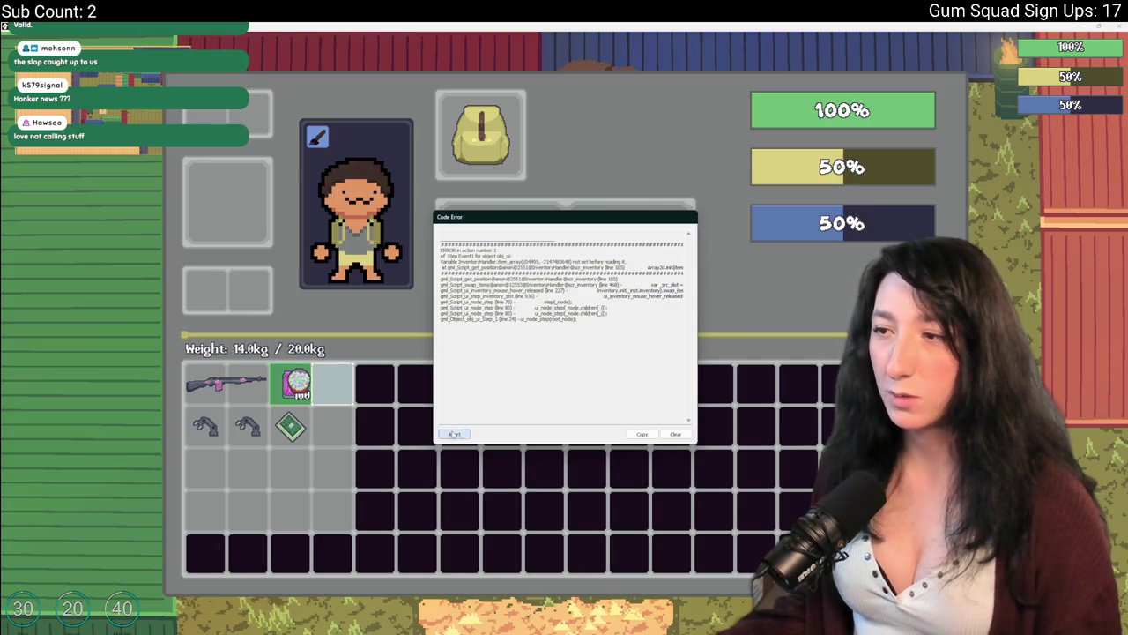
left_click(455, 433)
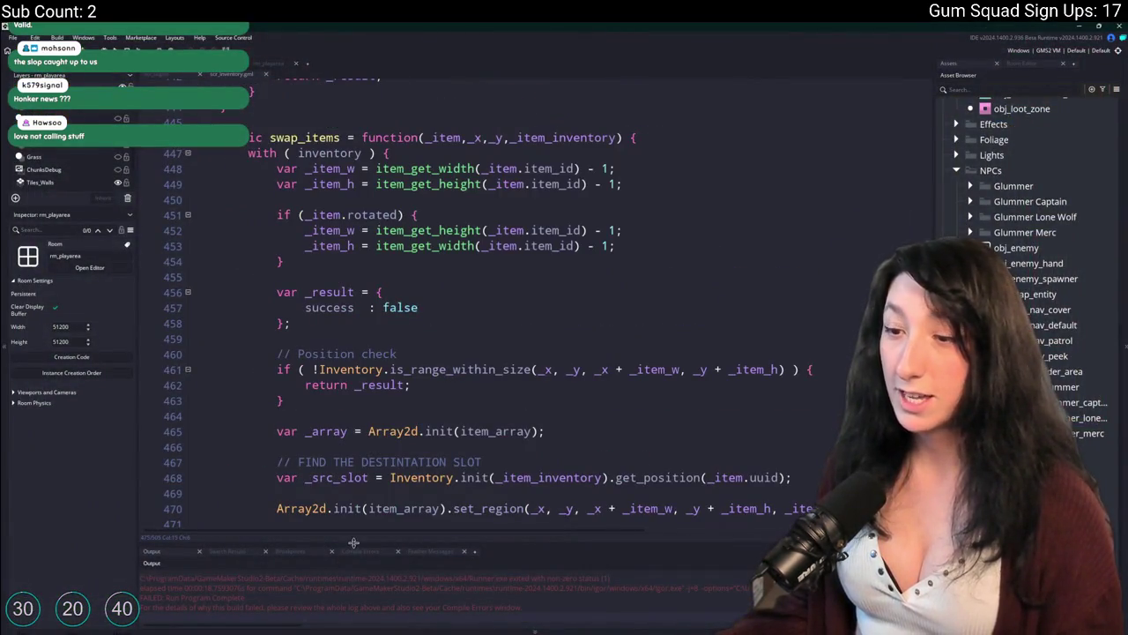
Enlarge the output panel to read the stack trace and search the script for get_position
left_click_drag(353, 542, 353, 449)
scroll(326, 522, "up", 3)
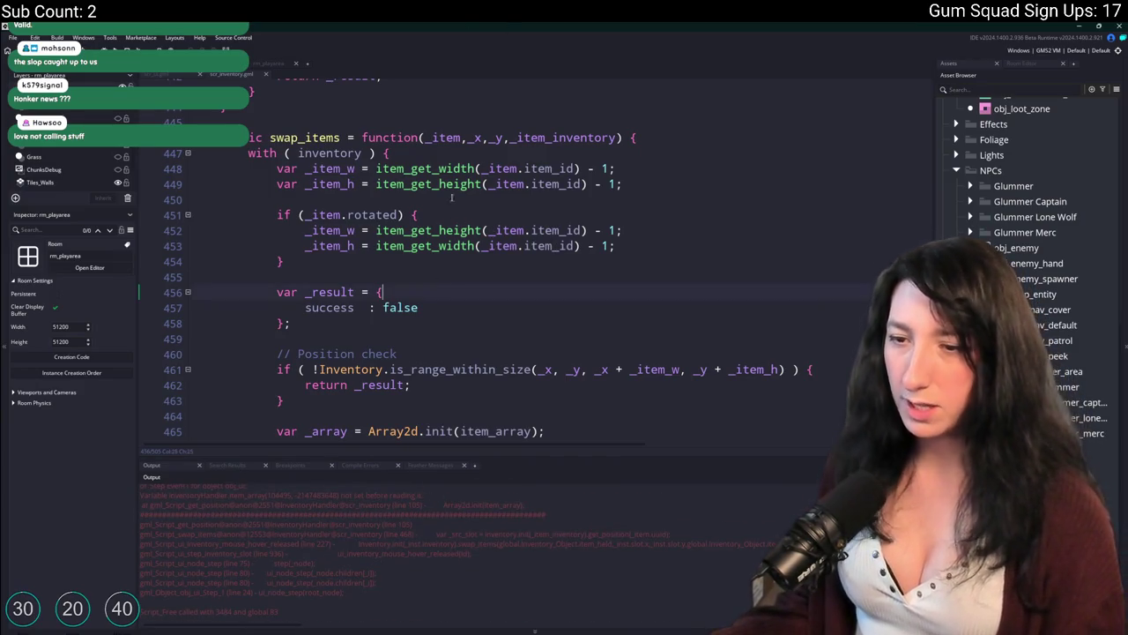
key("ctrl+f")
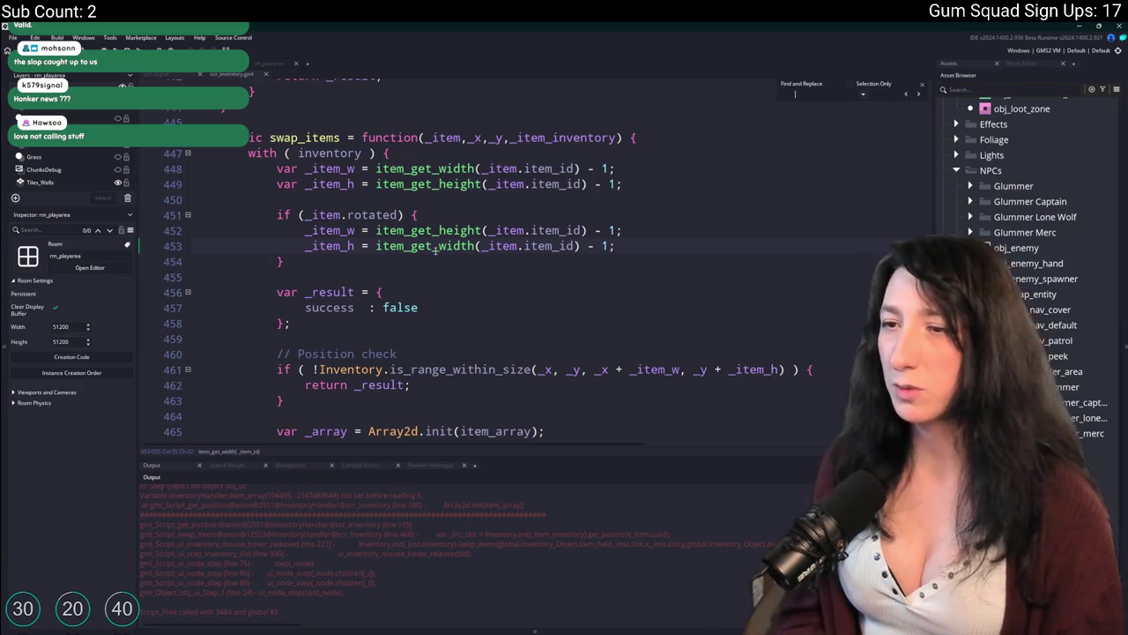
key("Return")
type("on")
scroll(640, 350, "up", 5)
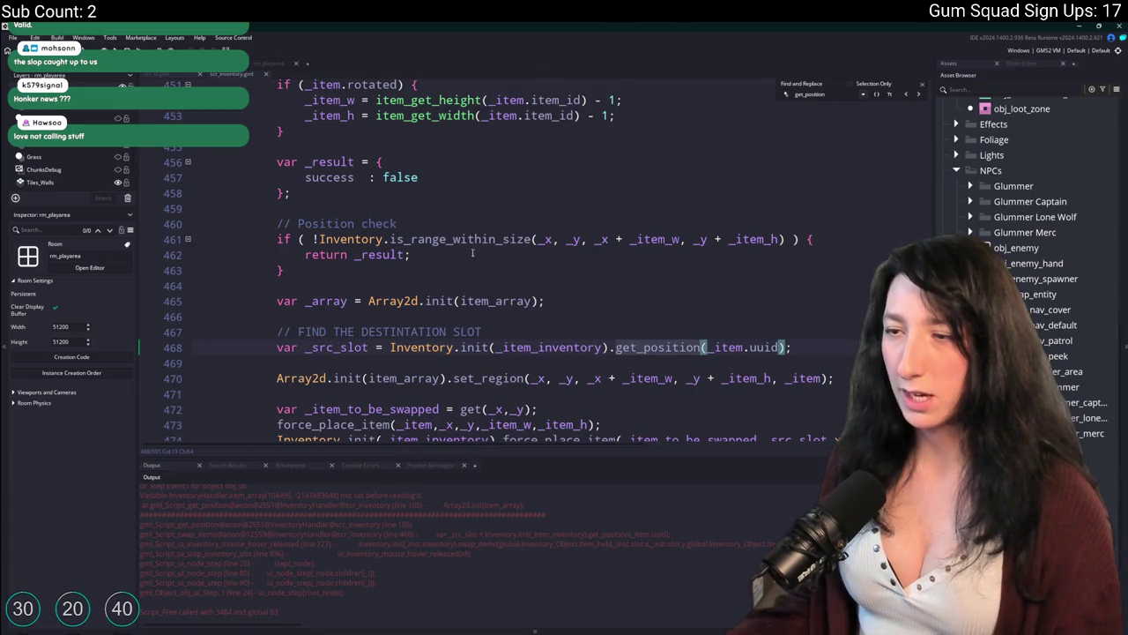
scroll(473, 253, "down", 1)
Rewrite the line 467 comment as '// Find the destination slot' and go to get_position at line 102
left_click_drag(306, 297, 482, 300)
key("BackSpace")
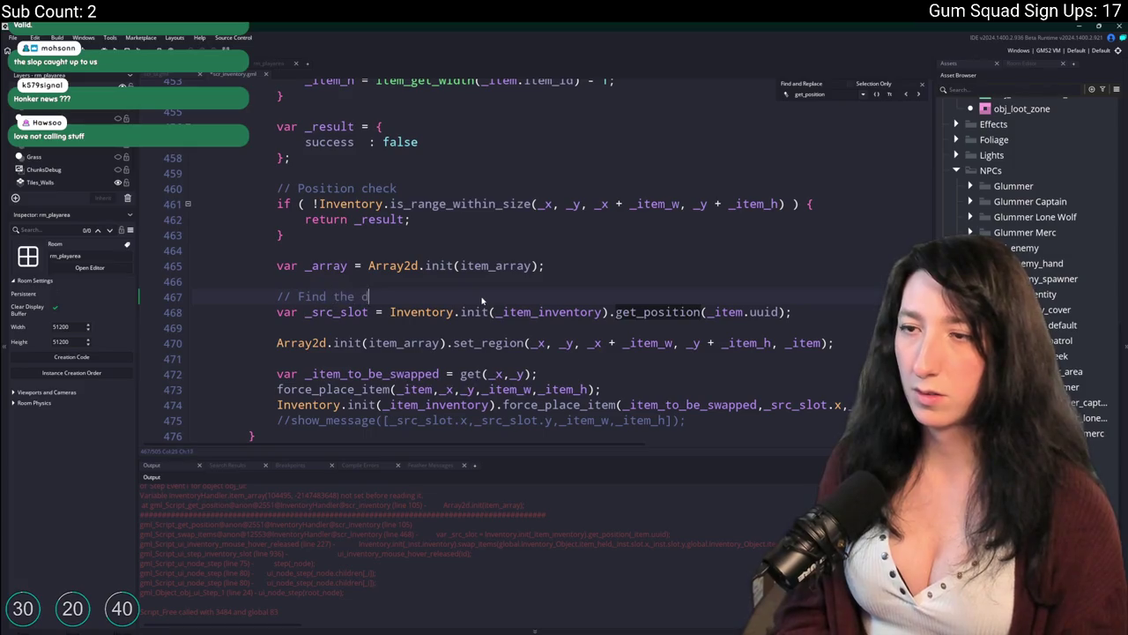
type("ot")
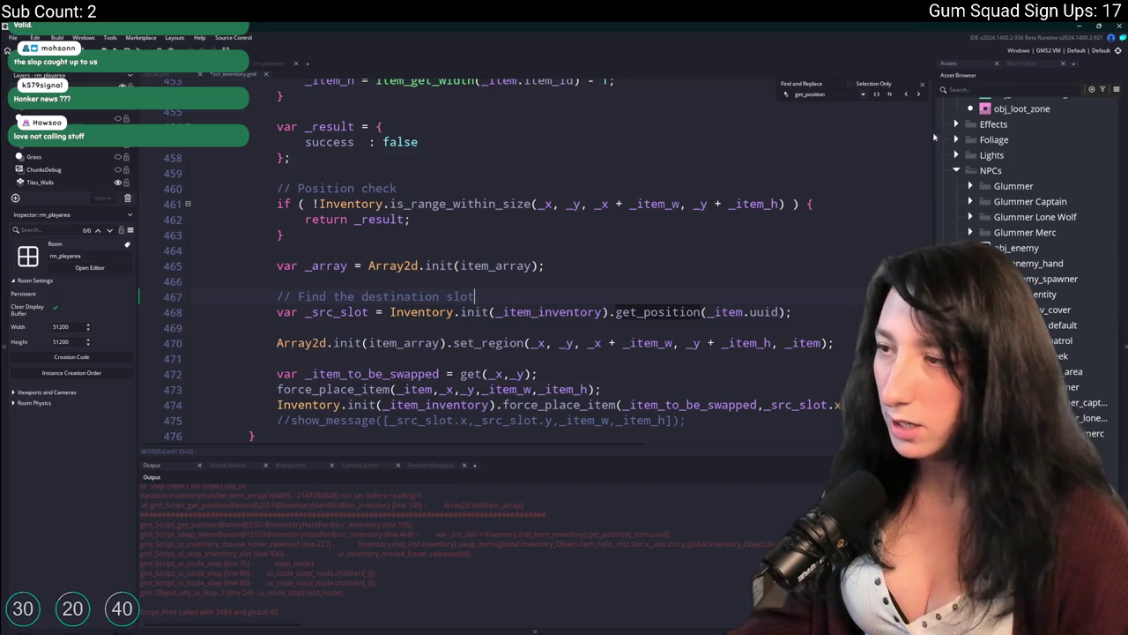
left_click(905, 96)
left_click(906, 96)
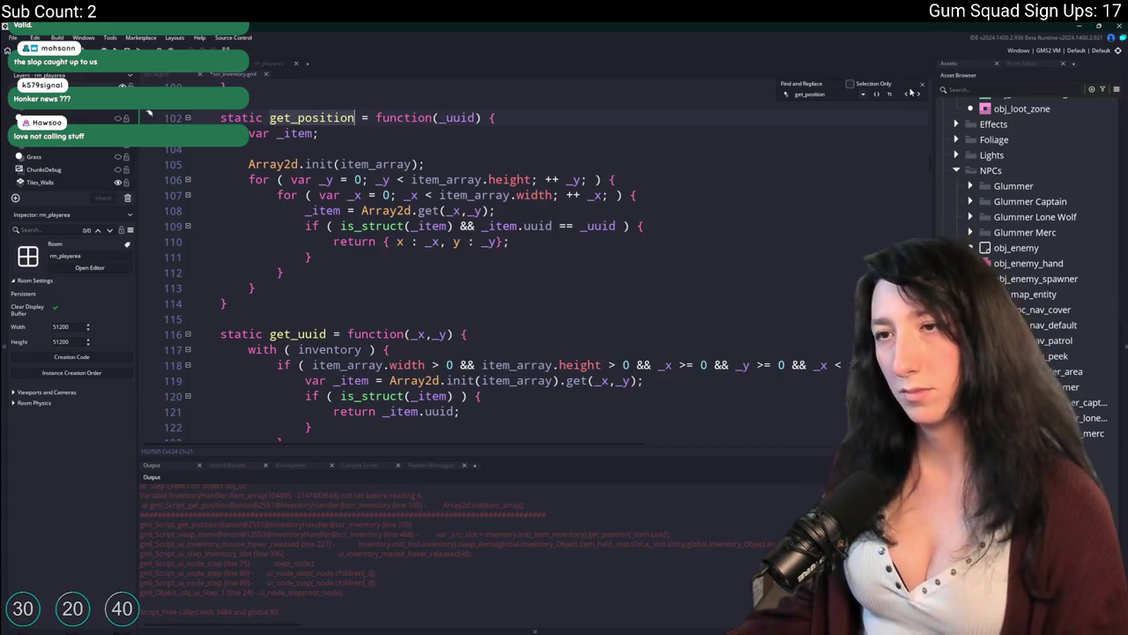
Enlarge the output panel and review the item_array, Array2d.init and inventory usages in the script
left_click_drag(472, 459, 476, 415)
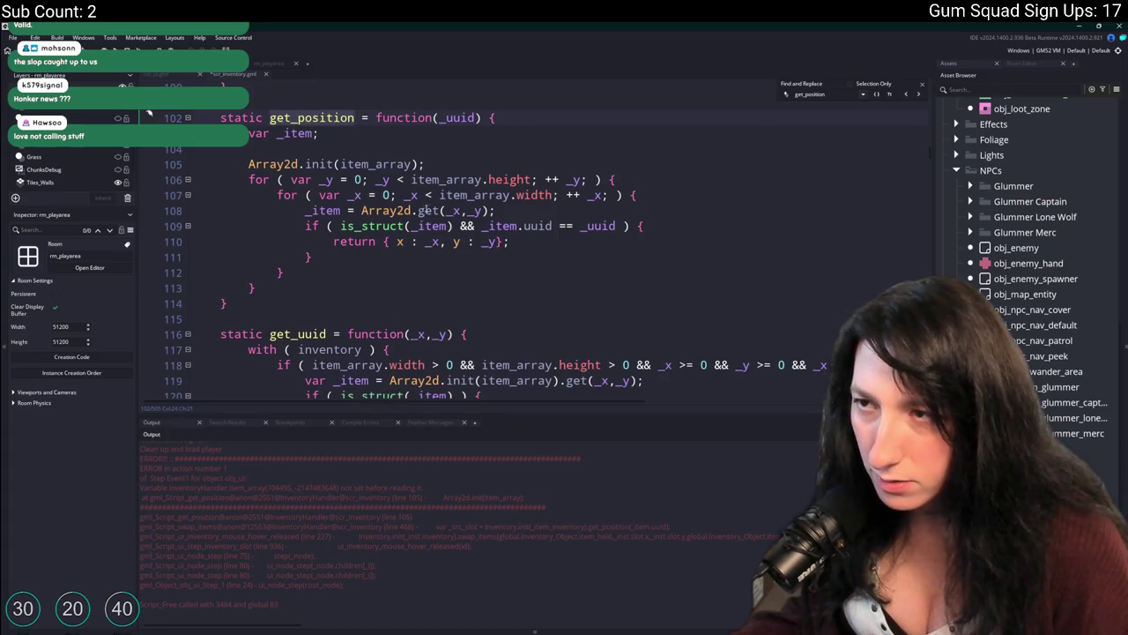
double_click(435, 179)
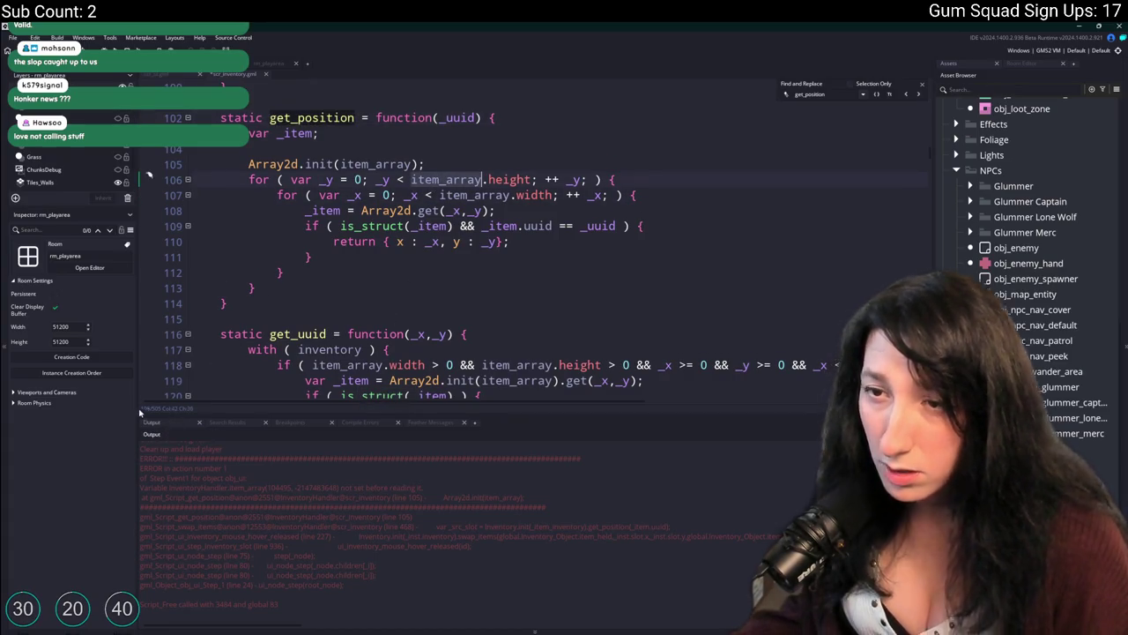
left_click_drag(163, 426, 202, 494)
scroll(388, 255, "up", 2)
scroll(389, 255, "up", 2)
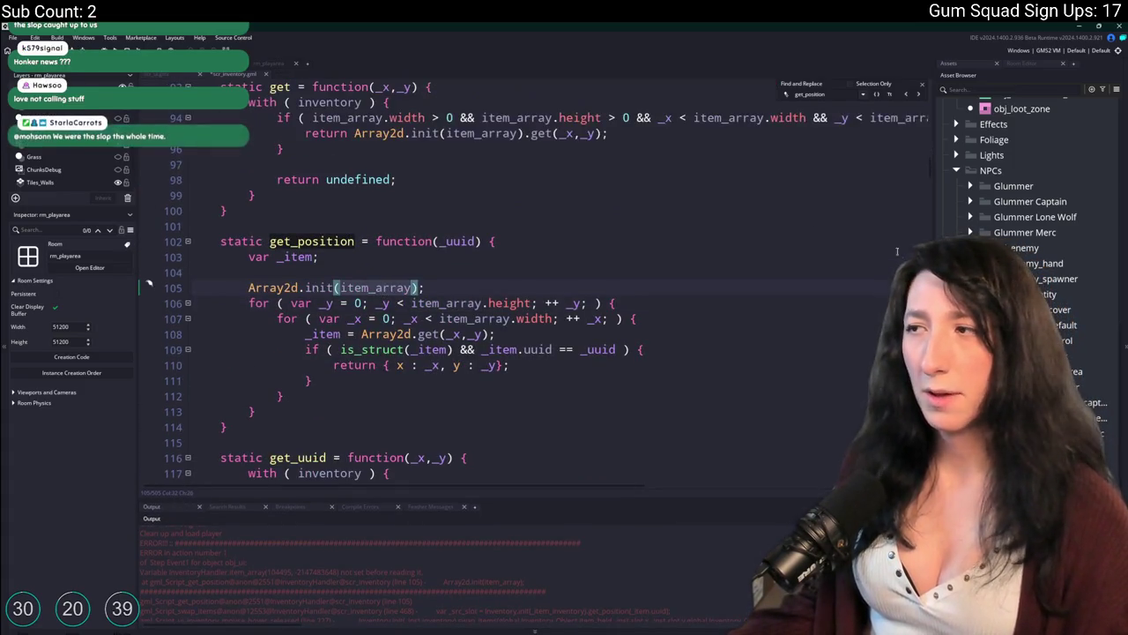
mouse_move(932, 168)
left_mouse_down()
mouse_move(931, 86)
mouse_move(921, 125)
left_mouse_up()
scroll(921, 125, "down", 1)
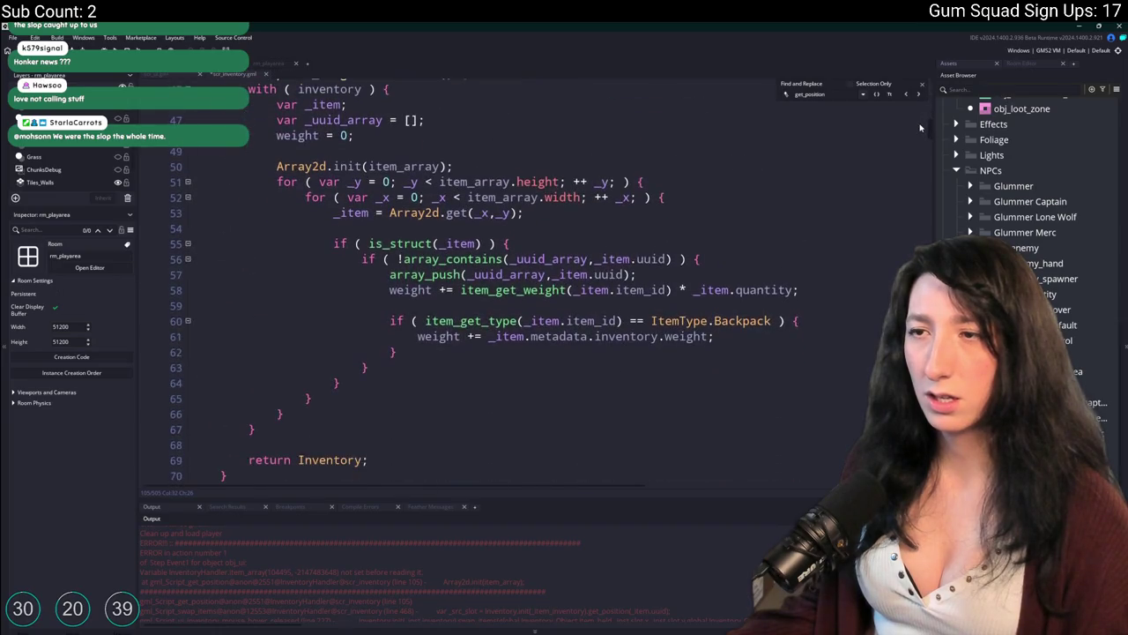
scroll(921, 125, "up", 2)
left_click(379, 236)
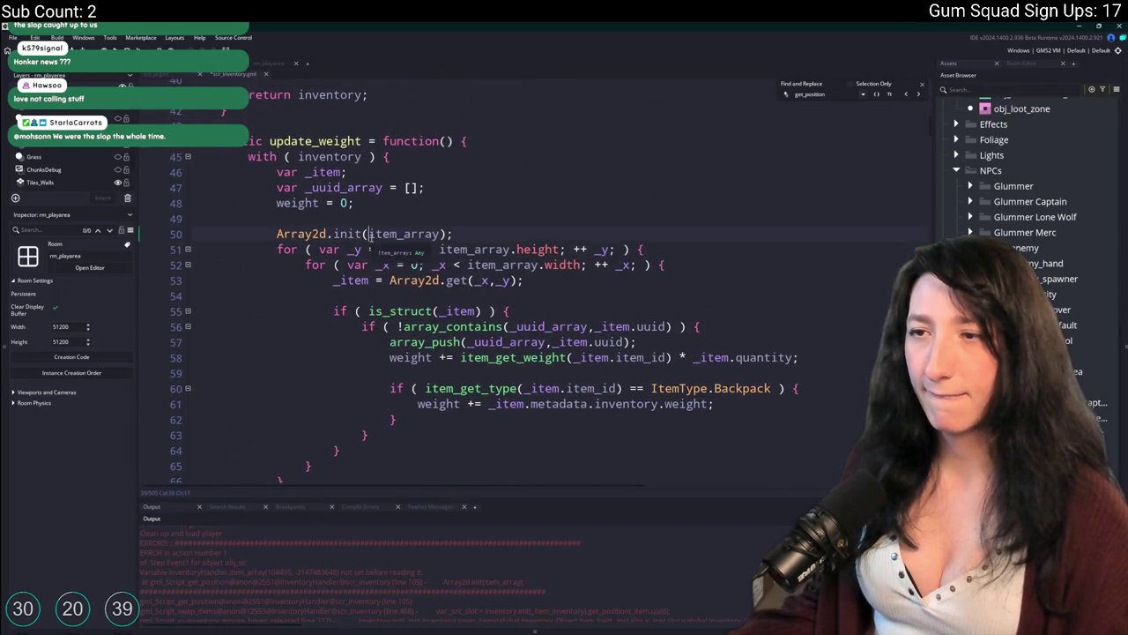
scroll(374, 245, "up", 2)
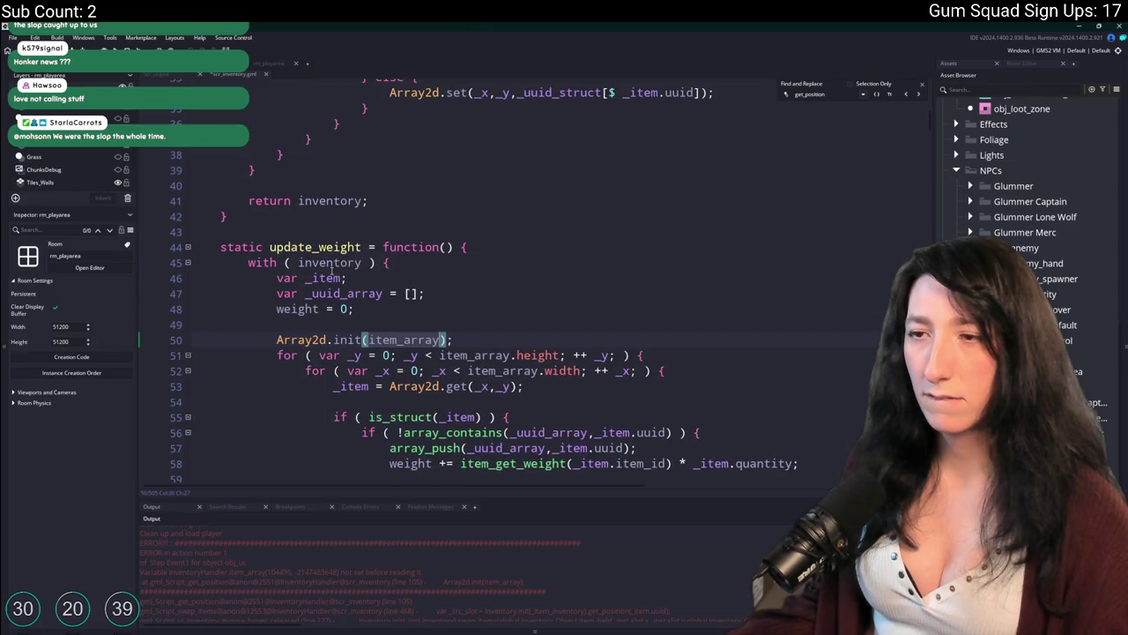
double_click(332, 263)
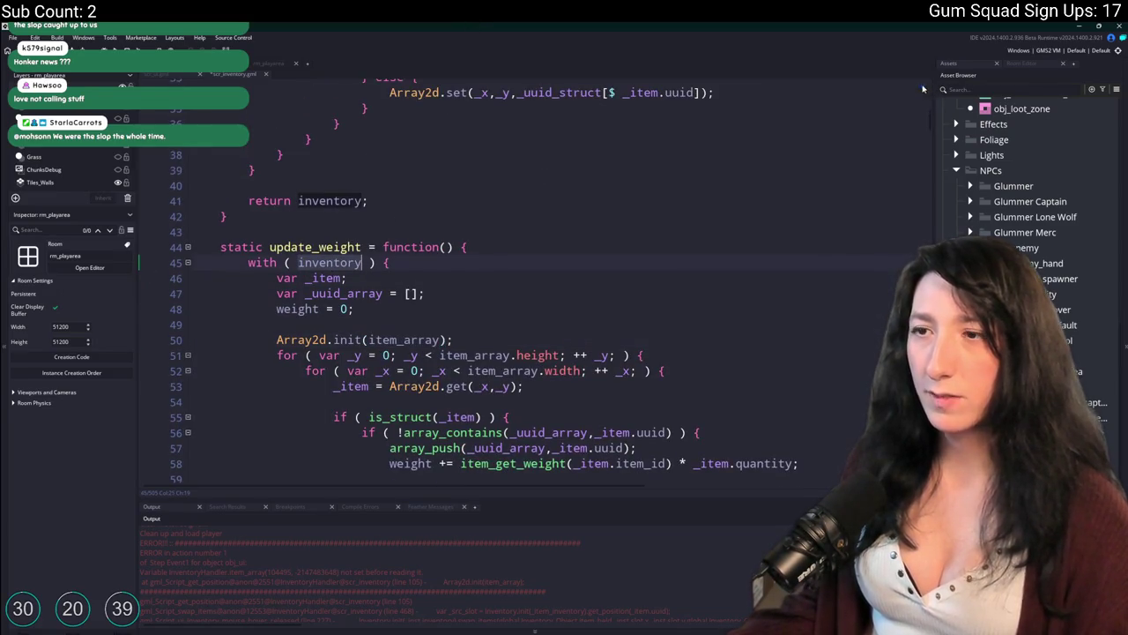
key("ctrl+z")
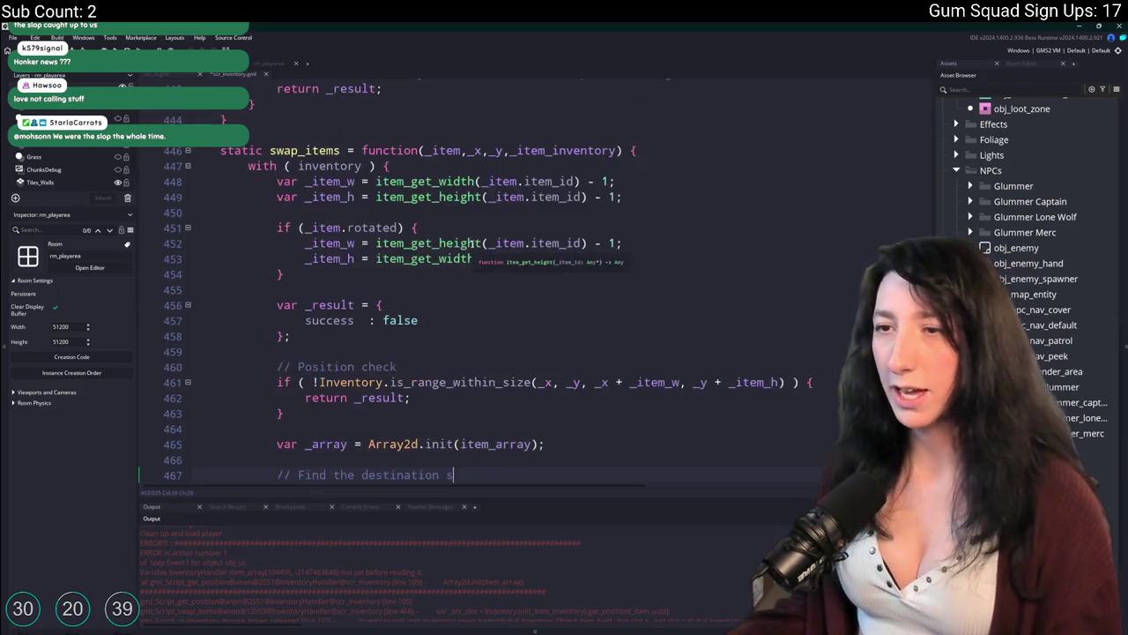
key("ctrl+y")
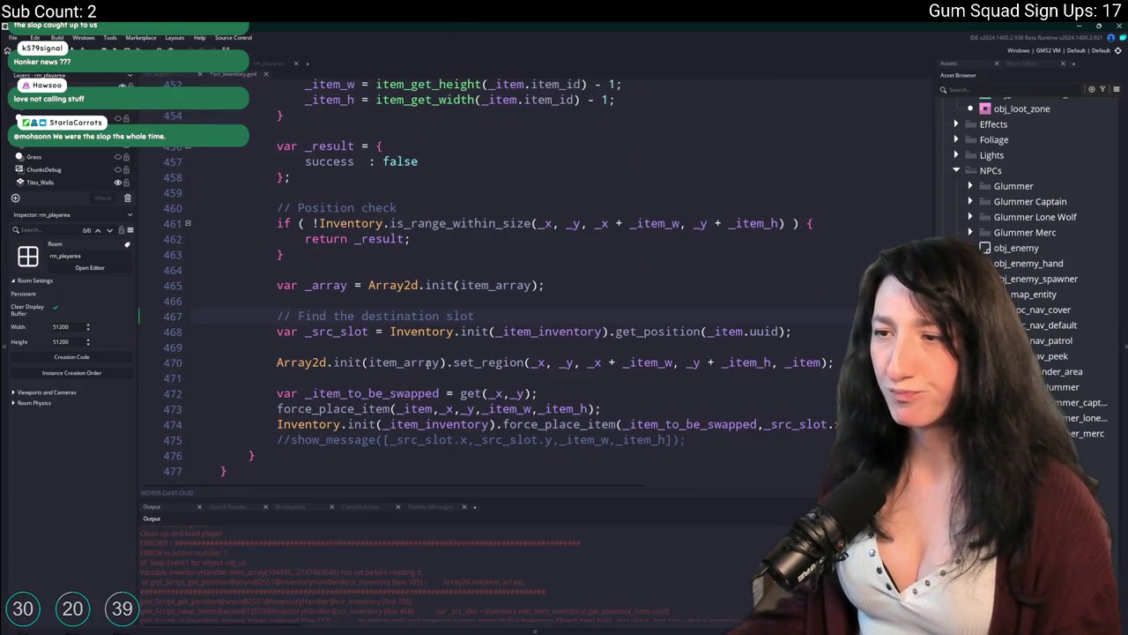
Jump from the get_position call on line 468 to its function definition
left_click(633, 331)
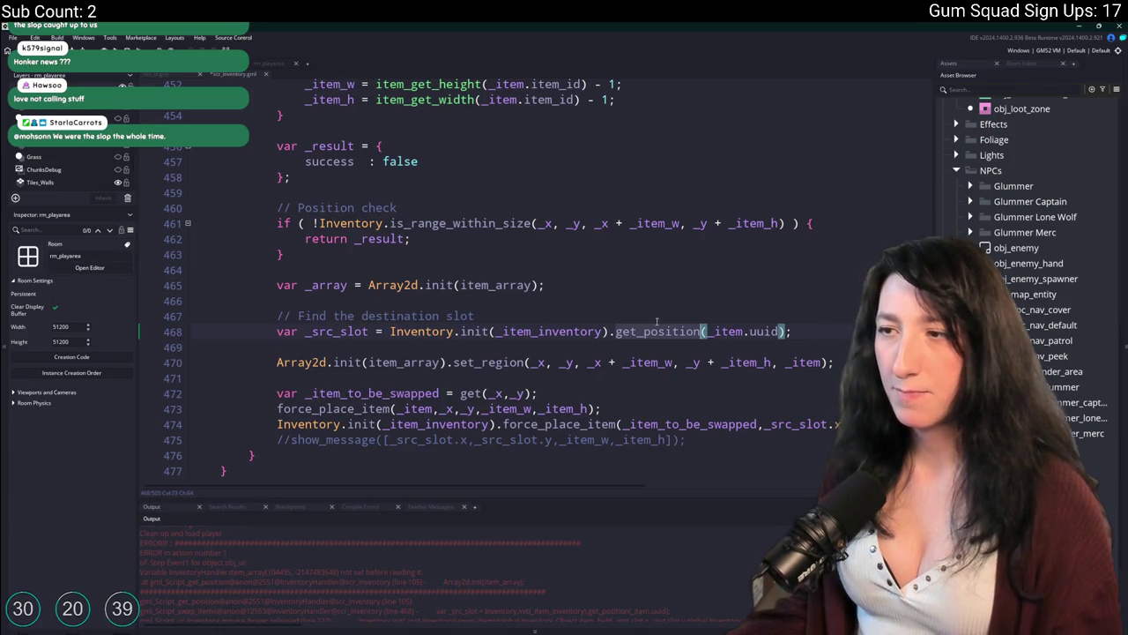
left_click(471, 283)
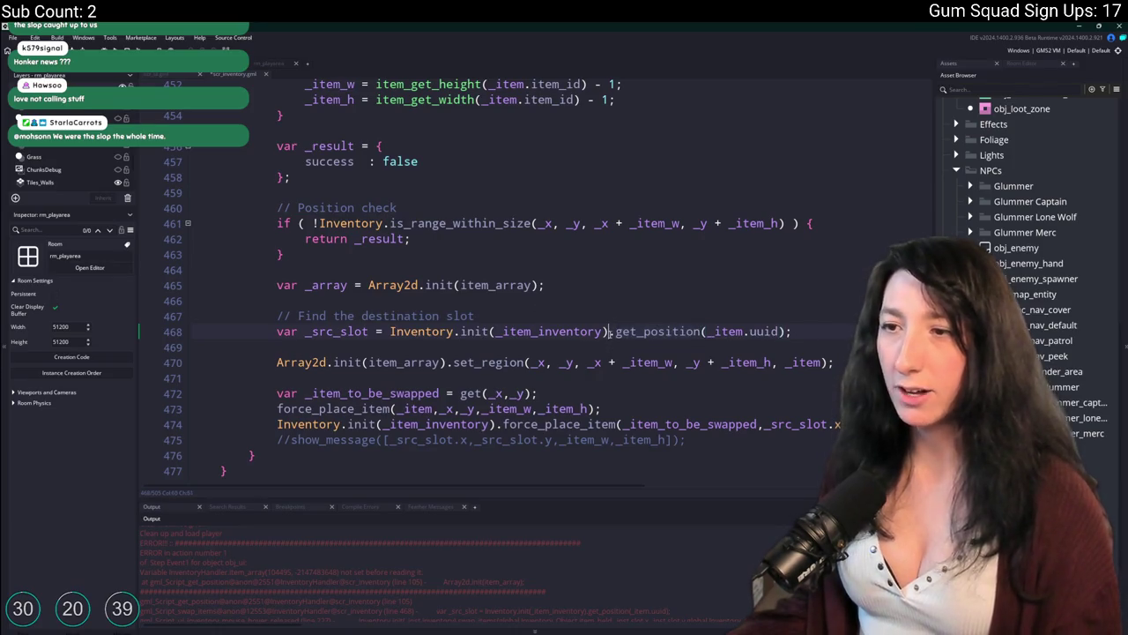
double_click(344, 284)
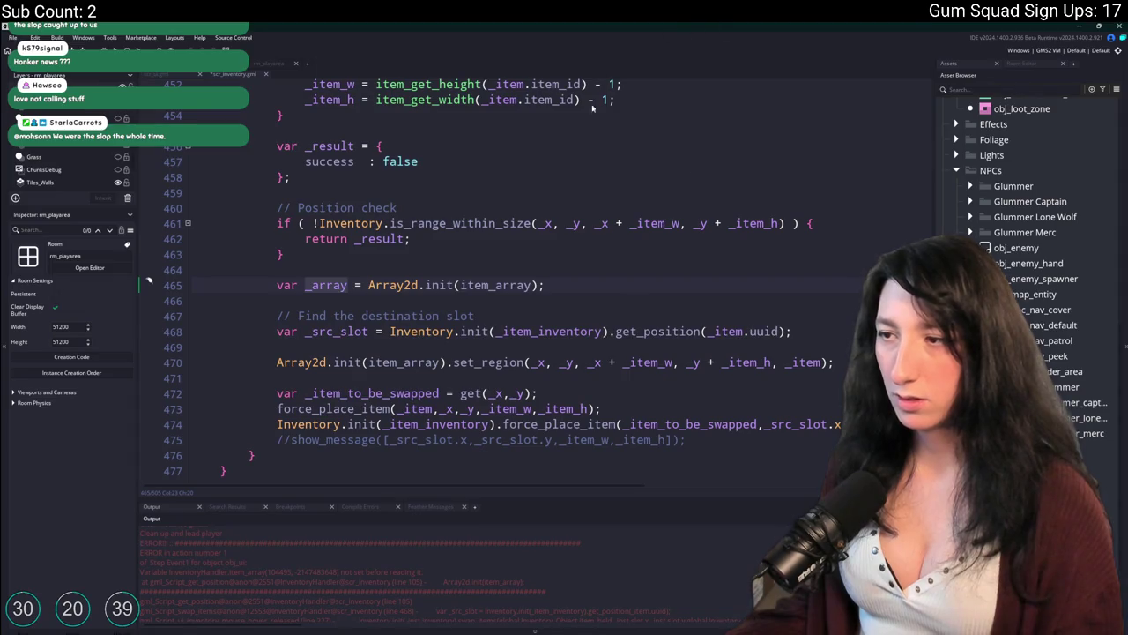
double_click(661, 332)
key("ctrl+f")
key("Return")
scroll(708, 242, "up", 5)
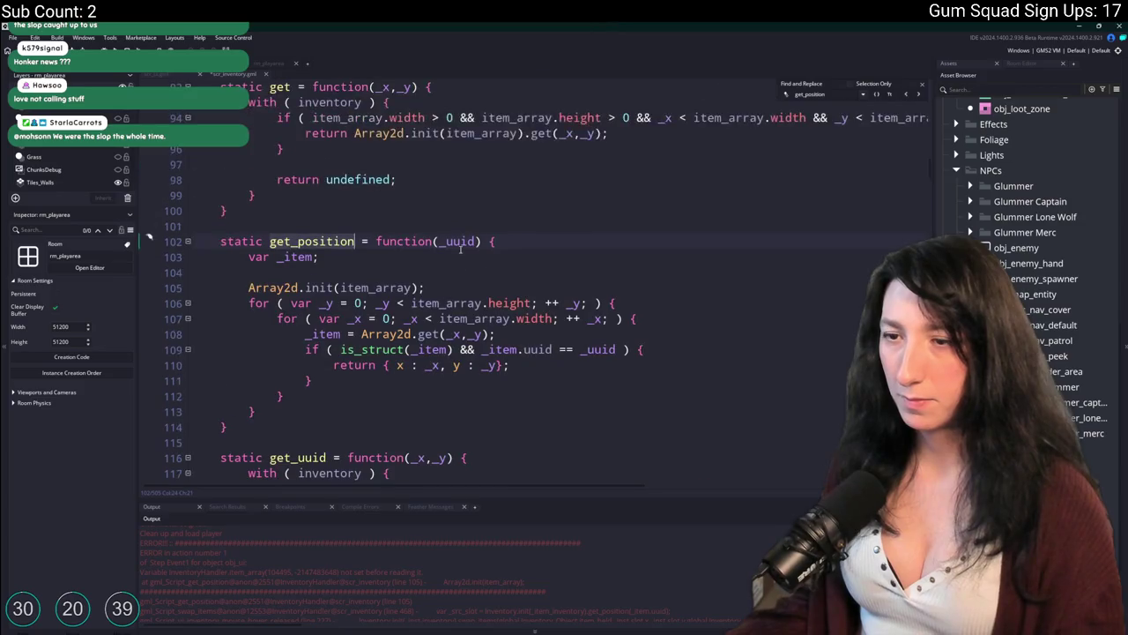
left_click(348, 239)
scroll(449, 329, "down", 2)
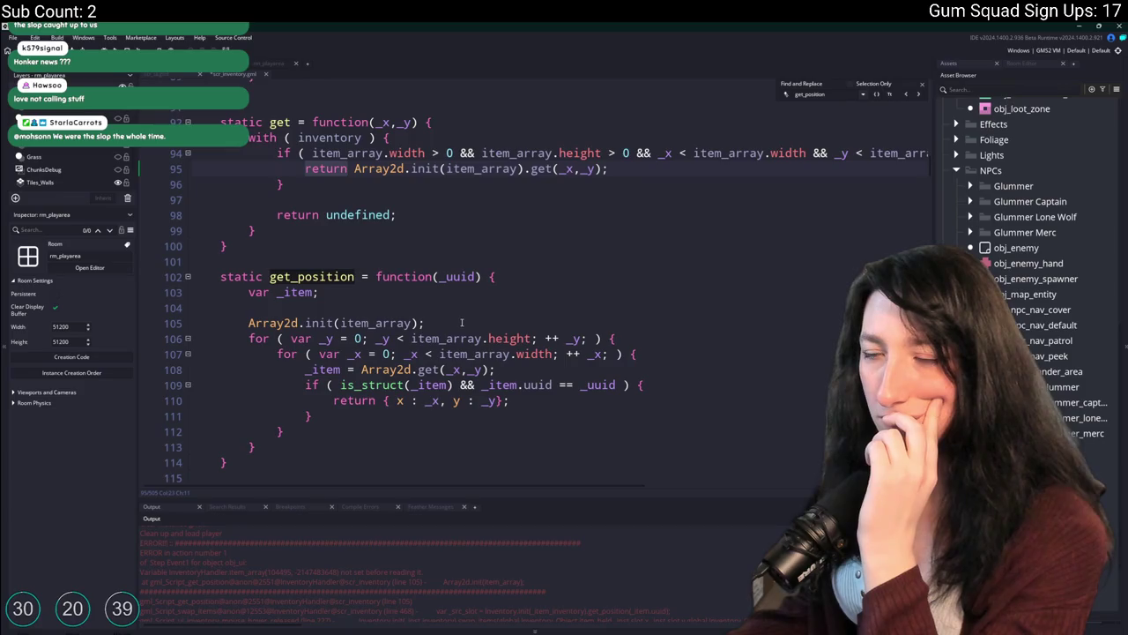
Paste the 'with ( inventory ) {' line into get_position, indent the loop and Array2d.init beneath it, and run with F5
left_click_drag(392, 138, 249, 138)
key("ctrl+c")
left_click(282, 305)
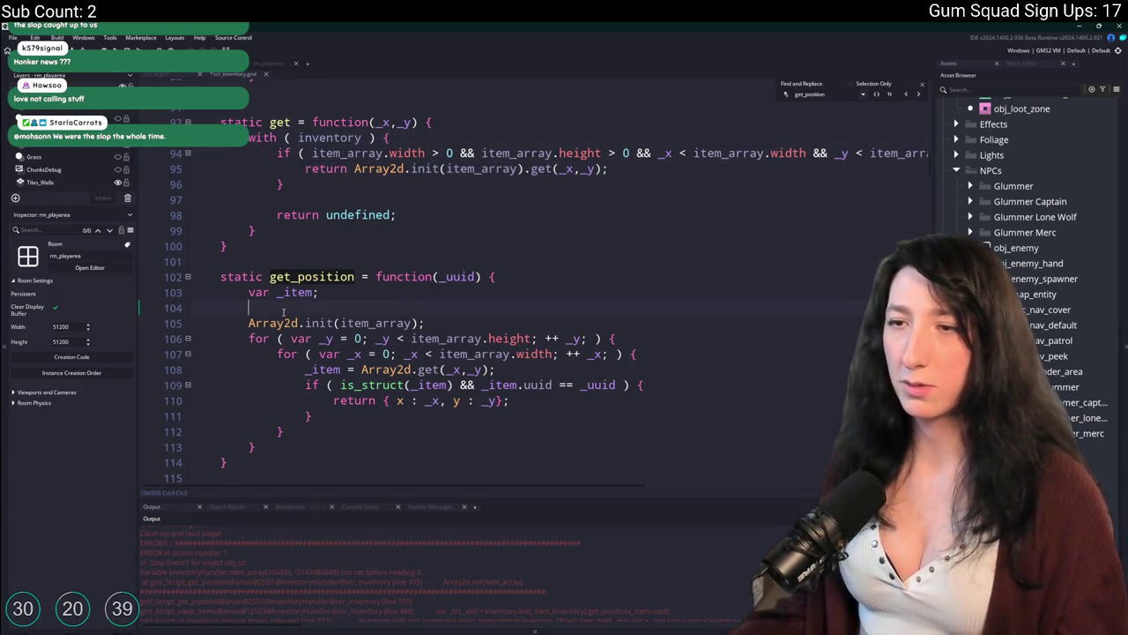
key("Return")
key("ctrl+v")
scroll(282, 300, "down", 1)
mouse_move(256, 410)
left_mouse_down()
mouse_move(305, 332)
mouse_move(250, 301)
left_mouse_up()
key("Tab")
left_click(250, 286)
key("Tab")
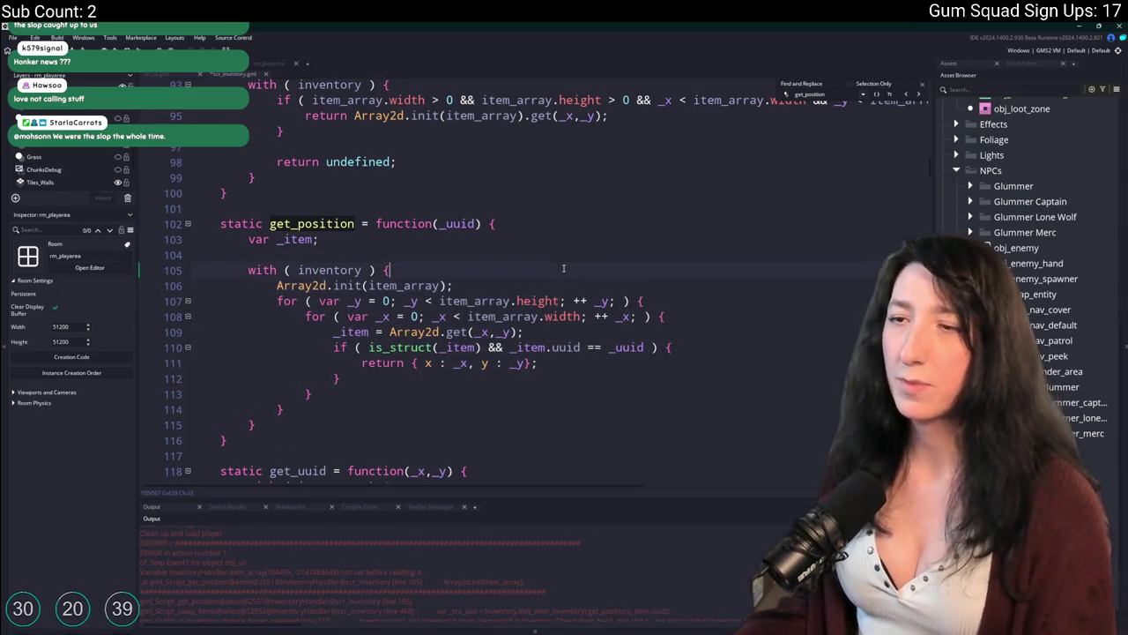
key("F5")
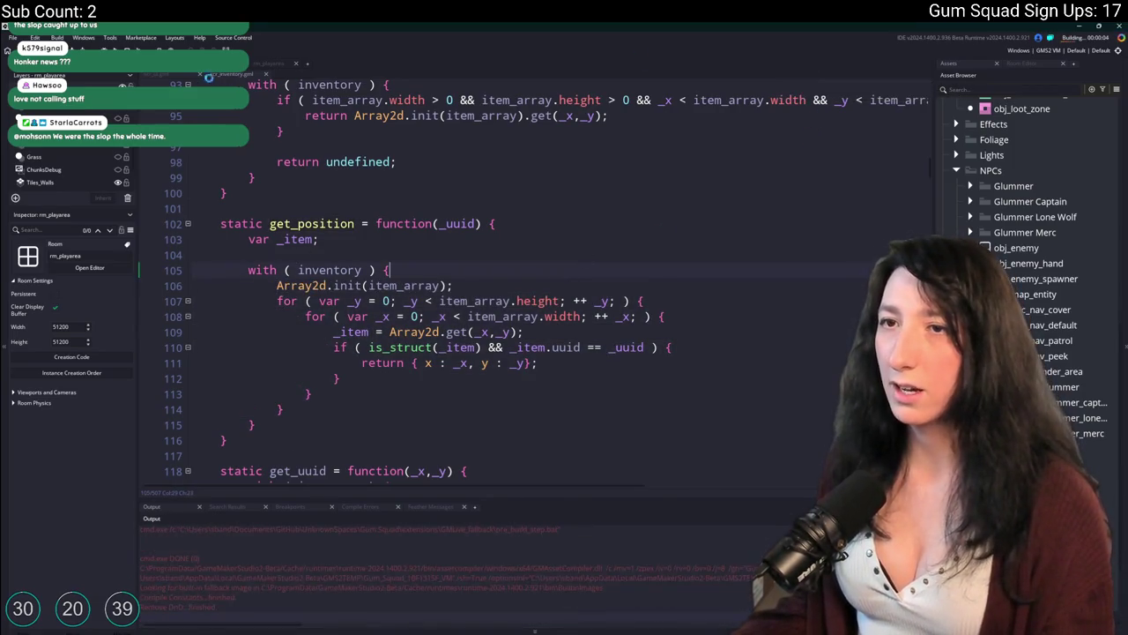
Glance at another script, then return to the inventory script and scroll down through it
left_click(208, 74)
left_click(231, 74)
scroll(336, 157, "down", 3)
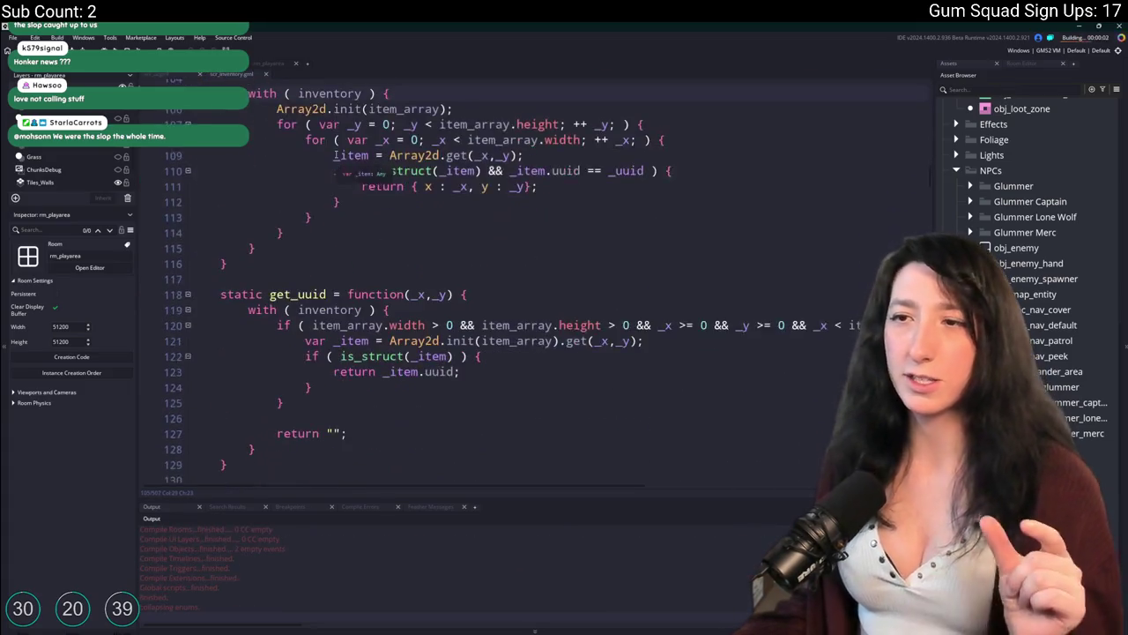
scroll(336, 155, "down", 5)
scroll(370, 357, "down", 9)
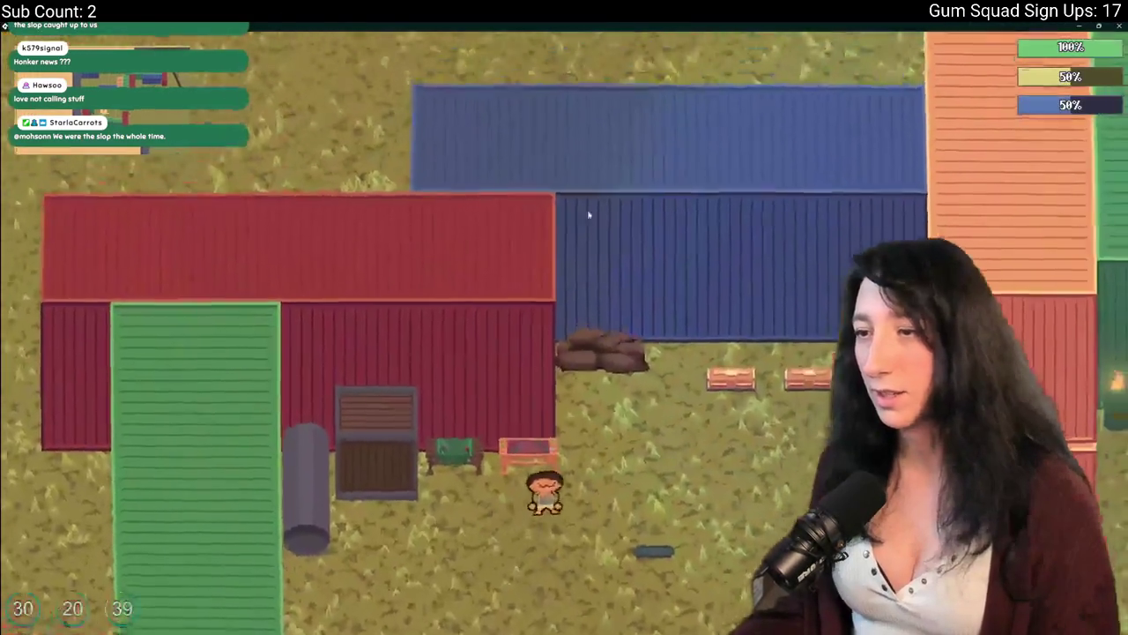
Open the in-game inventory, drag the green item to the adjacent slot, and abort at the code error
key("Tab")
left_click_drag(291, 423, 250, 423)
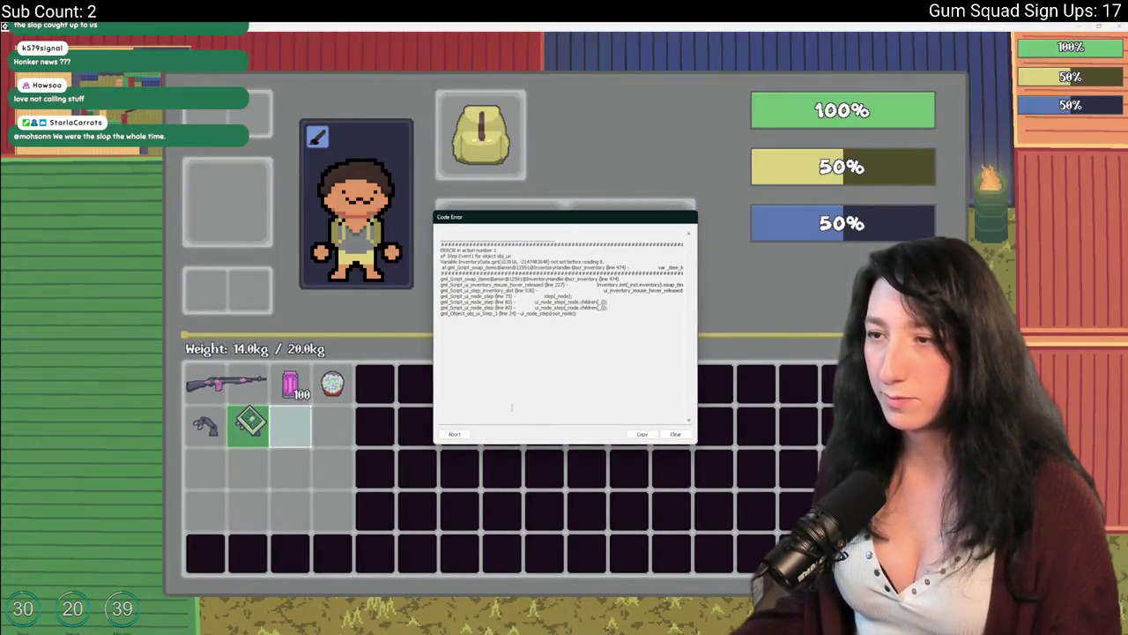
left_click(469, 434)
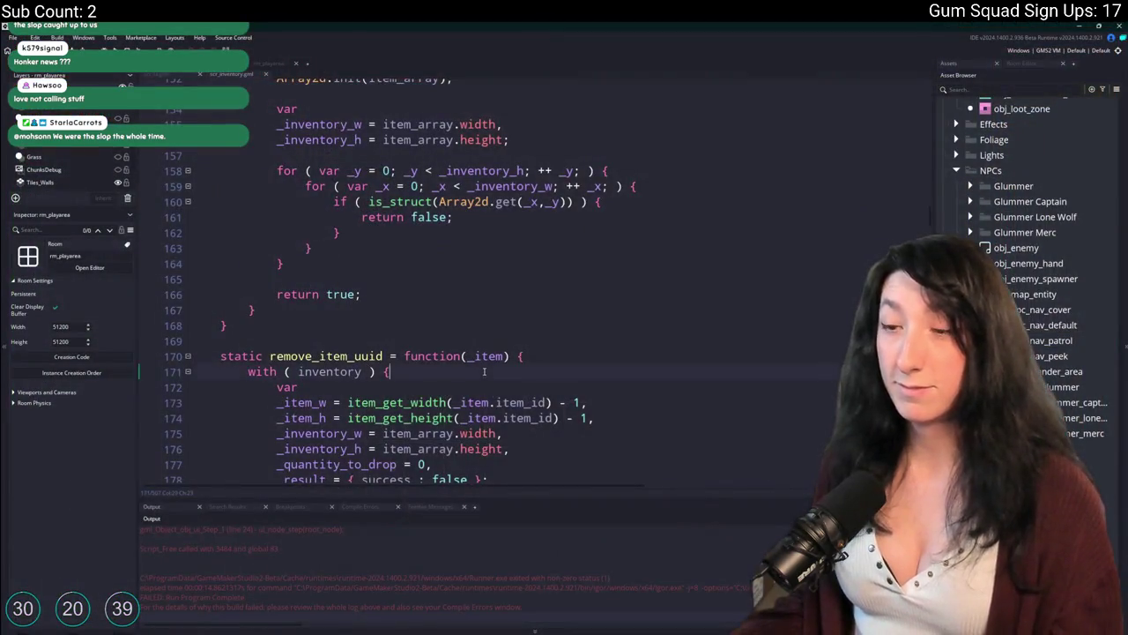
scroll(484, 371, "down", 3)
scroll(491, 310, "up", 1)
Go to line 474 and prefix the get(_x,_y) call with Inventory.init(self)
scroll(491, 311, "down", 1)
left_click(437, 384)
key("ctrl+g")
type("474")
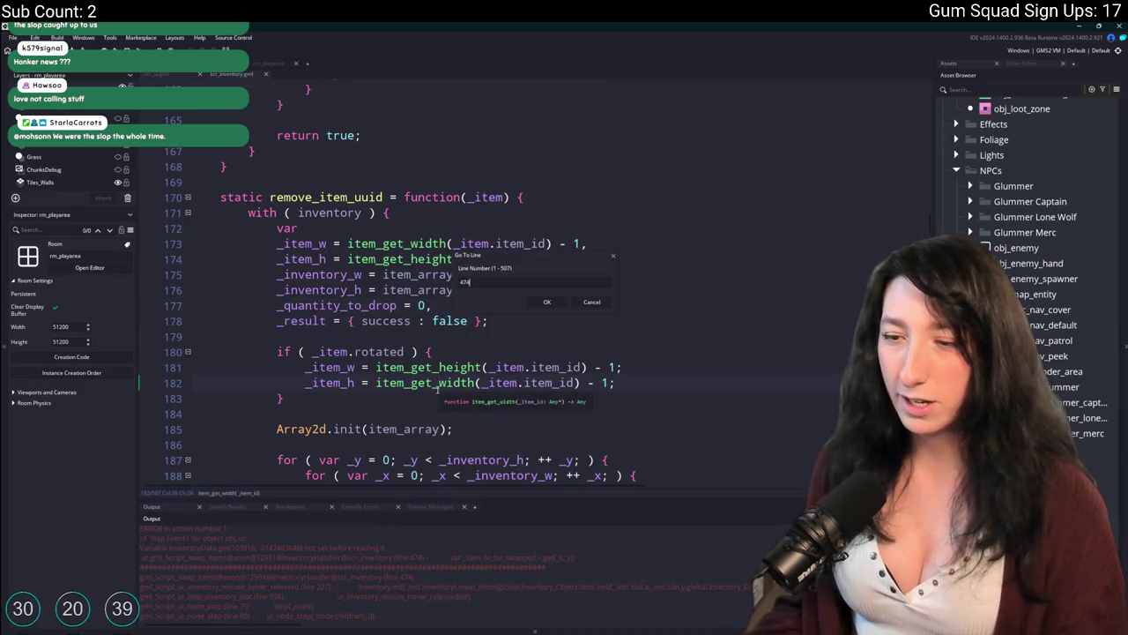
key("Return")
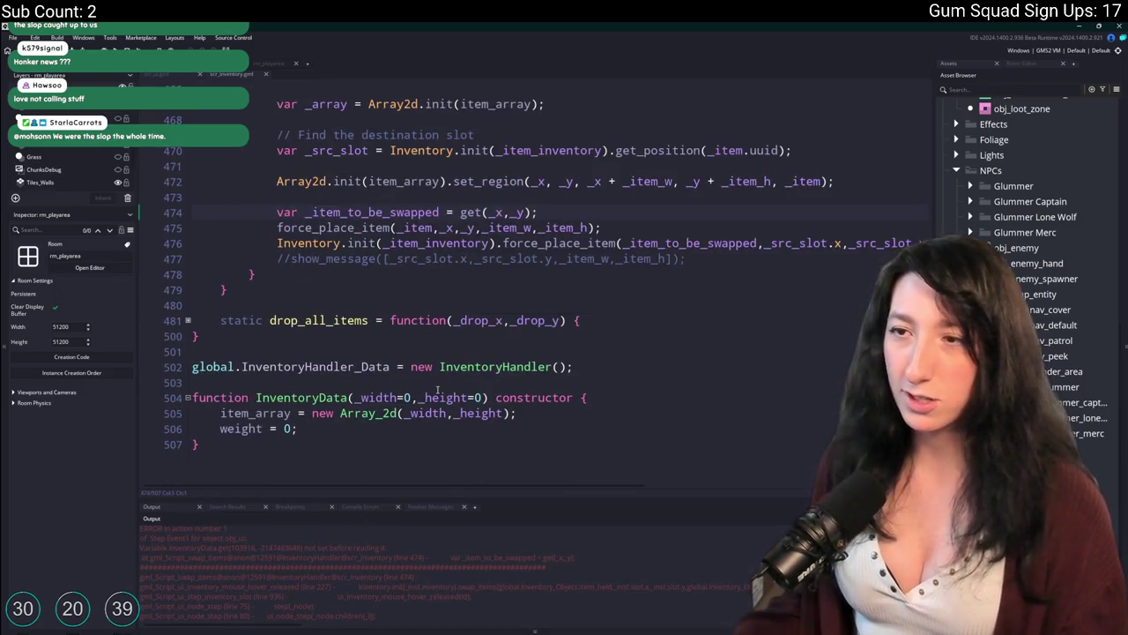
scroll(354, 241, "up", 1)
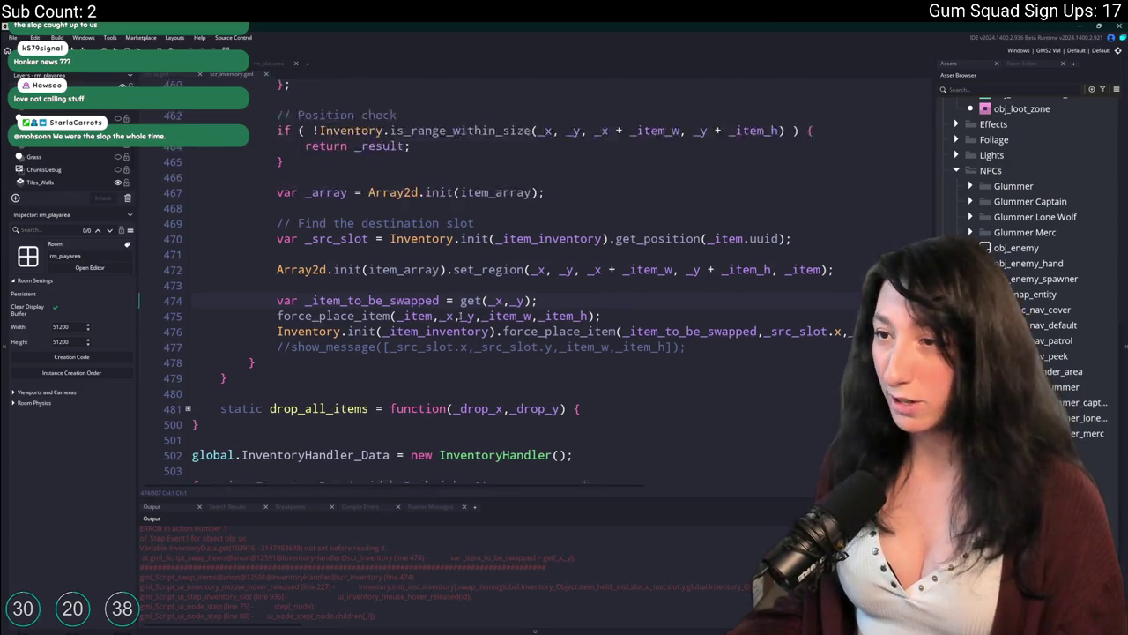
scroll(349, 308, "up", 3)
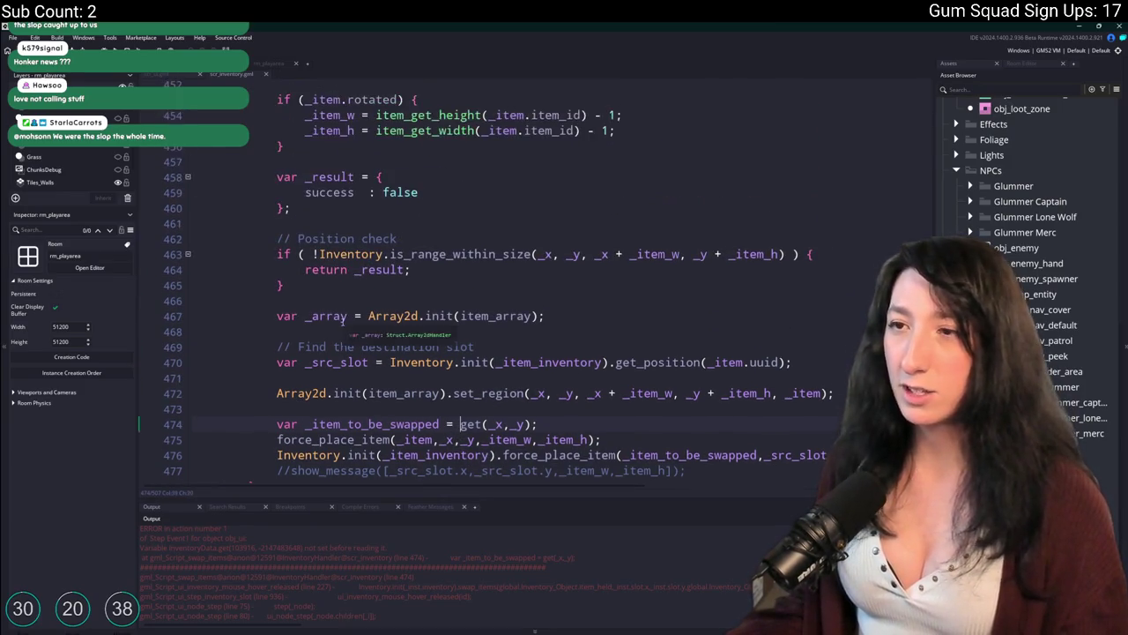
scroll(421, 311, "down", 1)
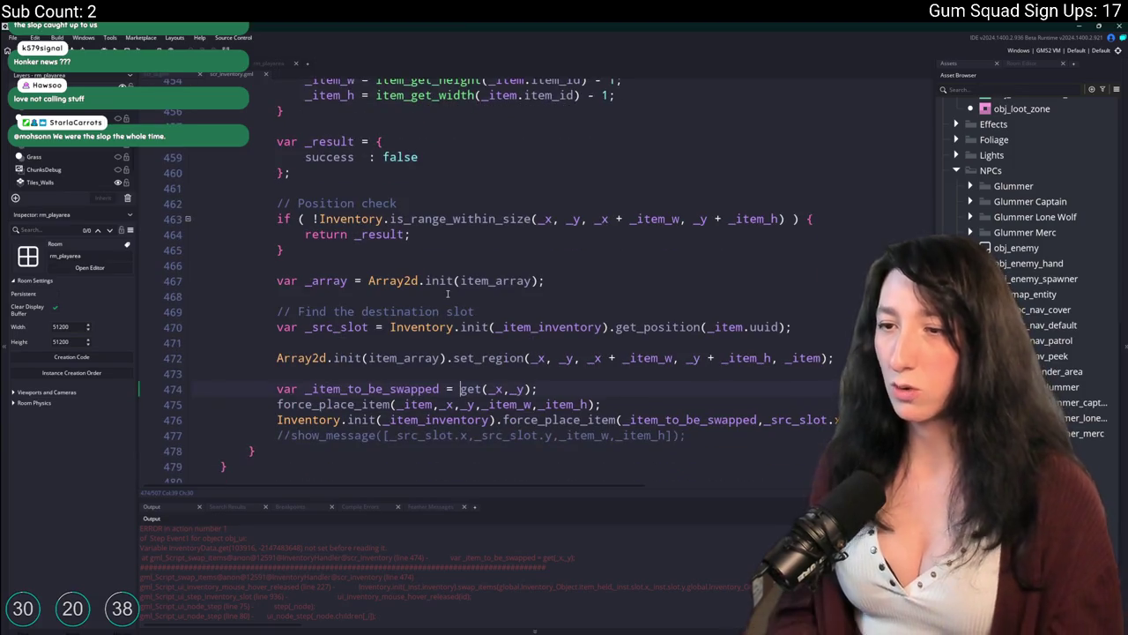
type("Invenotr")
key("BackSpace")
key("BackSpace")
key("BackSpace")
type("toryu")
key("BackSpace")
type(".")
scroll(448, 294, "up", 7)
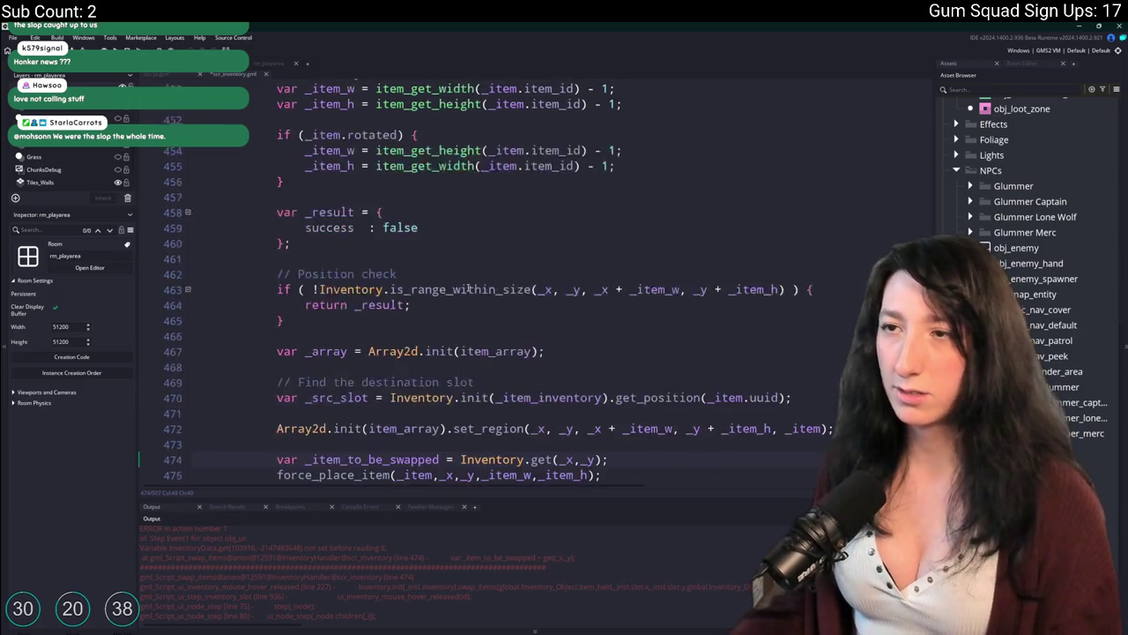
scroll(445, 286, "down", 4)
scroll(444, 286, "down", 5)
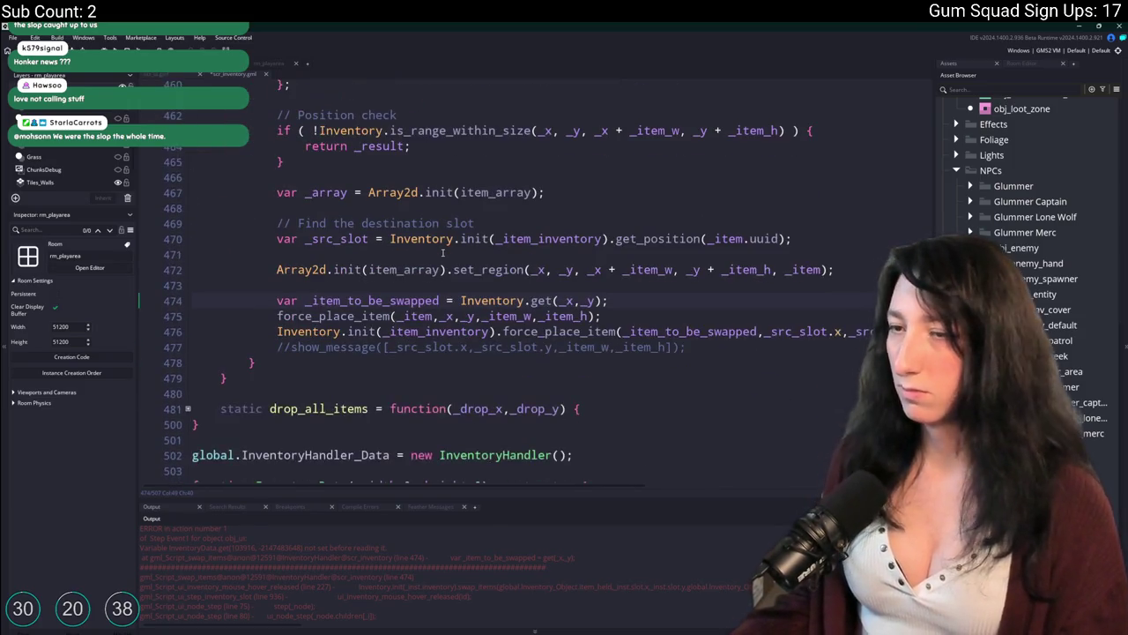
type("self")
key("BackSpace")
key("BackSpace")
key("BackSpace")
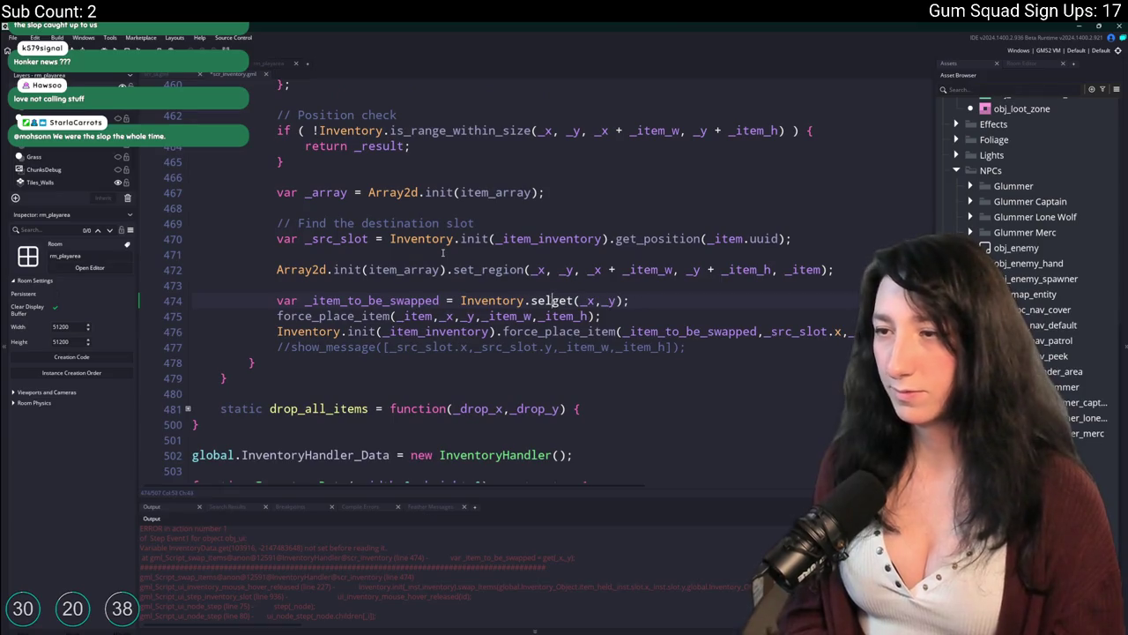
type("init(self)")
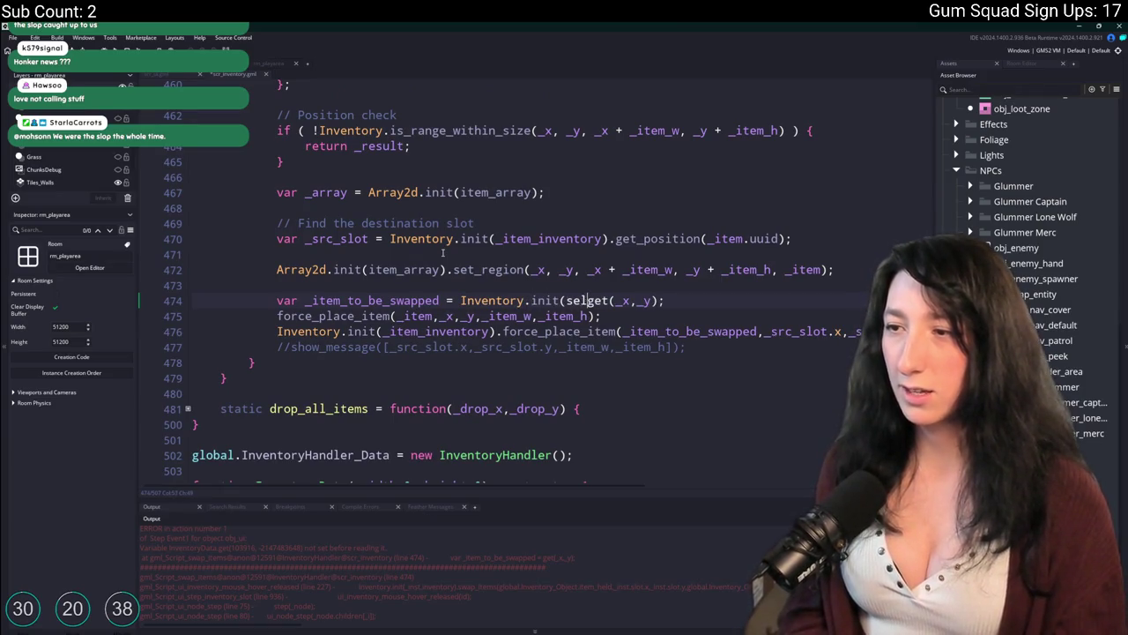
type(".")
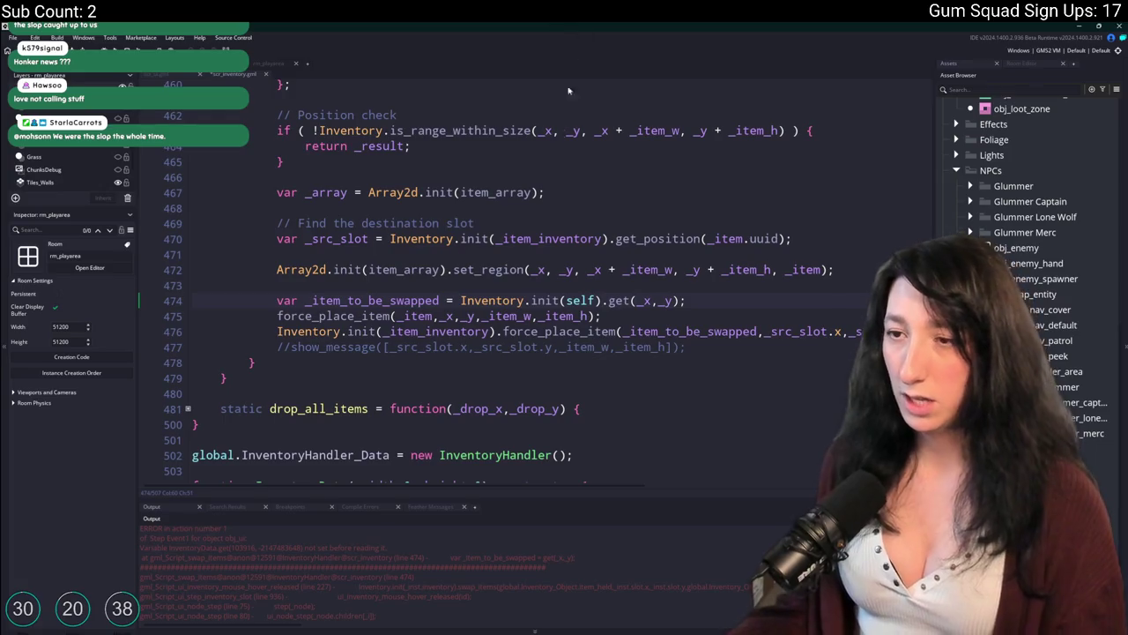
Copy the Inventory.init(self). prefix onto force_place_item on line 475 and rebuild with F5
left_click_drag(607, 302, 456, 302)
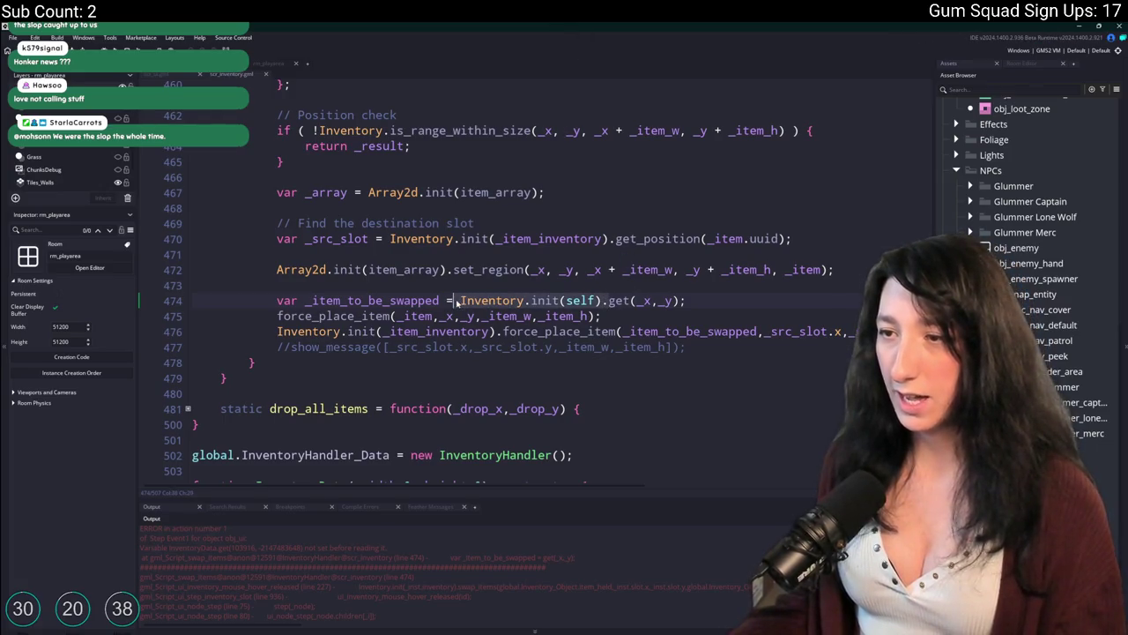
key("ctrl+c")
left_click(279, 315)
key("ctrl+v")
key("F5")
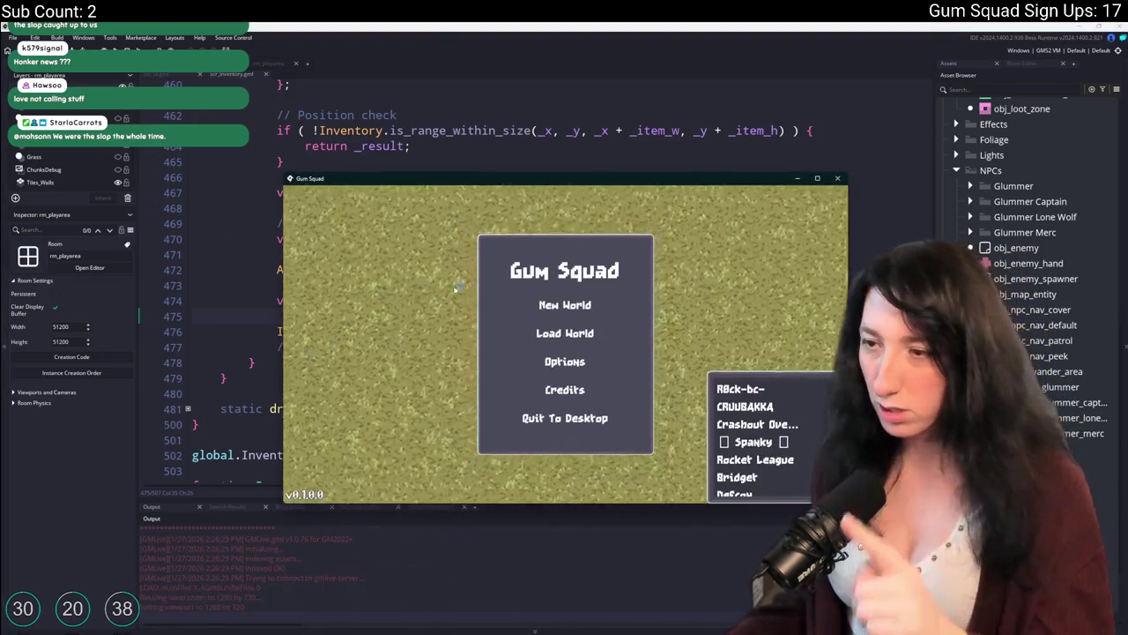
Start a New World lobby, drag the green gem onto an orb in the inventory, then close the game
left_click(564, 373)
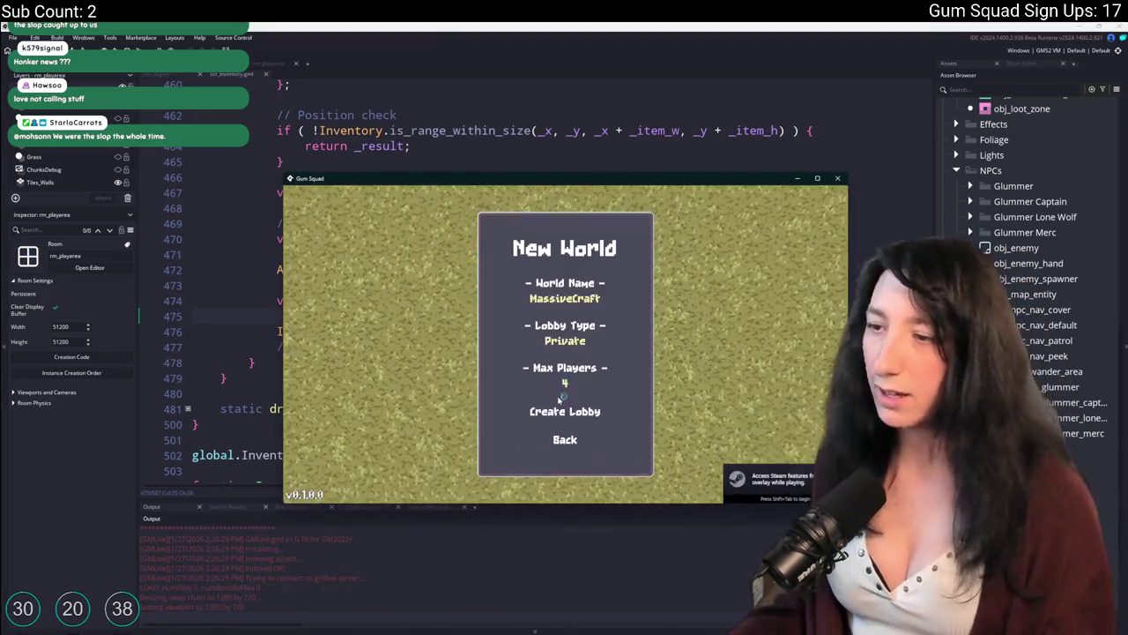
left_click(560, 406)
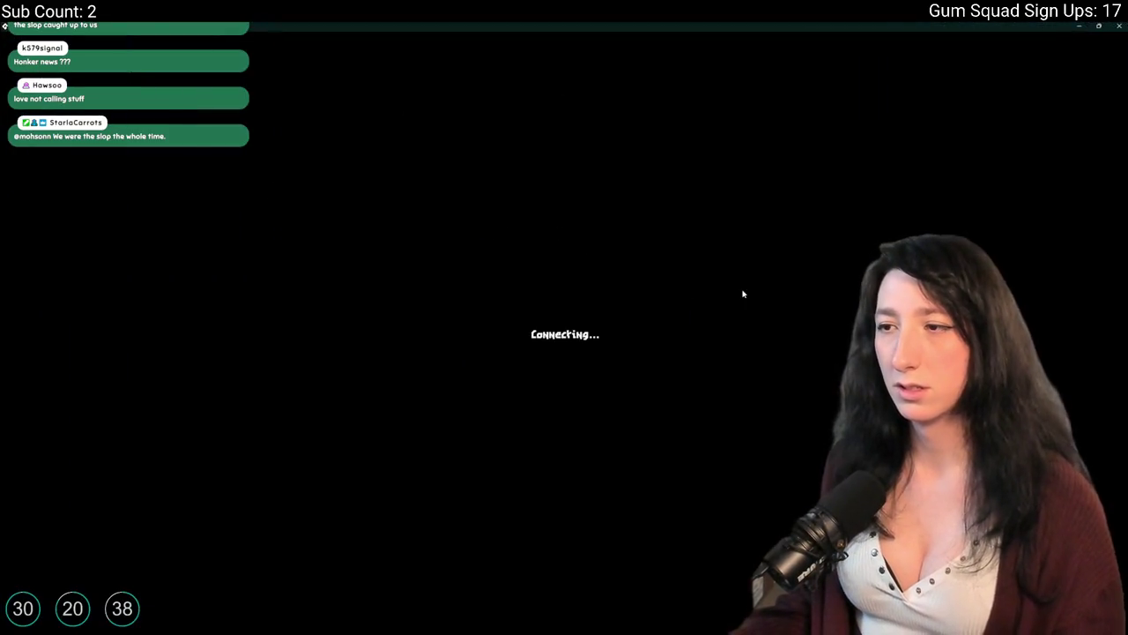
key("Tab")
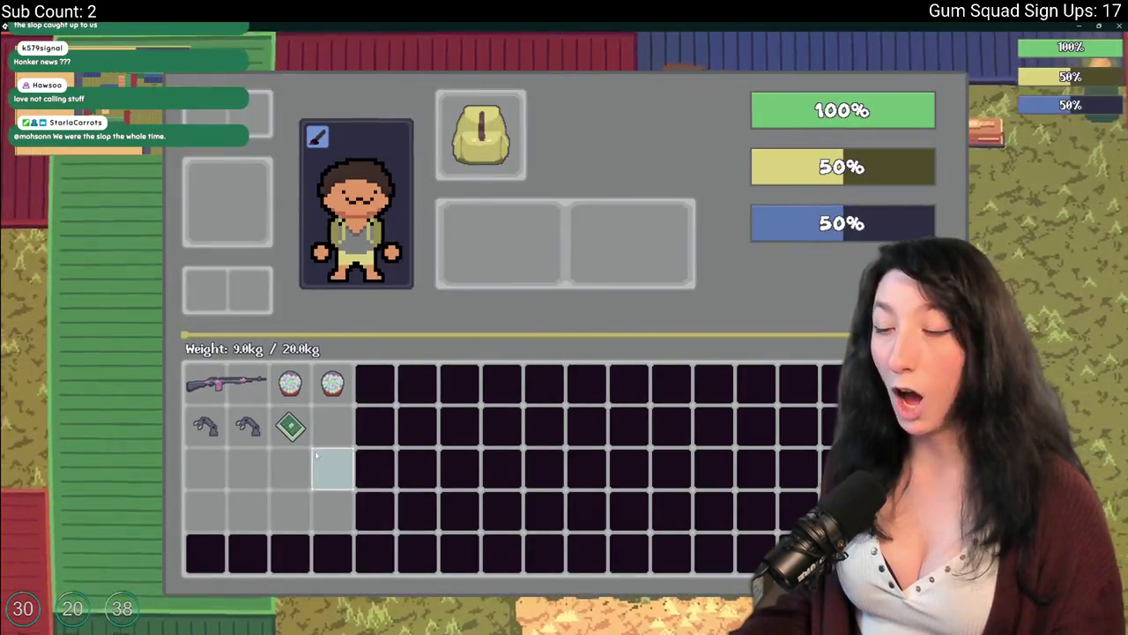
mouse_move(290, 427)
left_mouse_down()
mouse_move(290, 383)
mouse_move(275, 422)
mouse_move(290, 383)
left_mouse_up()
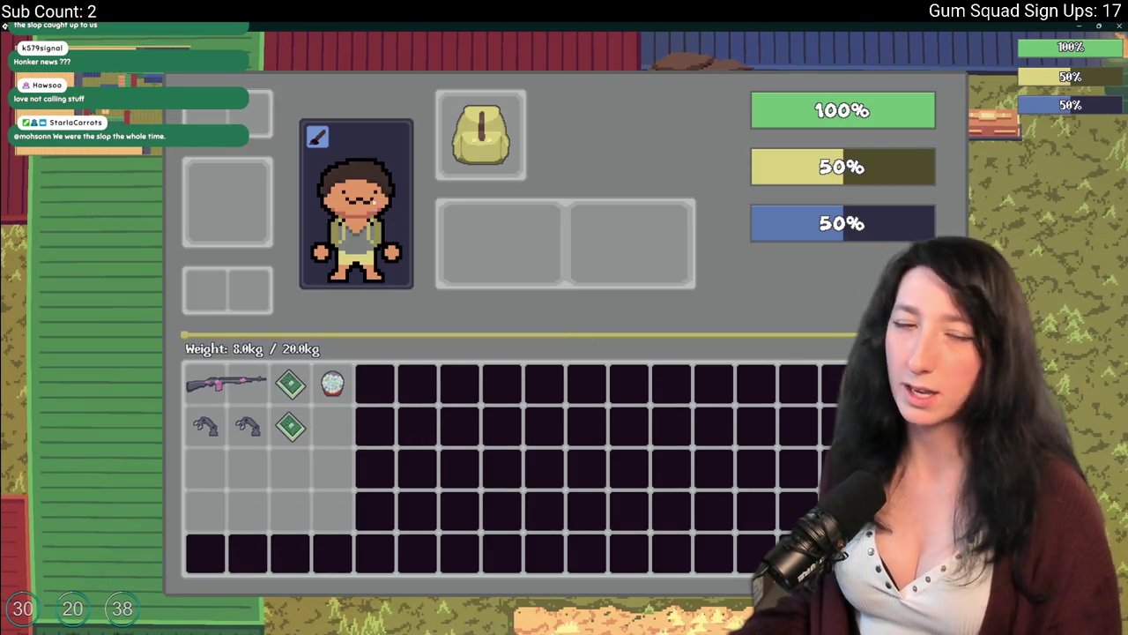
key("alt+F4")
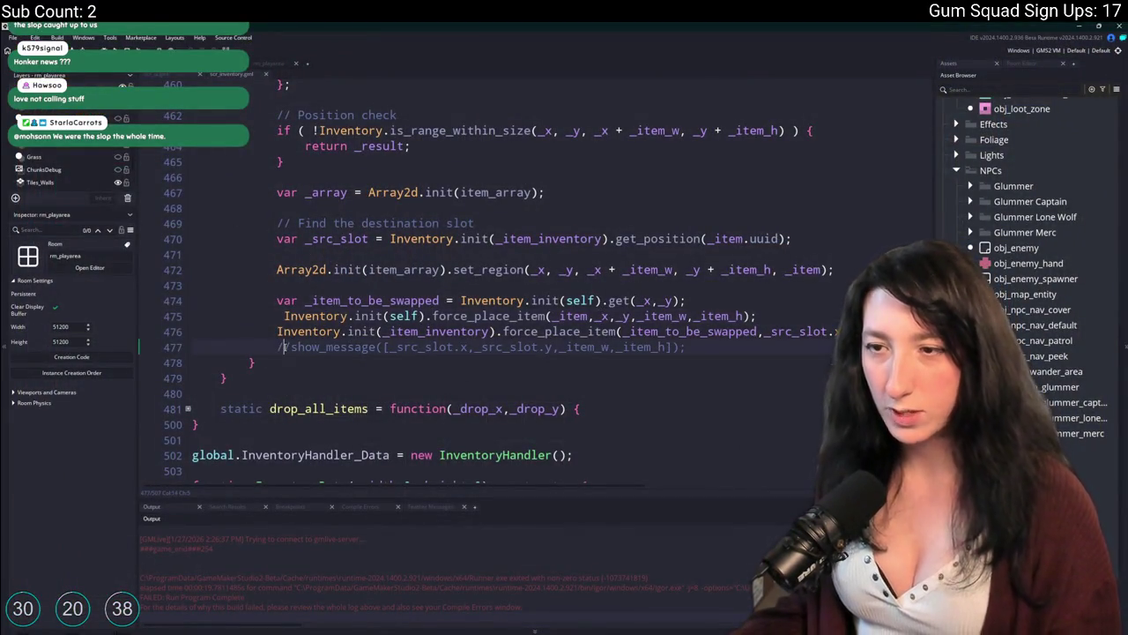
Re-enable the show_message debug line 477 and append _item_to_be_swapped to its arguments
key("BackSpace")
key("BackSpace")
key("ctrl+Right")
key("ctrl+Right")
key("ctrl+Right")
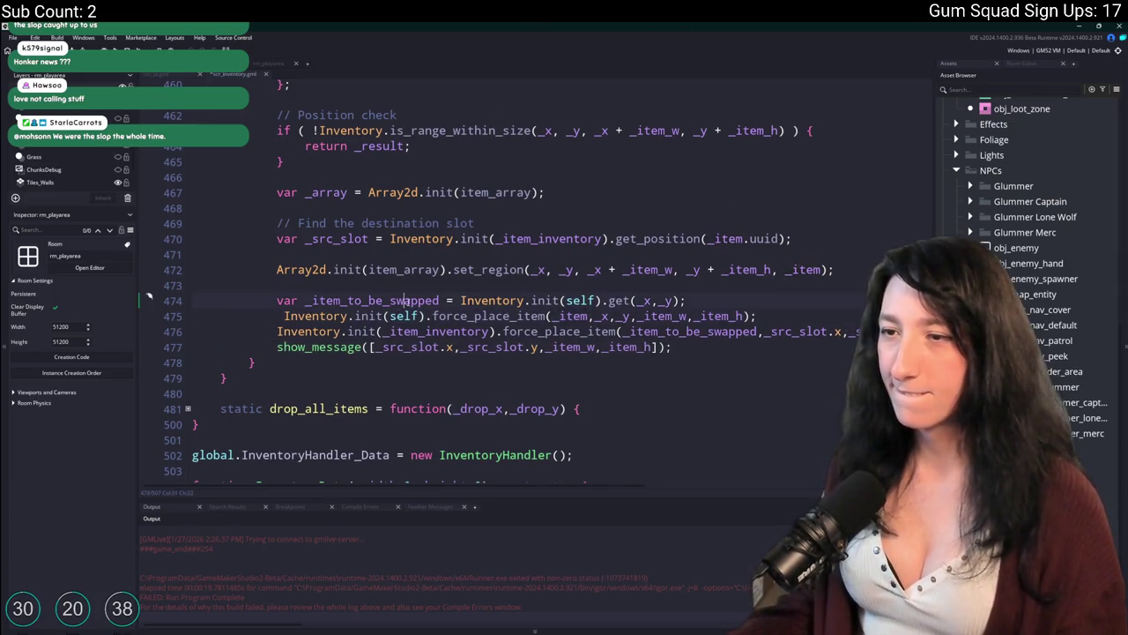
left_click(652, 347)
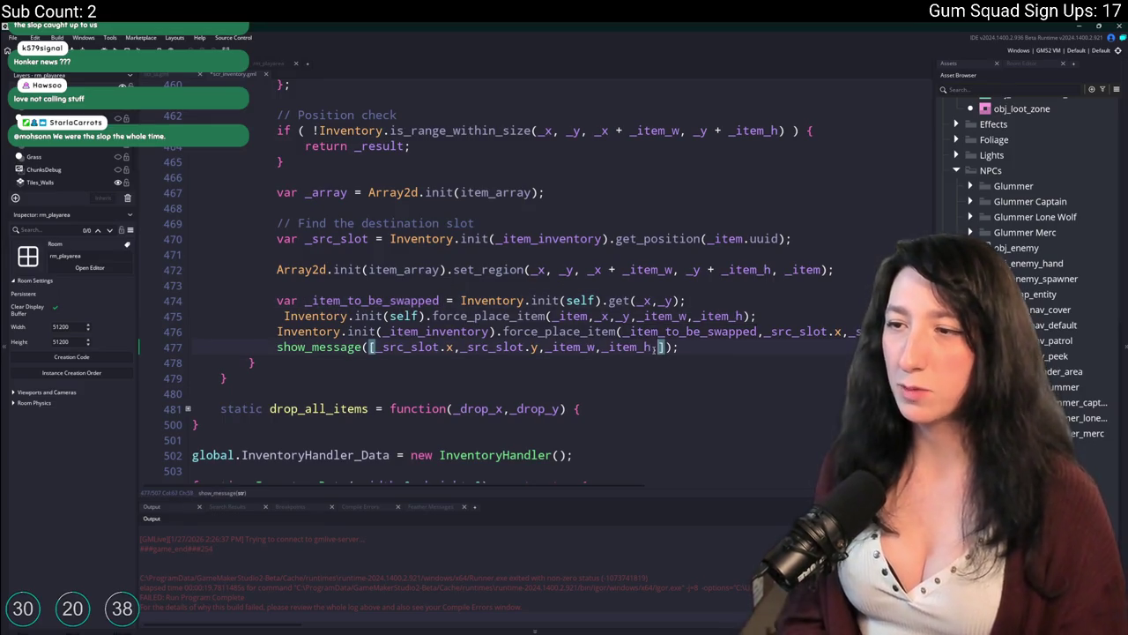
type(",_item_to_be_swapped")
left_click(587, 315)
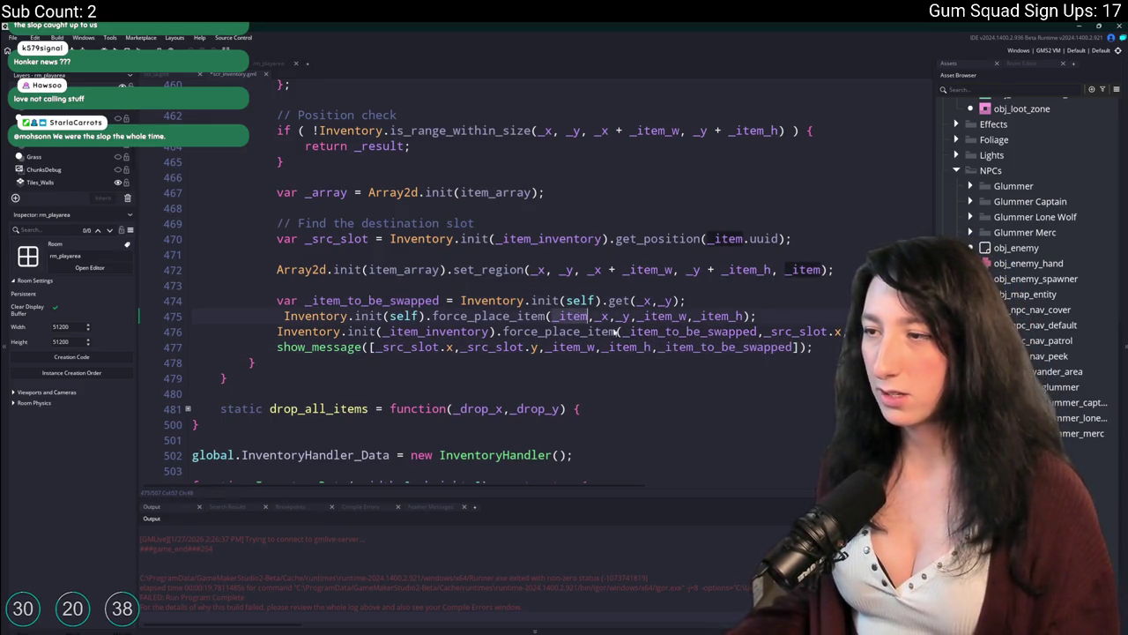
left_click(792, 348)
type(",_item")
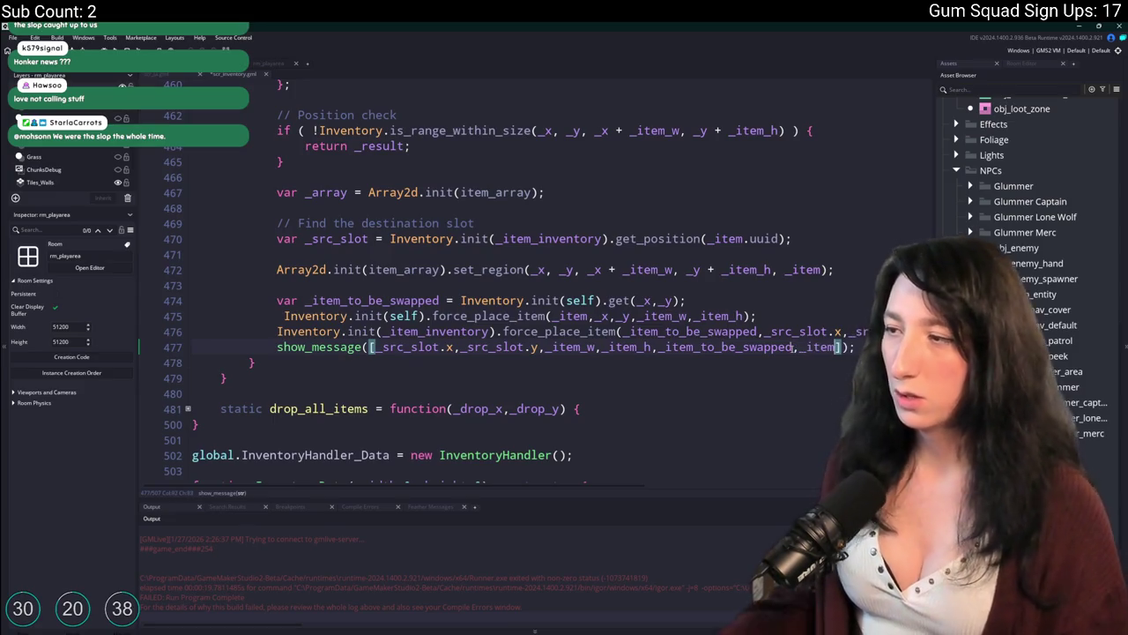
Trim line 477 back to slot values, add show_message([_item_to_be_swapped,_item]) below it, and run
left_click(644, 350)
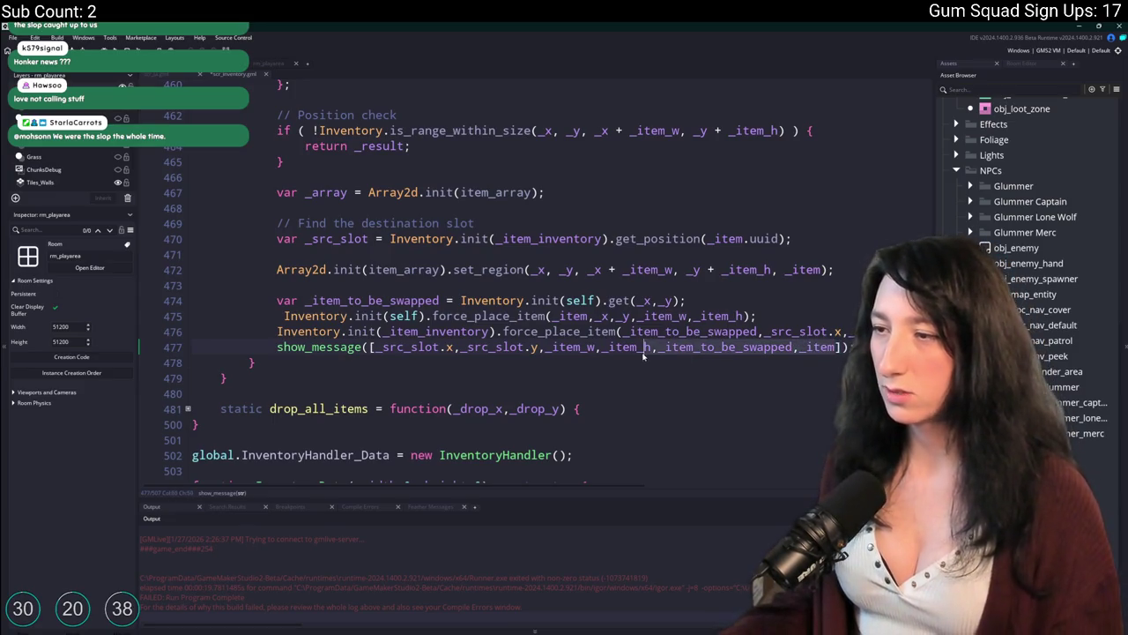
left_click(834, 348, "shift")
key("Delete")
key("End")
key("Return")
type("show_messa")
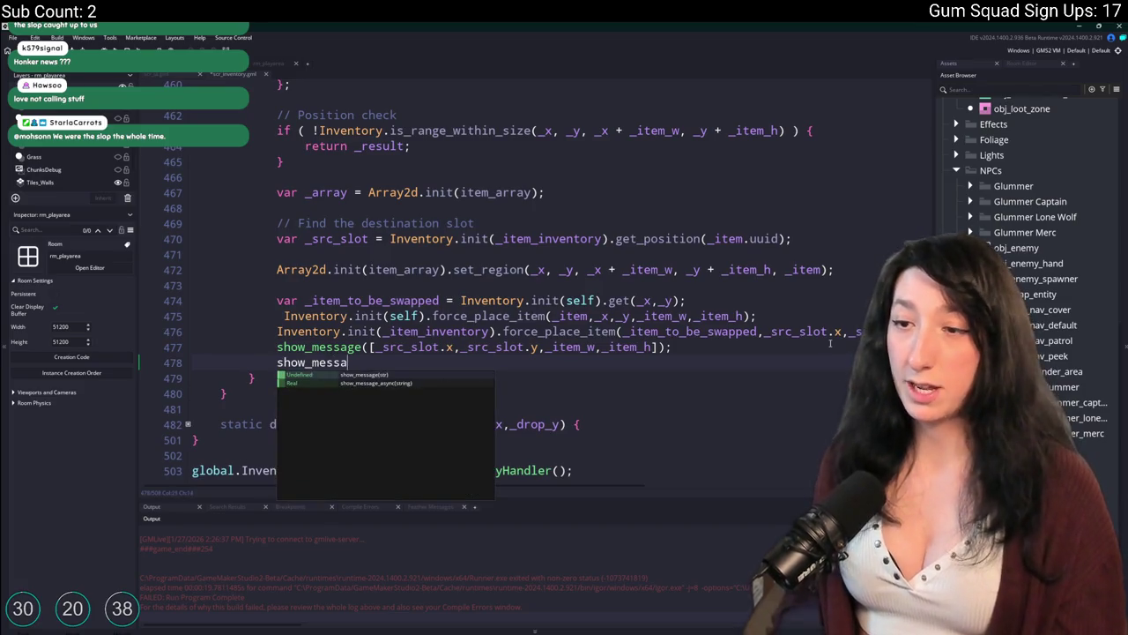
type("ge([_item_to_be_swapped,_item]);")
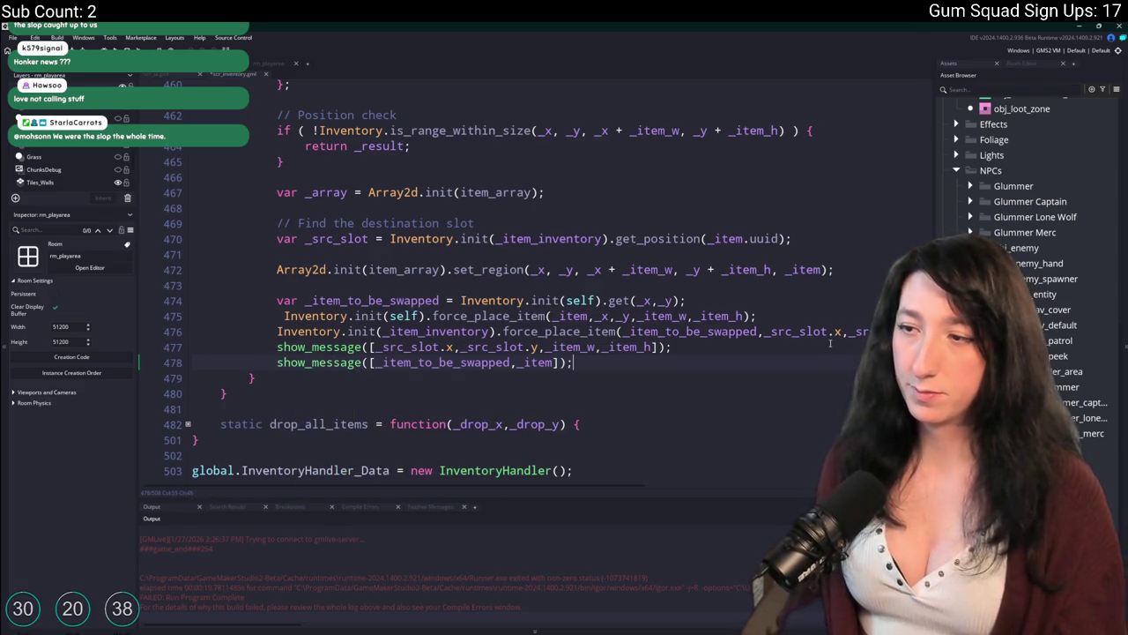
key("F5")
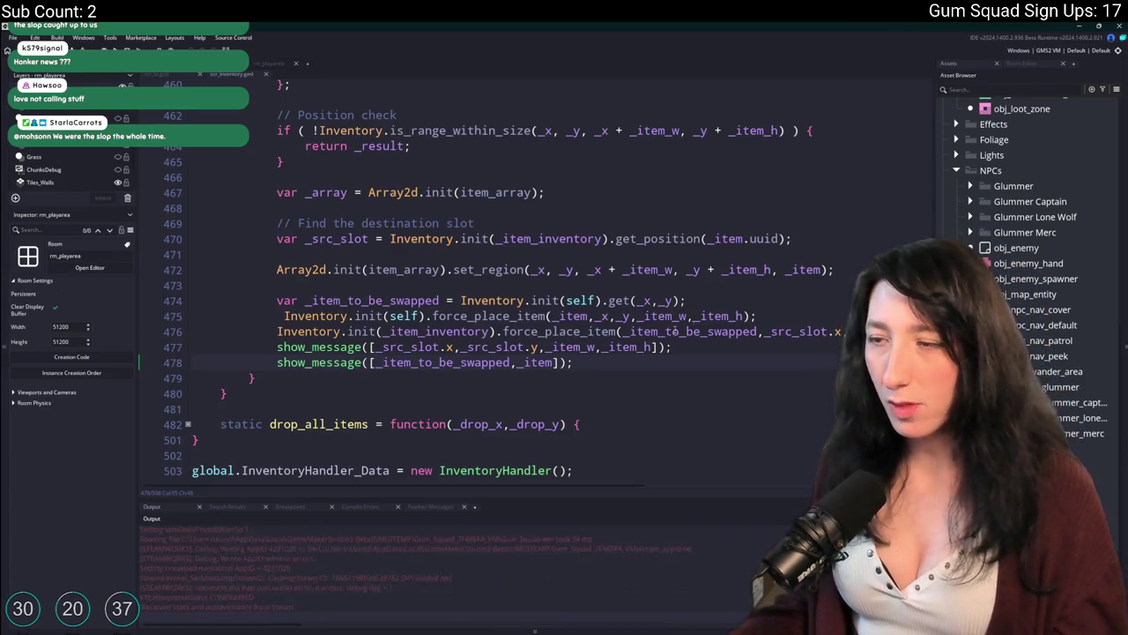
Load a New World lobby, open the inventory with I, and dismiss both debug alerts showing item_id 56 twice
left_click(549, 411)
left_click(548, 411)
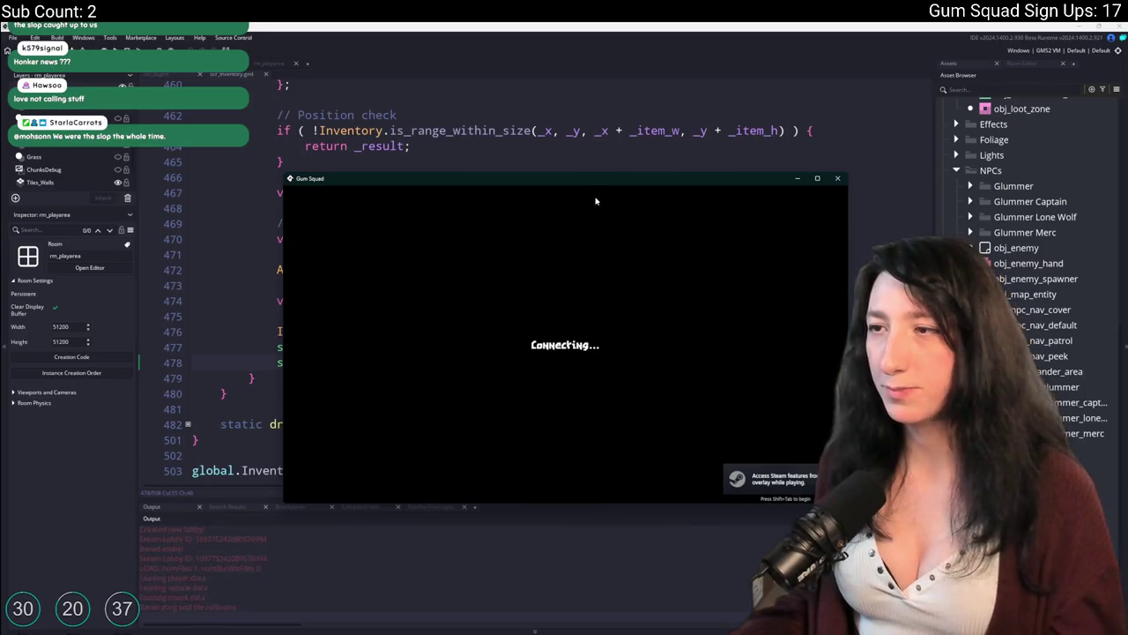
key("i")
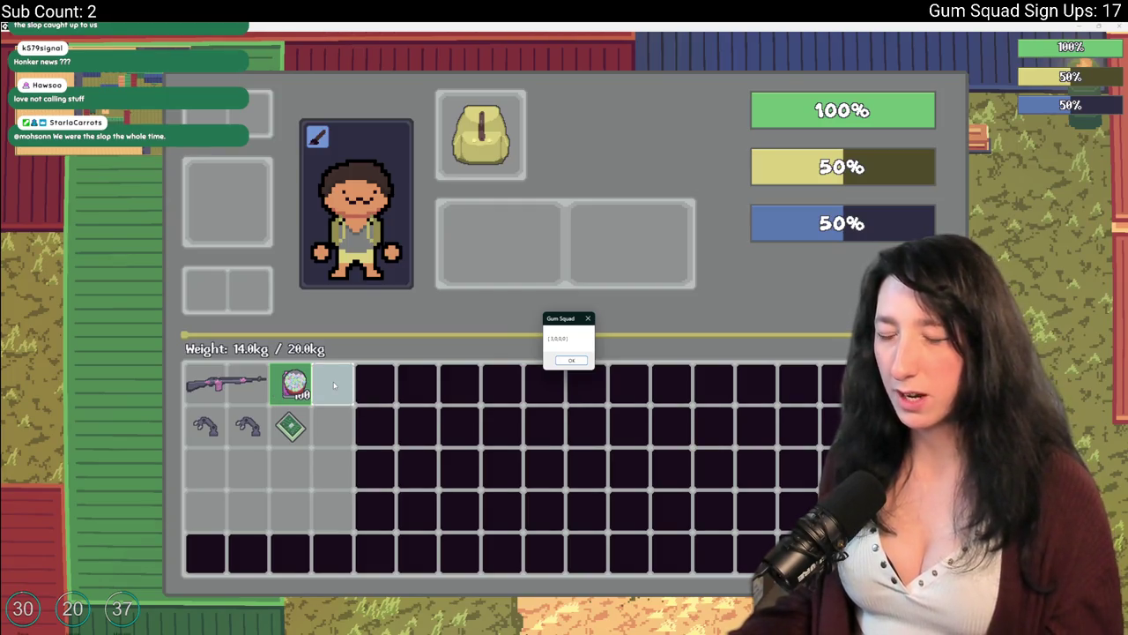
key("Return")
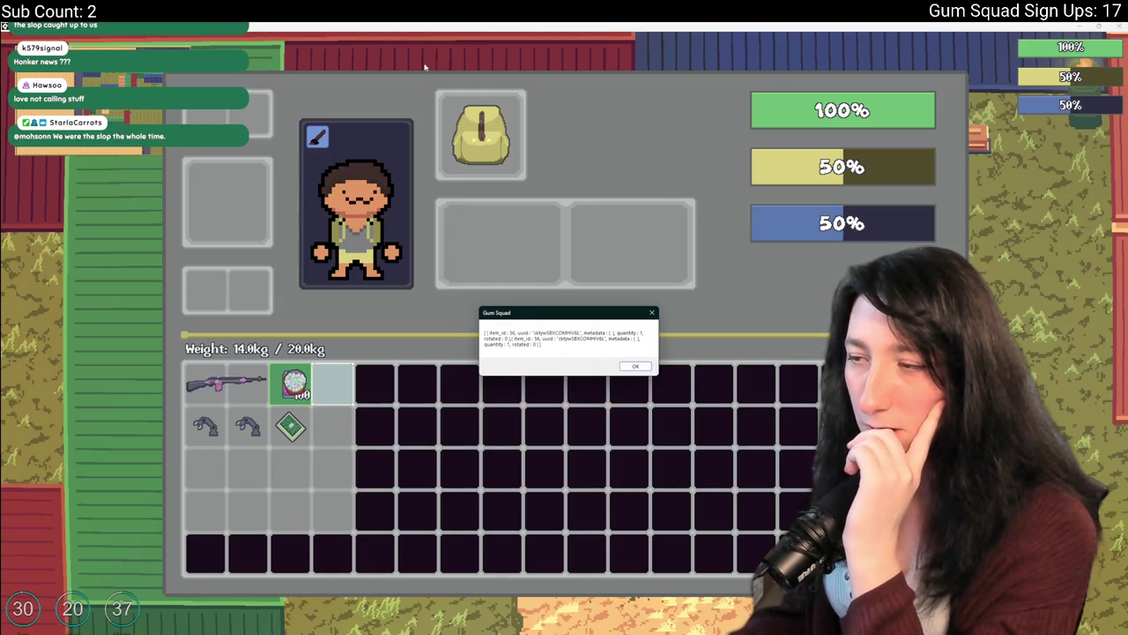
key("alt+Tab")
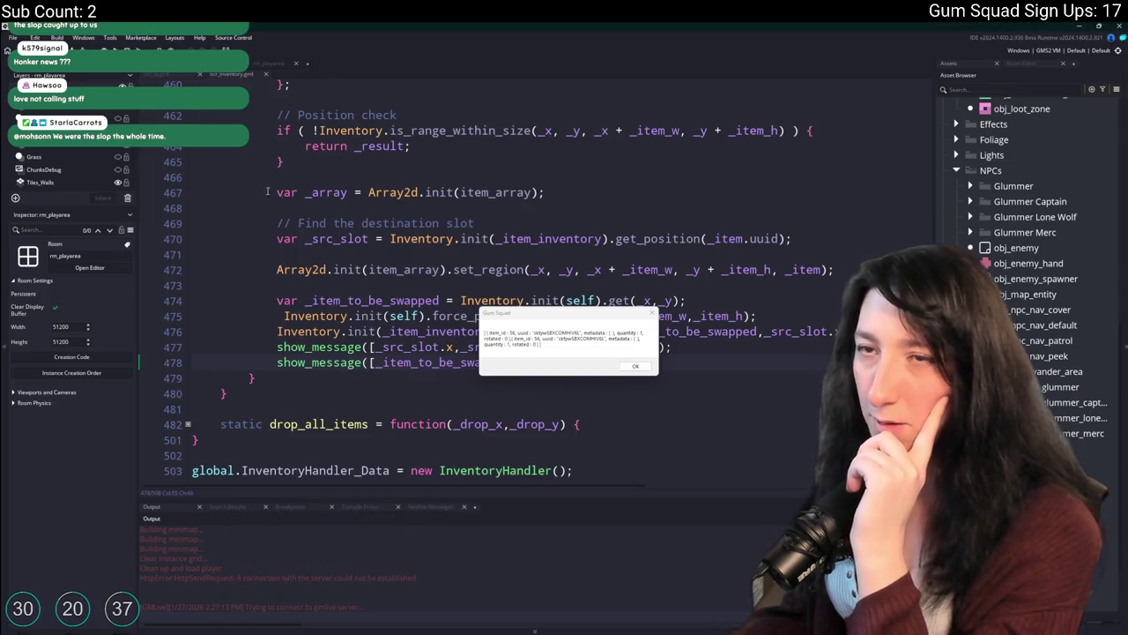
key("Return")
Change line 474 to get(_src_slot.x,_src_slot.y), remove the slot-coordinates show_message line, and rebuild
double_click(494, 362)
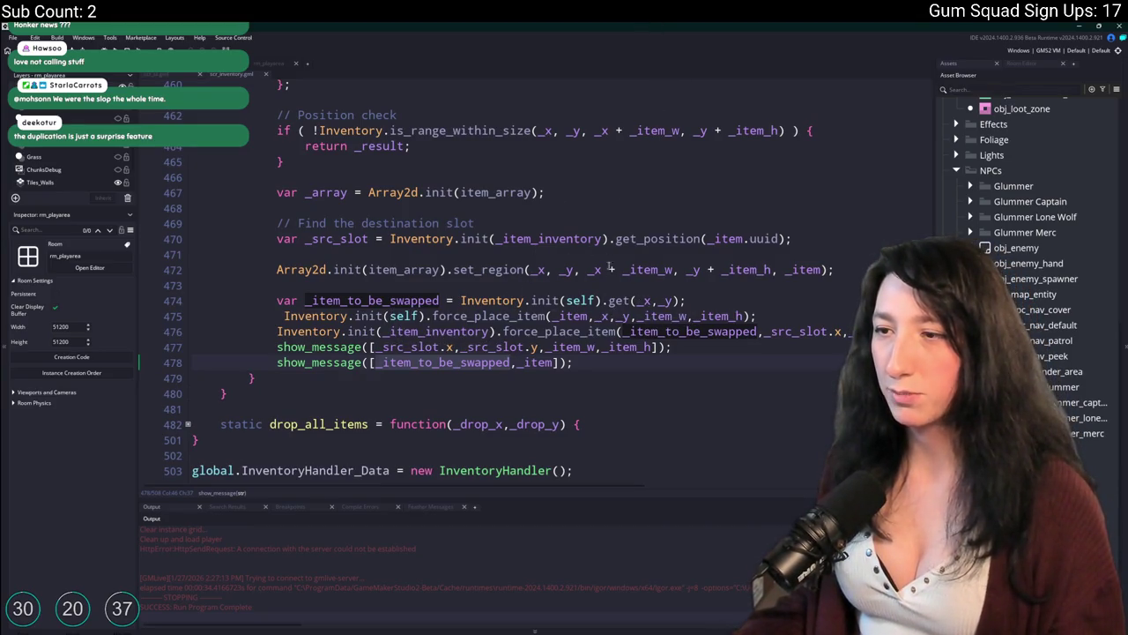
left_click(441, 346)
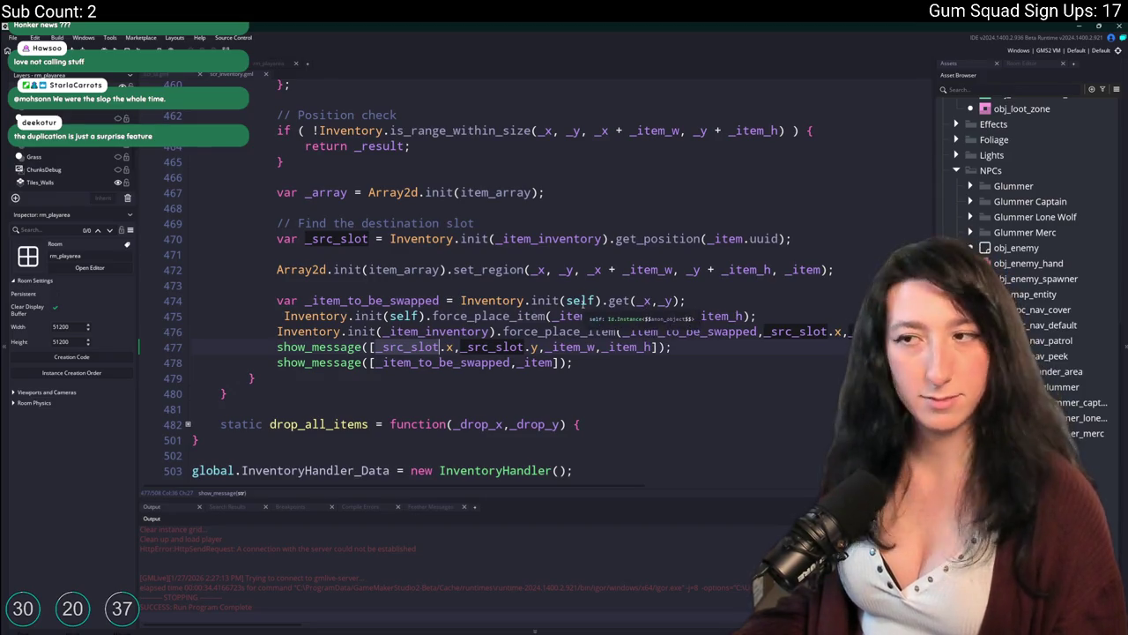
scroll(653, 131, "up", 1)
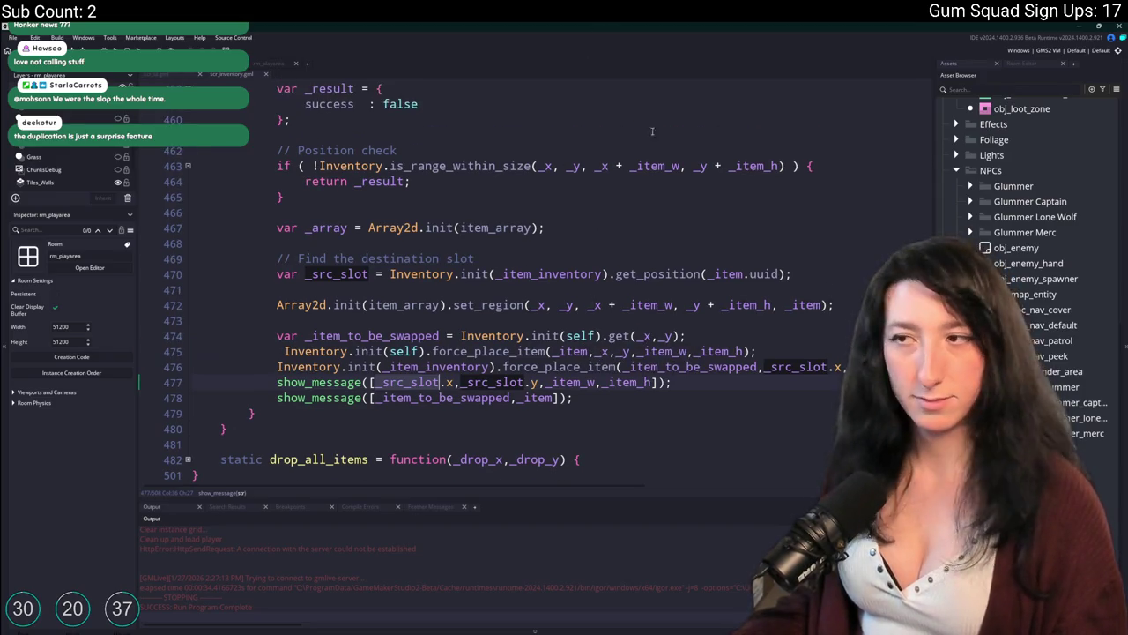
double_click(646, 336)
type("_src_slot")
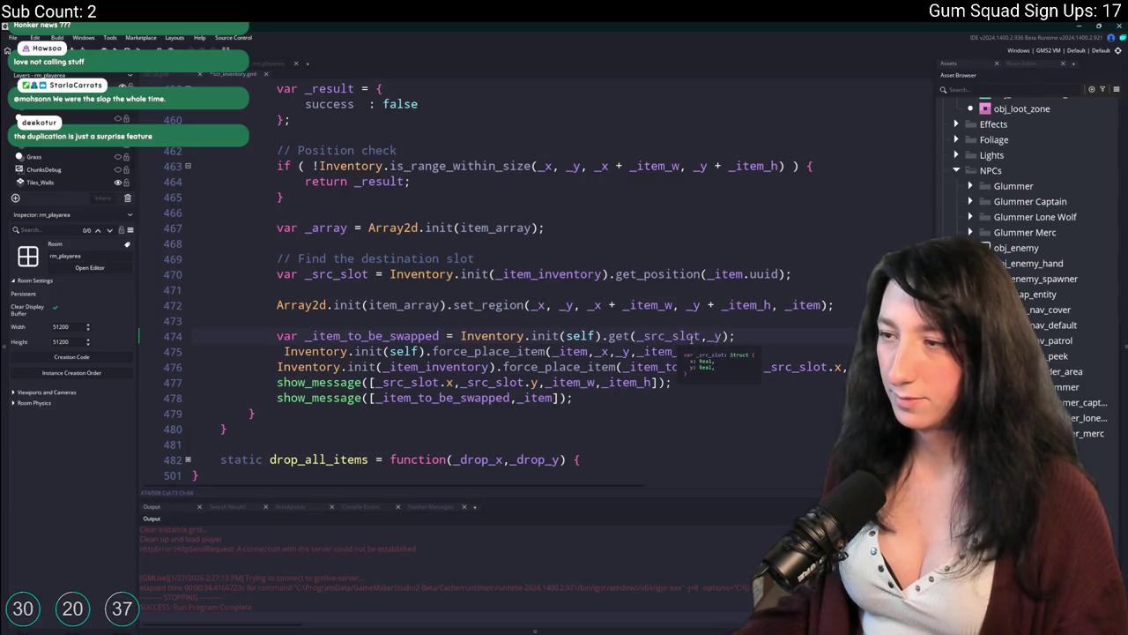
type(".x")
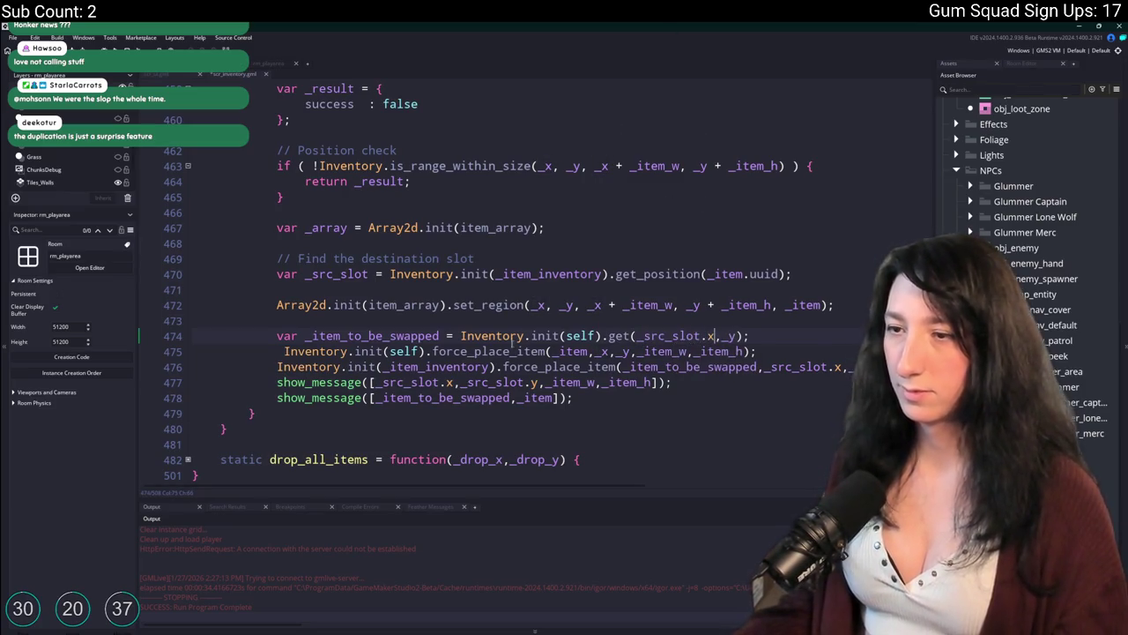
left_click(466, 382)
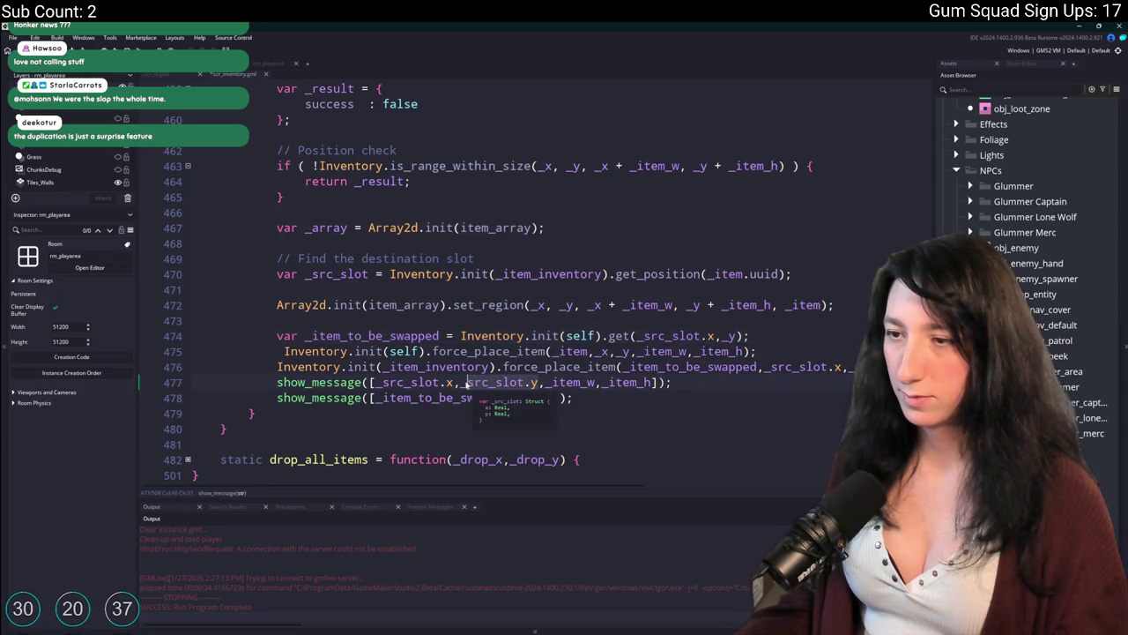
left_click_drag(459, 382, 535, 383)
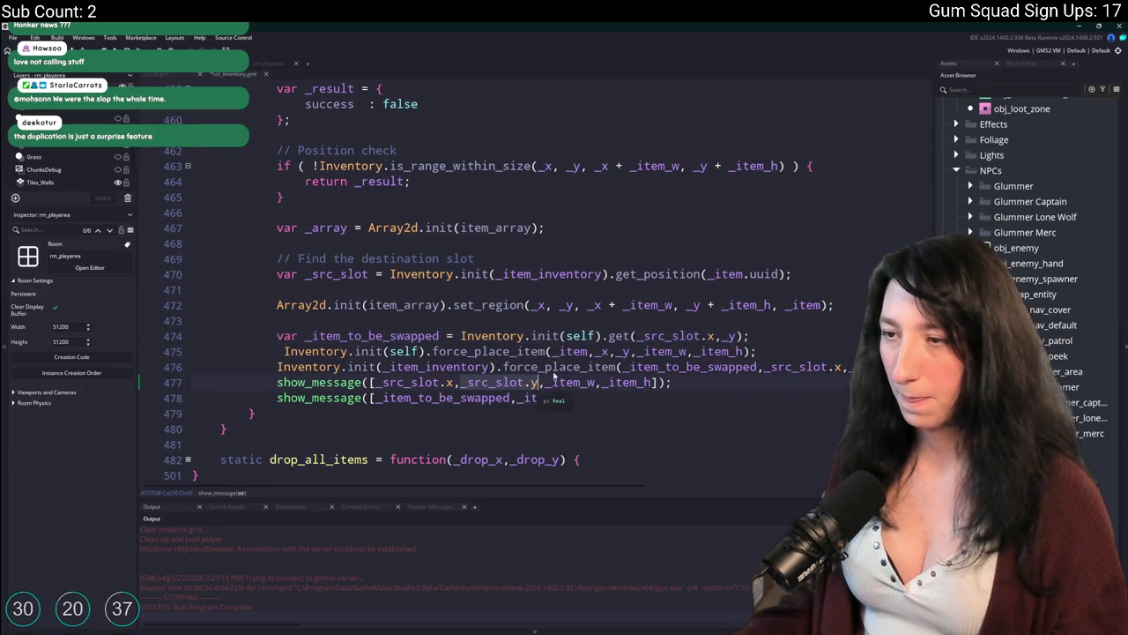
double_click(733, 336)
type("_src_slot.y")
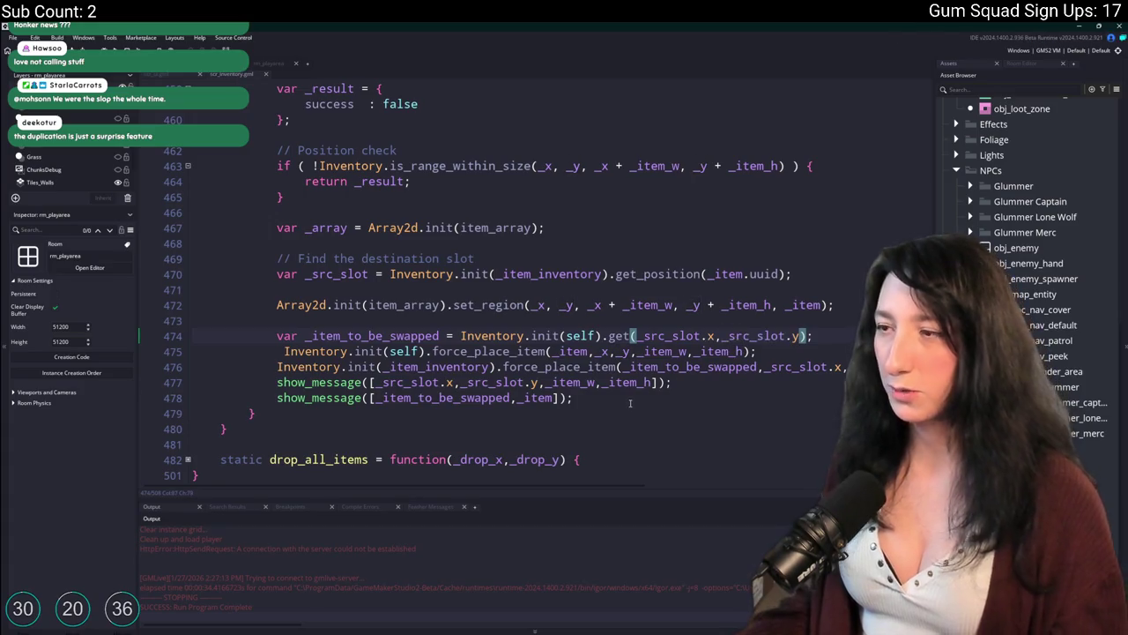
key("ctrl+x")
key("F5")
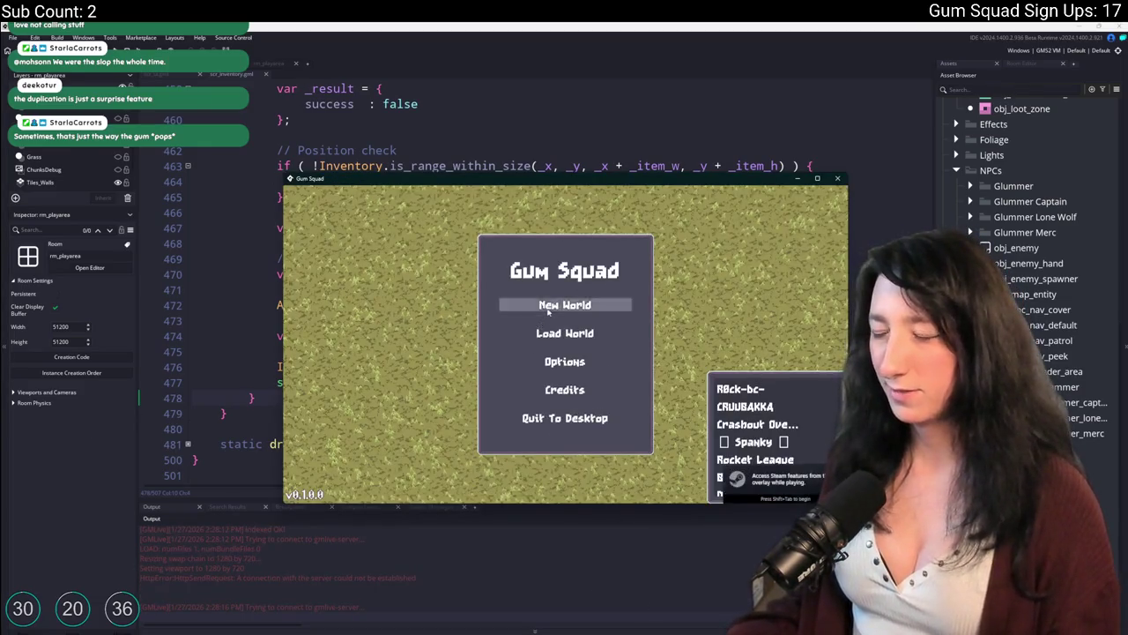
Choose New World from the rebuilt Gum Squad main menu
left_click(546, 305)
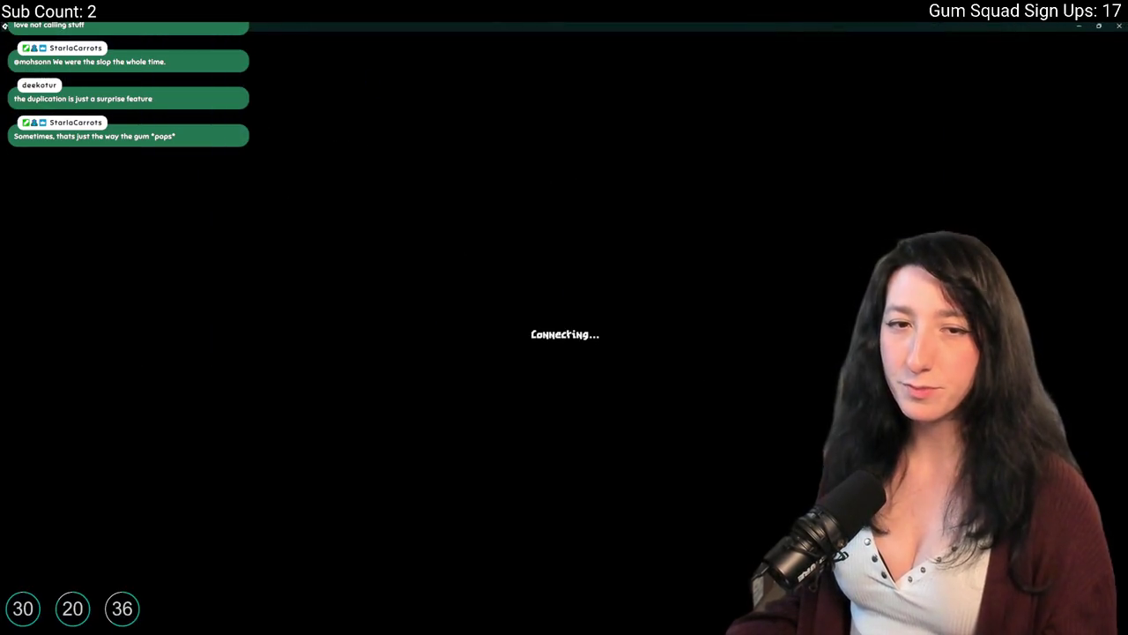
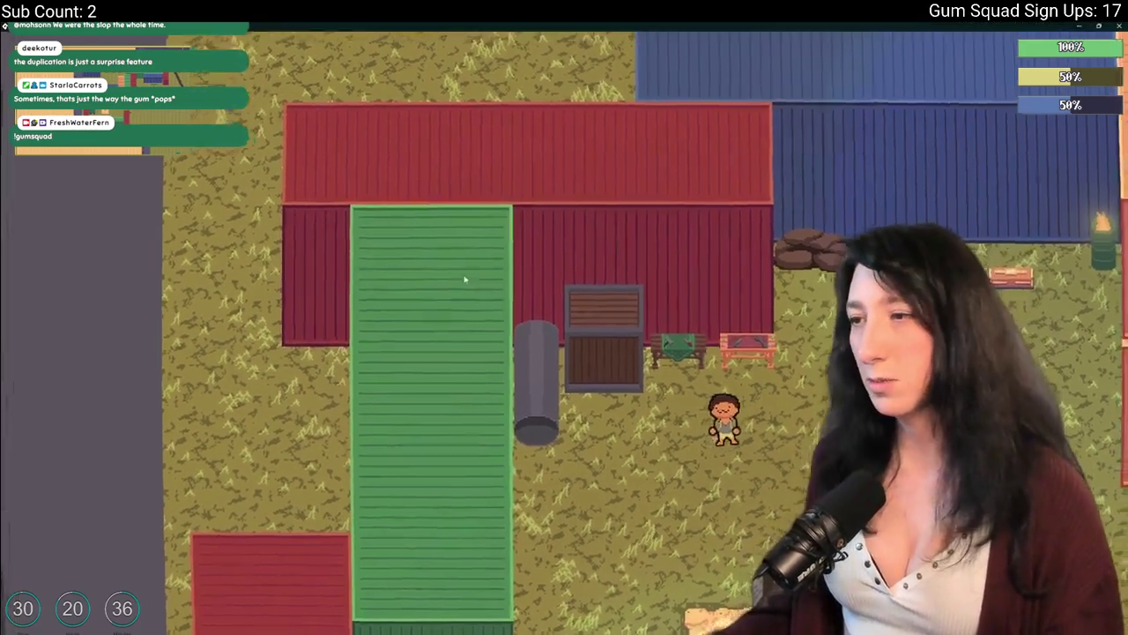
Walk the character past the benches, toggling the inventory and dropping an item
key("d")
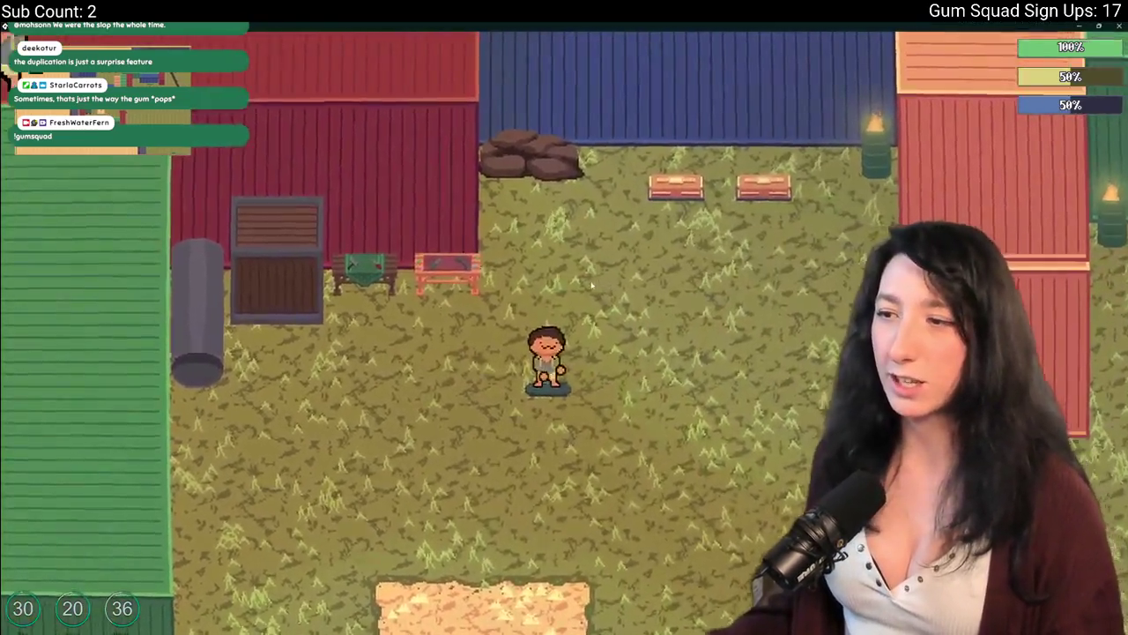
key("i")
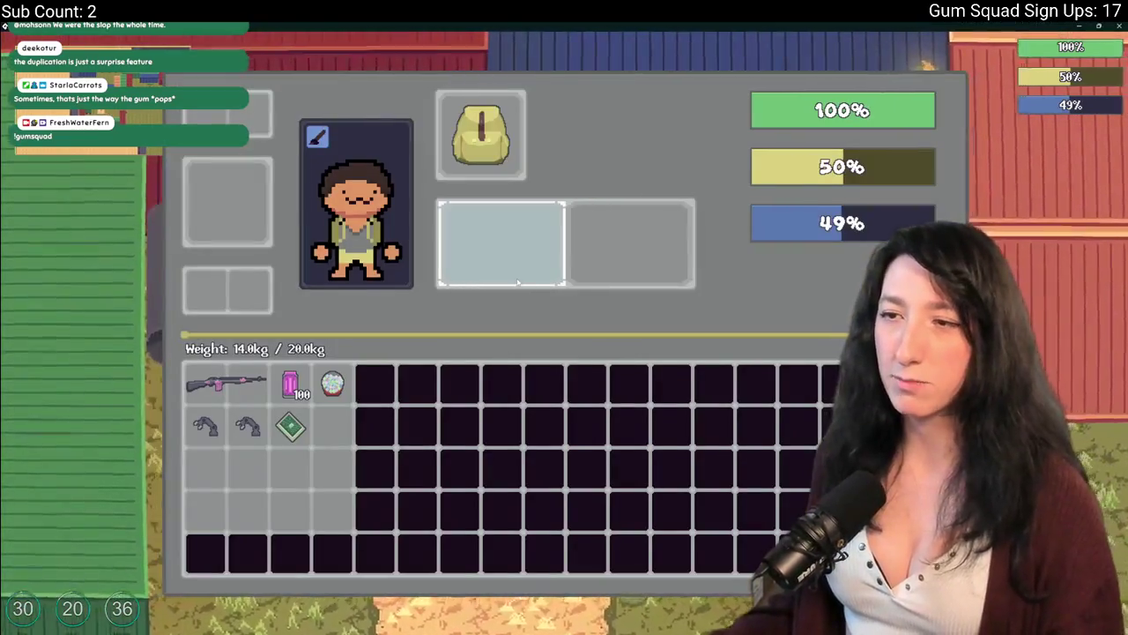
key("i")
key("s")
key("a")
key("w")
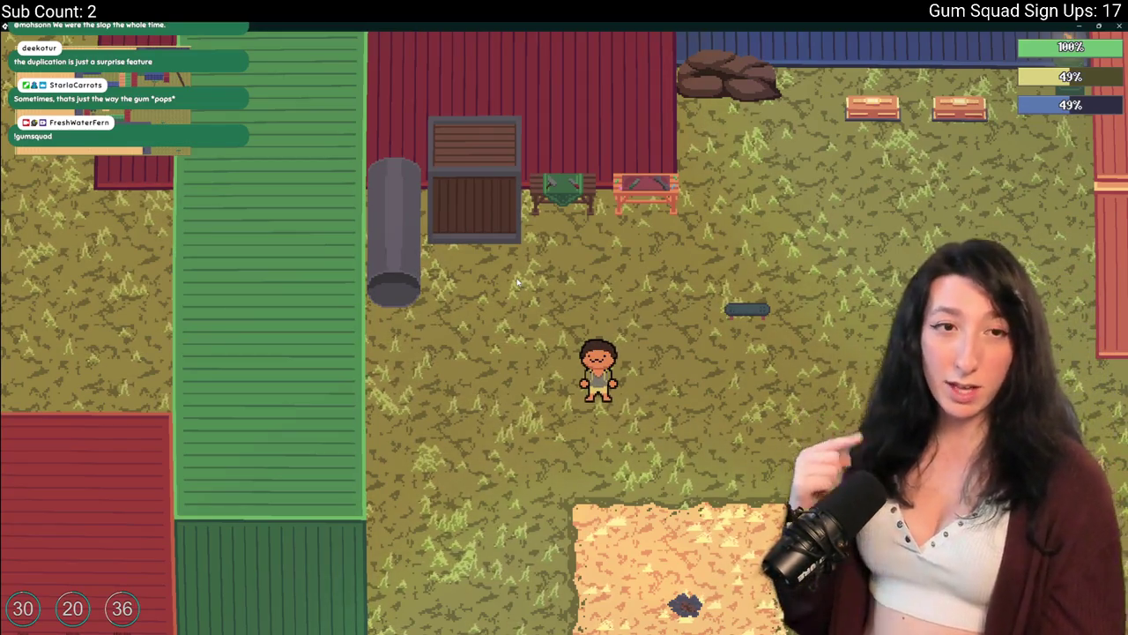
Drag the Speed Reloader and the Ammo Drum onto the green slot, dismissing the debug alert
key("Tab")
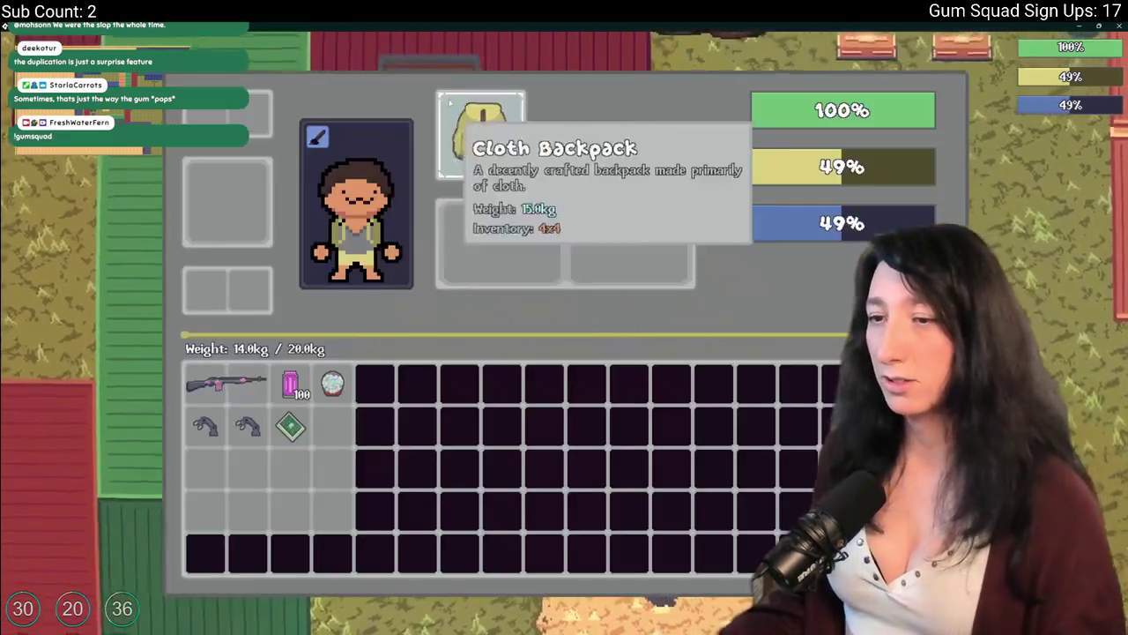
left_click_drag(246, 426, 290, 426)
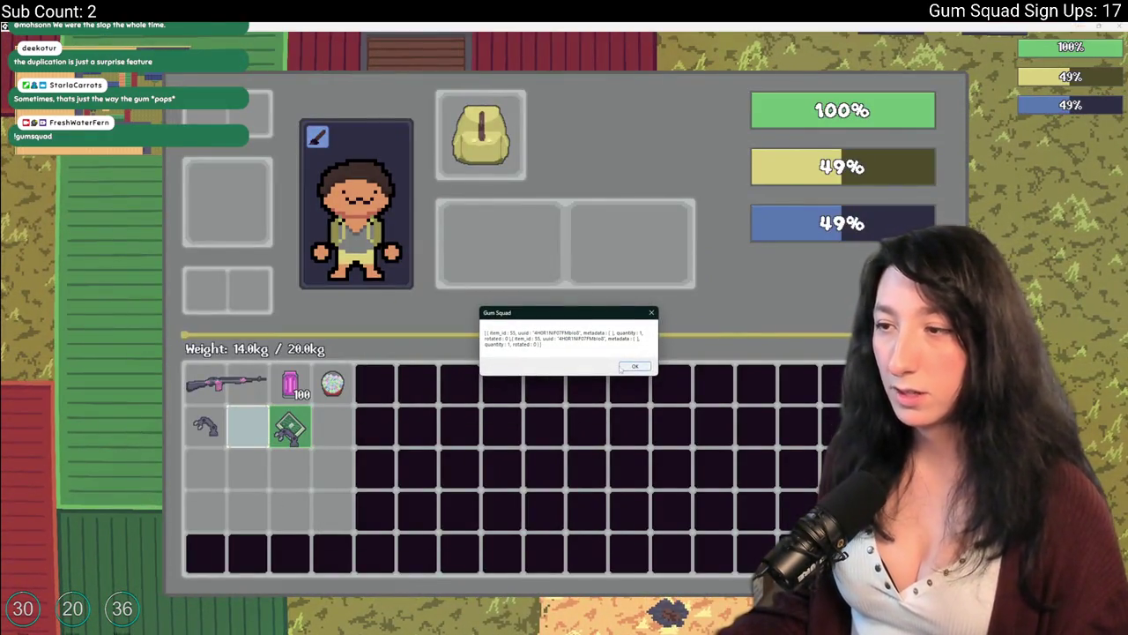
left_click(628, 367)
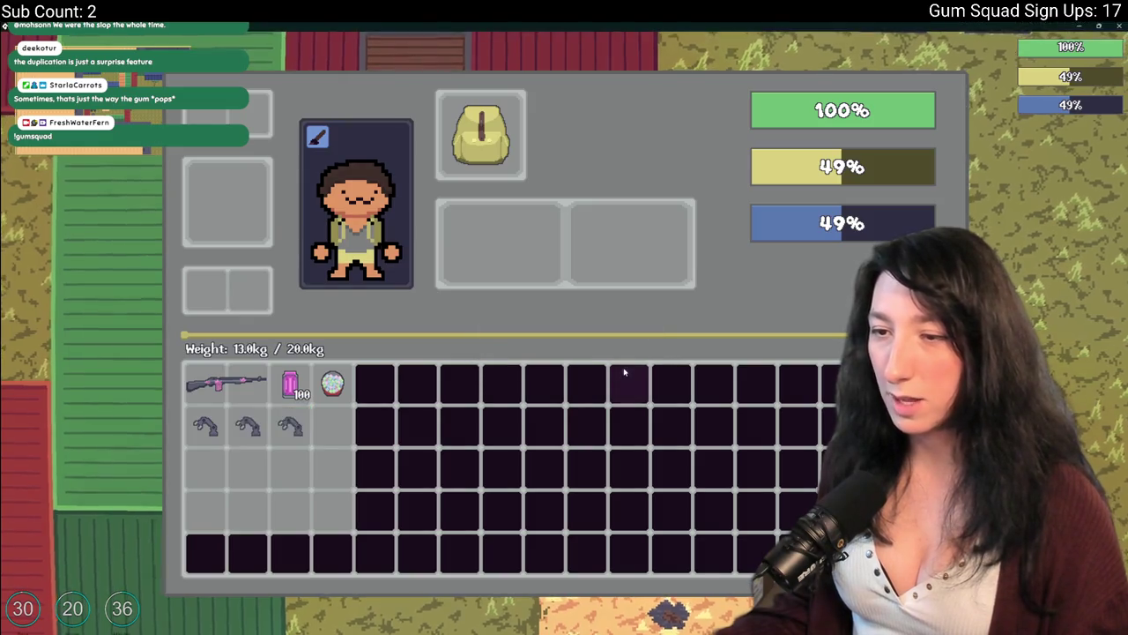
left_click_drag(332, 384, 293, 427)
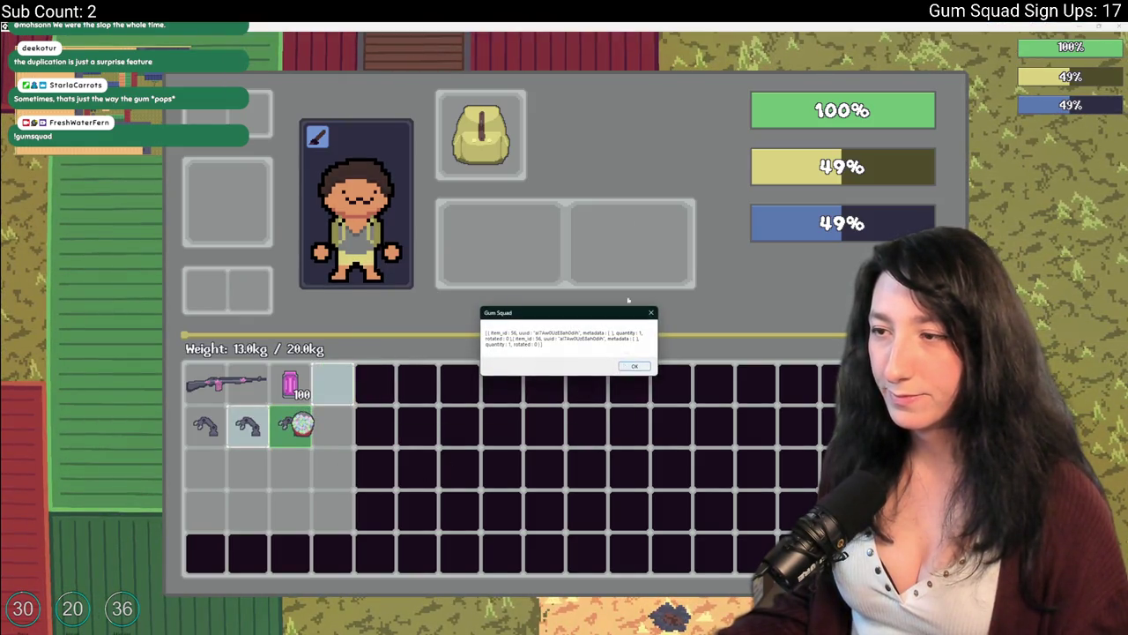
key("alt+Tab")
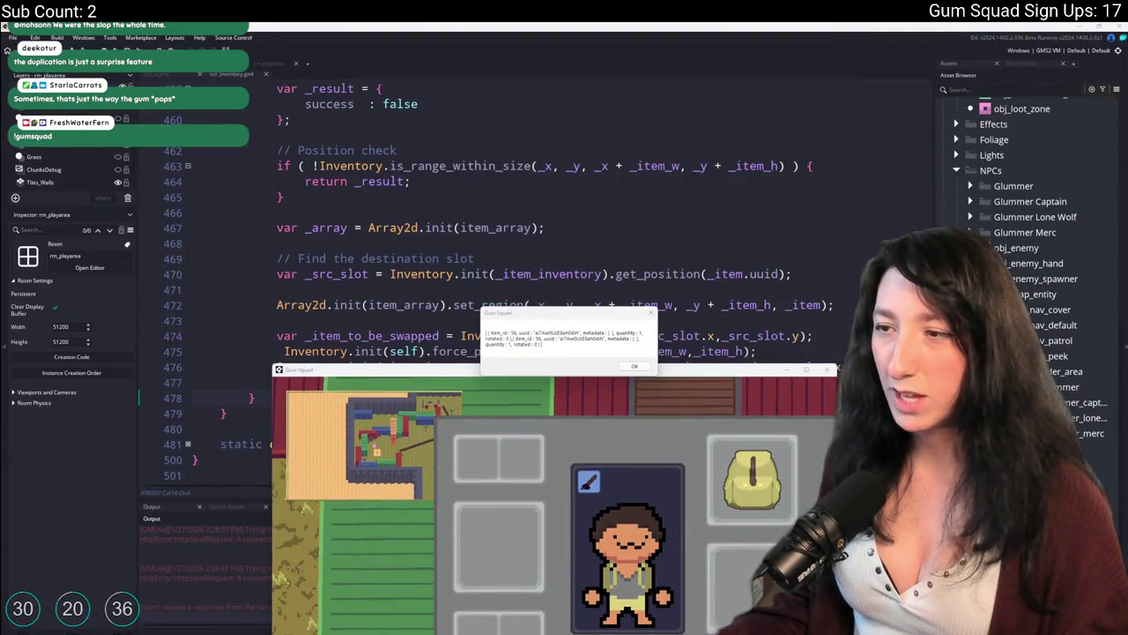
Replace self with _item_inventory in Inventory.init on line 474 and rebuild with F5
key("alt+Tab")
key("alt+Tab")
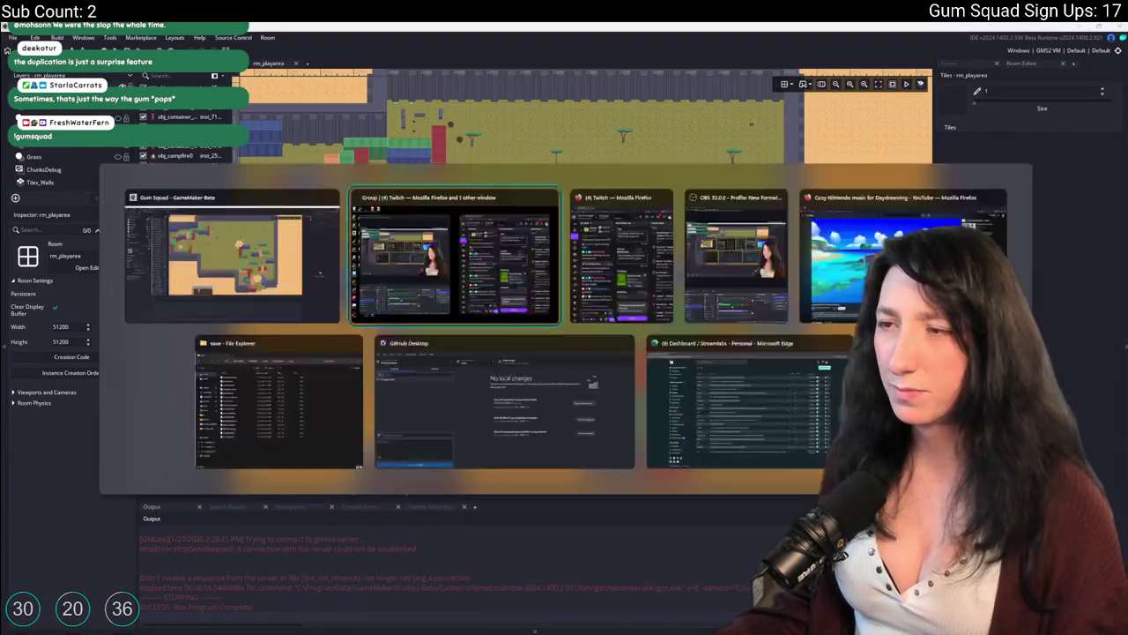
key("alt+Tab")
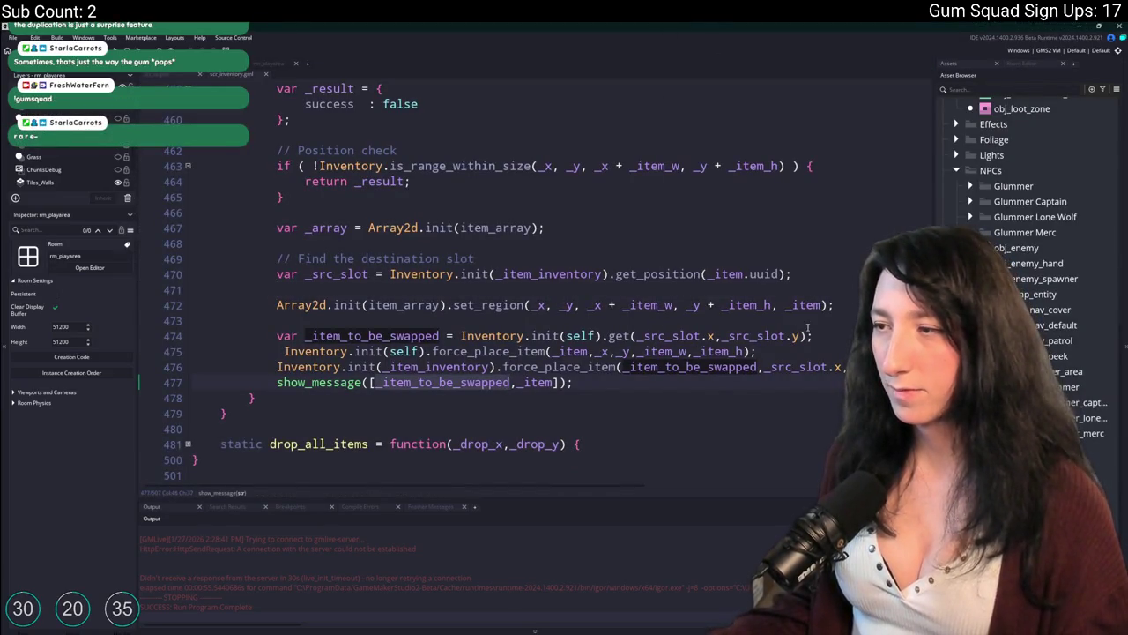
left_click(554, 385)
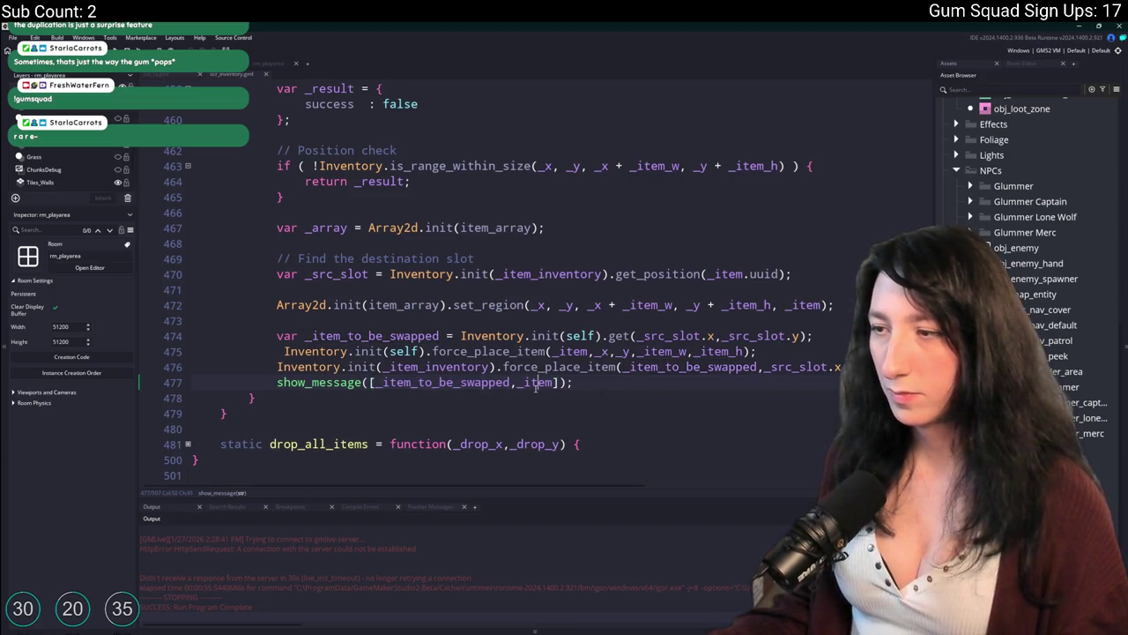
double_click(380, 335)
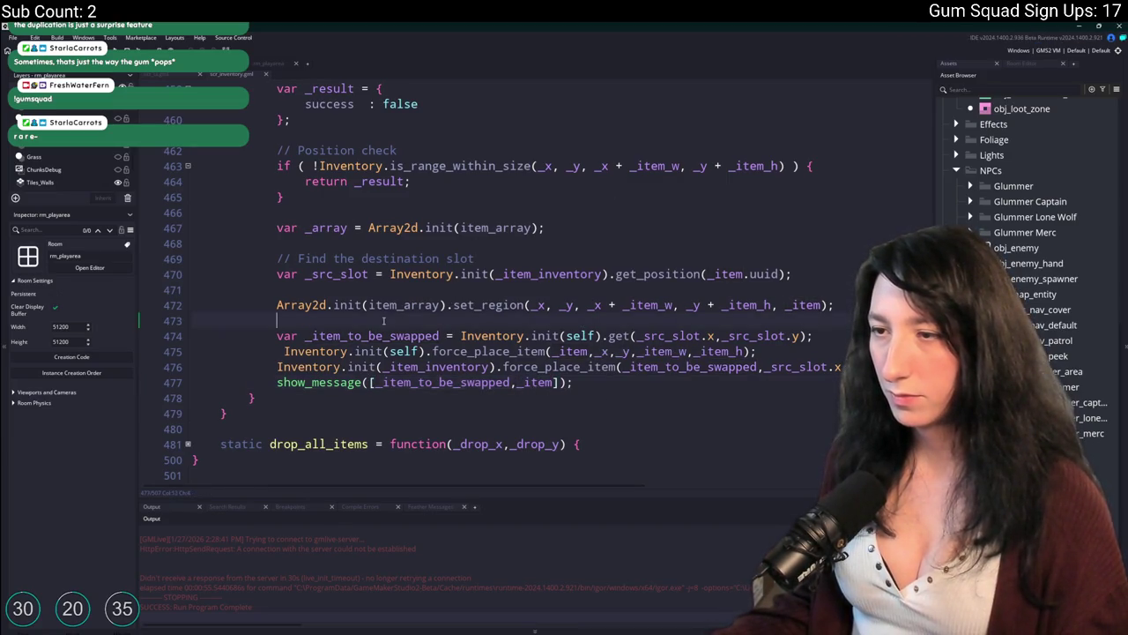
left_click(701, 336)
left_click(581, 336)
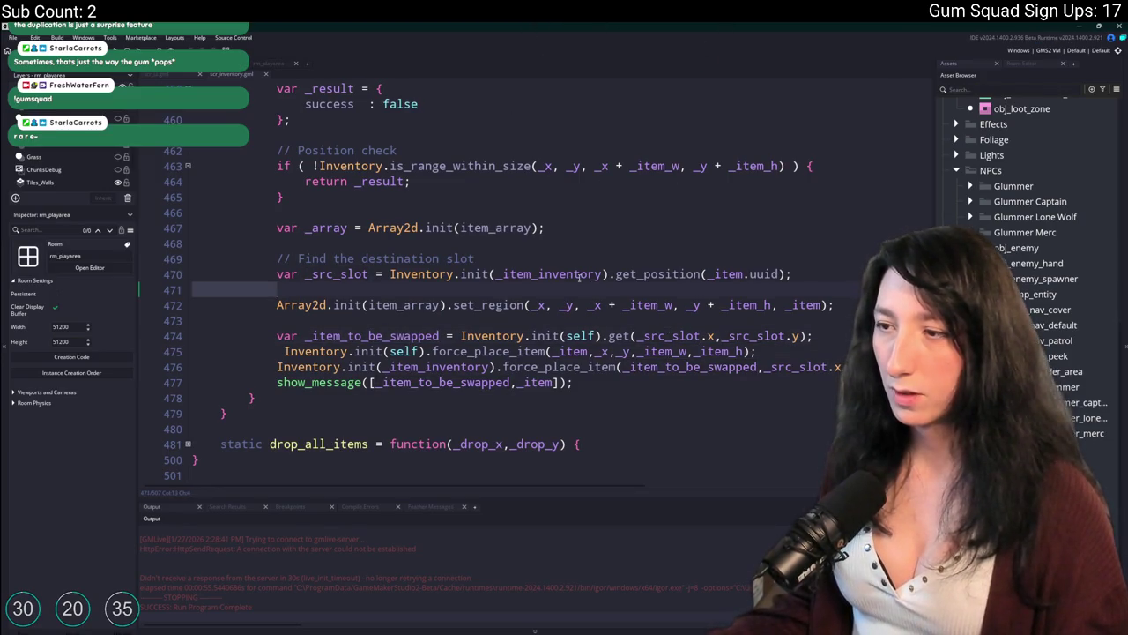
double_click(581, 336)
type("_item_inventory")
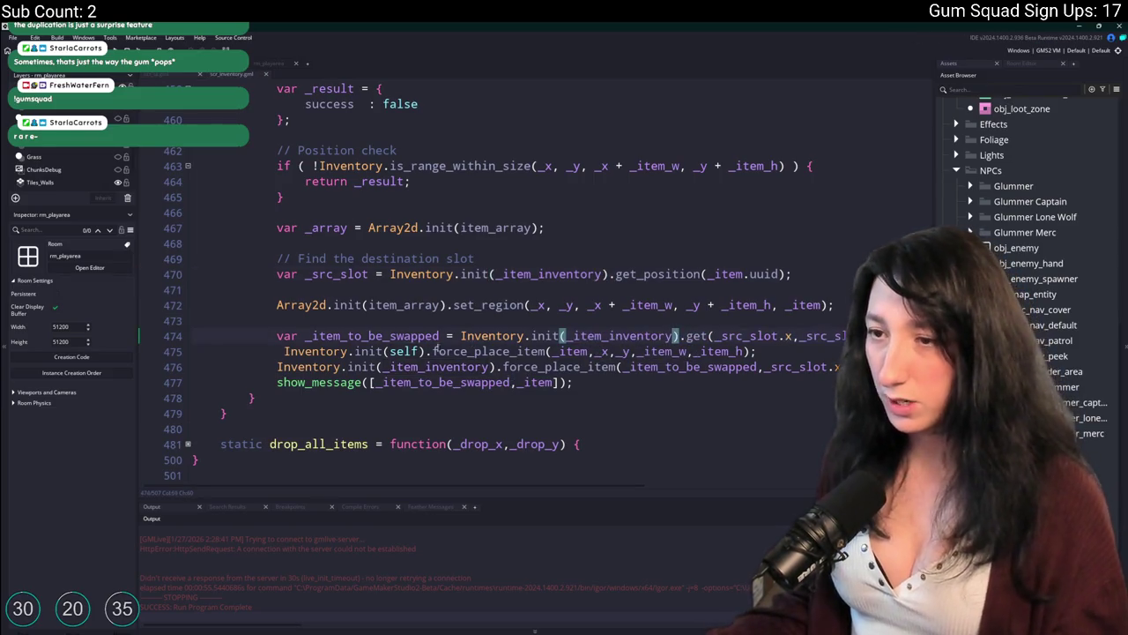
key("Down")
key("Down")
key("Down")
key("F5")
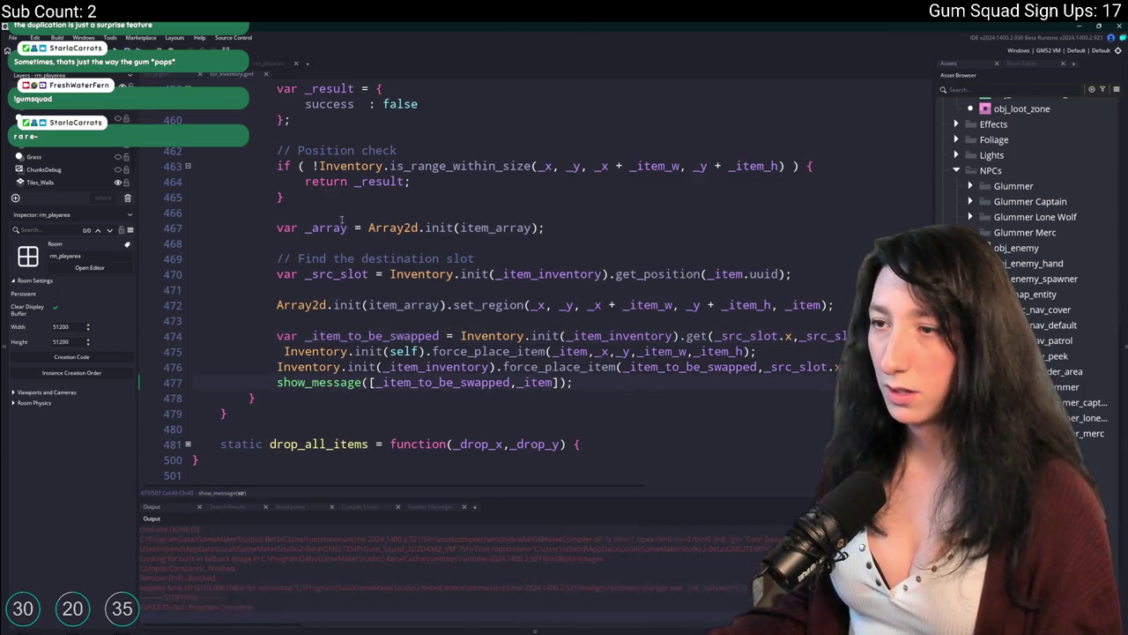
Change the Inventory.init argument on line 474 back to self
left_click(755, 336)
scroll(741, 220, "up", 3)
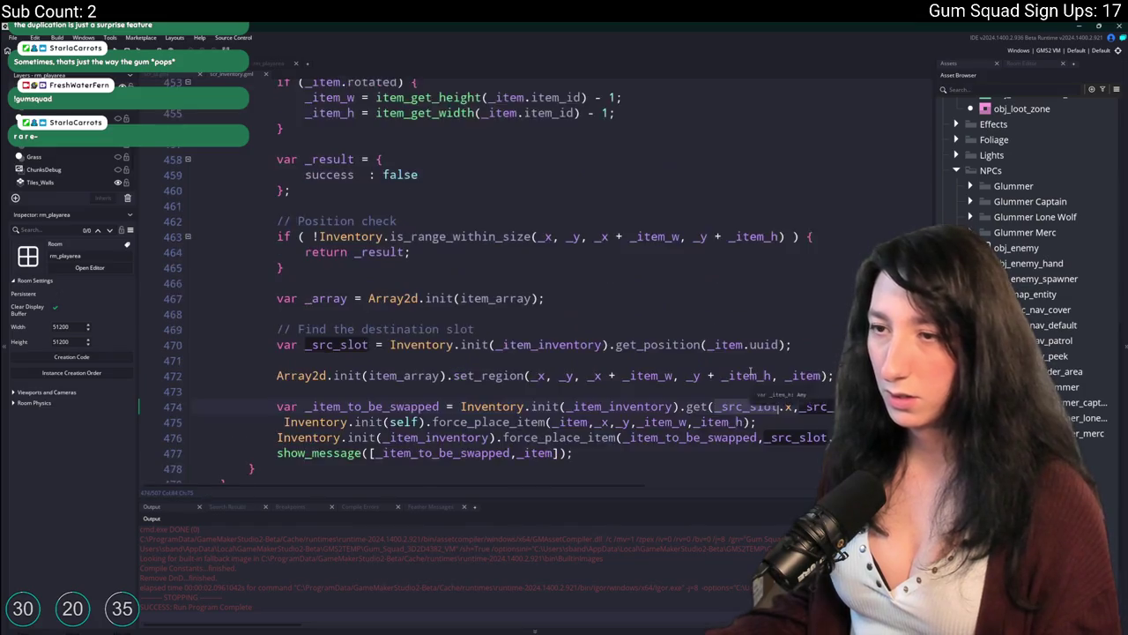
scroll(585, 291, "down", 3)
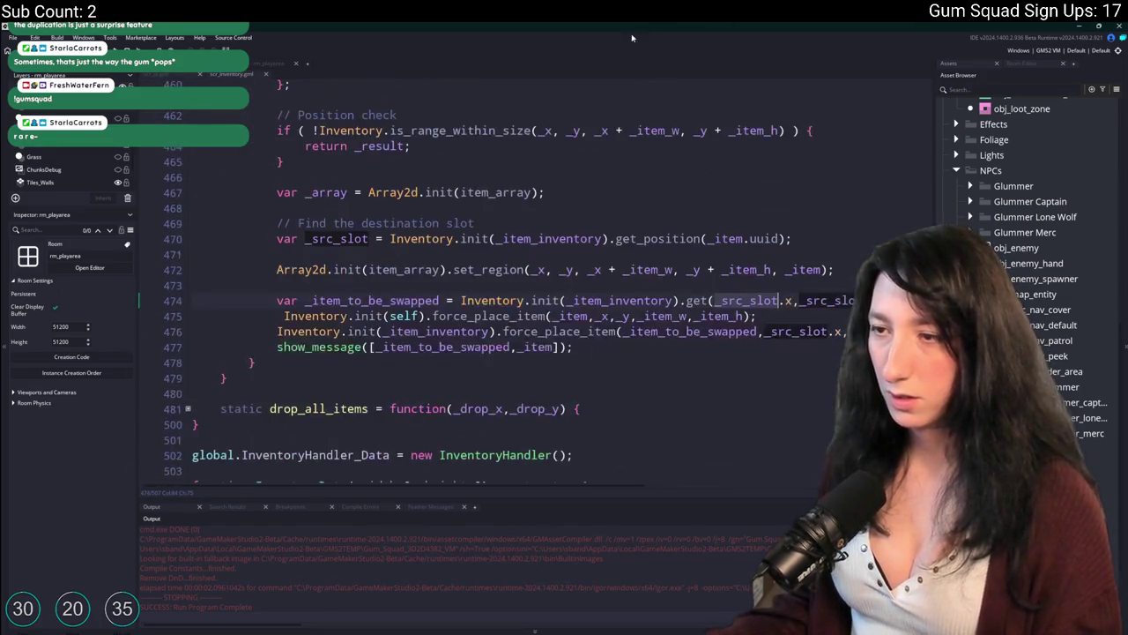
left_click(589, 330)
double_click(597, 300)
type("sel")
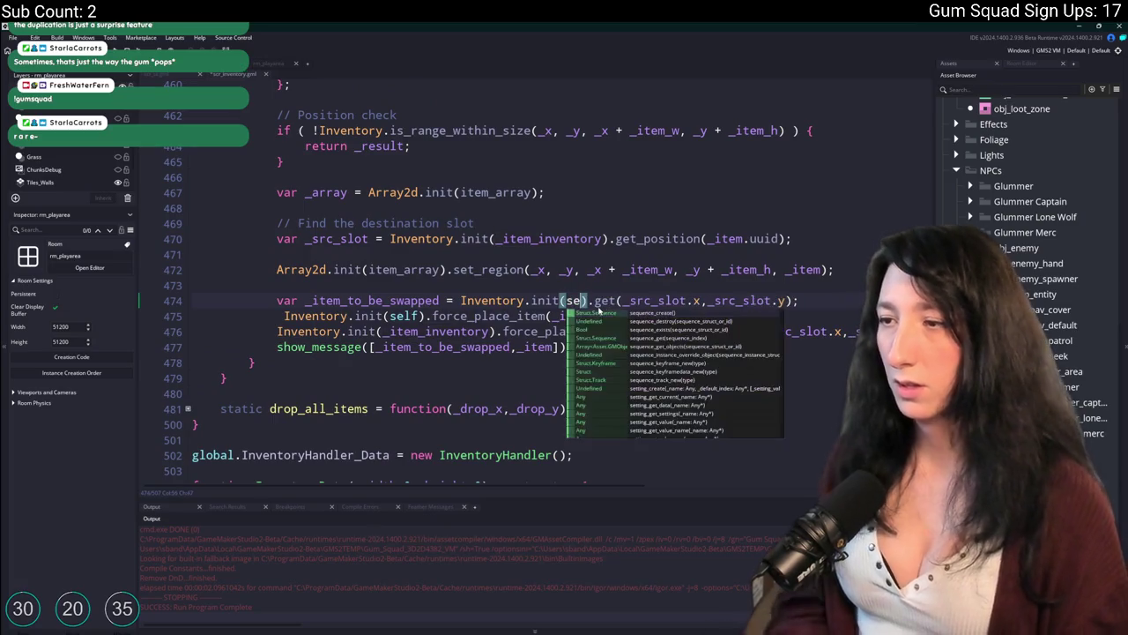
type("f")
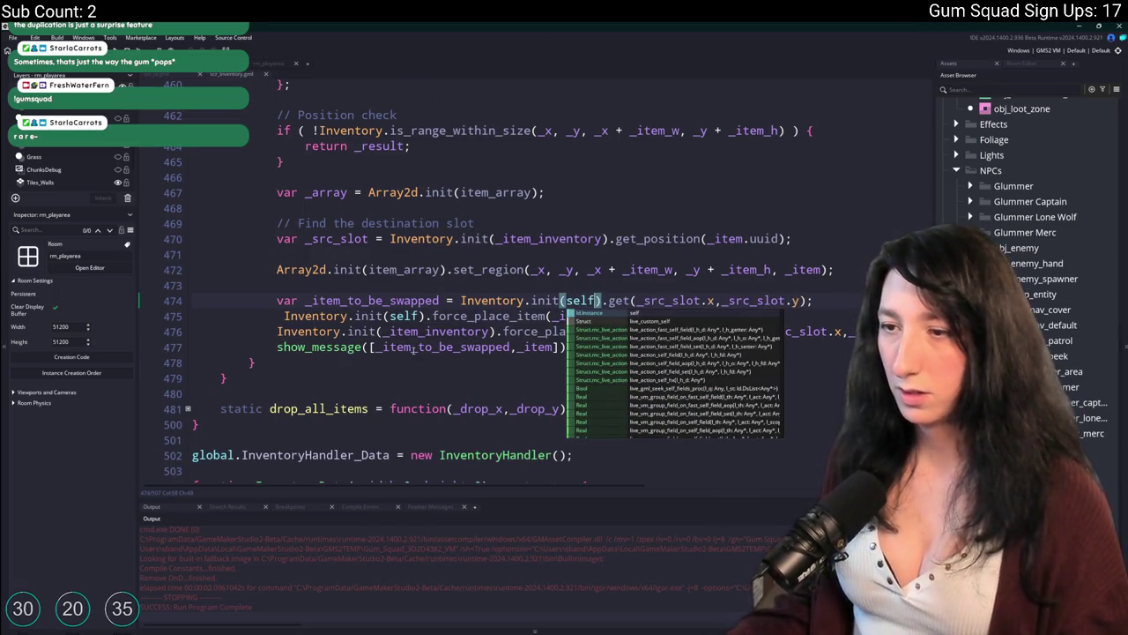
Review the _item_to_be_swapped and _src_slot variables around lines 470–477
double_click(409, 347)
left_click(514, 347)
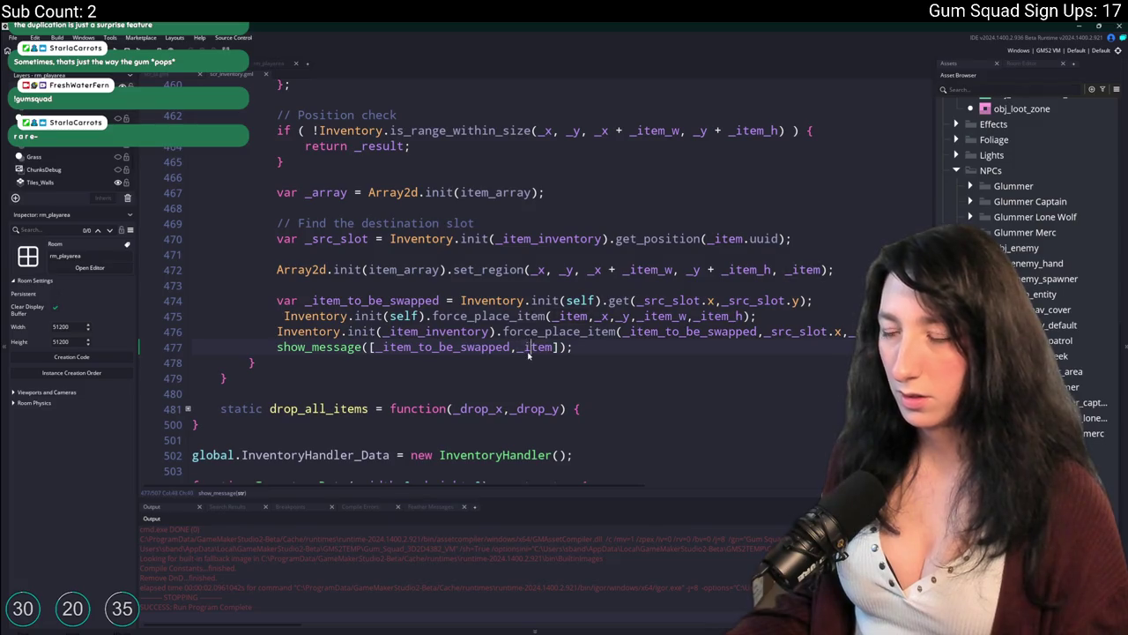
left_click(384, 316)
double_click(380, 301)
key("ctrl+c")
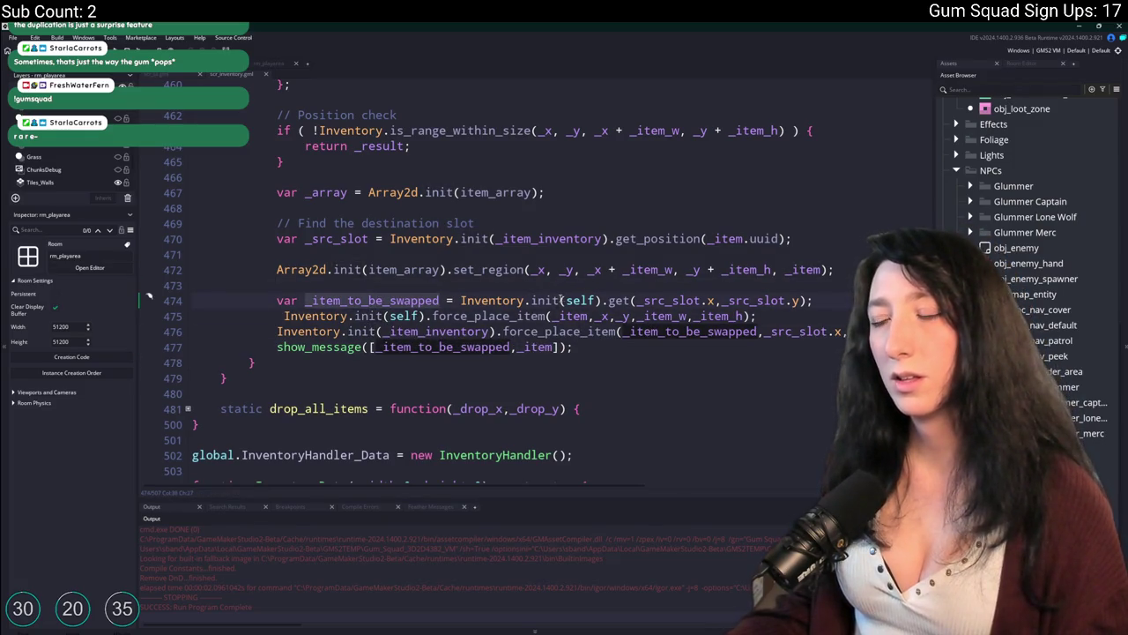
double_click(696, 301)
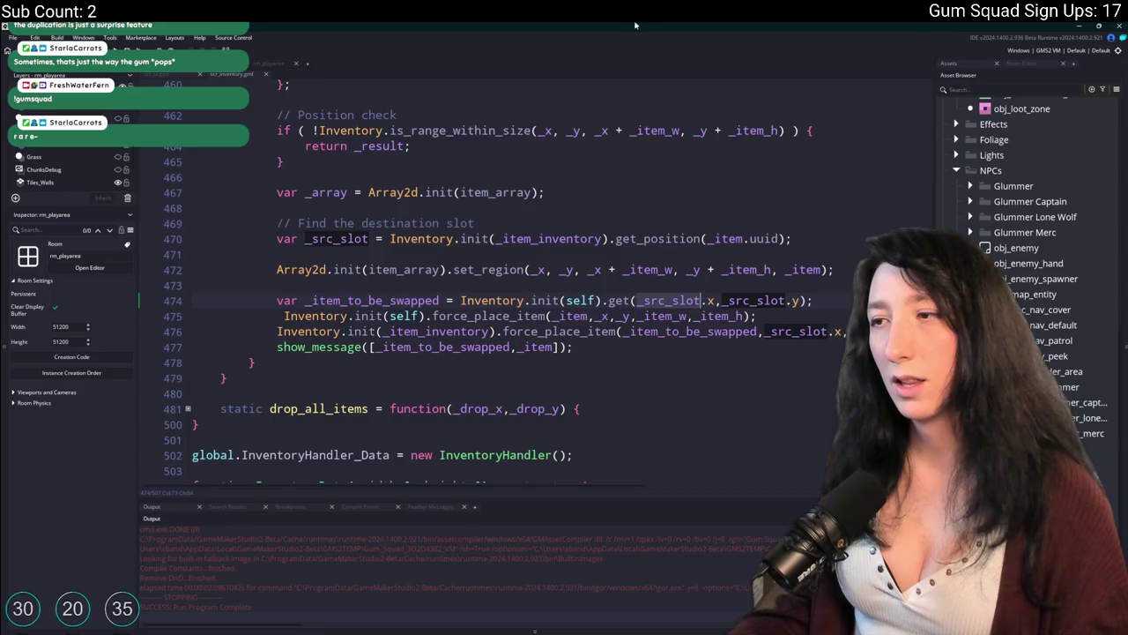
scroll(589, 365, "up", 2)
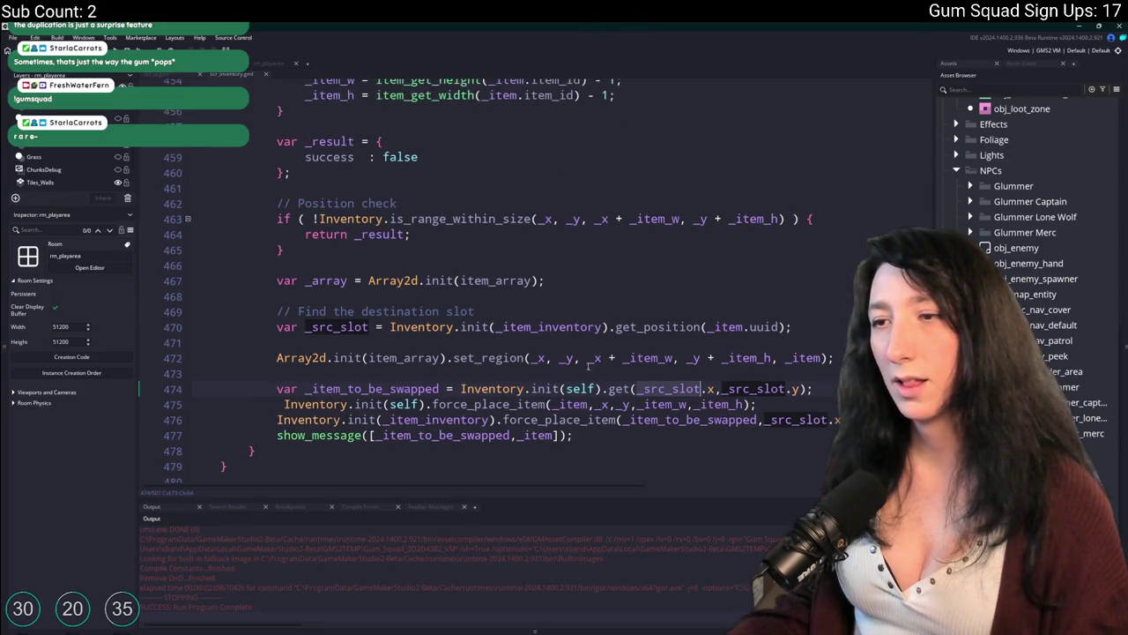
scroll(589, 365, "up", 2)
left_click(715, 397)
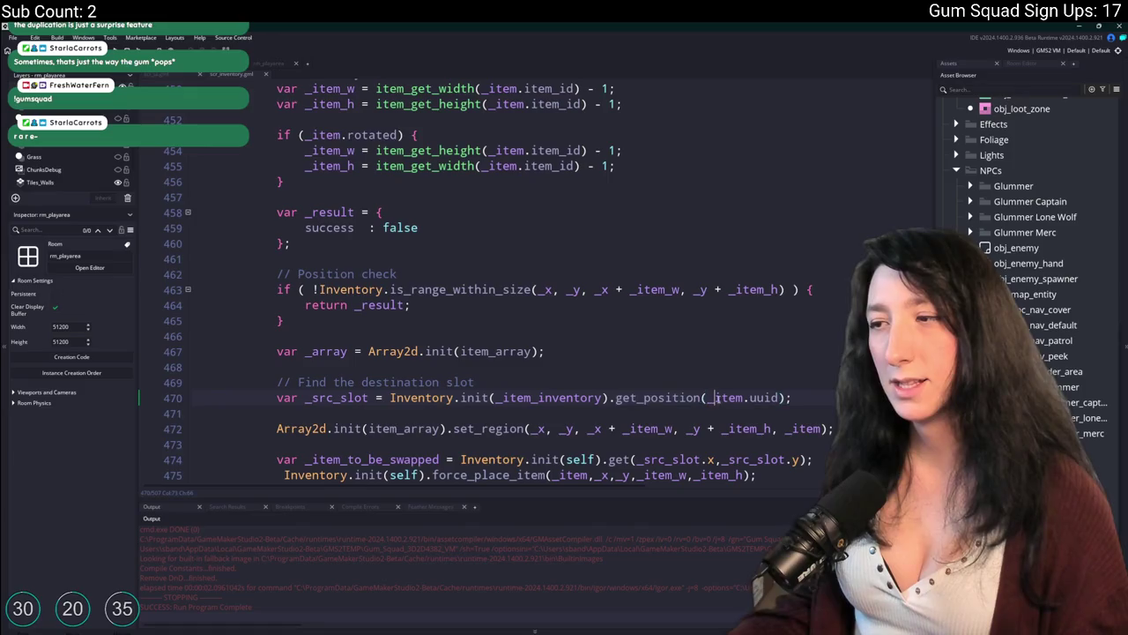
scroll(752, 397, "down", 2)
scroll(509, 151, "down", 1)
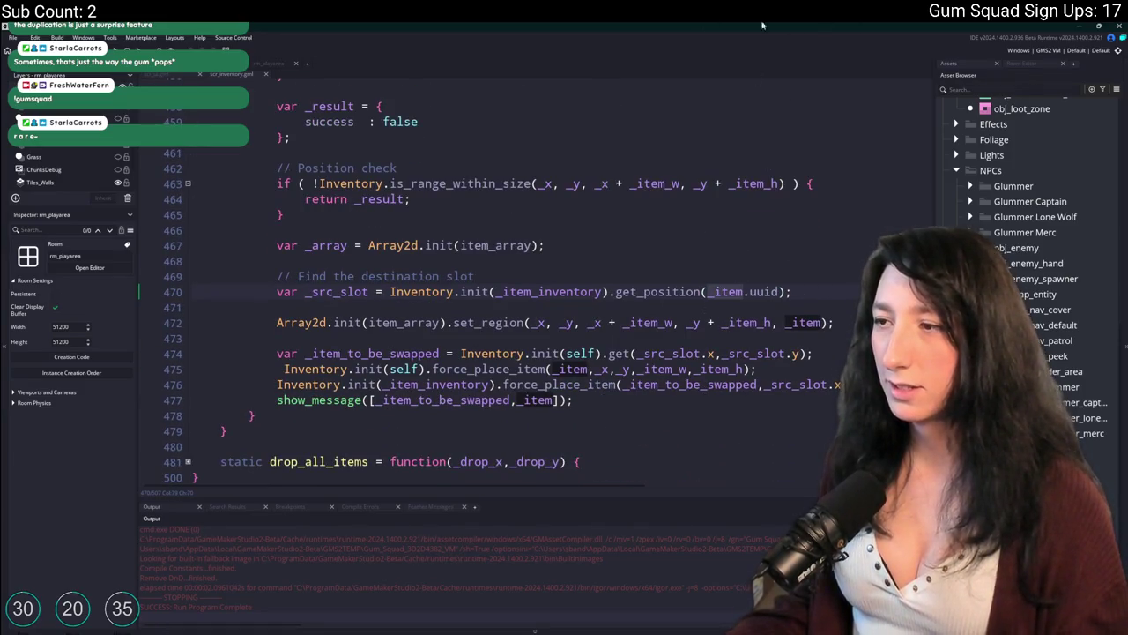
scroll(588, 325, "up", 4)
scroll(588, 326, "up", 3)
scroll(608, 291, "down", 6)
scroll(630, 262, "up", 3)
scroll(627, 265, "up", 1)
scroll(670, 264, "down", 3)
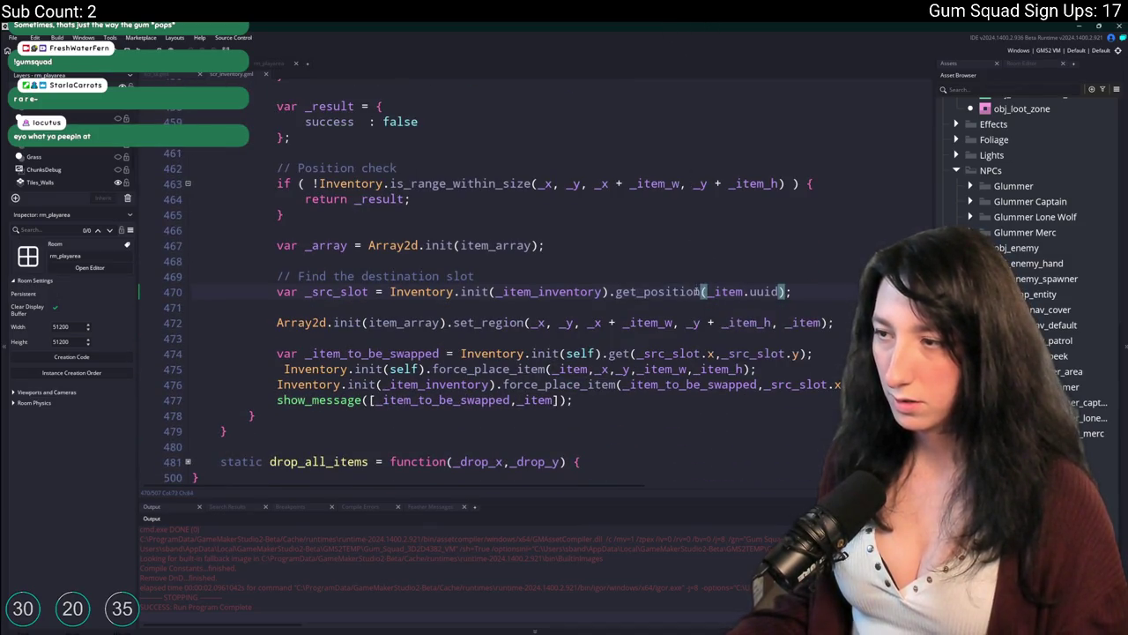
On line 470, shorten get_position to get, drop item.uuid, and rename _src_slot to _item_to_be_swapped
left_click(703, 292)
left_click_drag(702, 292, 637, 291)
key("BackSpace")
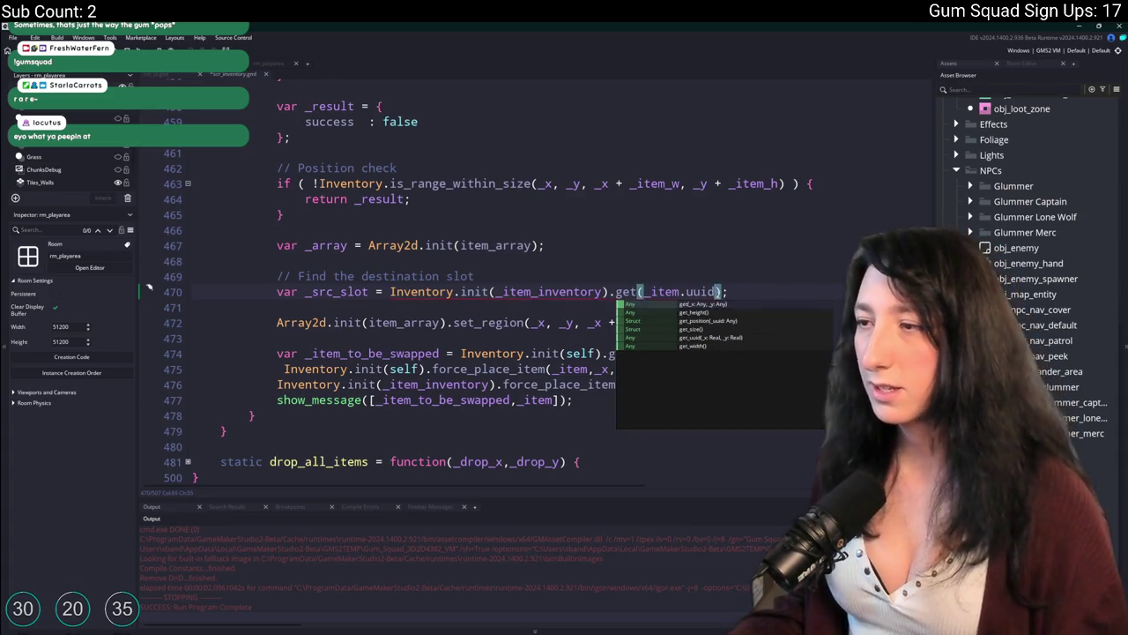
key("Delete")
key("Delete")
key("Delete")
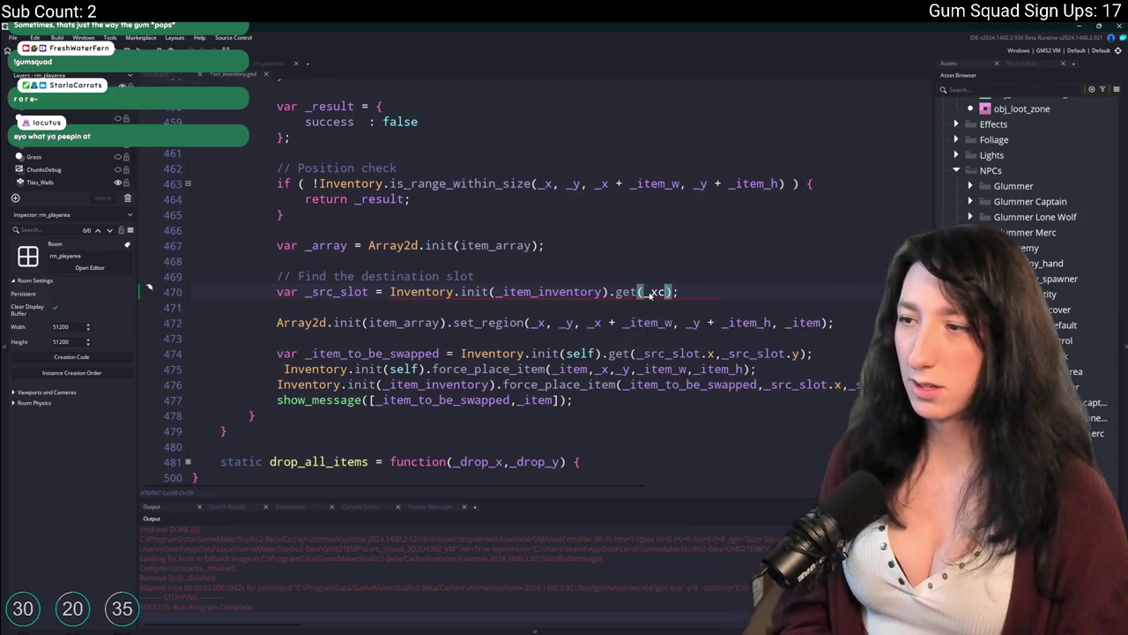
type(",_y")
double_click(351, 295)
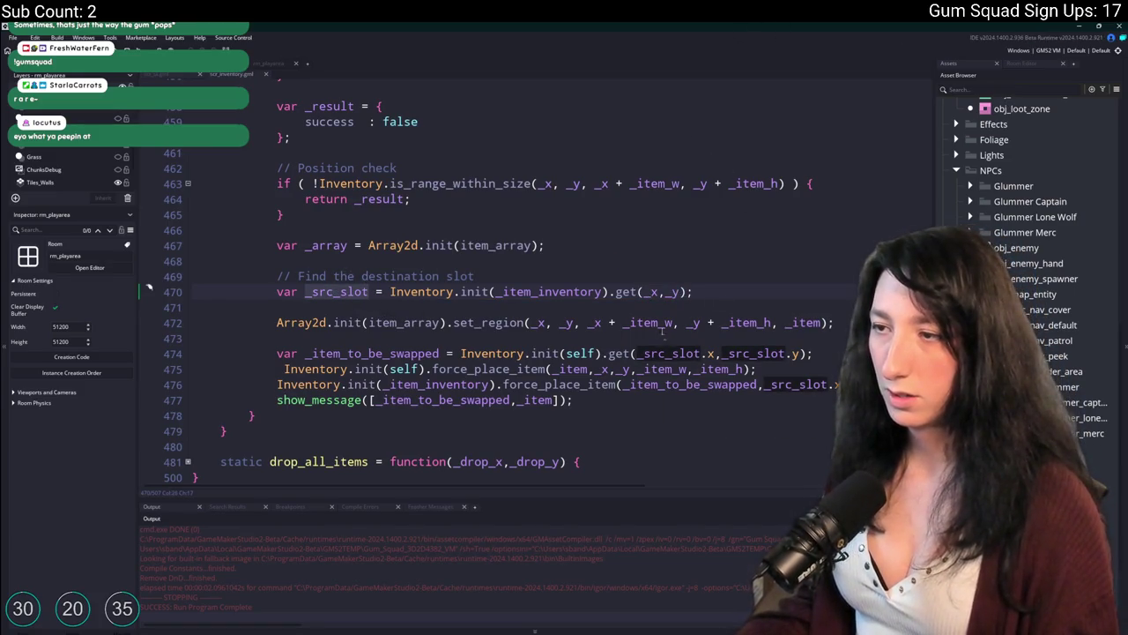
left_click(337, 292)
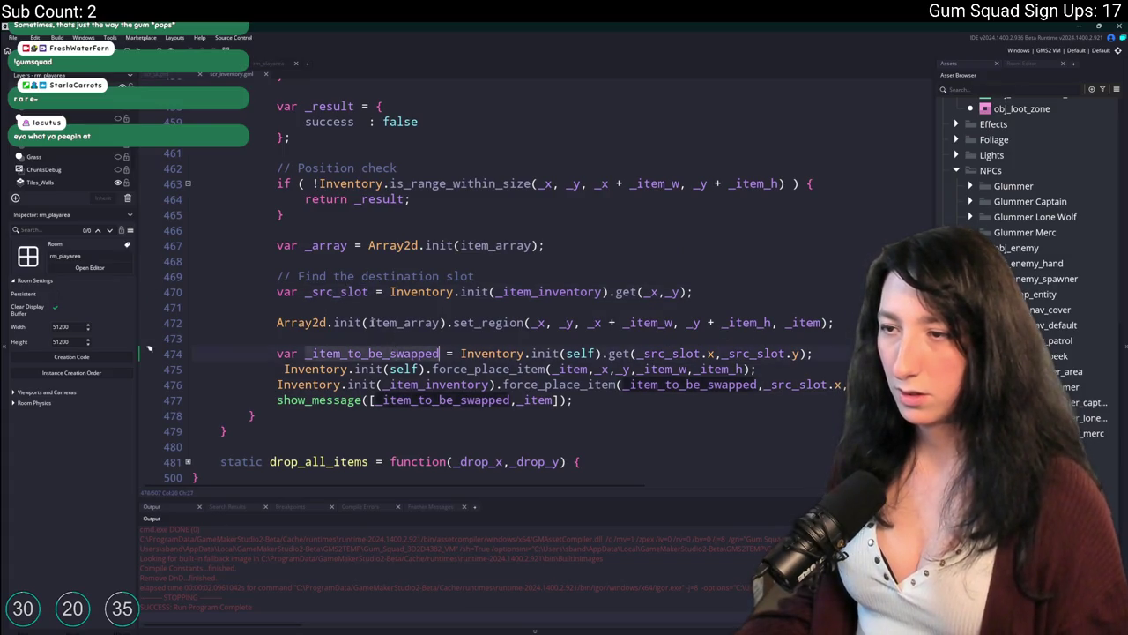
double_click(335, 292)
key("ctrl+v")
Delete the redundant _item_to_be_swapped line 474, re-indent, and rebuild with F5
mouse_move(822, 354)
left_mouse_down()
mouse_move(367, 354)
mouse_move(277, 338)
left_mouse_up()
key("BackSpace")
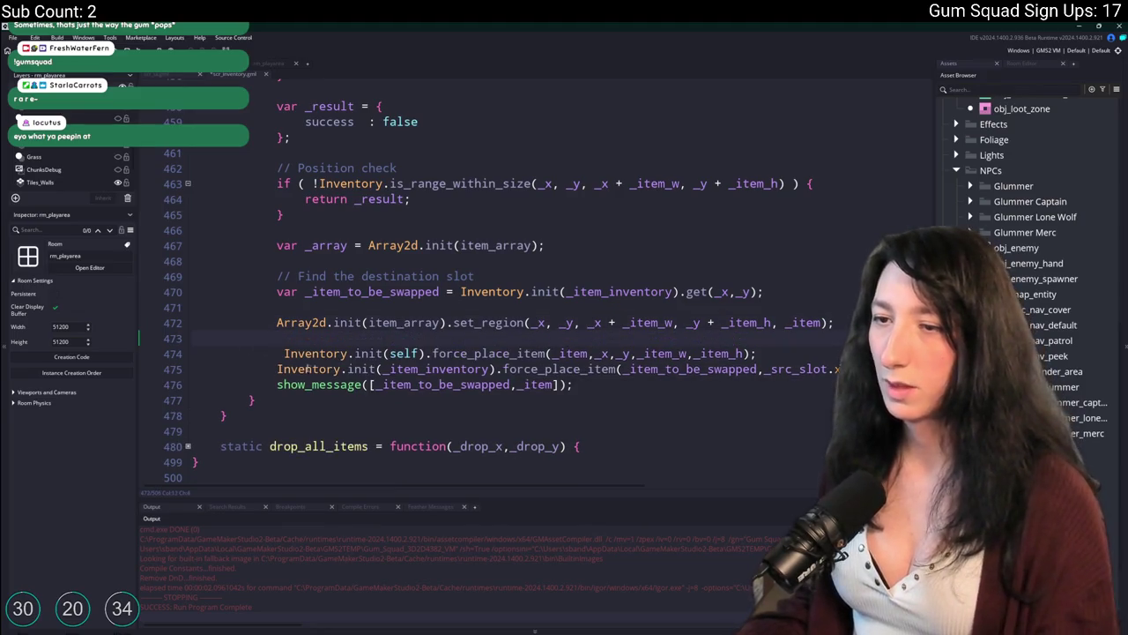
key("BackSpace")
left_click_drag(276, 354, 181, 356)
key("BackSpace")
key("Tab")
key("Tab")
key("Tab")
left_click(554, 381)
key("F5")
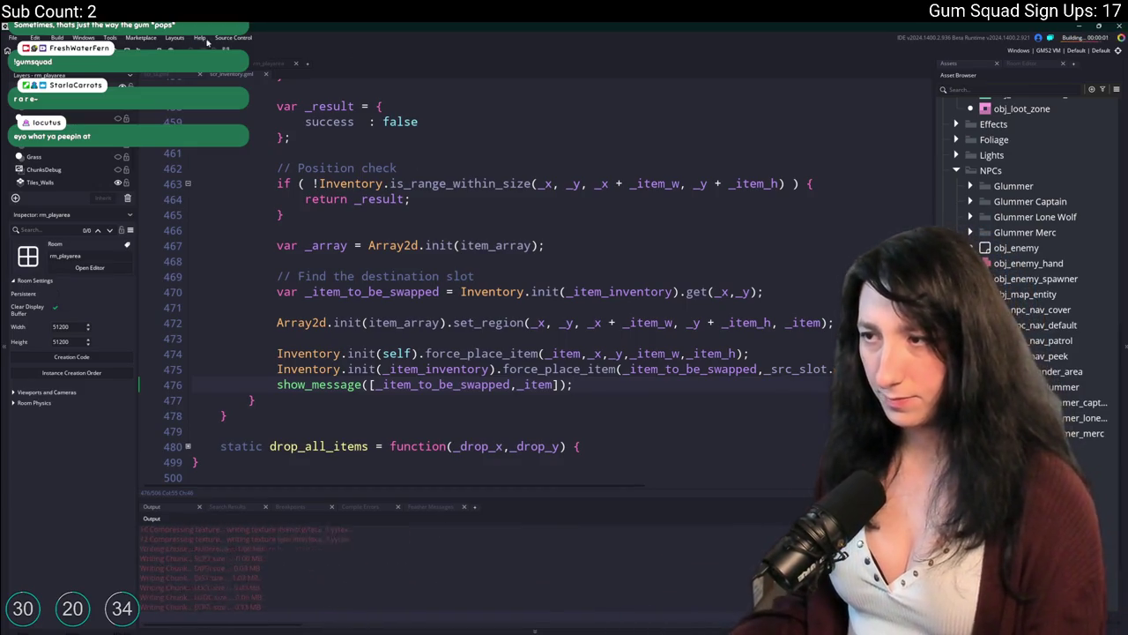
Change the Inventory.init argument on line 470 to self and launch the game
double_click(599, 291)
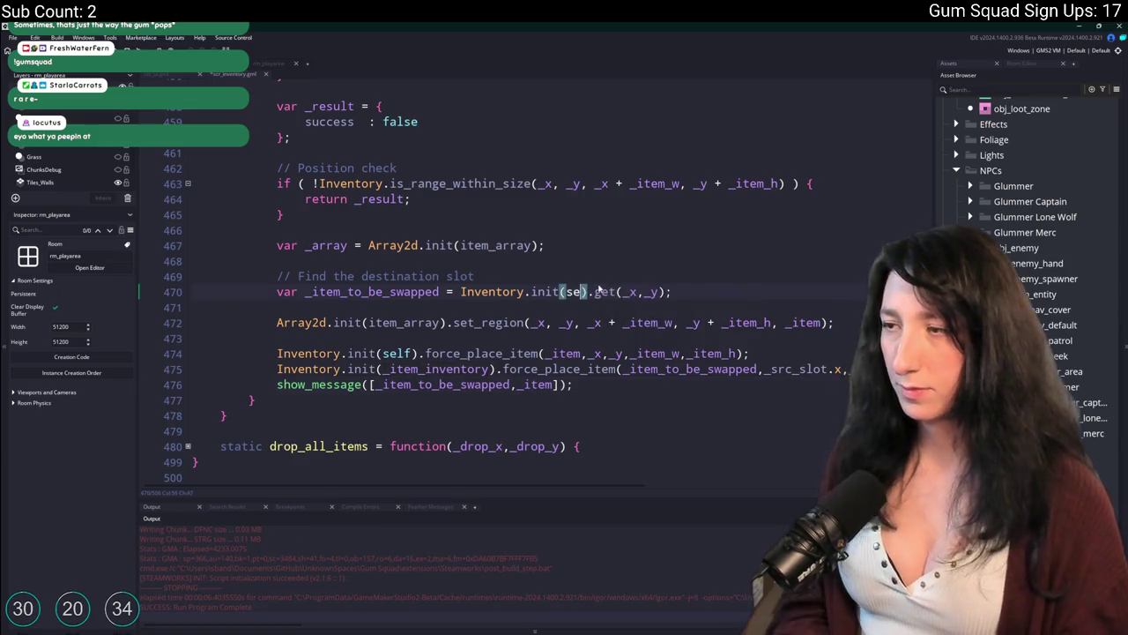
type("self")
scroll(604, 282, "up", 1)
left_click(605, 276)
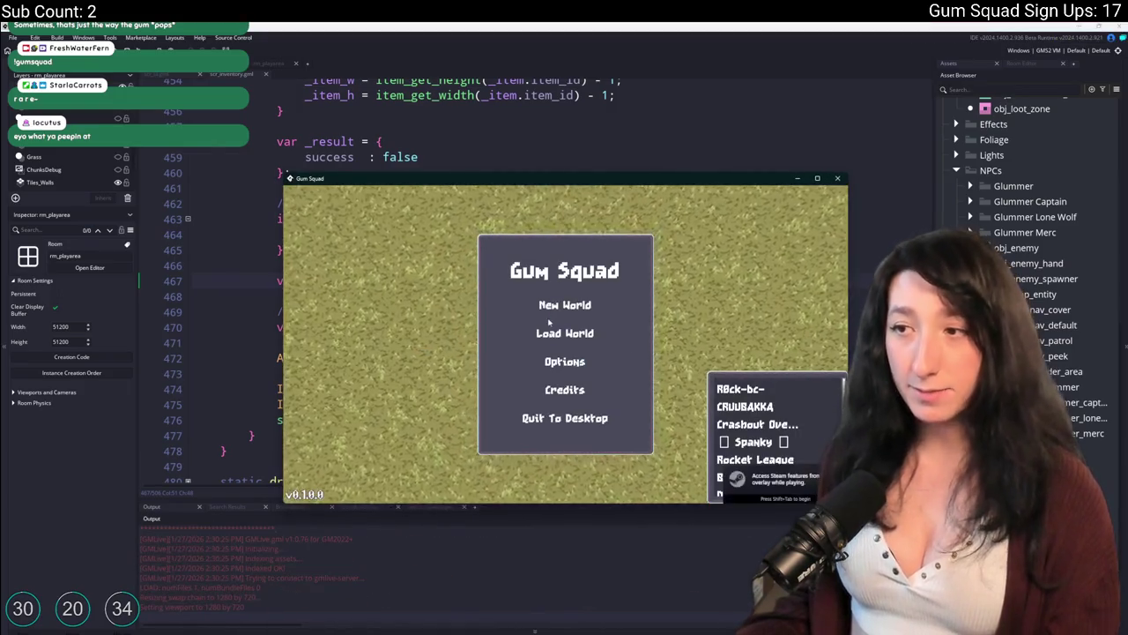
Create a new world lobby, drag the Ammo Drum onto the green item, and abort the code error
left_click(549, 320)
left_click(561, 479)
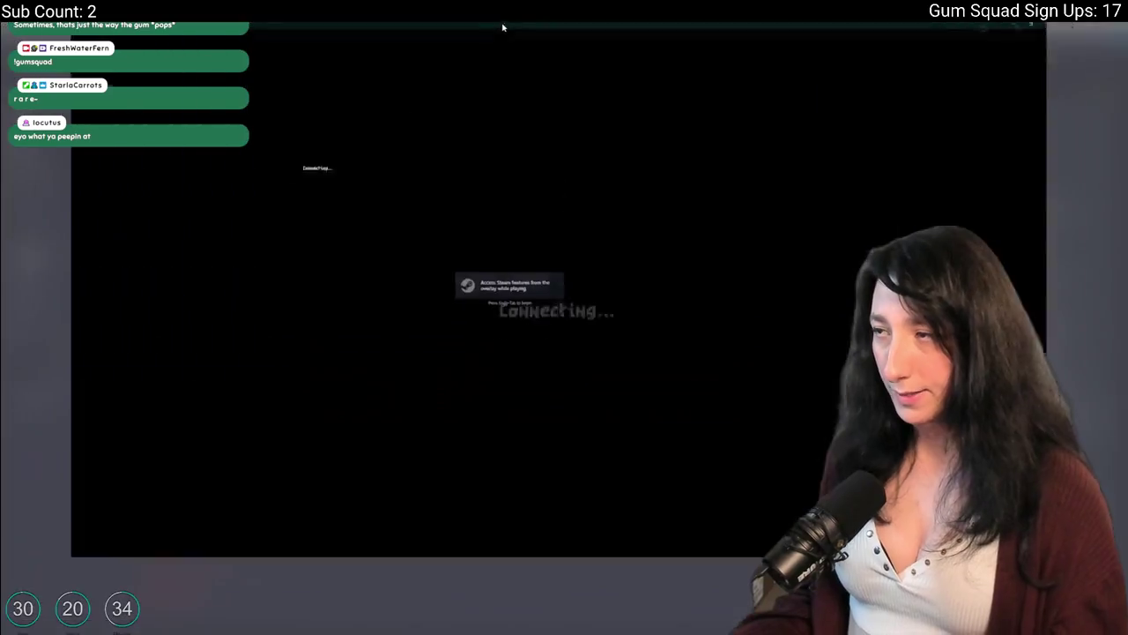
key("Tab")
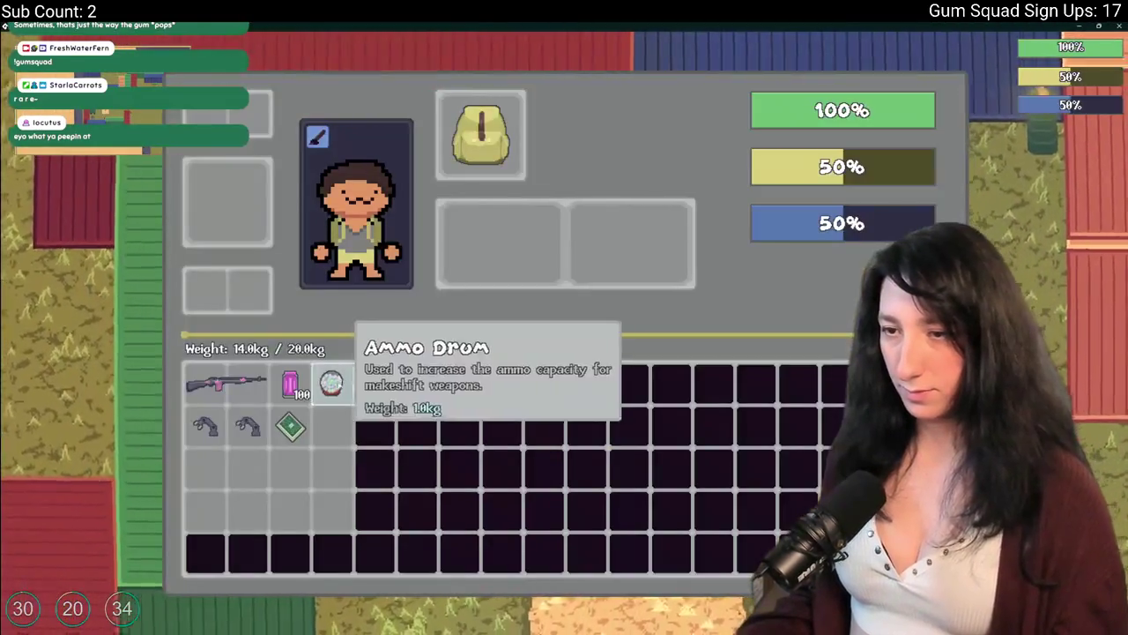
left_click_drag(332, 381, 290, 426)
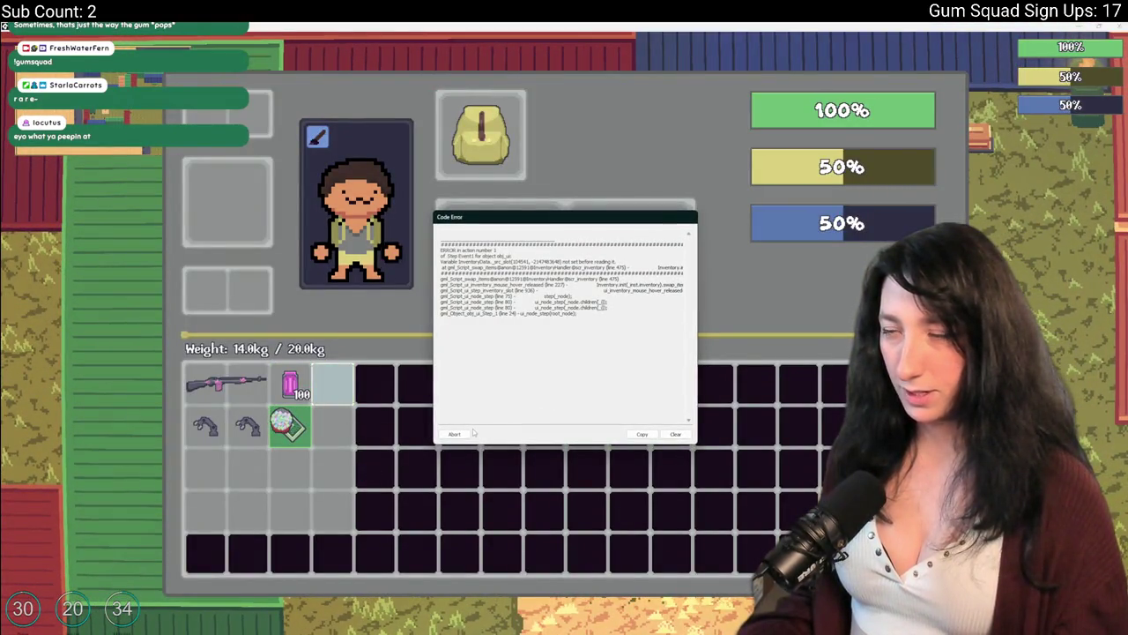
left_click(455, 434)
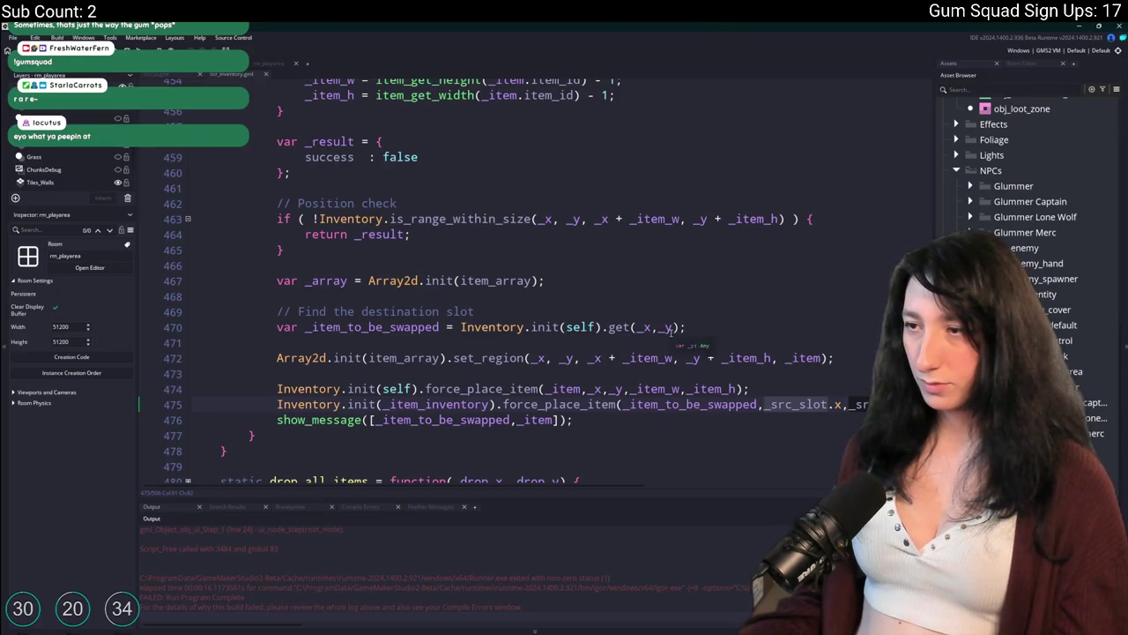
Add var _item_origin = Inventory.init(_item_inventory).get_position(_item.uuid); below the destination-slot comment
left_click_drag(670, 329, 641, 336)
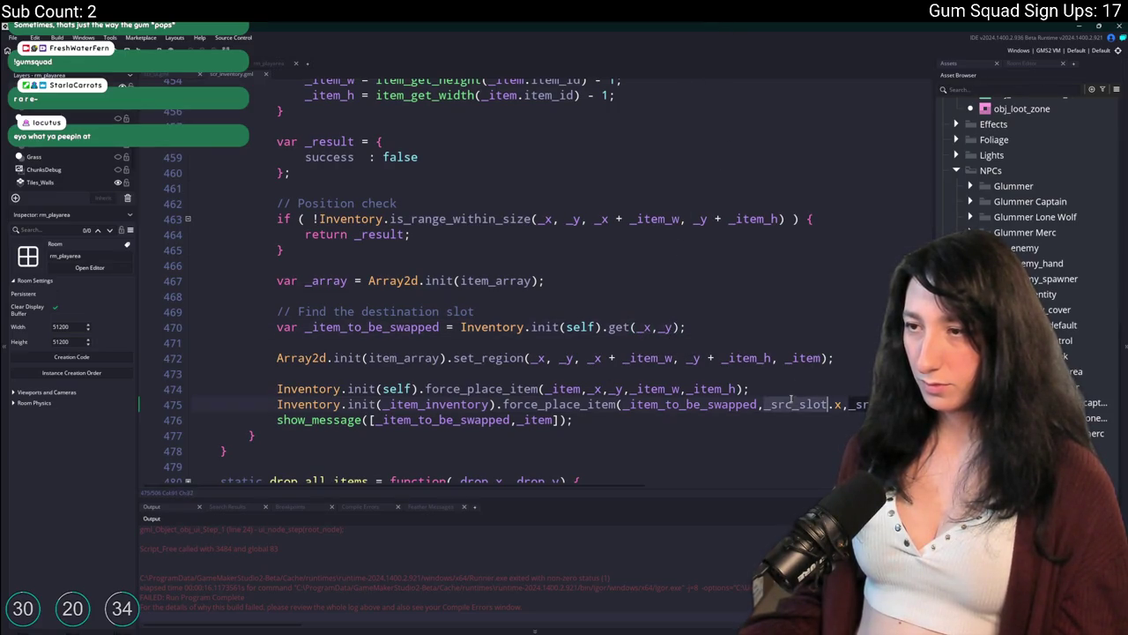
left_click(690, 317)
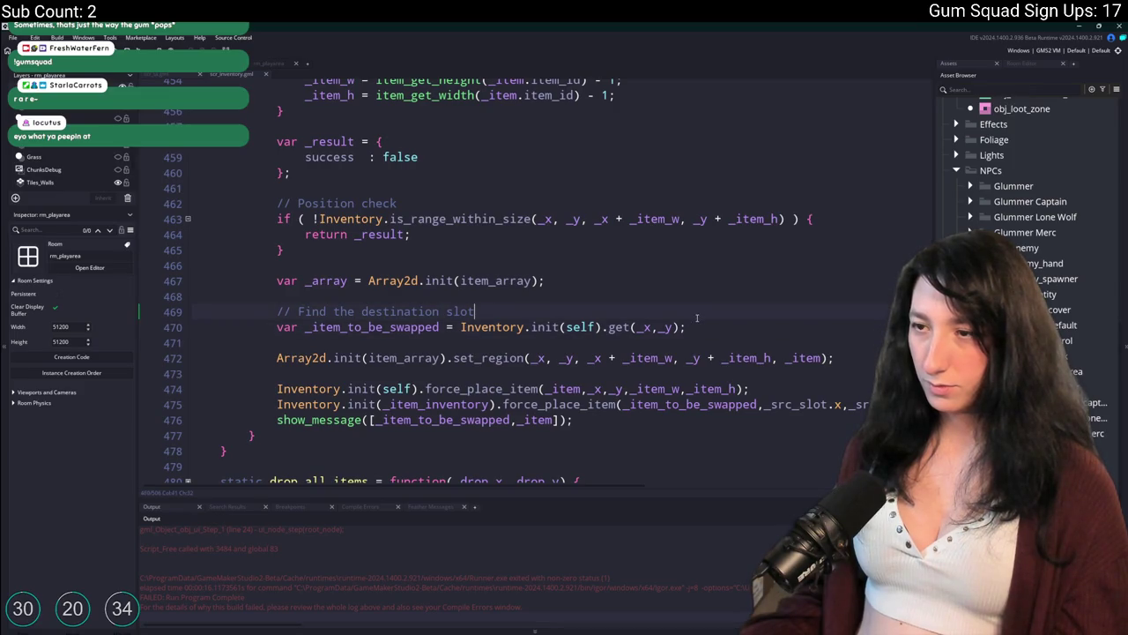
key("Return")
type("var _item_in")
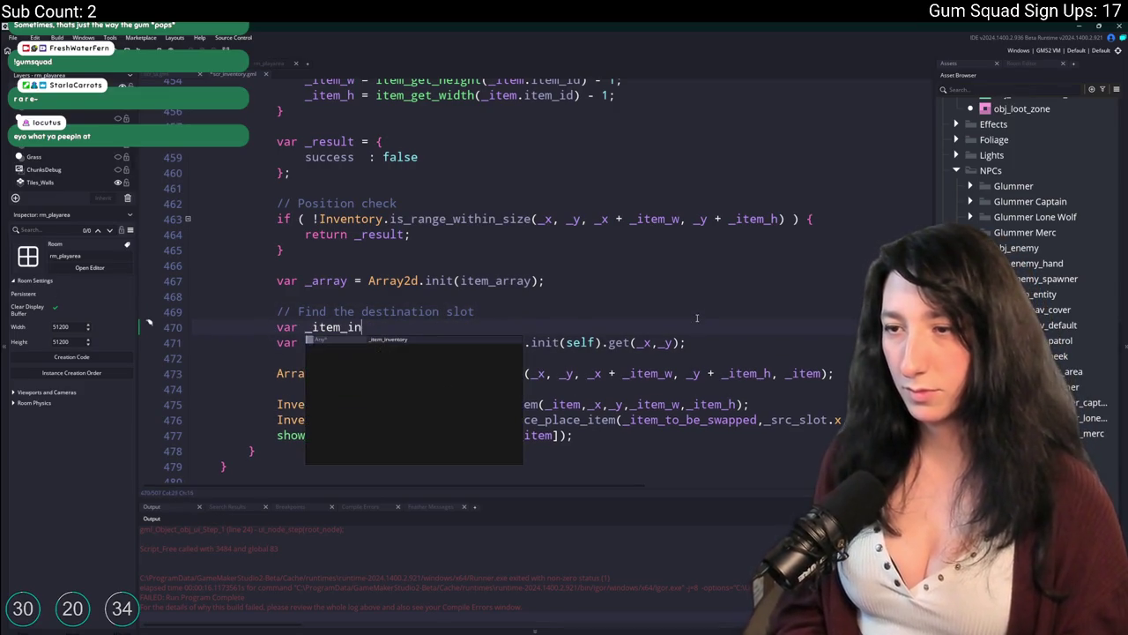
left_click(427, 338)
left_click(305, 327)
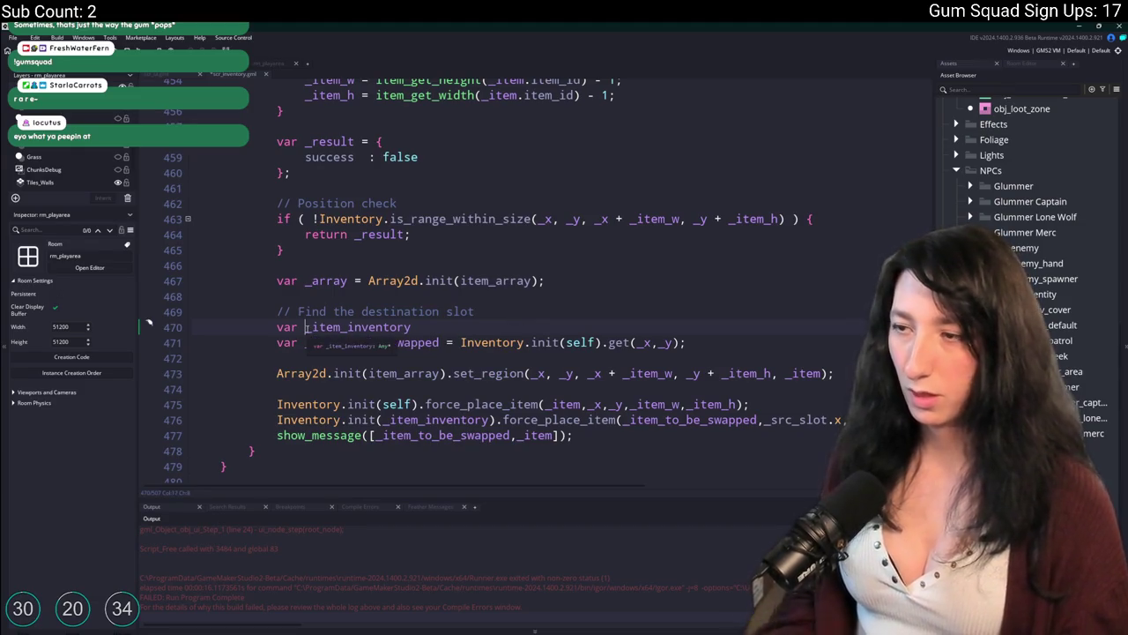
type("_item_origin =")
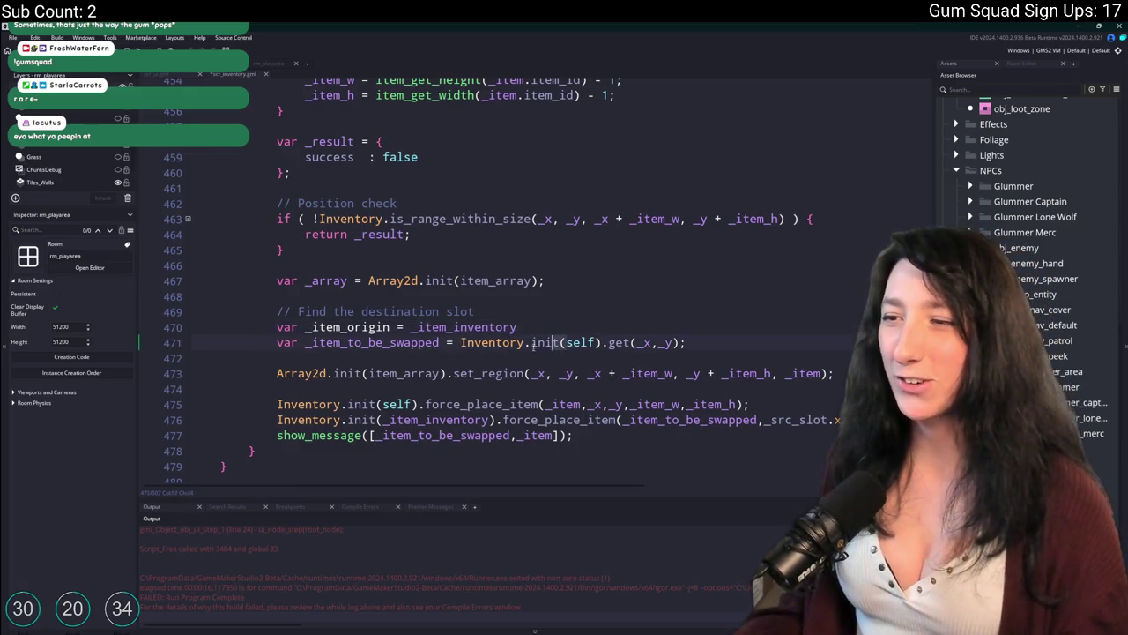
left_click(460, 343)
key("ctrl+c")
left_click(410, 328)
key("ctrl+v")
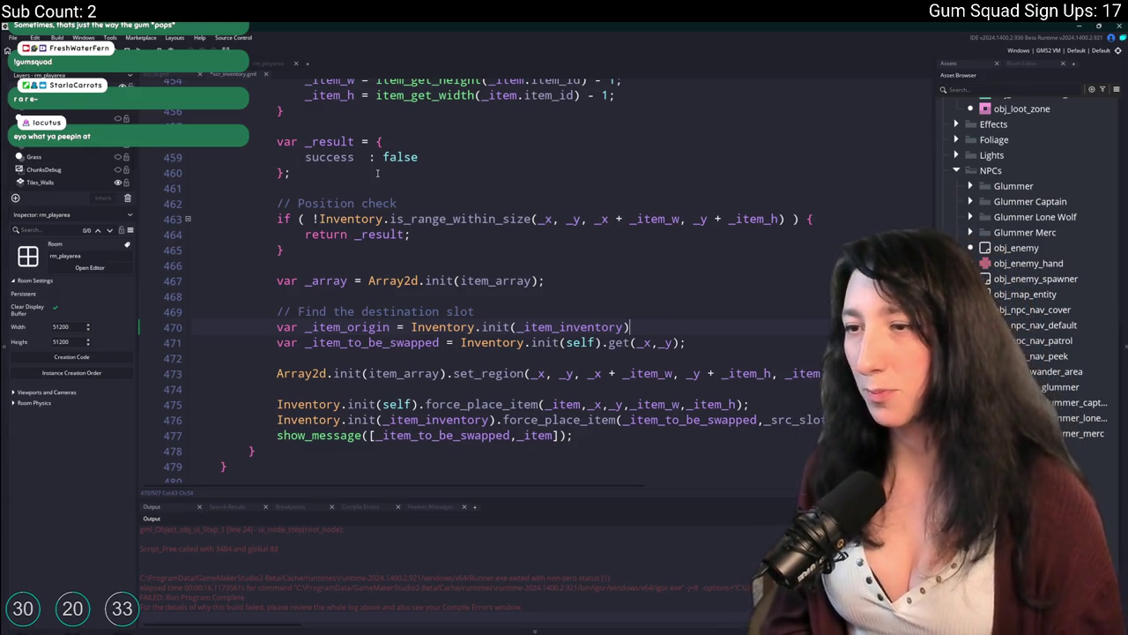
type(".")
type("get_")
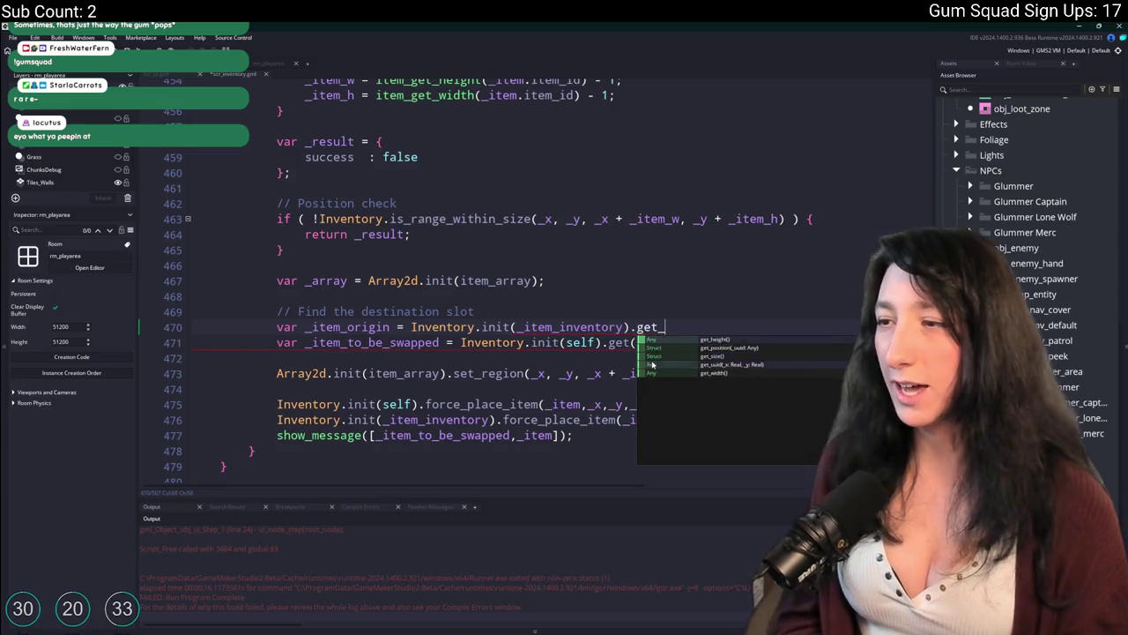
type("positionk")
type("item.")
type(";")
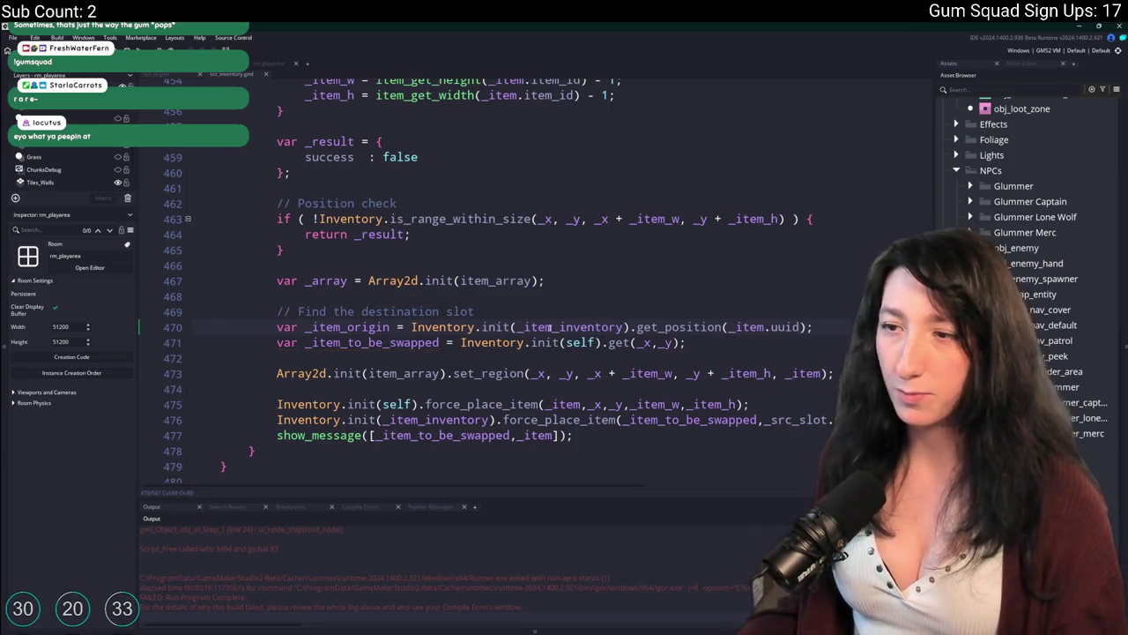
Use _item_origin in place of _src_slot on line 476 and rebuild with F5
left_click(816, 420)
scroll(494, 282, "right", 2)
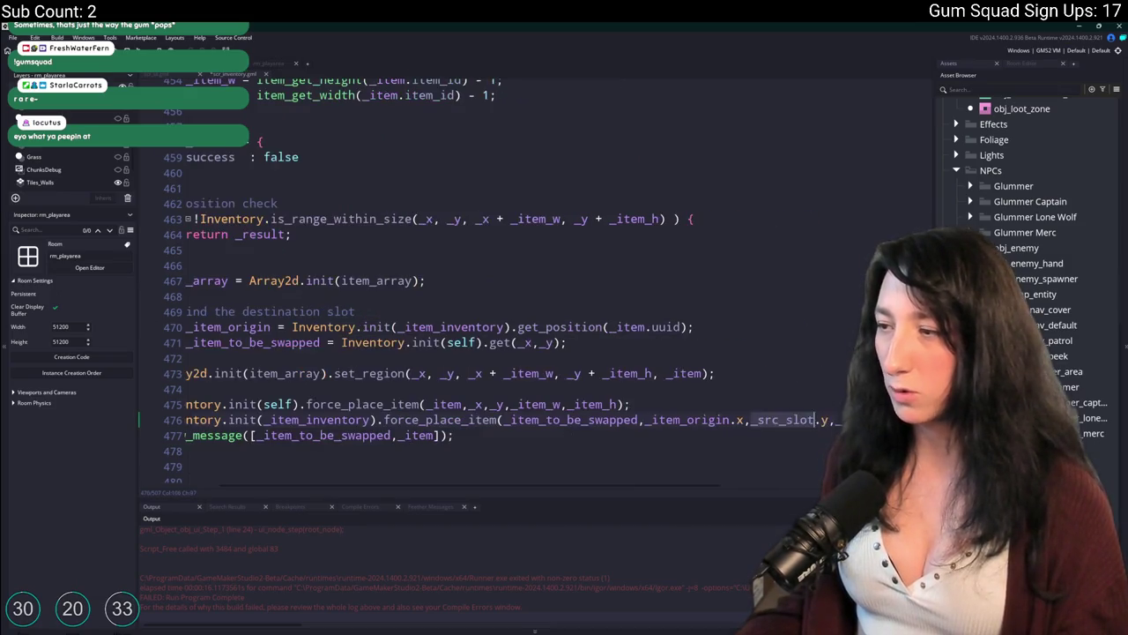
key("F5")
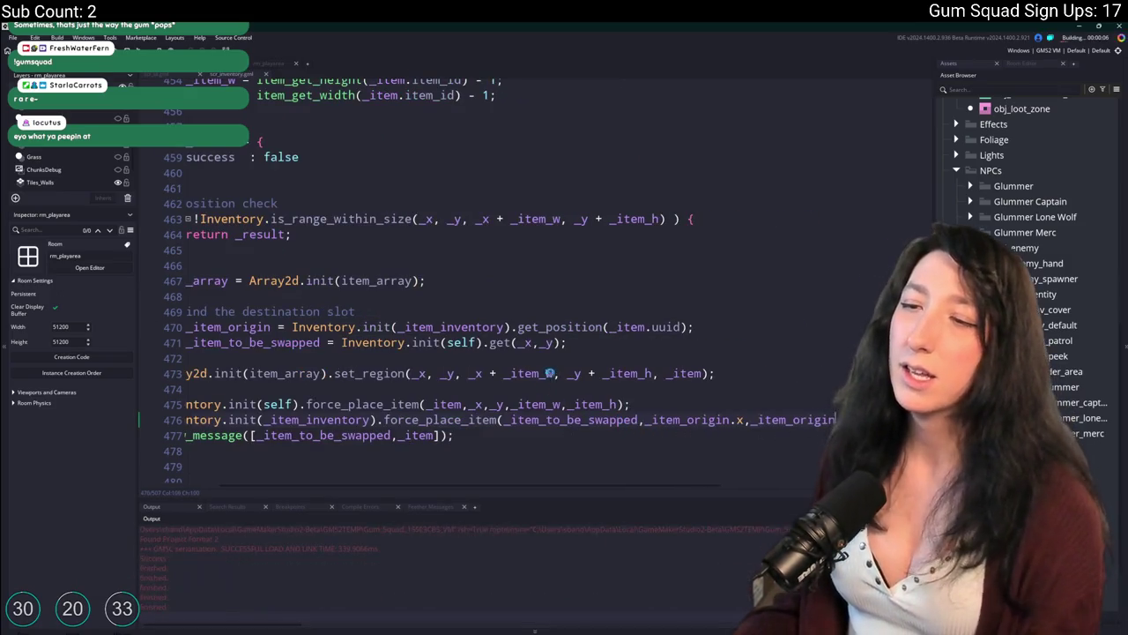
left_click(439, 342)
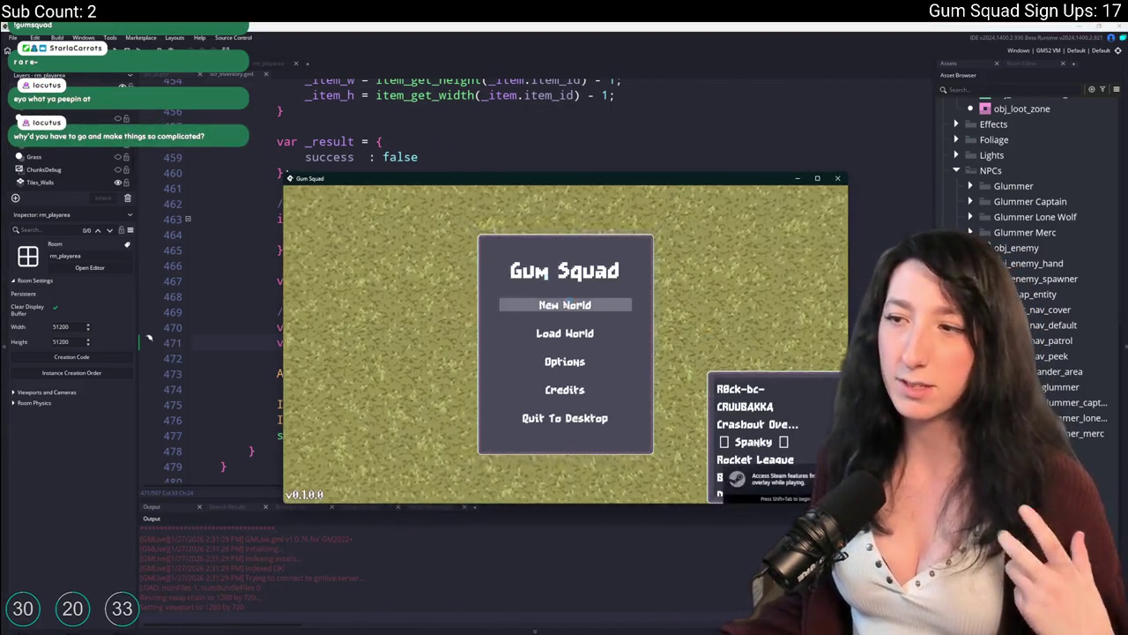
Create a new world lobby and open the inventory panel
left_click(531, 237)
left_click(528, 409)
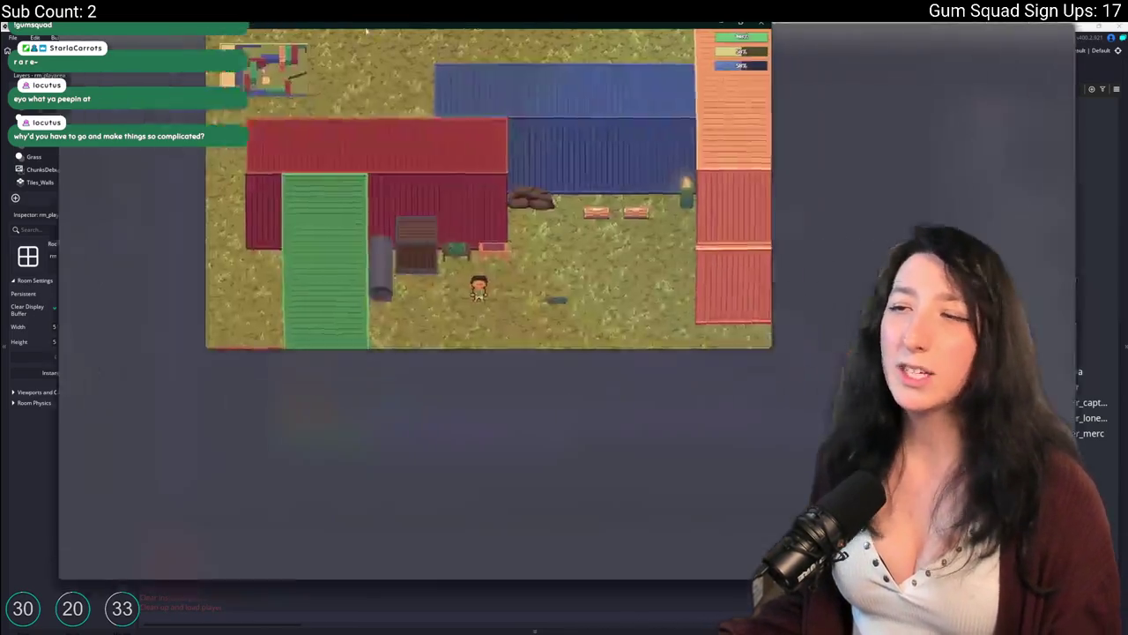
key("s")
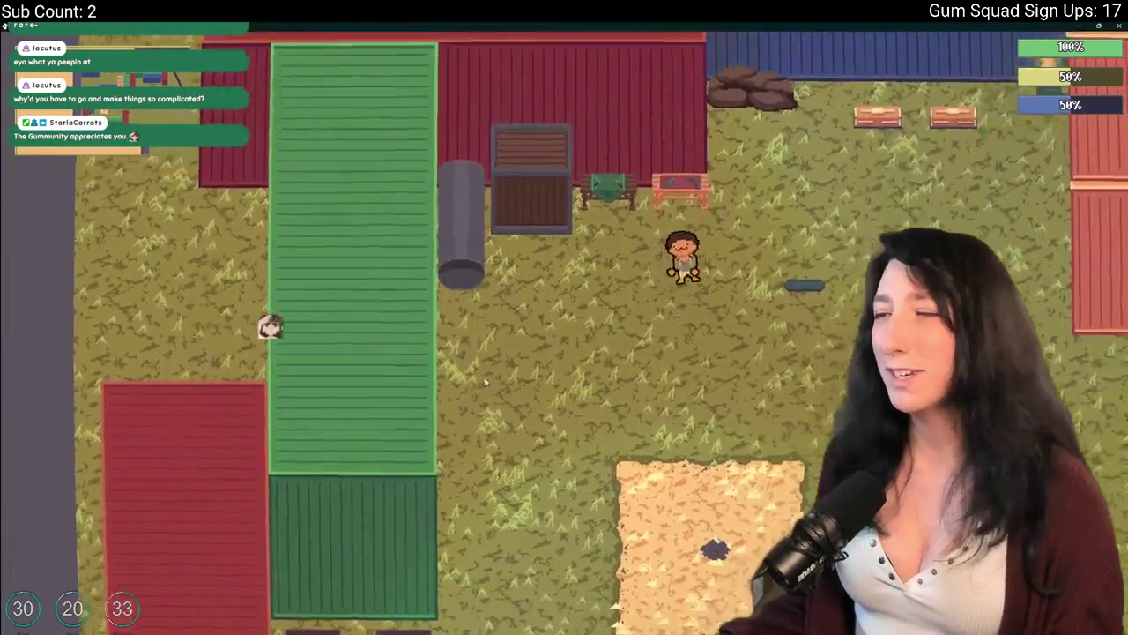
key("Tab")
Test swaps: gum items, DMR to the third row, equip pistol and Ammo Drum, then close the game
left_click_drag(290, 426, 290, 386)
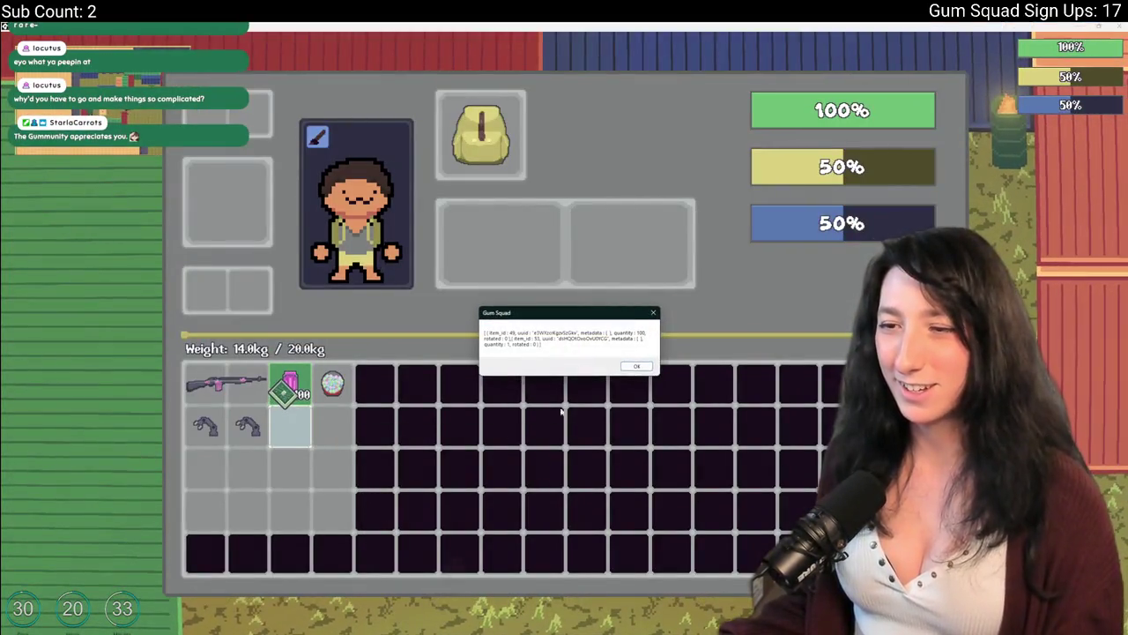
left_click(634, 365)
mouse_move(290, 385)
left_mouse_down()
mouse_move(285, 423)
mouse_move(295, 426)
mouse_move(331, 388)
mouse_move(248, 427)
mouse_move(290, 401)
left_mouse_up()
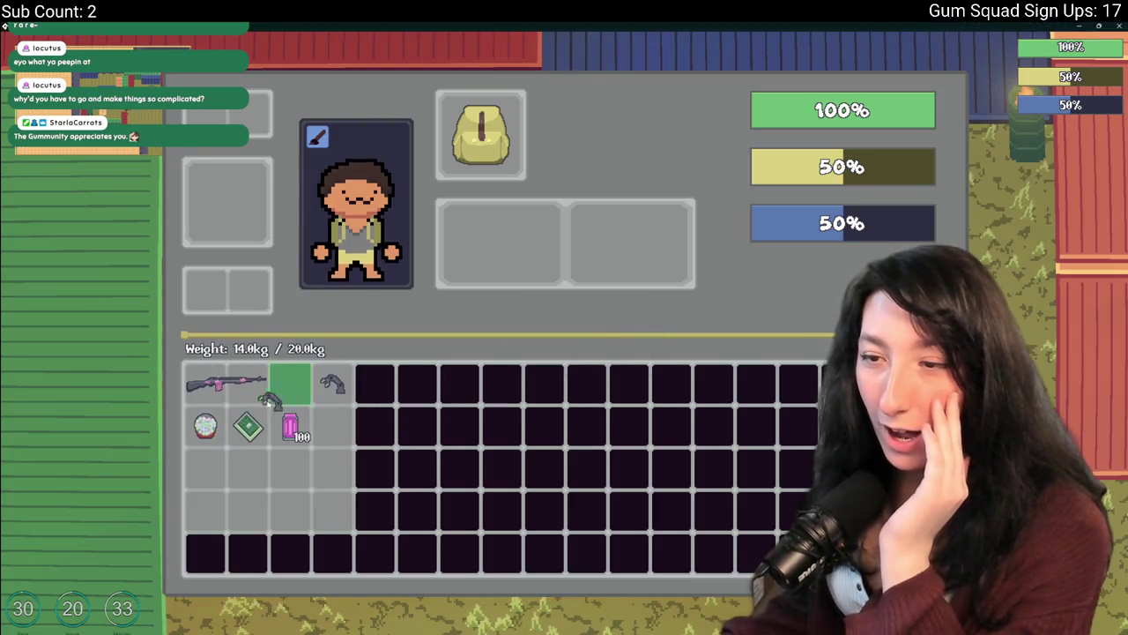
mouse_move(225, 384)
left_mouse_down()
mouse_move(303, 466)
mouse_move(269, 469)
left_mouse_up()
mouse_move(290, 382)
left_mouse_down()
mouse_move(491, 297)
mouse_move(498, 247)
left_mouse_up()
mouse_move(294, 429)
left_mouse_down()
mouse_move(494, 251)
mouse_move(284, 430)
mouse_move(251, 432)
mouse_move(502, 245)
left_mouse_up()
mouse_move(204, 426)
left_mouse_down()
mouse_move(544, 261)
mouse_move(205, 426)
left_mouse_up()
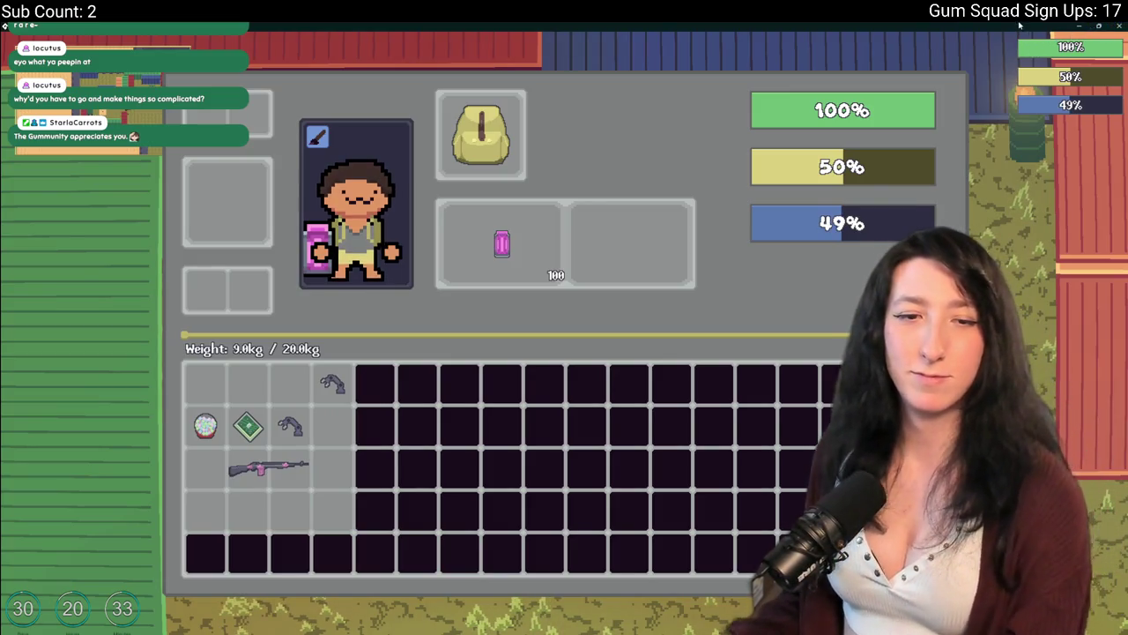
key("alt+Tab")
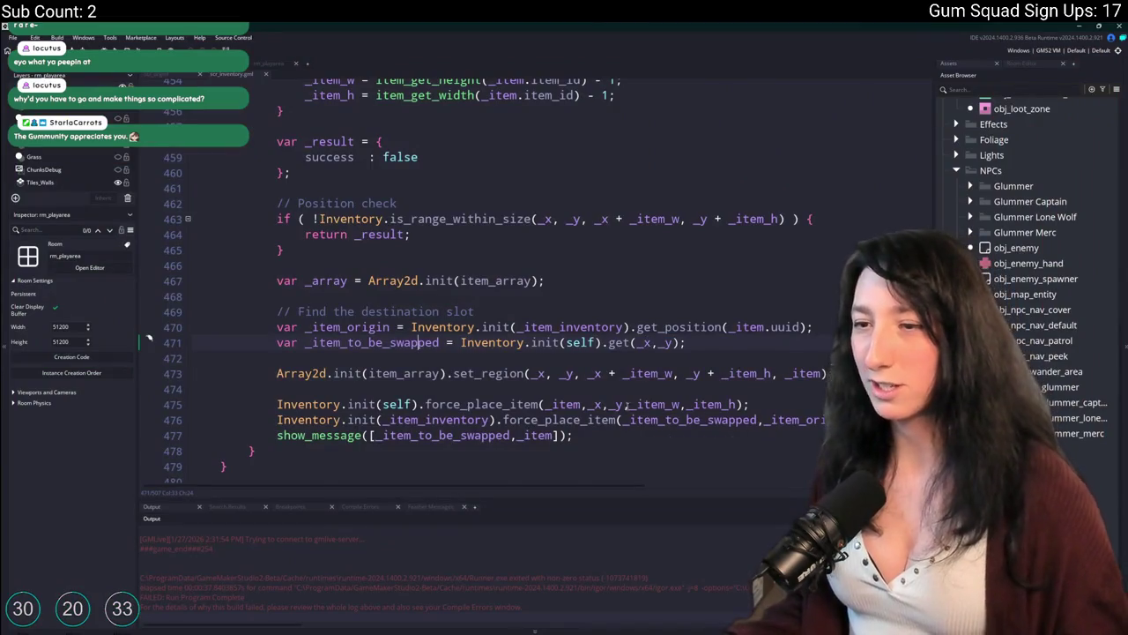
Launch the rebuilt game into a new world lobby with the inventory showing 100 Bubble Gum
scroll(149, 338, "down", 3)
mouse_move(194, 468)
left_mouse_down()
mouse_move(264, 468)
mouse_move(617, 397)
mouse_move(369, 182)
left_mouse_up()
left_click(368, 178)
scroll(368, 179, "up", 5)
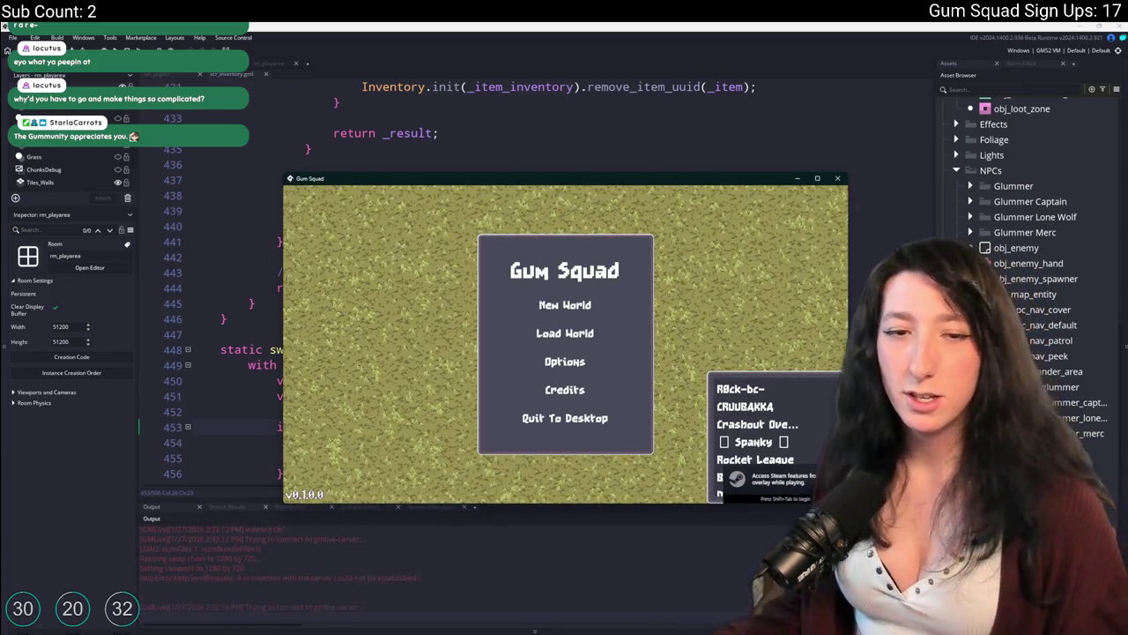
left_click(565, 304)
left_click(565, 477)
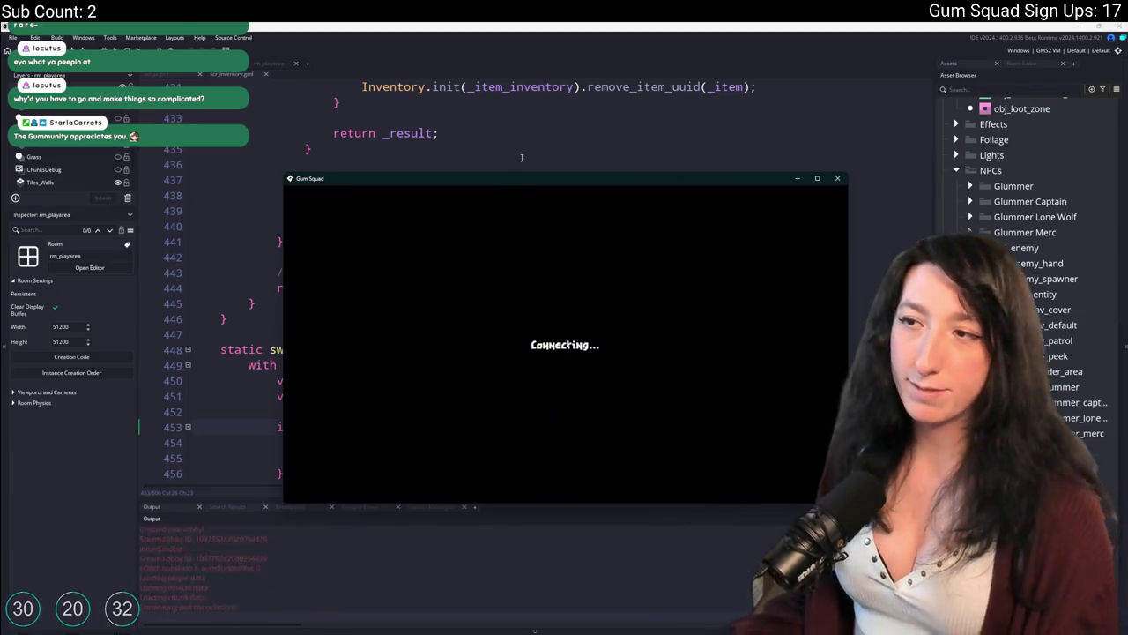
key("Tab")
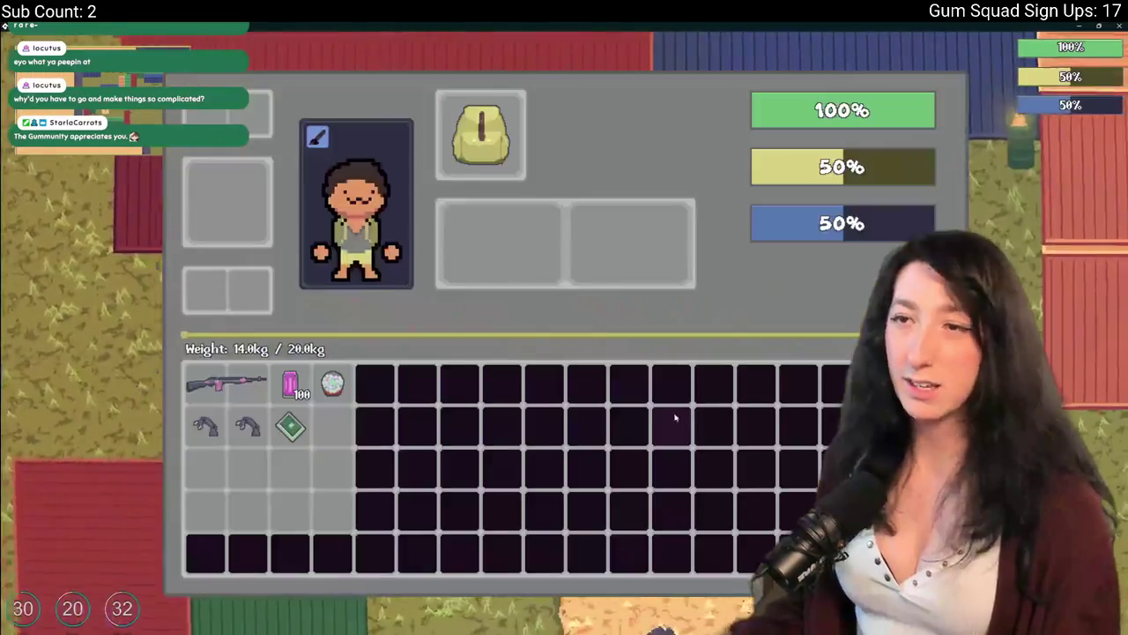
Split the Bubble Gum into stacks of 25, 25, 13, 12 and 25 across slots
mouse_move(290, 385)
left_mouse_down()
mouse_move(206, 469)
mouse_move(333, 427)
left_mouse_up()
left_click_drag(205, 470, 247, 470)
mouse_move(290, 385)
left_mouse_down()
mouse_move(290, 470)
mouse_move(502, 247)
left_mouse_up()
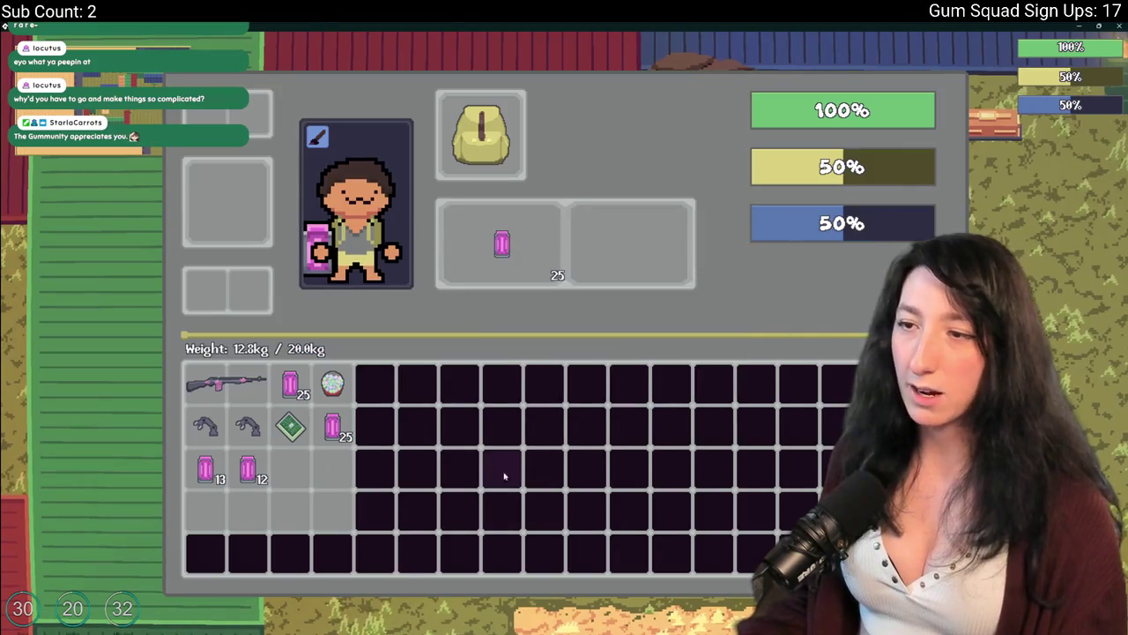
mouse_move(335, 430)
left_mouse_down()
mouse_move(466, 264)
mouse_move(504, 247)
mouse_move(420, 352)
mouse_move(332, 428)
left_mouse_up()
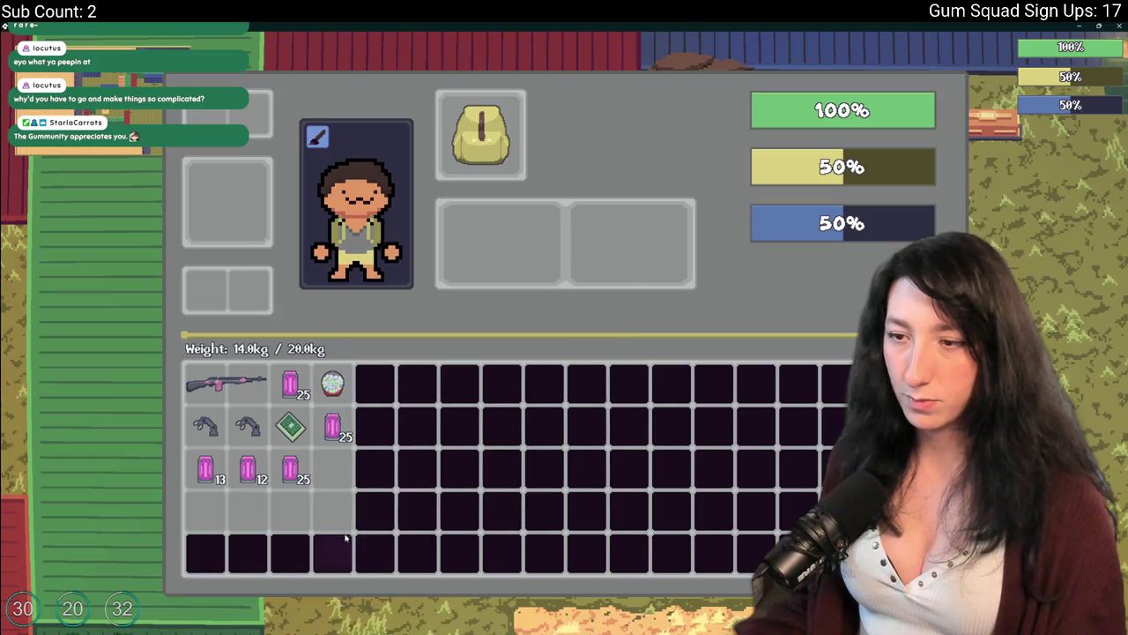
left_click_drag(269, 471, 271, 473)
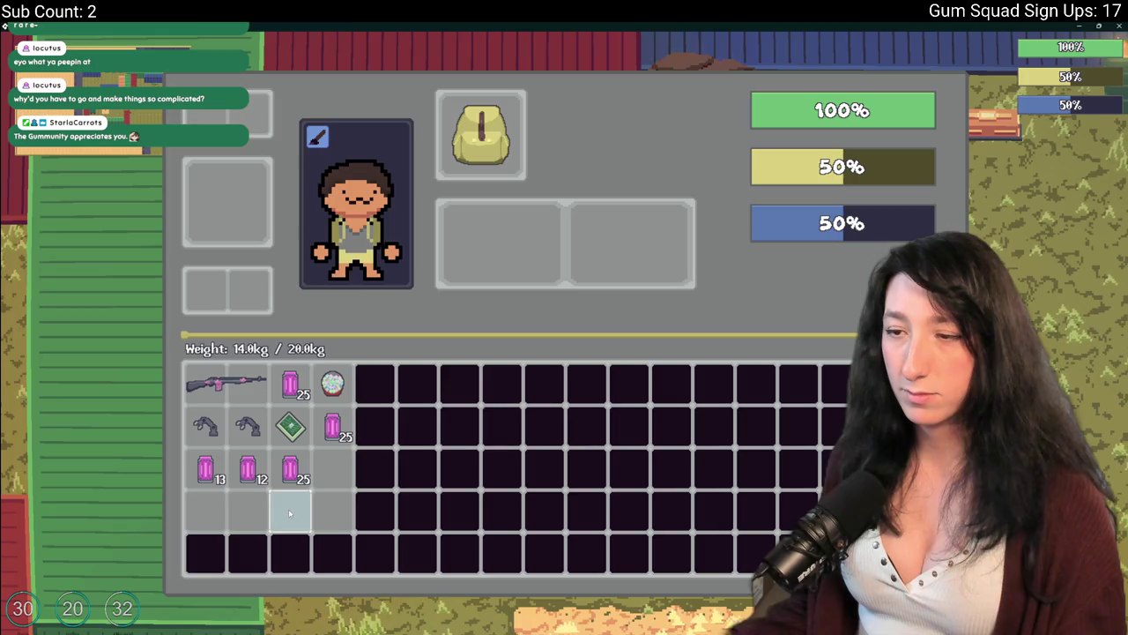
mouse_move(233, 464)
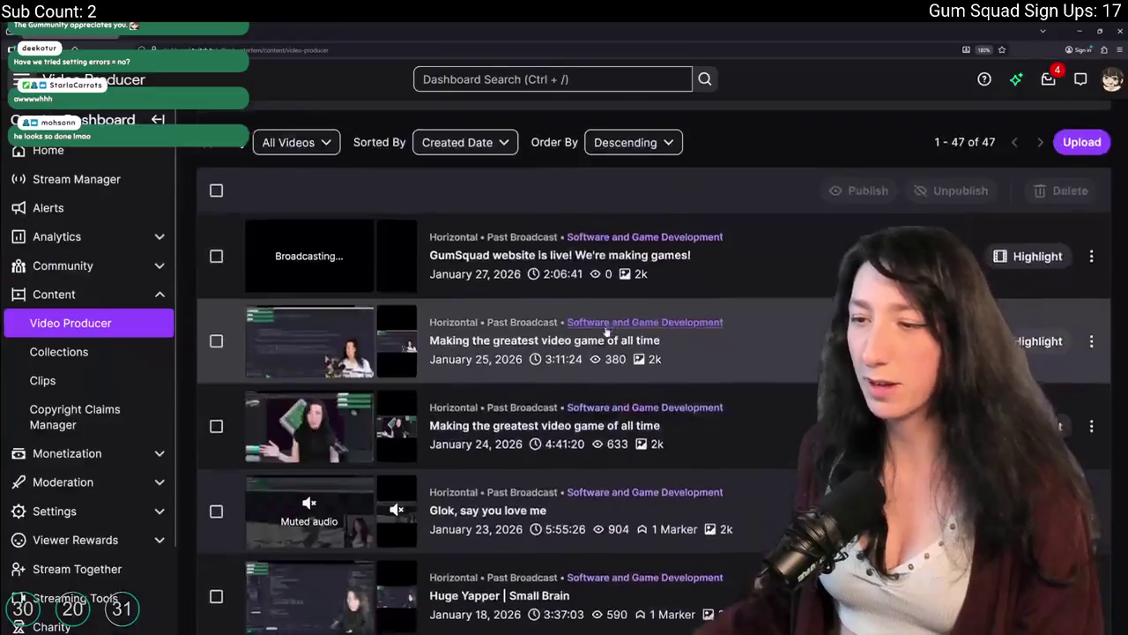
Open the 'Vibe Coding Goddess makes Friend Slop' broadcast and play it full screen
scroll(535, 300, "down", 5)
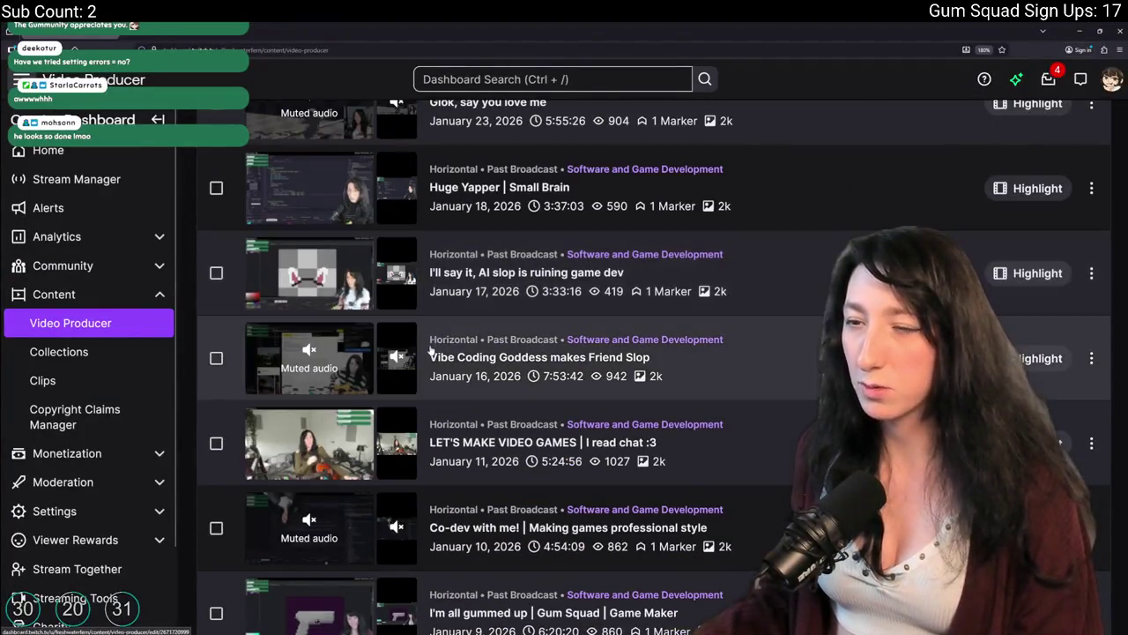
left_click(483, 361)
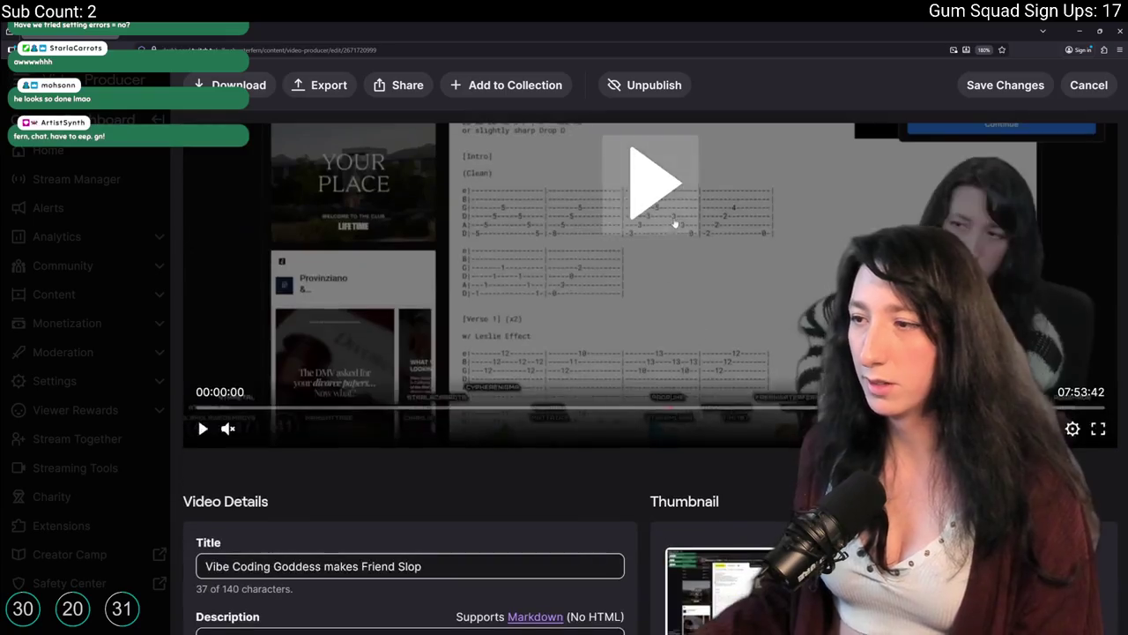
left_click(693, 355)
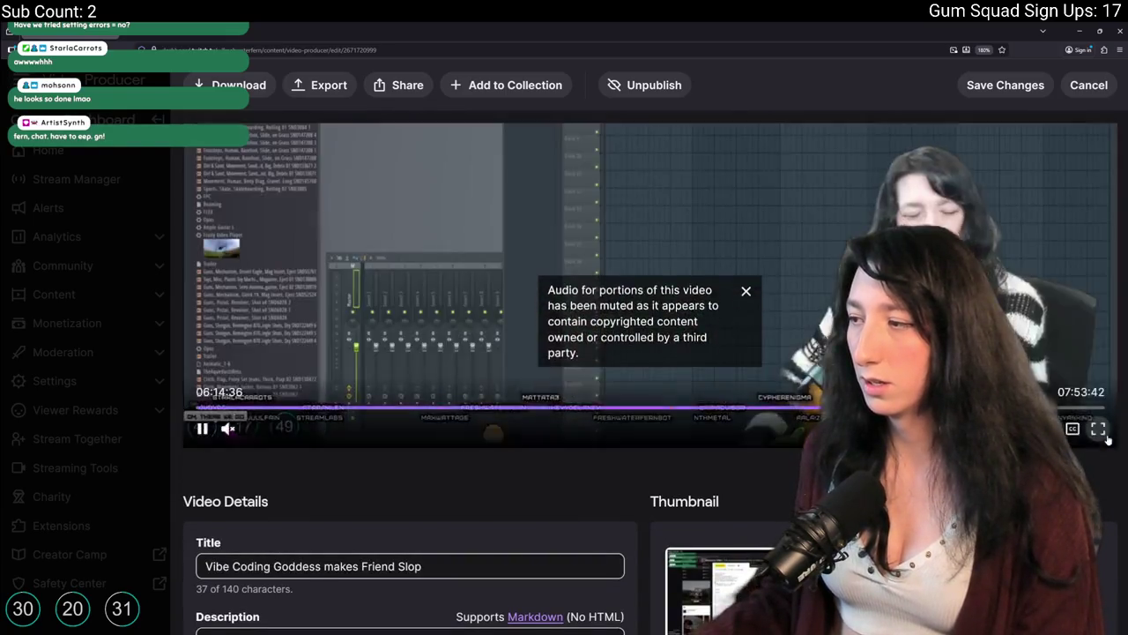
left_click(1102, 432)
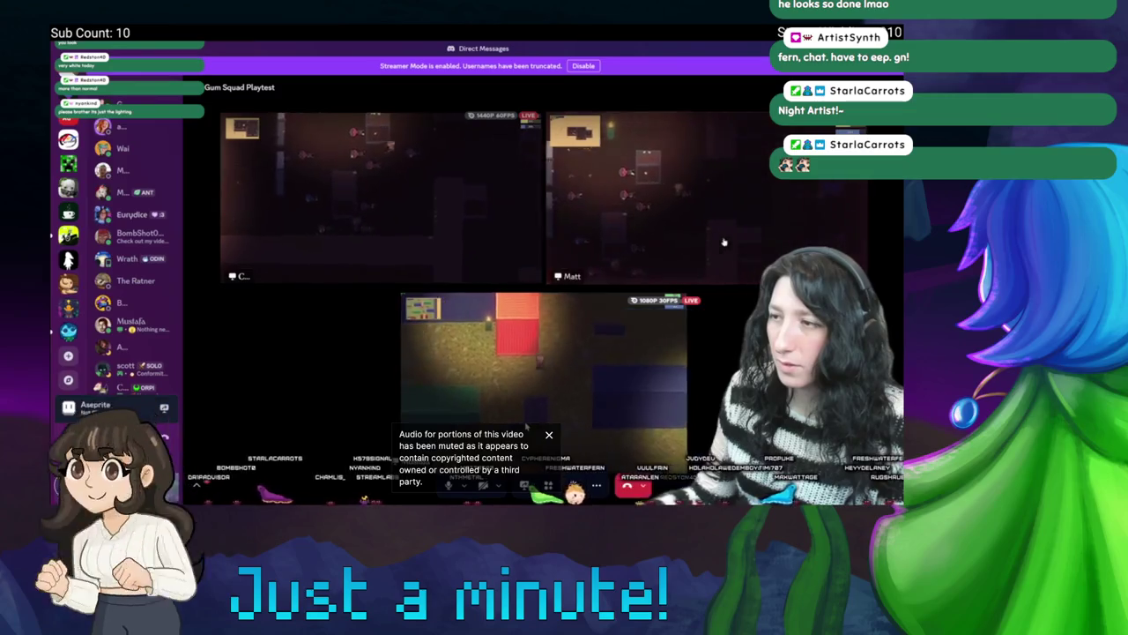
Skip through the playtest broadcast to later moments, then pause playback
left_click(517, 330)
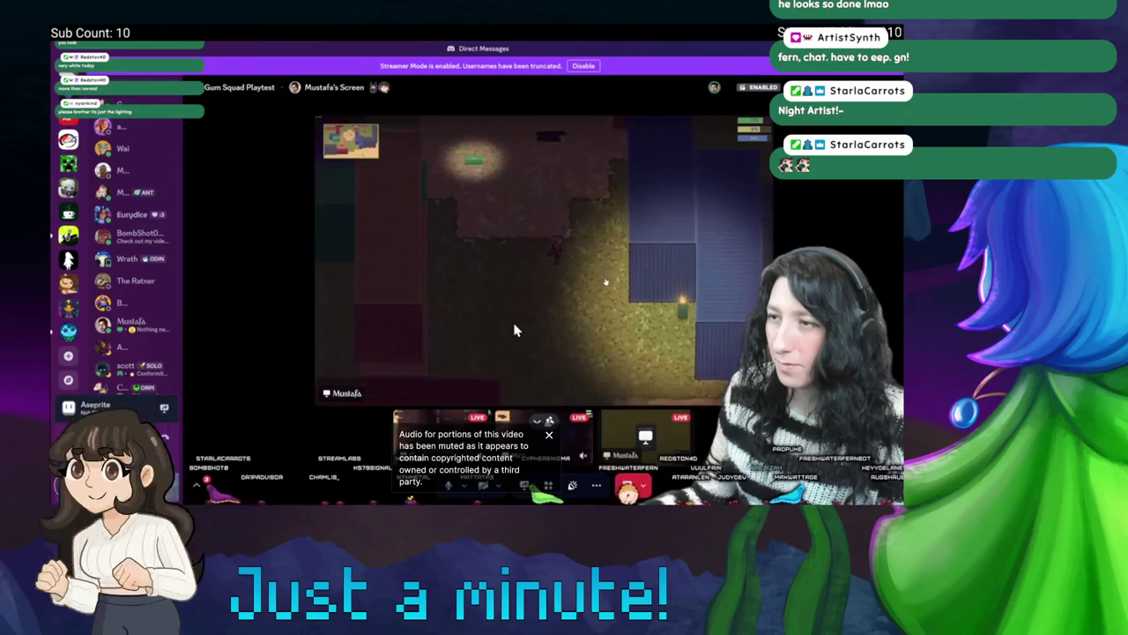
left_click(517, 328)
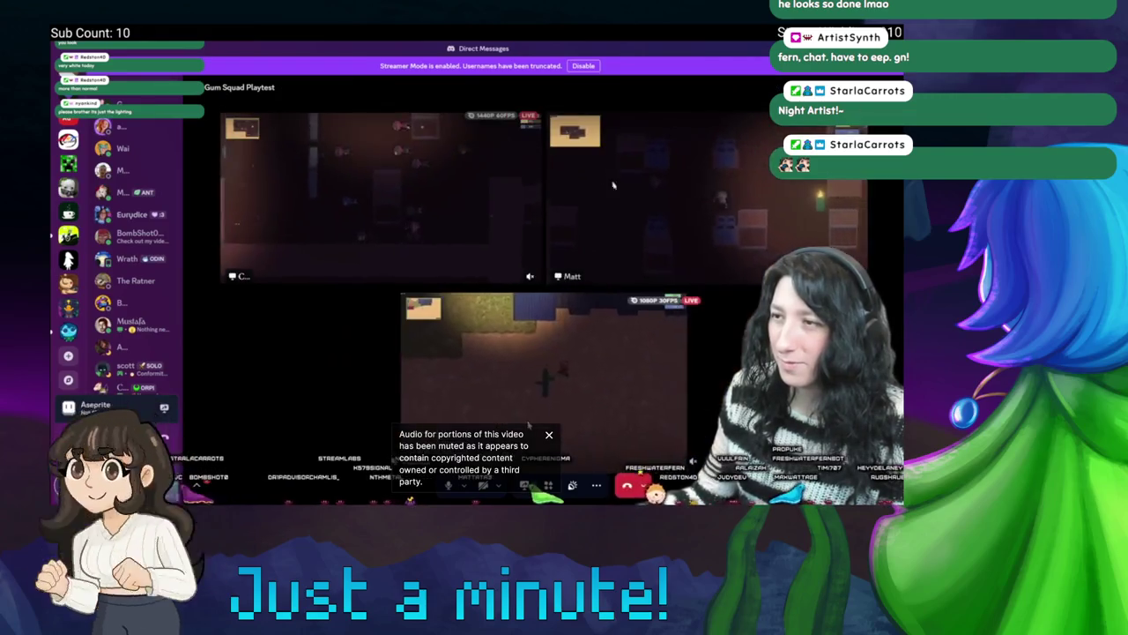
left_click(593, 112)
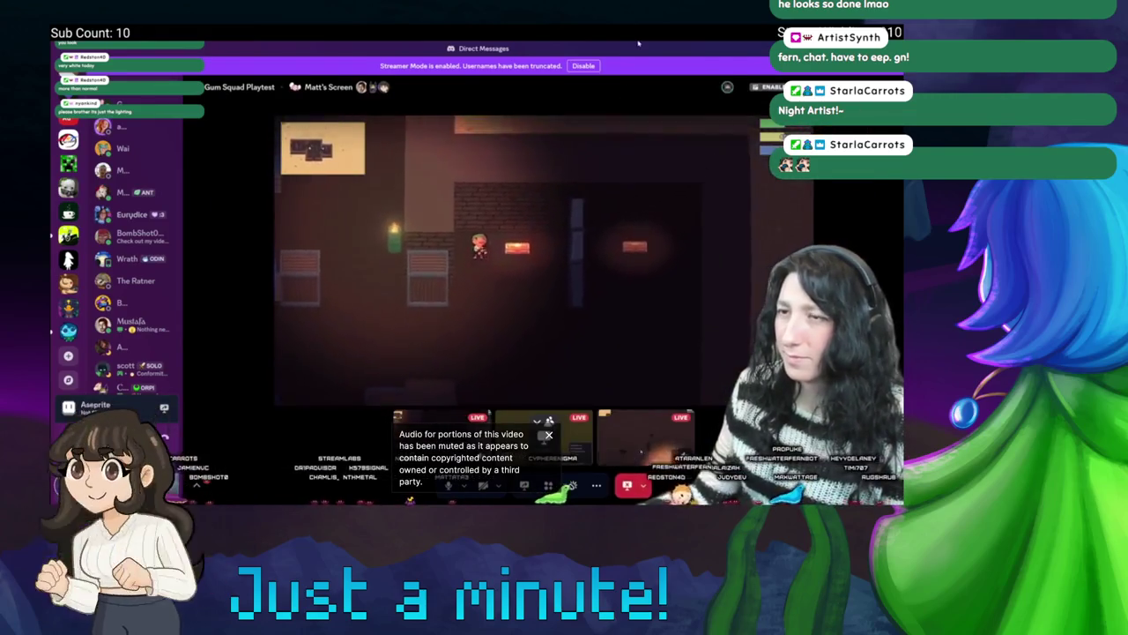
left_click(622, 299)
left_click(424, 202)
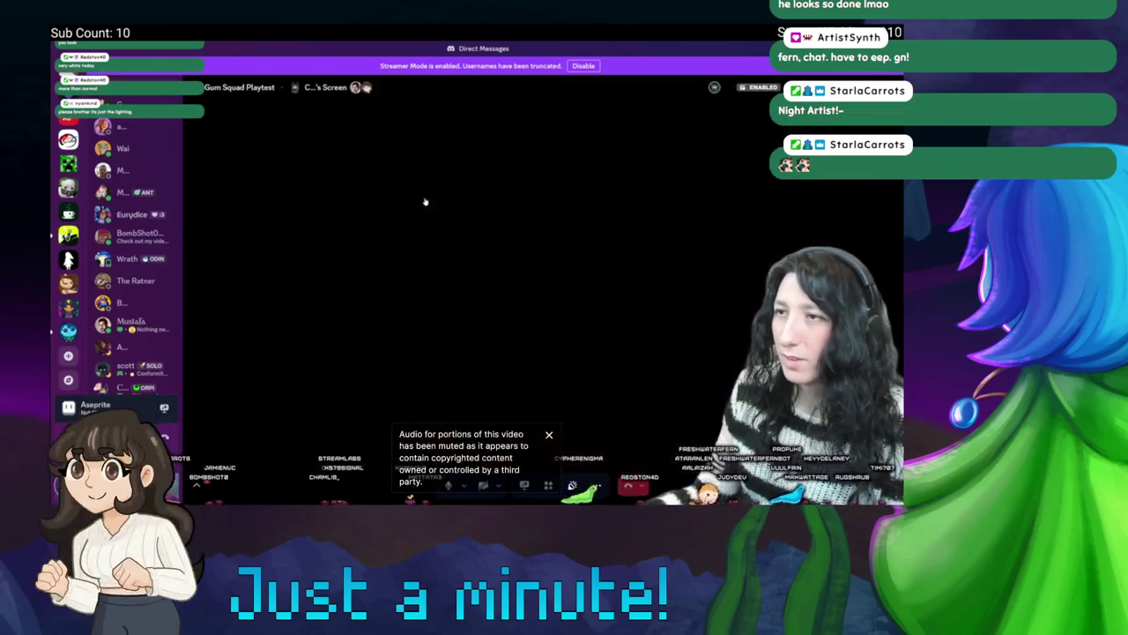
left_click(493, 264)
left_click(597, 296)
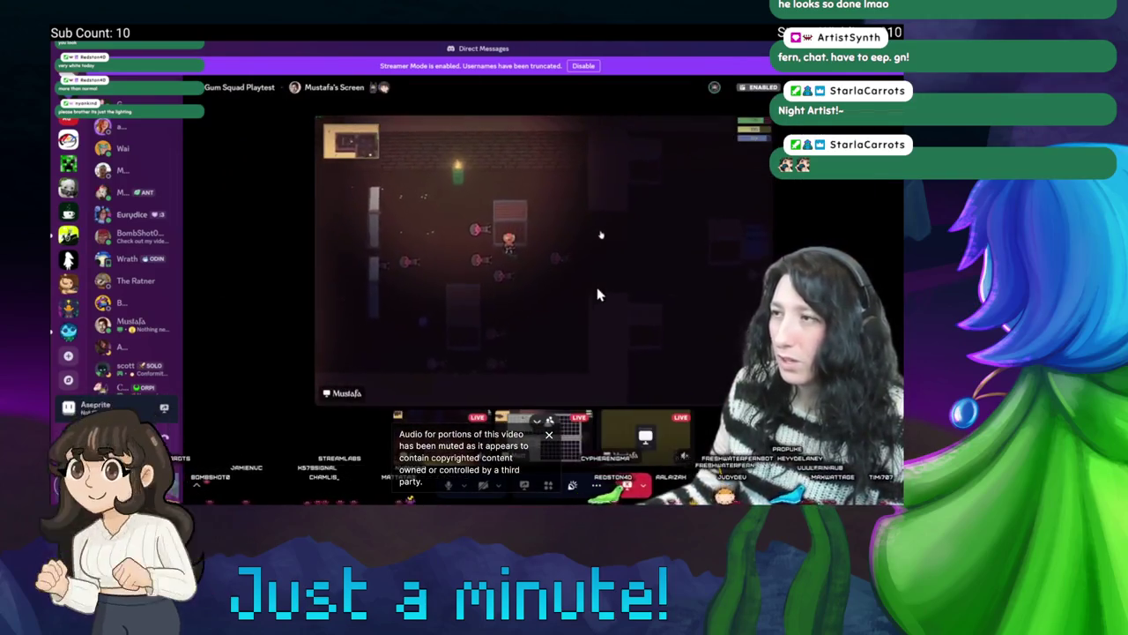
left_click(597, 295)
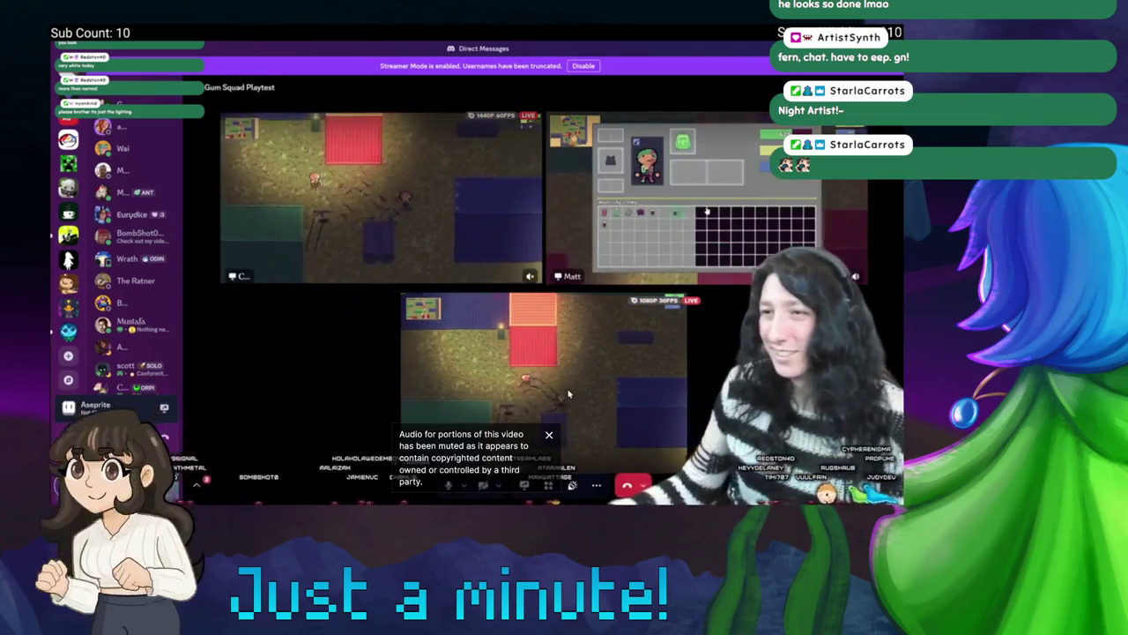
left_click(683, 234)
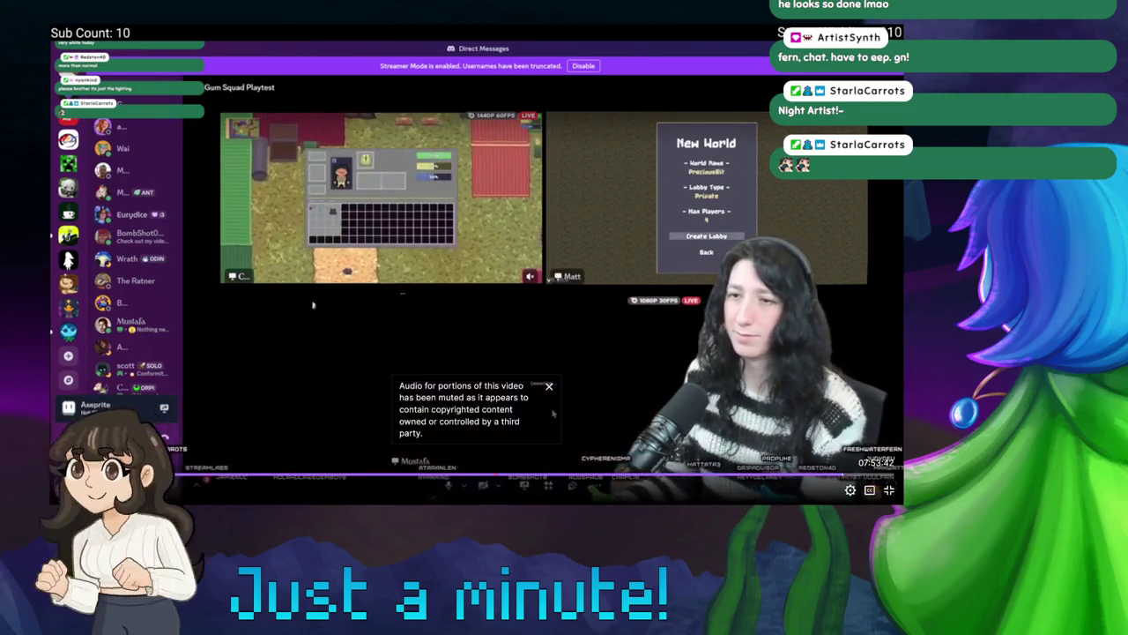
left_click(552, 413)
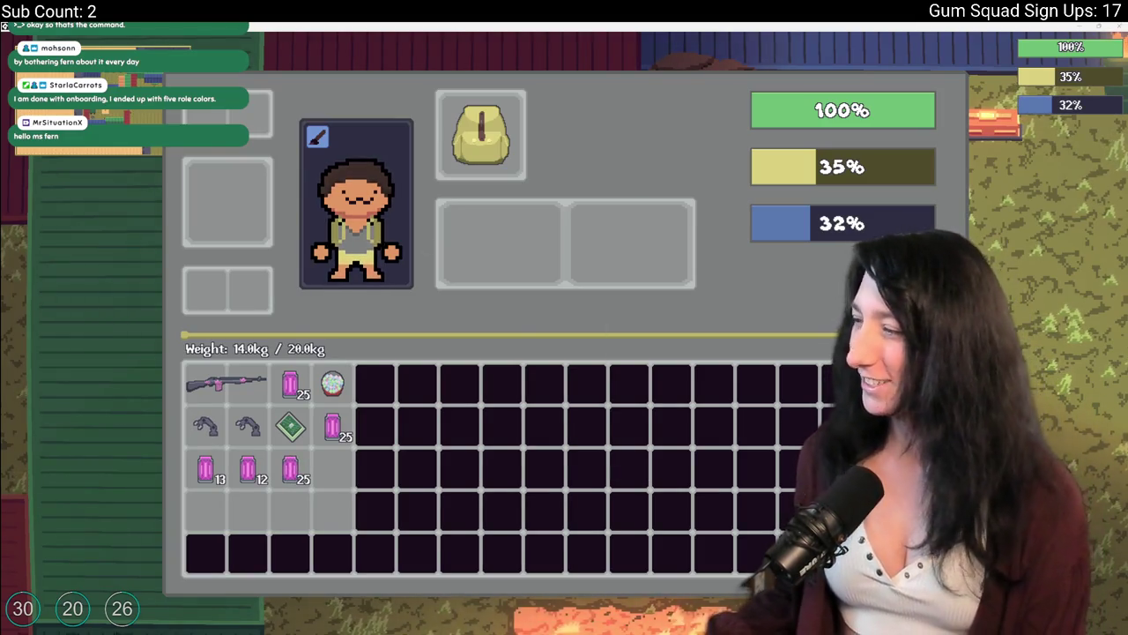
Merge the scattered Bubble Gum stacks into a single stack of 100
mouse_move(290, 468)
left_mouse_down()
mouse_move(247, 467)
mouse_move(344, 428)
mouse_move(332, 385)
mouse_move(291, 427)
mouse_move(291, 385)
left_mouse_up()
mouse_move(248, 426)
left_mouse_down()
mouse_move(290, 424)
mouse_move(290, 385)
mouse_move(247, 427)
mouse_move(331, 430)
mouse_move(499, 249)
left_mouse_up()
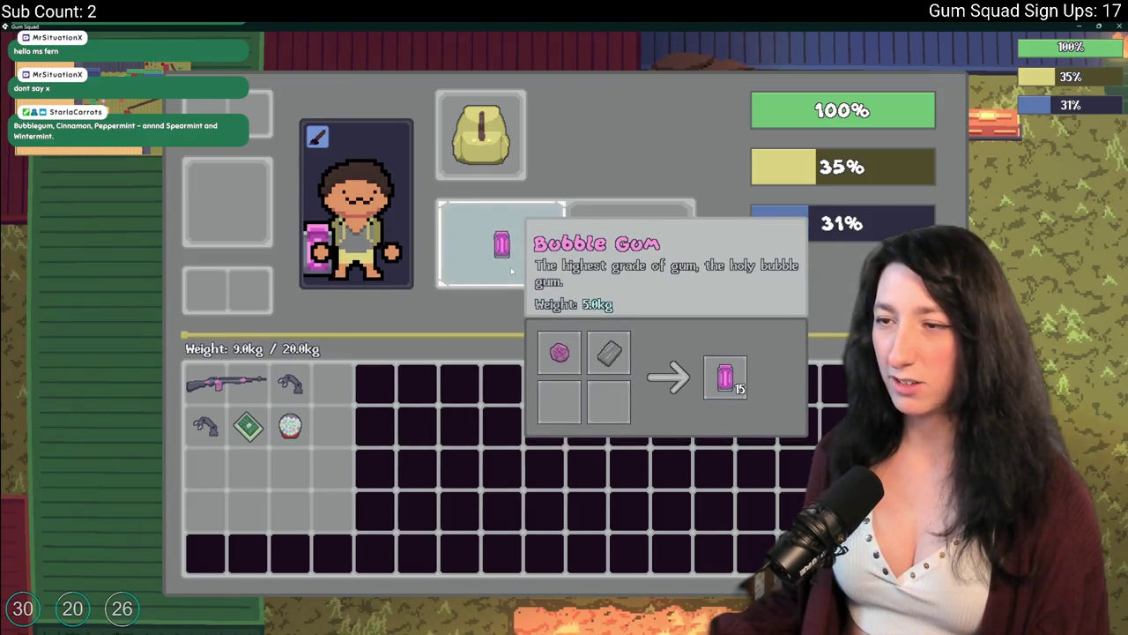
left_click_drag(499, 248, 332, 385)
mouse_move(340, 447)
left_mouse_down()
mouse_move(499, 249)
mouse_move(332, 385)
left_mouse_up()
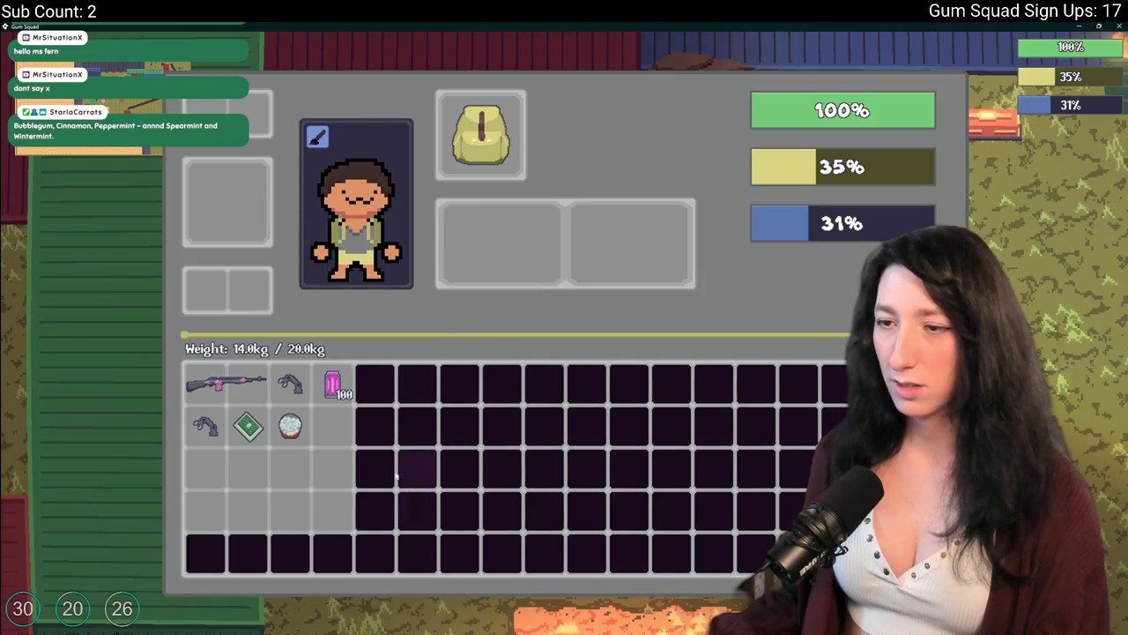
Test right-click quick-equipping the gum, return it to the inventory, and close the inventory
right_click(318, 382)
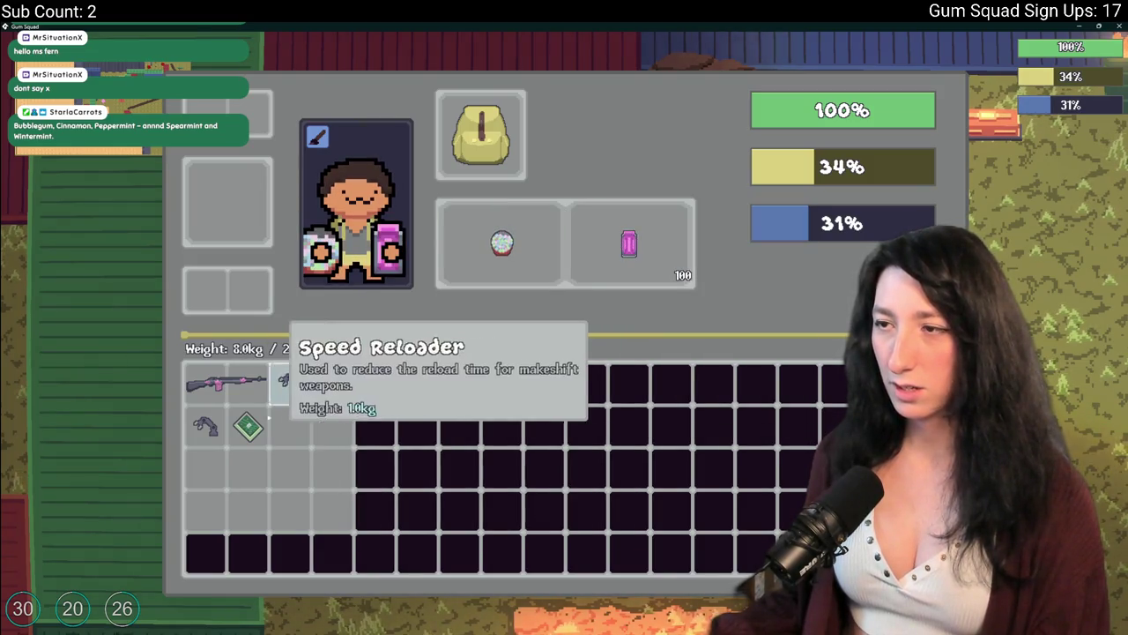
right_click(499, 245)
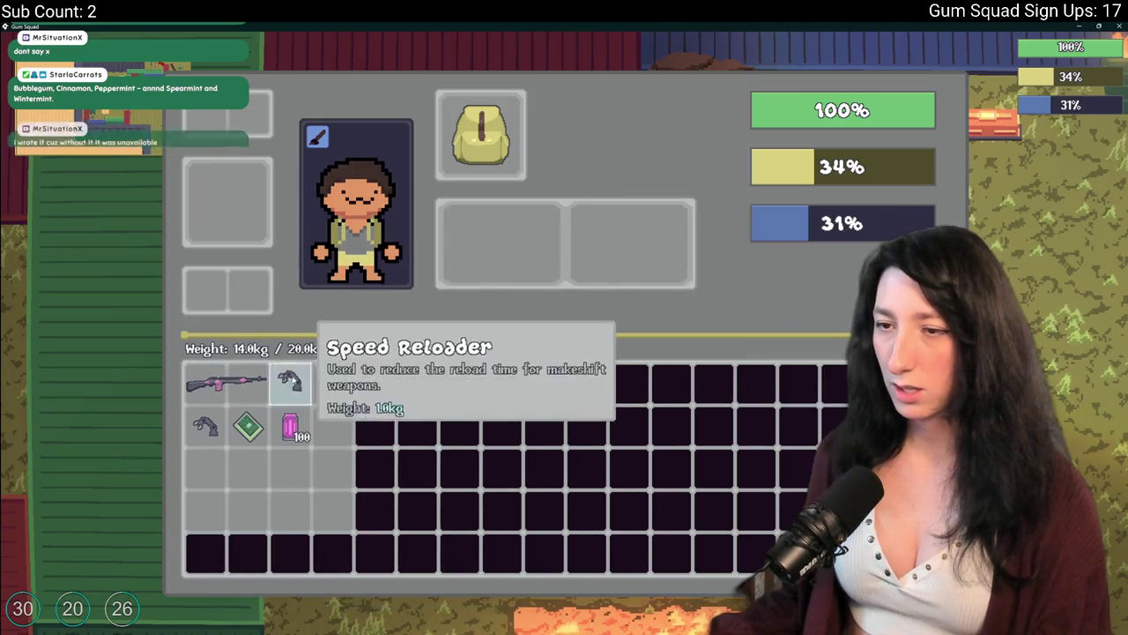
mouse_move(216, 380)
left_mouse_down()
mouse_move(297, 428)
mouse_move(230, 381)
left_mouse_up()
key("Tab")
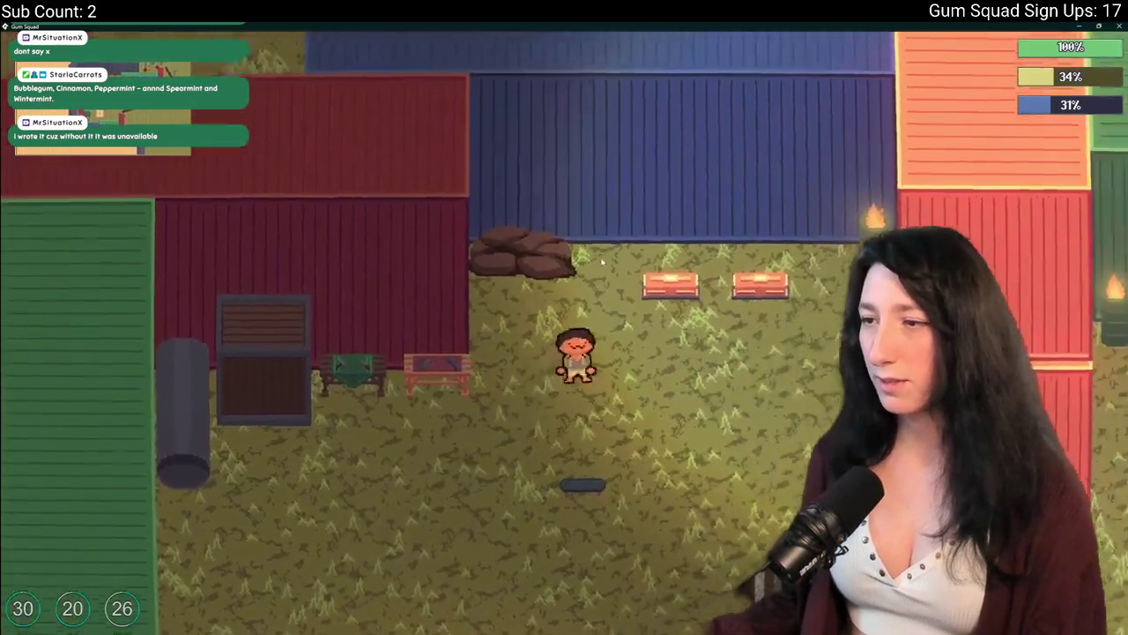
Equip the Makeshift DMR as the held weapon and the Gumenforced Backpack in the backpack slot
key("Tab")
key("Tab")
key("Tab")
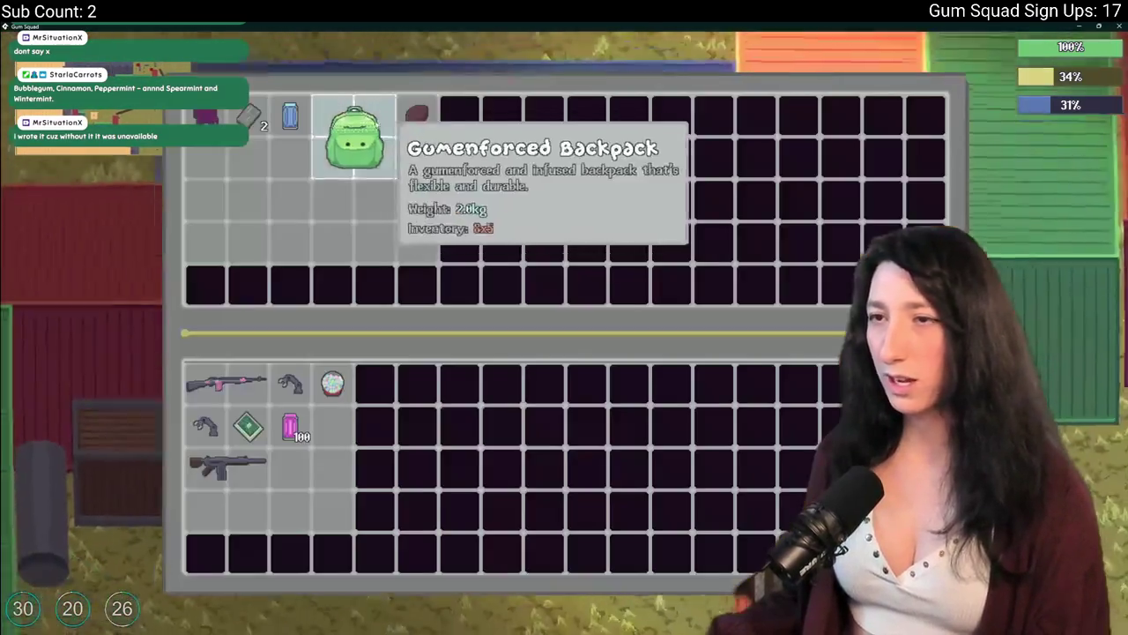
key("Tab")
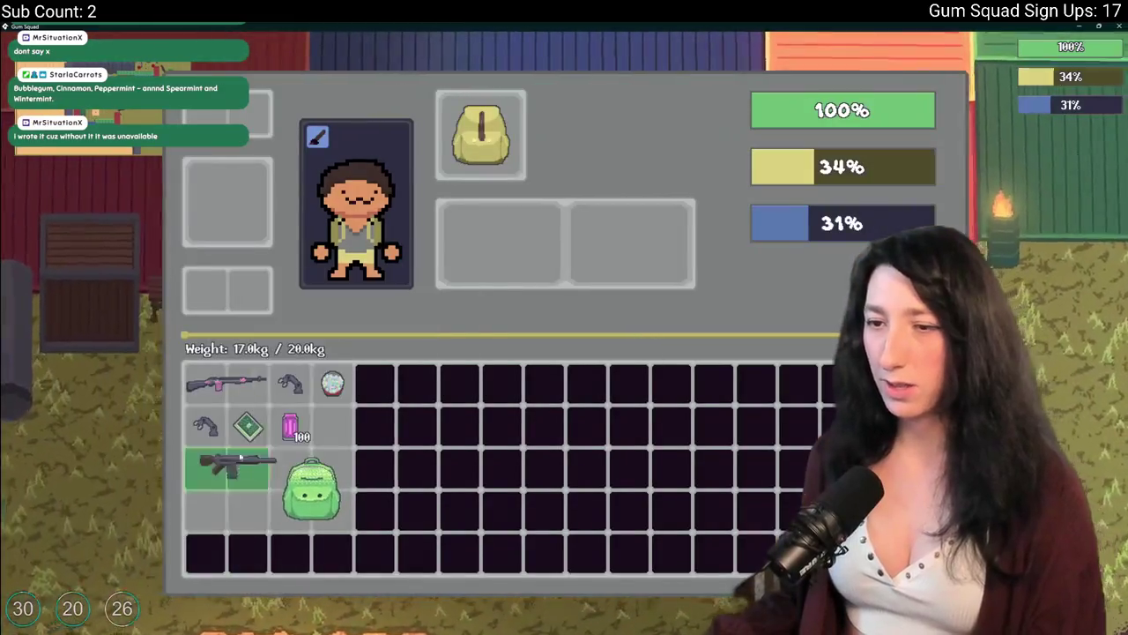
mouse_move(250, 421)
mouse_move(220, 381)
left_mouse_down()
mouse_move(231, 467)
mouse_move(371, 370)
mouse_move(499, 243)
left_mouse_up()
left_click_drag(262, 476, 499, 242)
left_click_drag(228, 468, 499, 242)
left_click_drag(311, 485, 476, 133)
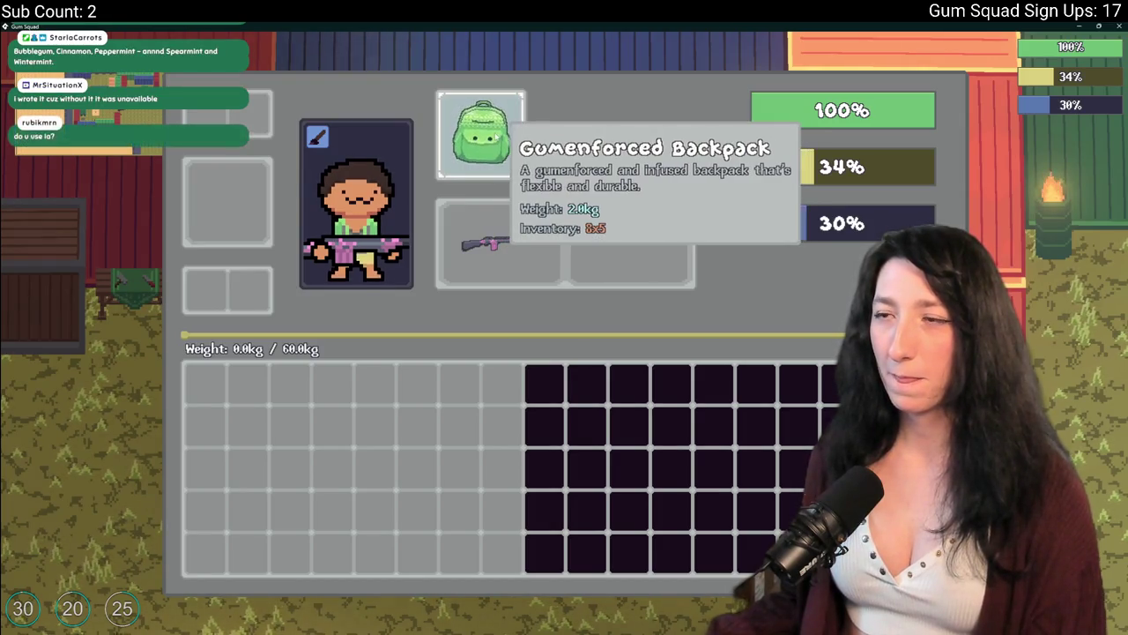
mouse_move(511, 141)
left_mouse_down()
mouse_move(613, 254)
mouse_move(522, 187)
mouse_move(480, 134)
left_mouse_up()
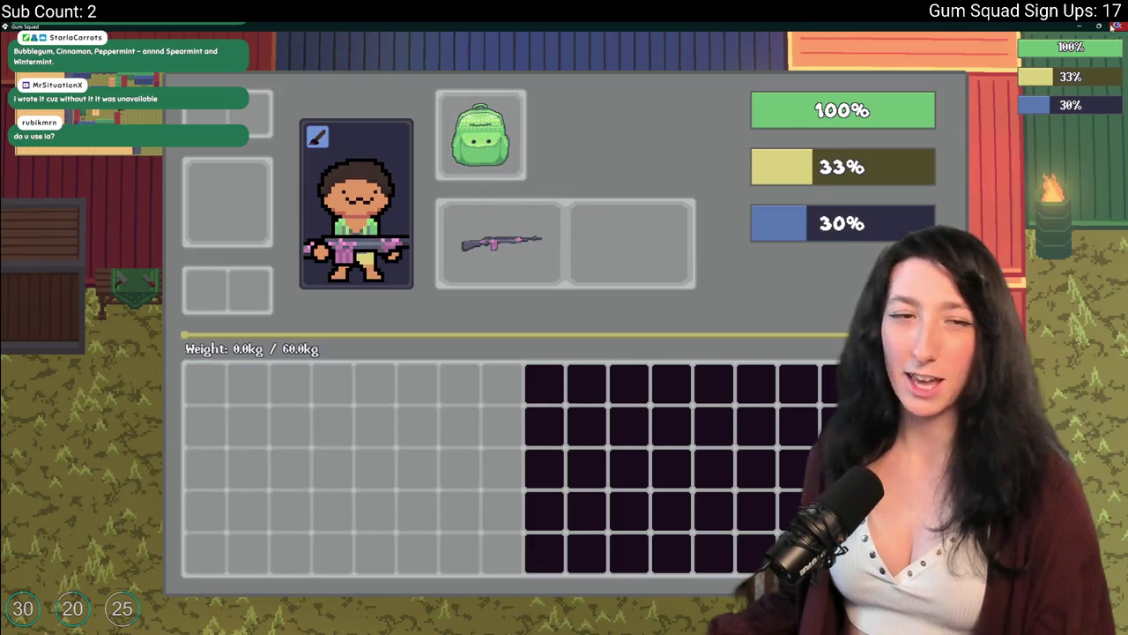
Close the test game and open the asset search in the code editor
left_click(1105, 29)
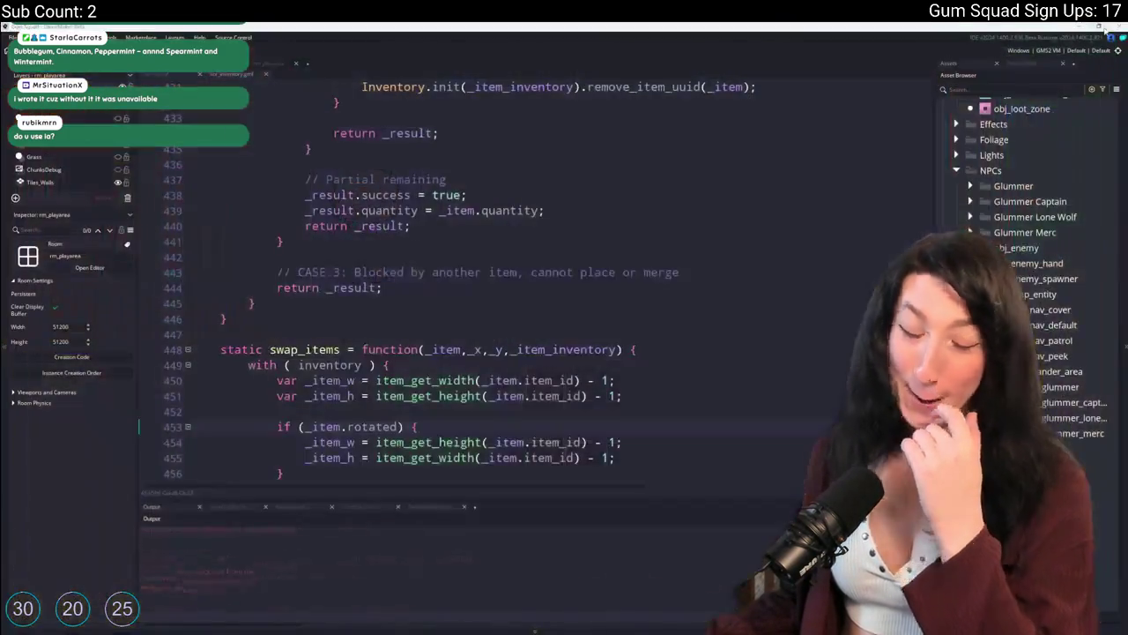
left_click(407, 226)
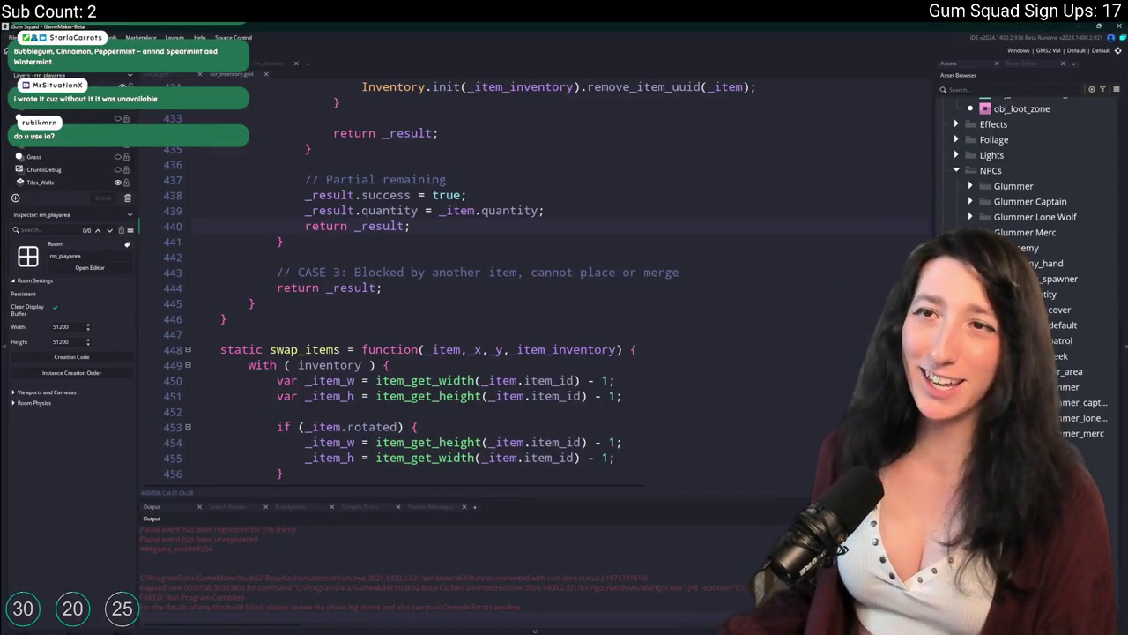
key("ctrl+t")
Open obj_player from the asset search, then return to scr_inventory's stack-merge code
type("obj_pla")
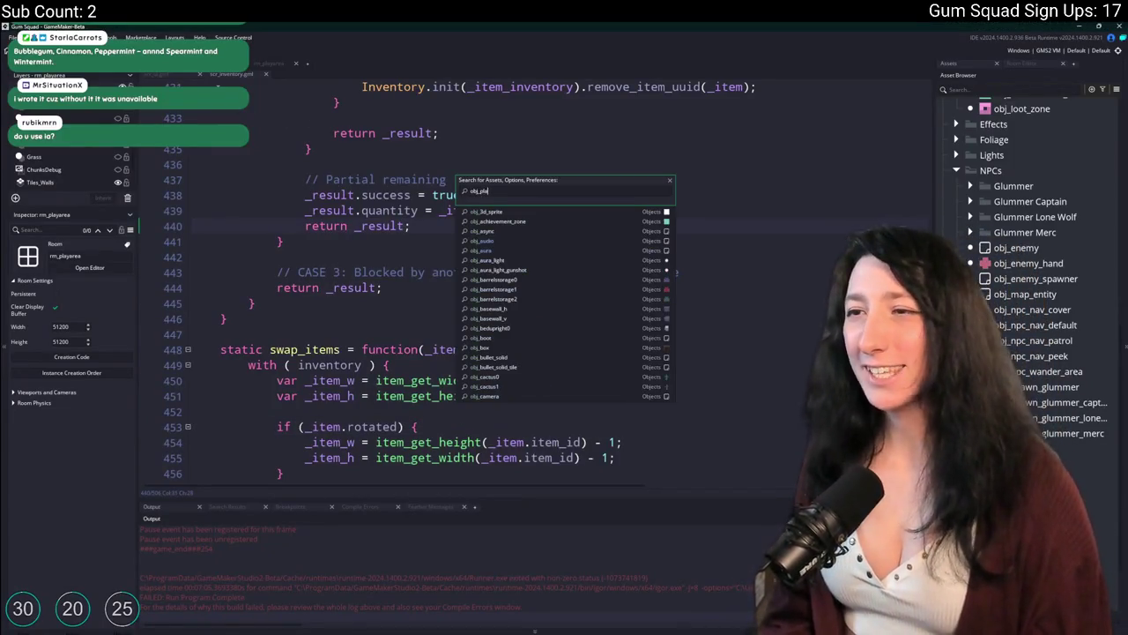
type("yer")
key("Return")
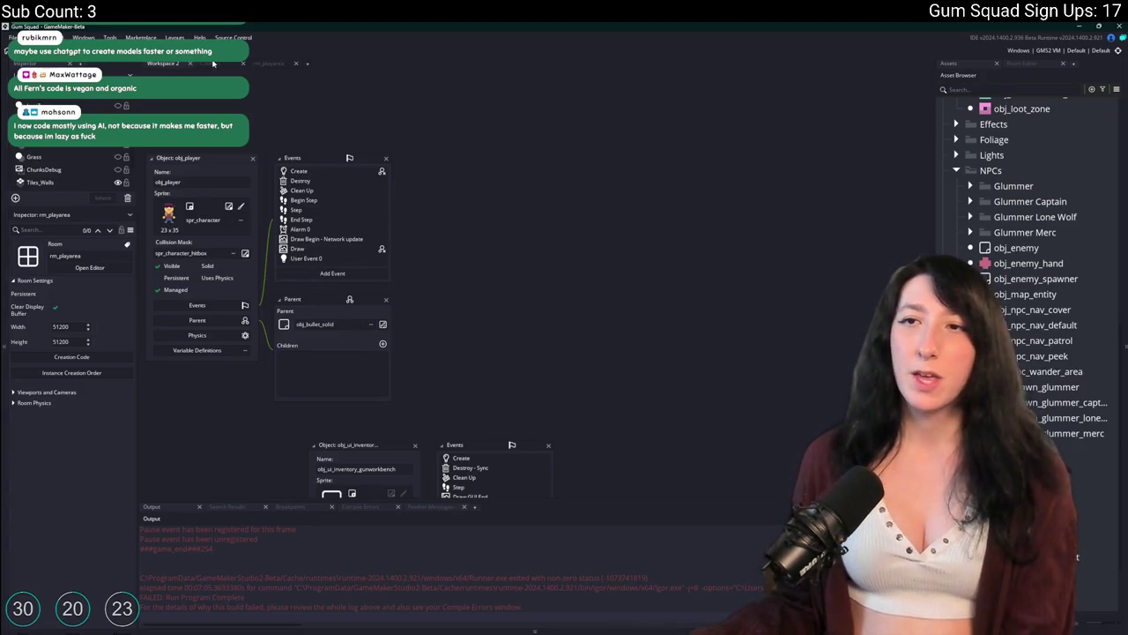
key("ctrl+Tab")
scroll(349, 339, "up", 15)
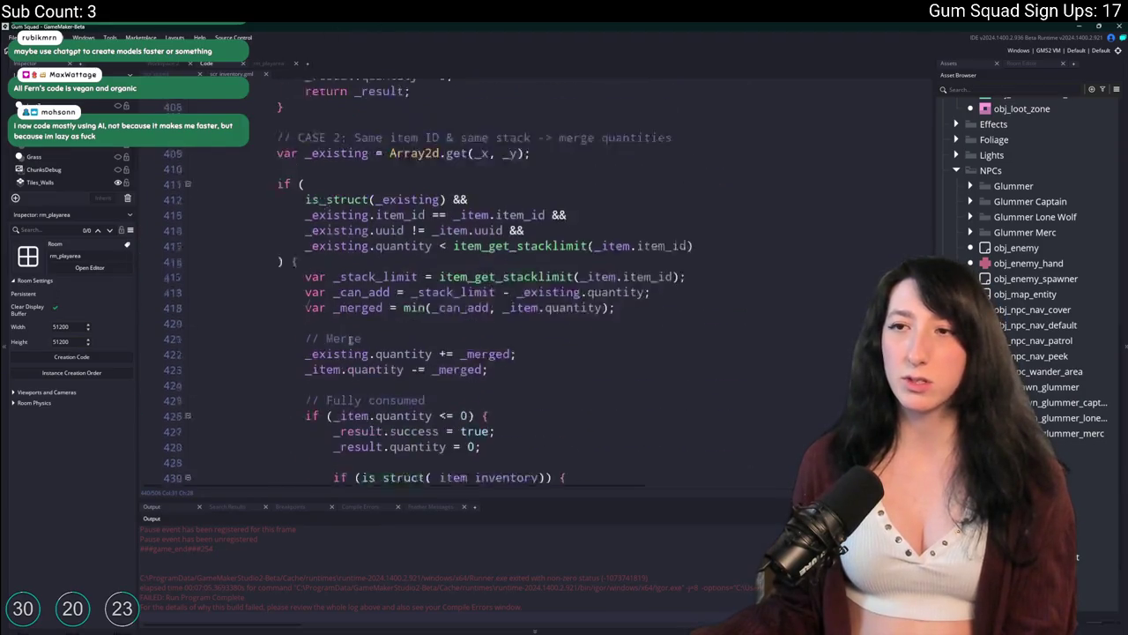
scroll(349, 340, "up", 9)
left_click_drag(255, 252, 249, 304)
scroll(249, 291, "down", 18)
scroll(248, 308, "down", 5)
scroll(353, 352, "up", 6)
left_click(391, 369)
scroll(390, 369, "up", 15)
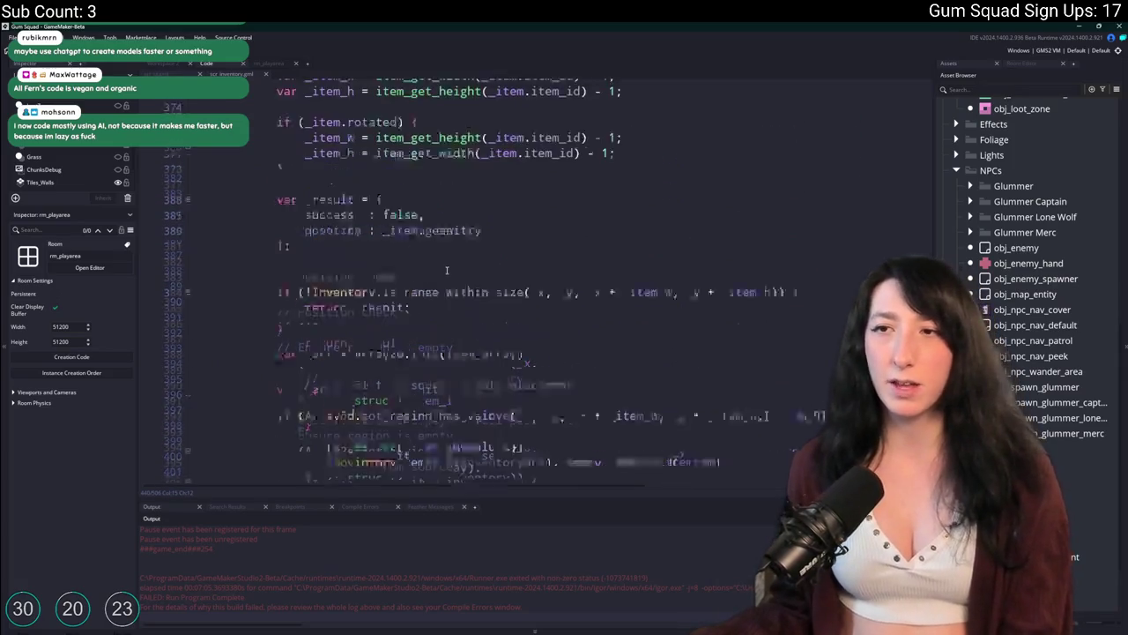
scroll(456, 241, "up", 7)
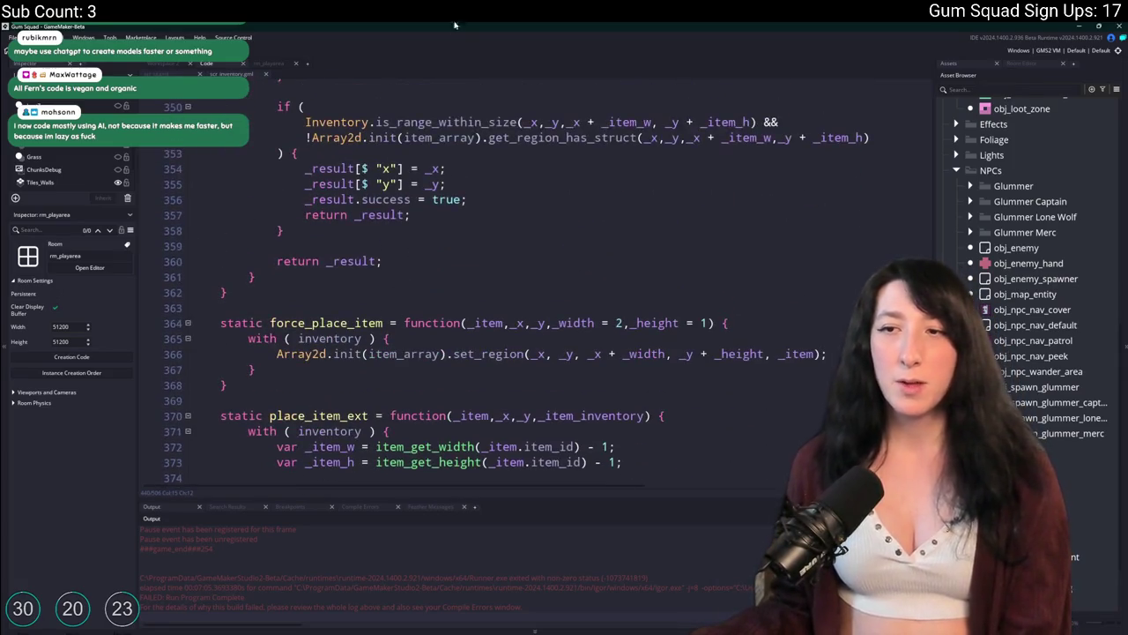
scroll(365, 331, "up", 3)
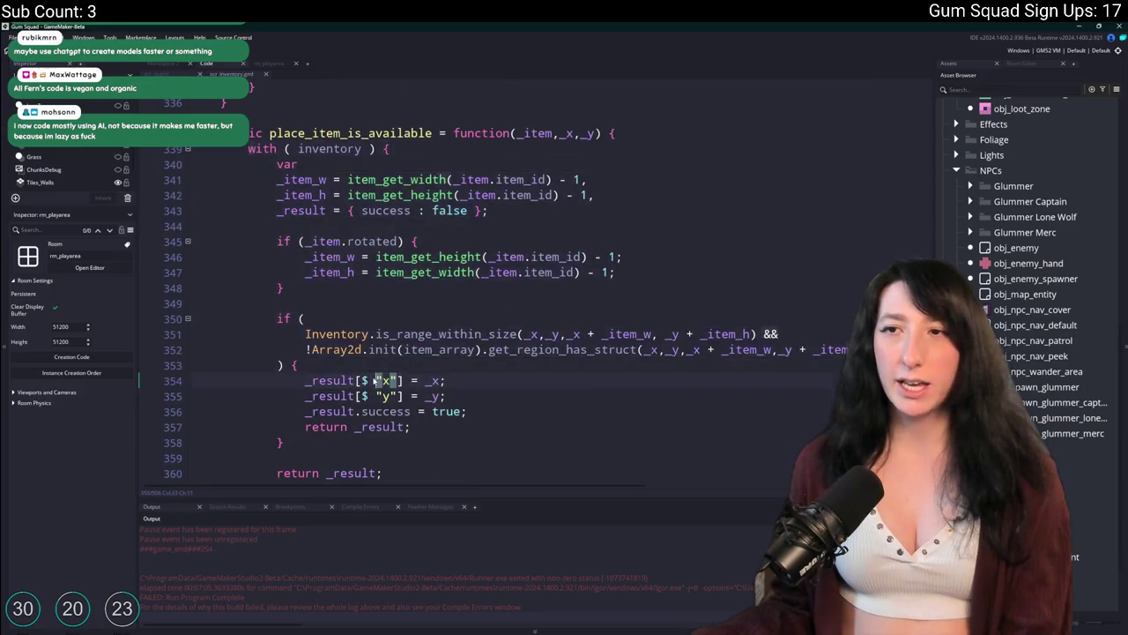
scroll(376, 374, "up", 4)
scroll(372, 375, "up", 13)
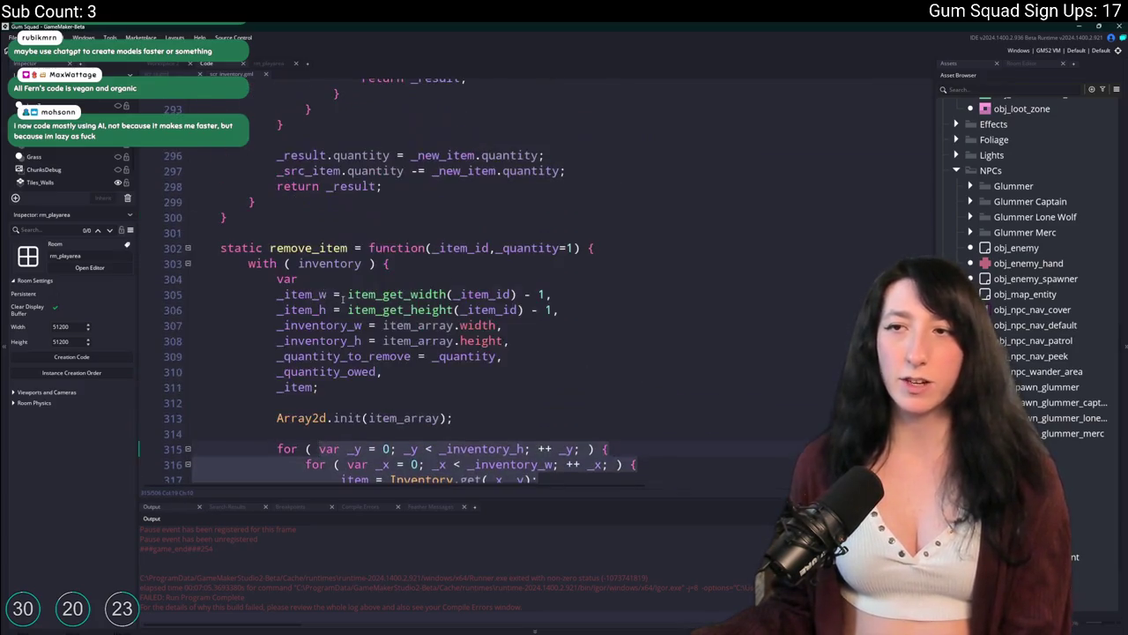
scroll(336, 314, "up", 13)
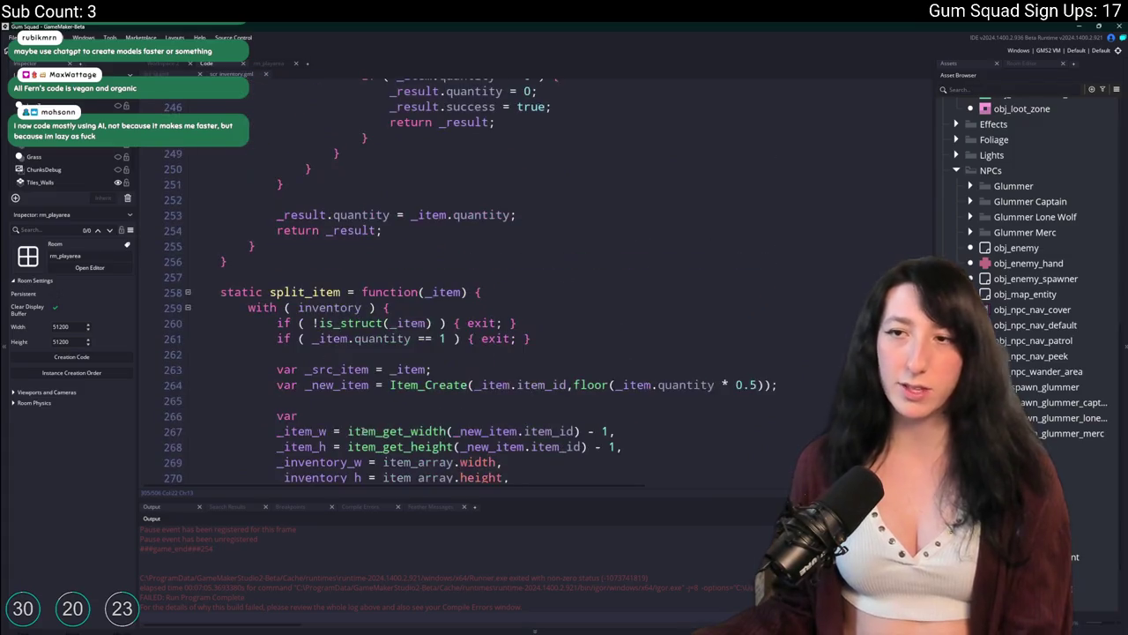
scroll(371, 382, "up", 13)
scroll(371, 383, "down", 20)
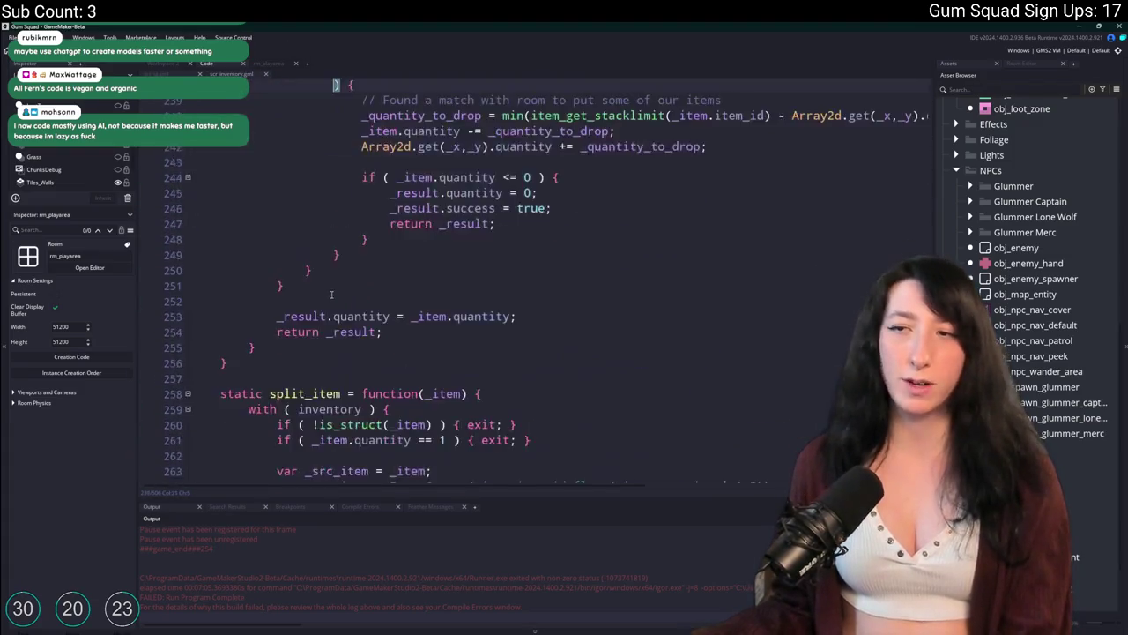
scroll(371, 382, "down", 20)
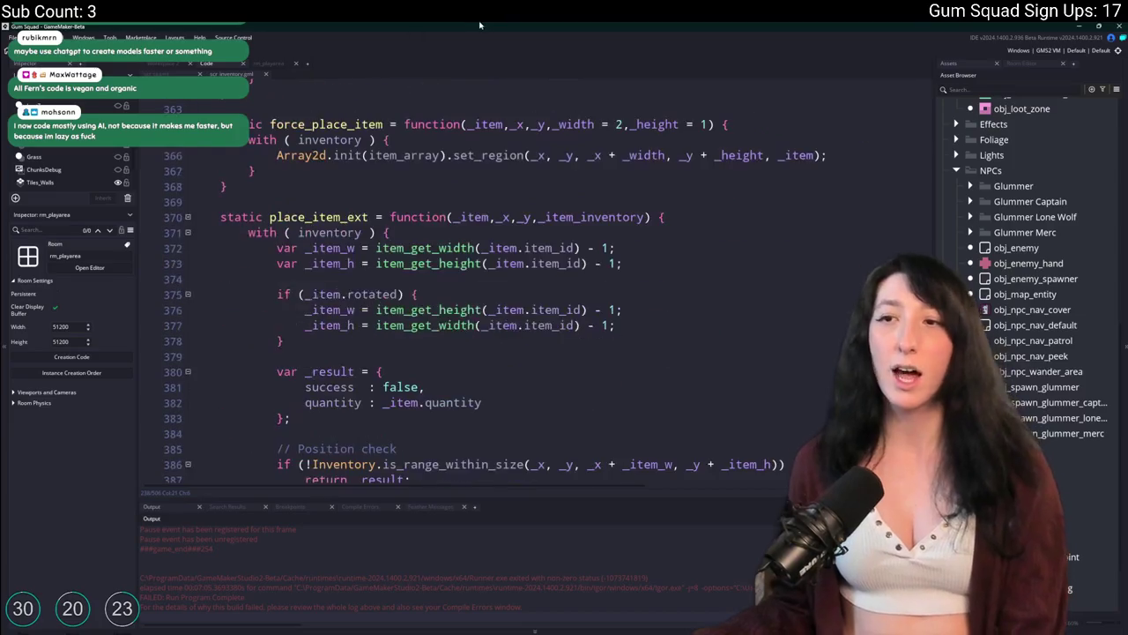
scroll(475, 273, "down", 3)
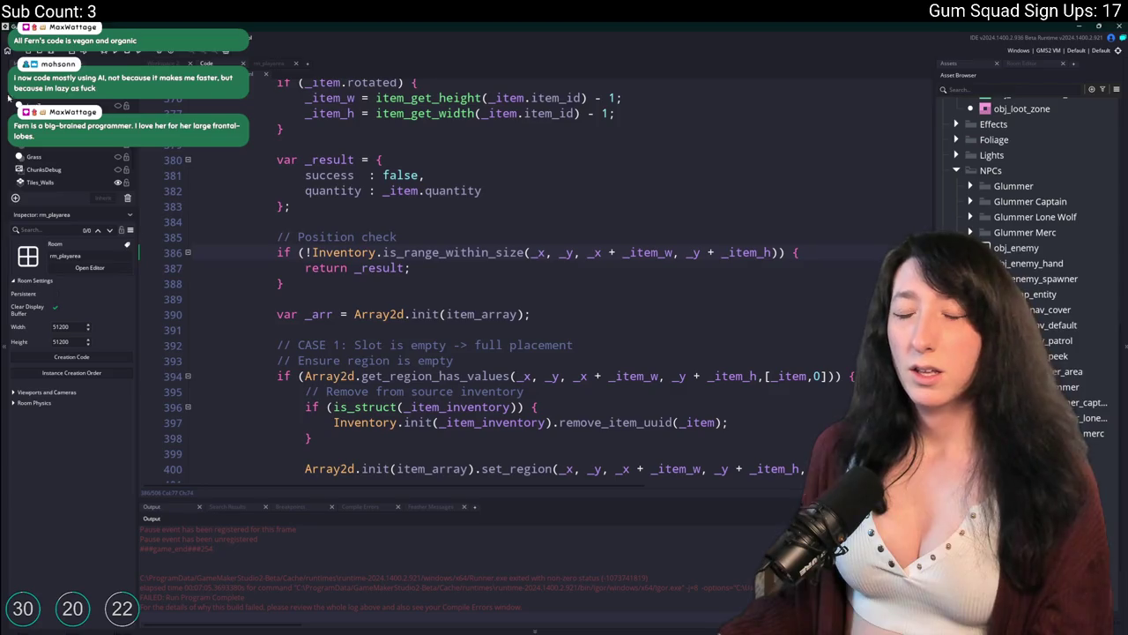
Scroll through scr_inventory to the swap_items function
scroll(483, 189, "up", 2)
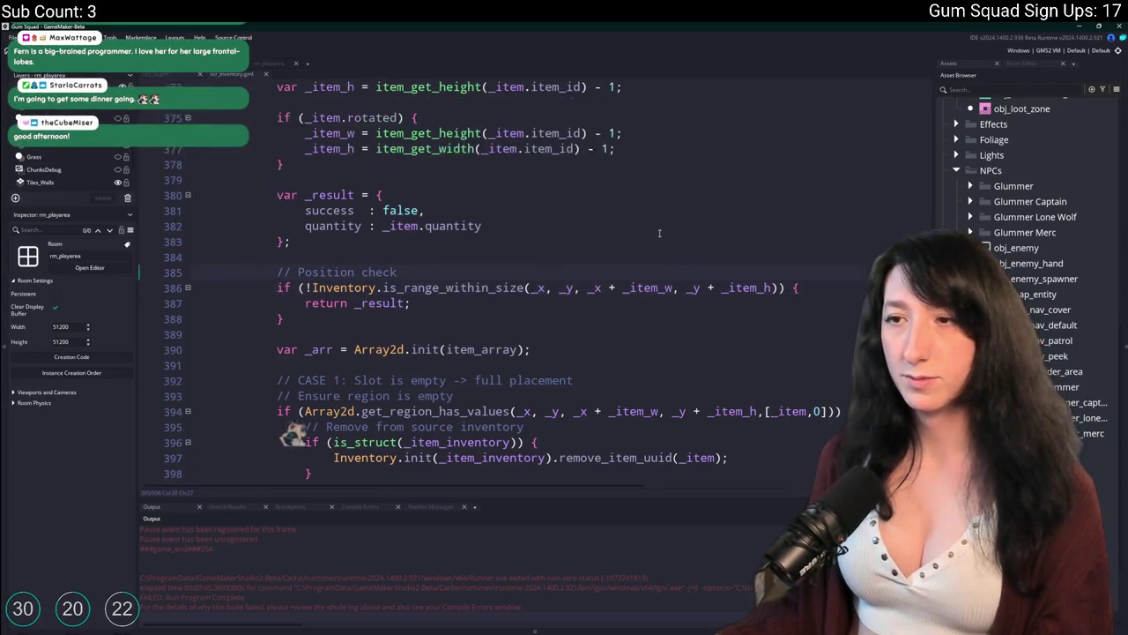
scroll(661, 232, "down", 4)
scroll(660, 232, "down", 9)
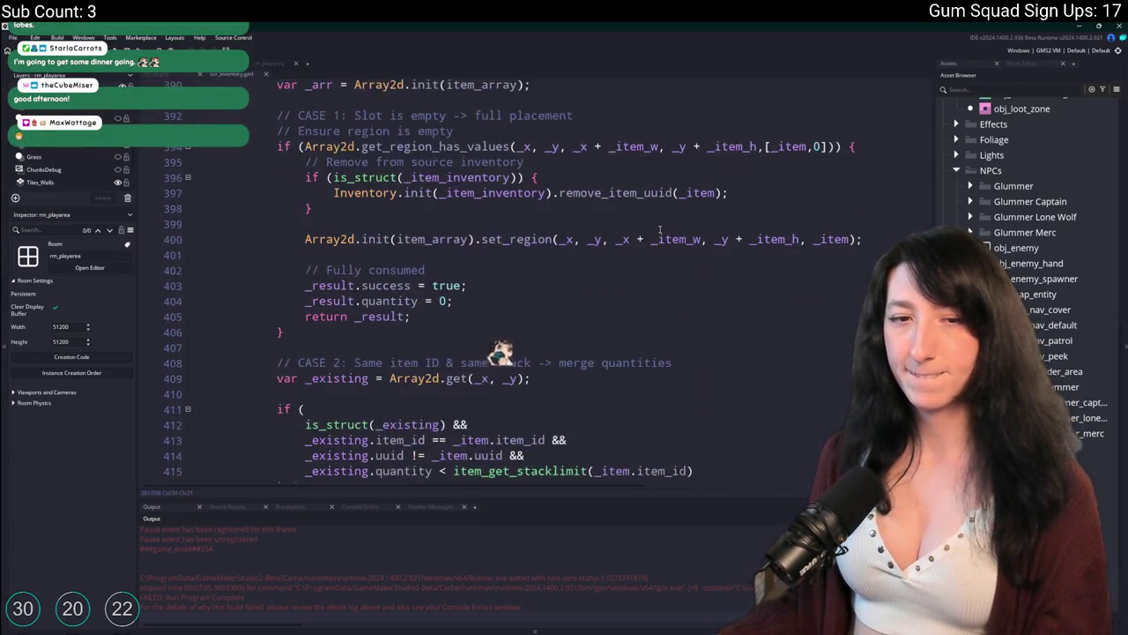
scroll(659, 231, "down", 2)
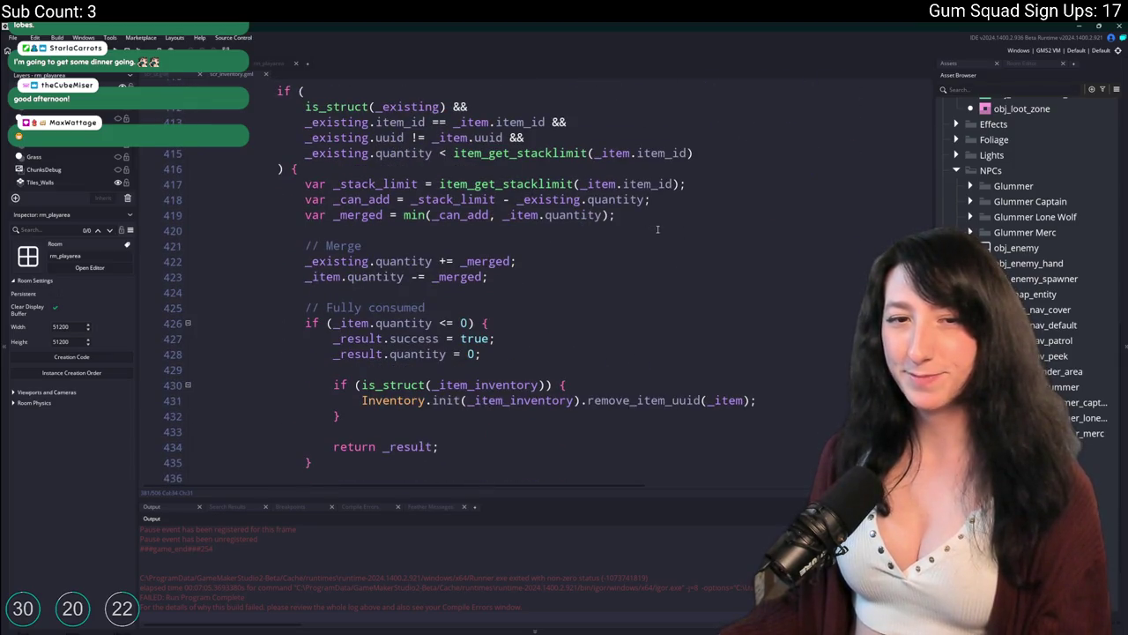
scroll(657, 229, "up", 2)
scroll(657, 229, "down", 13)
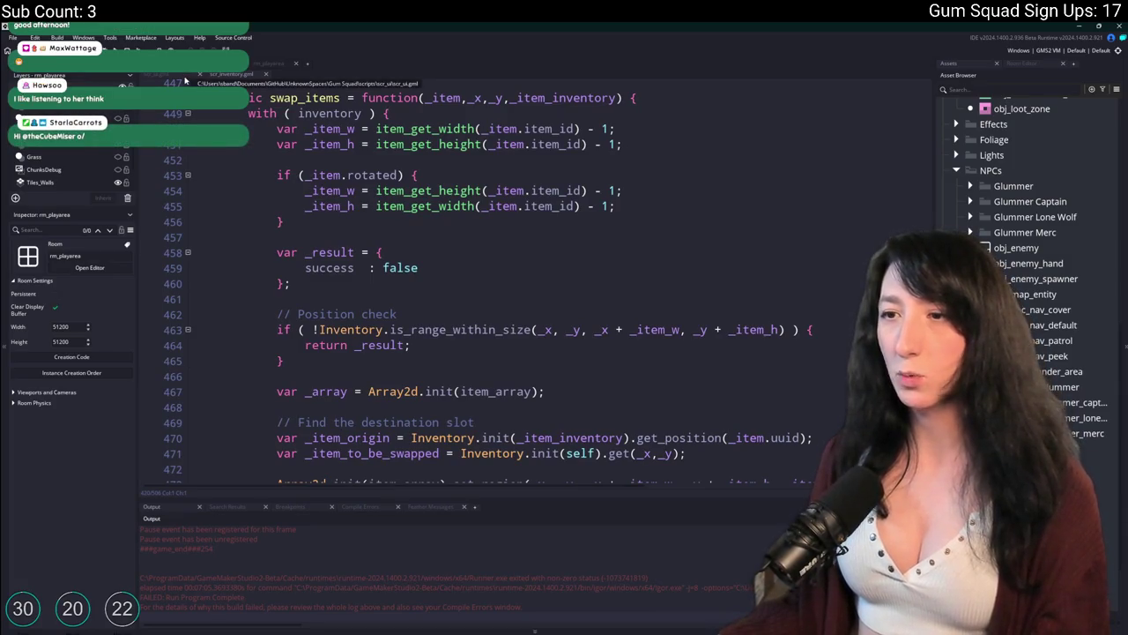
Switch to scr_ui and scroll to ui_inventory_mouse_hover_released
left_click(185, 80)
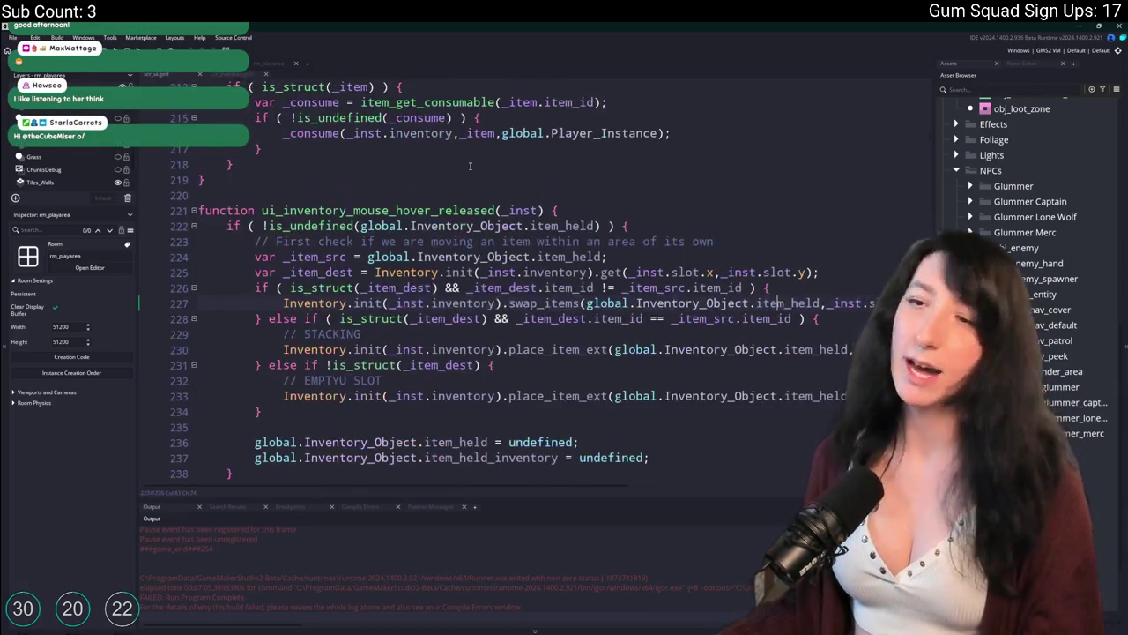
scroll(529, 220, "down", 1)
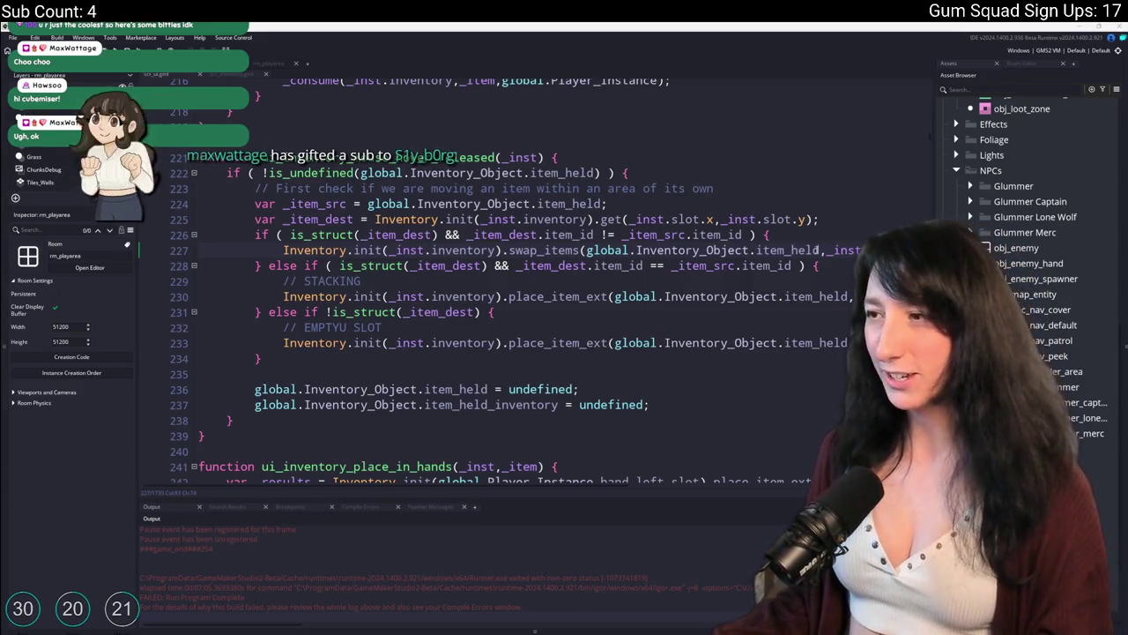
scroll(640, 257, "down", 1)
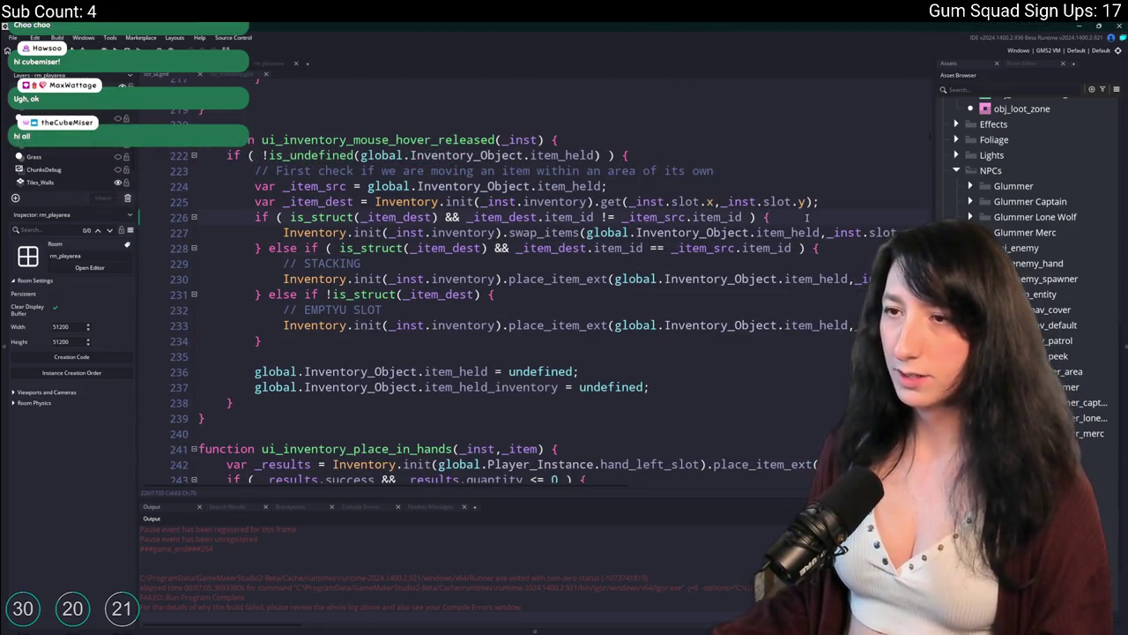
scroll(394, 263, "up", 4)
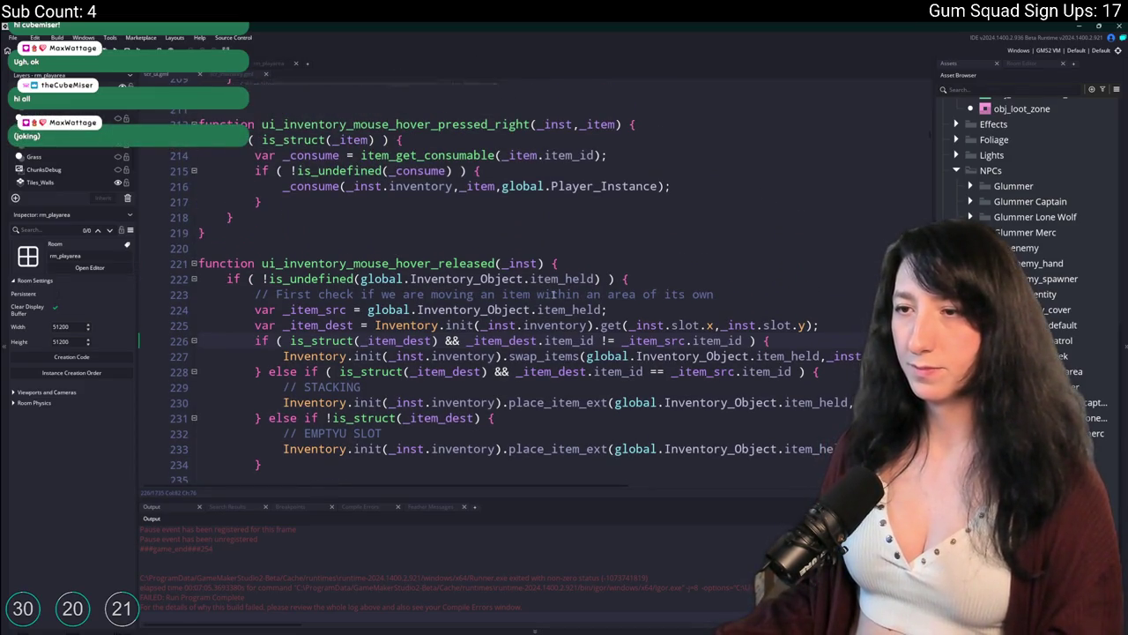
Search the project for ui_inventory_mouse_hover_released and jump to its line 936 result
double_click(446, 263)
key("ctrl+shift+f")
key("Return")
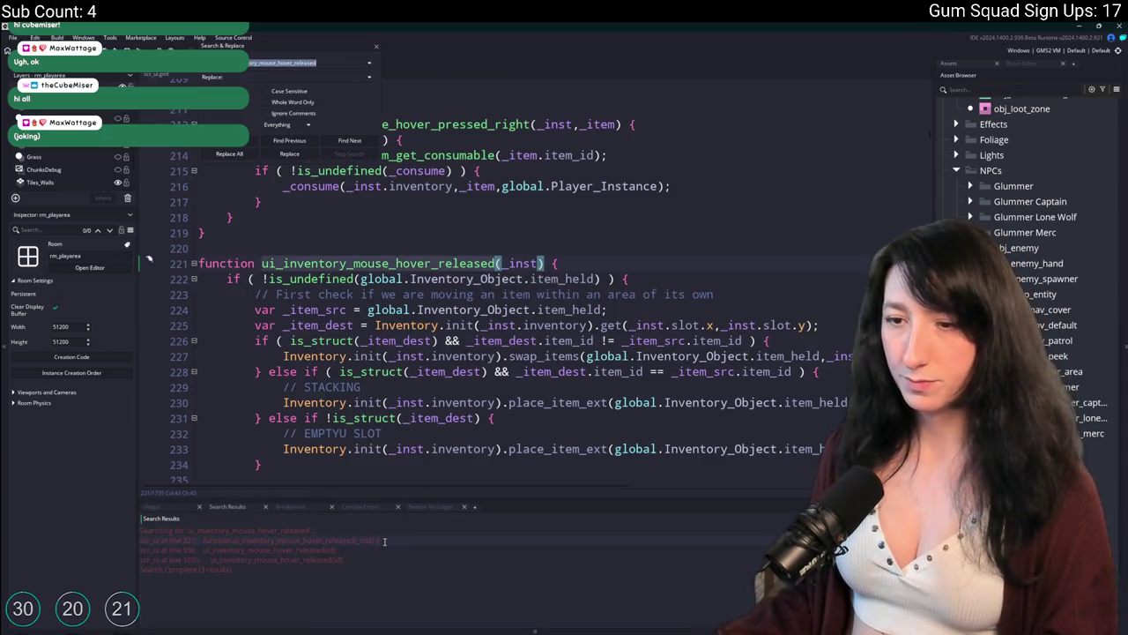
double_click(382, 549)
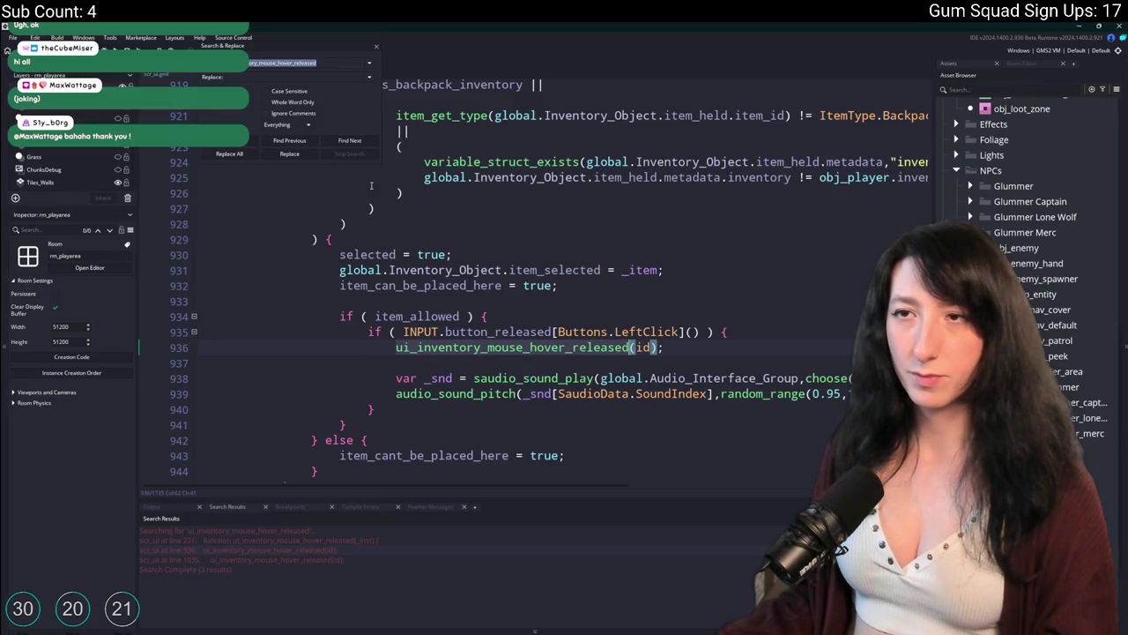
Close the search panel and scroll to the swap_items function in the inventory script
key("Escape")
left_click(843, 333)
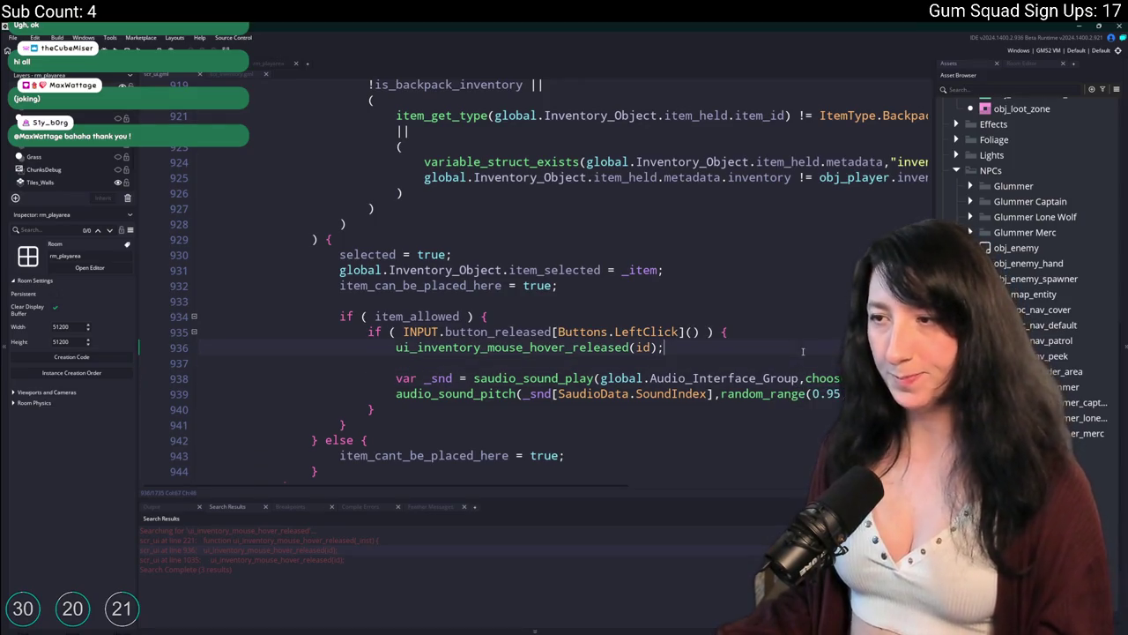
scroll(802, 351, "up", 1)
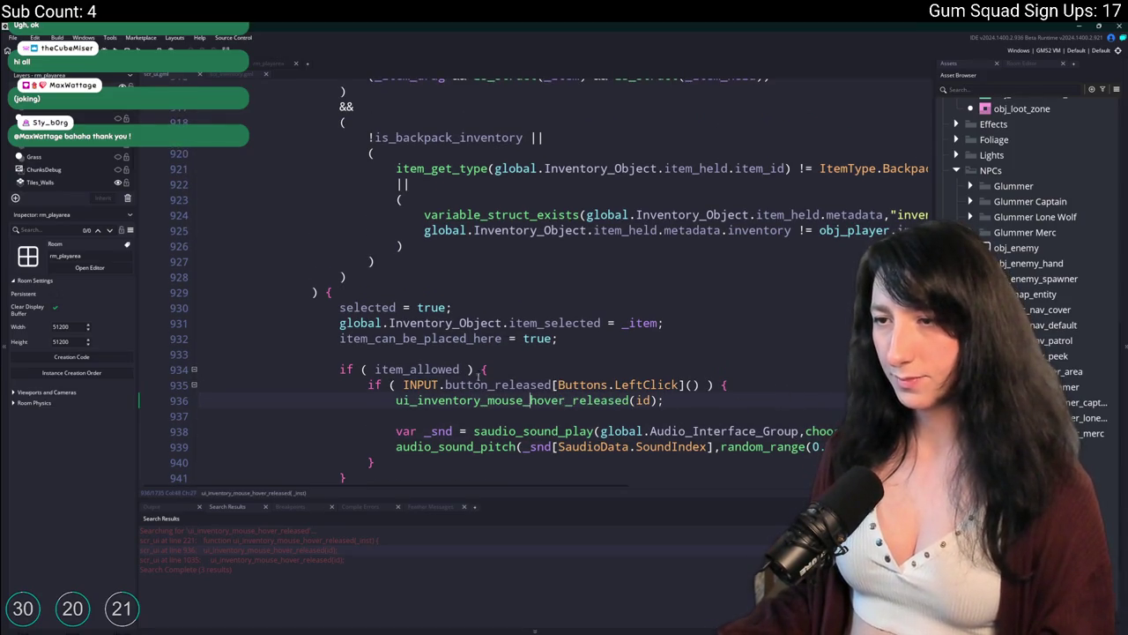
scroll(558, 416, "up", 13)
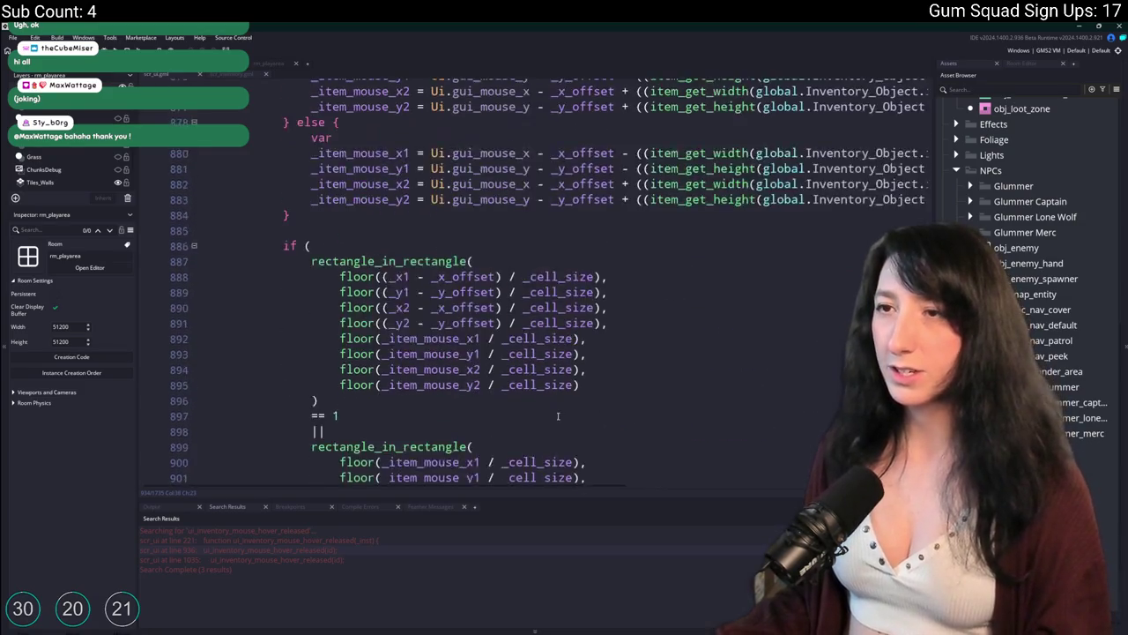
scroll(558, 415, "up", 13)
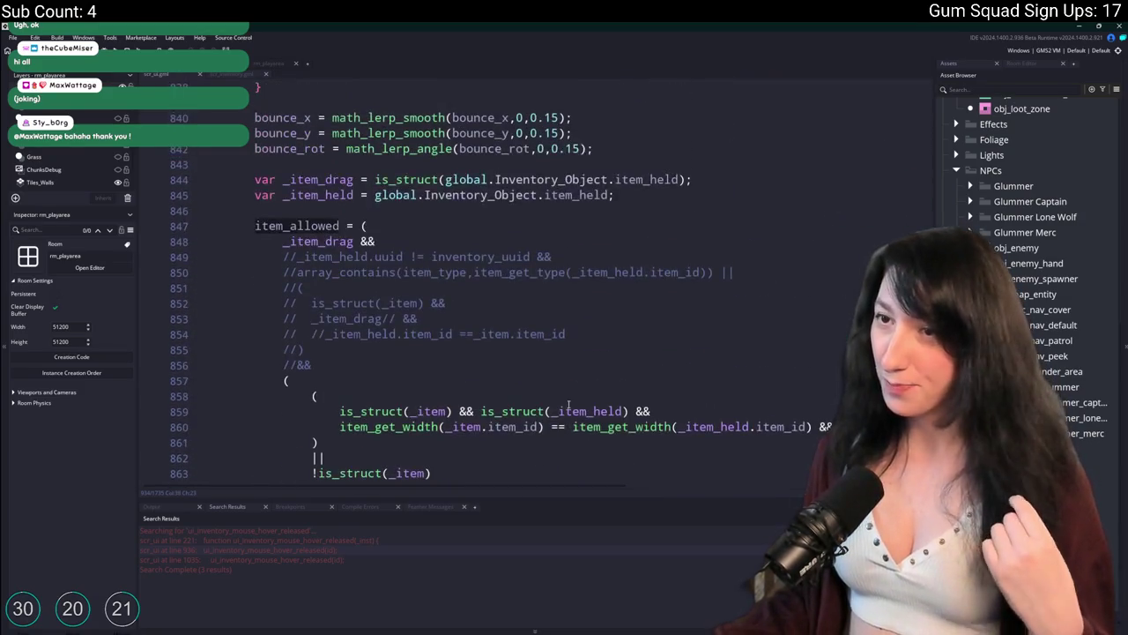
scroll(390, 336, "down", 2)
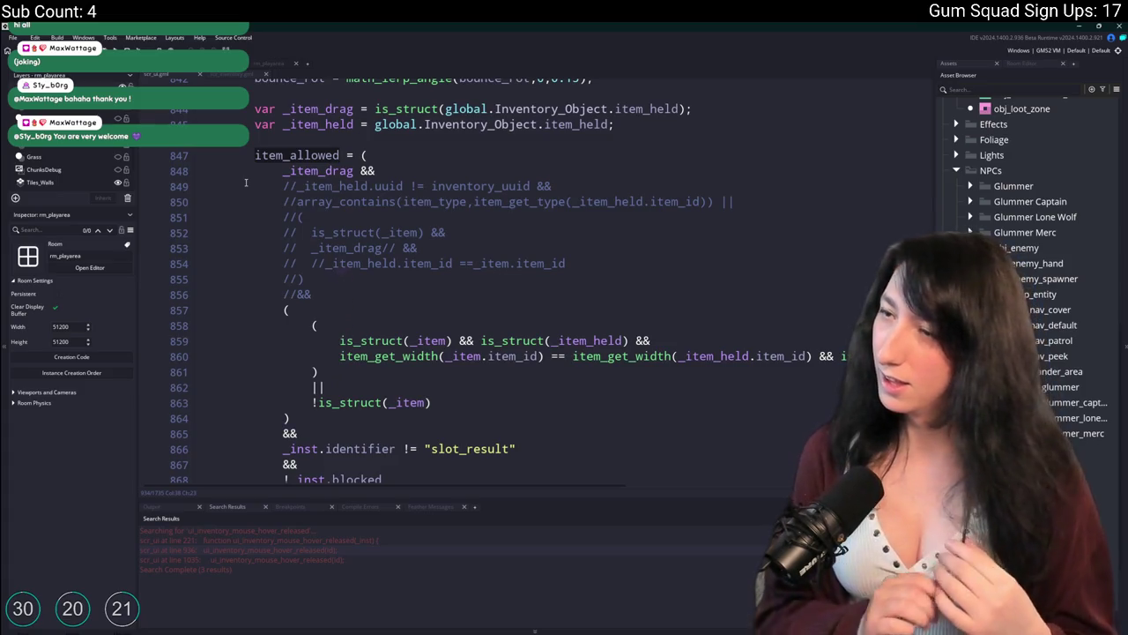
scroll(246, 183, "up", 2)
scroll(246, 180, "up", 4)
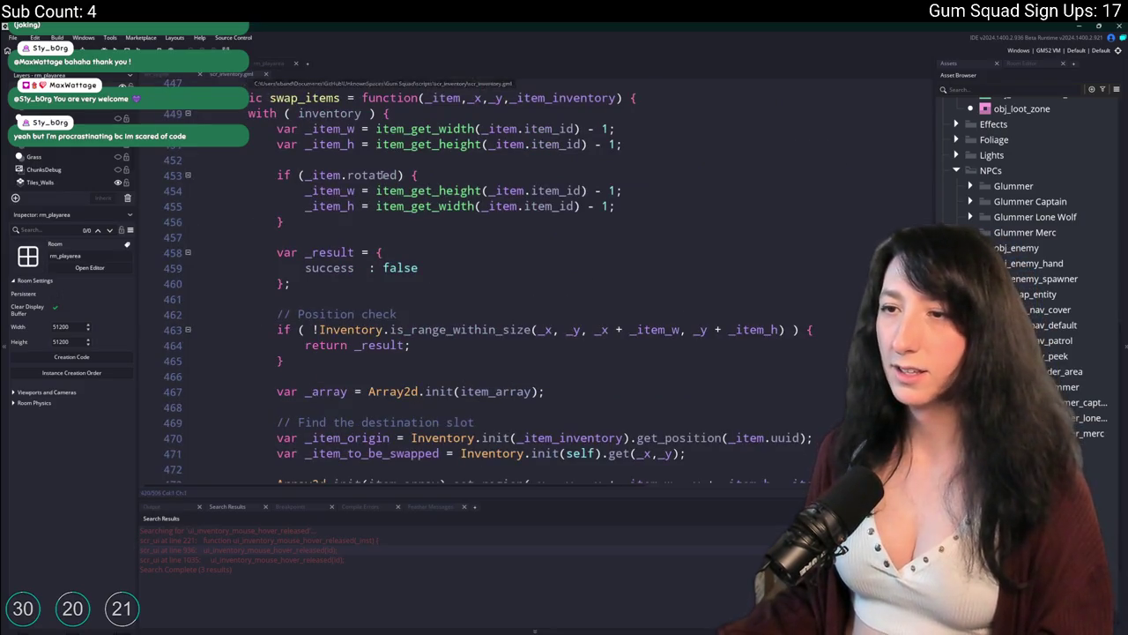
Search the project for 'backpack' and open the glummer_captain Create event match
key("ctrl+f")
type("backpack")
key("Return")
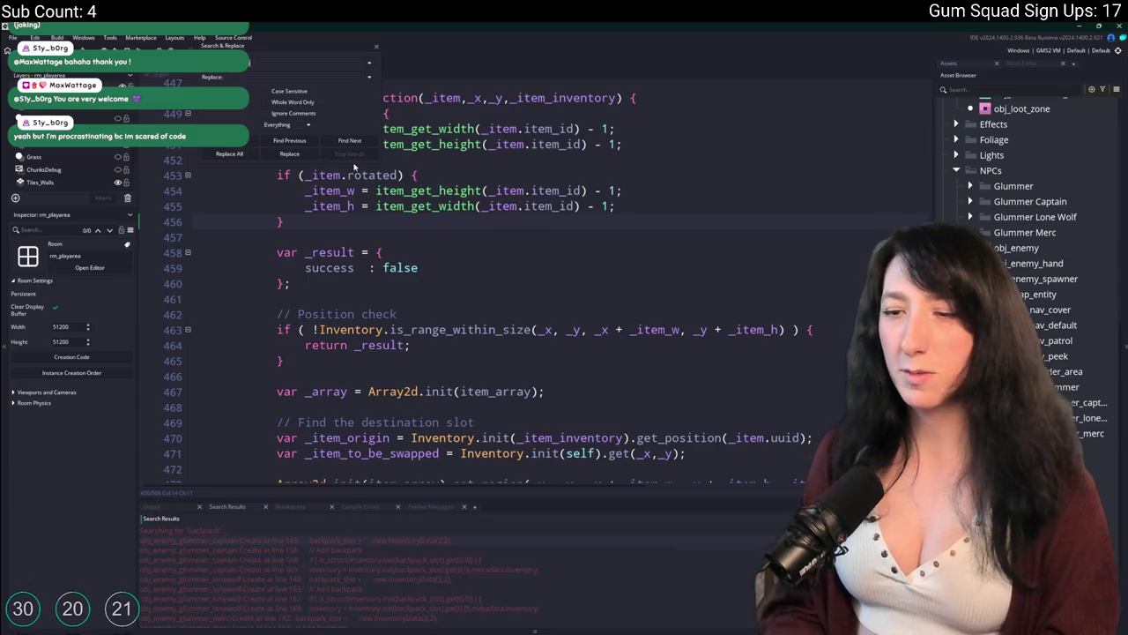
double_click(406, 542)
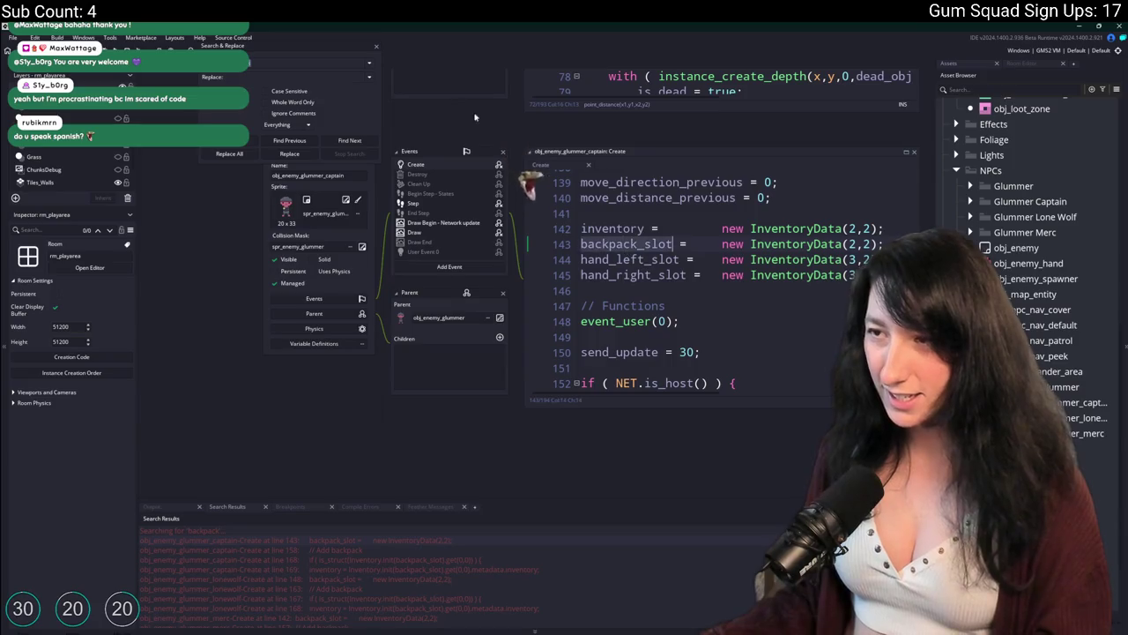
scroll(361, 552, "down", 3)
scroll(304, 597, "down", 5)
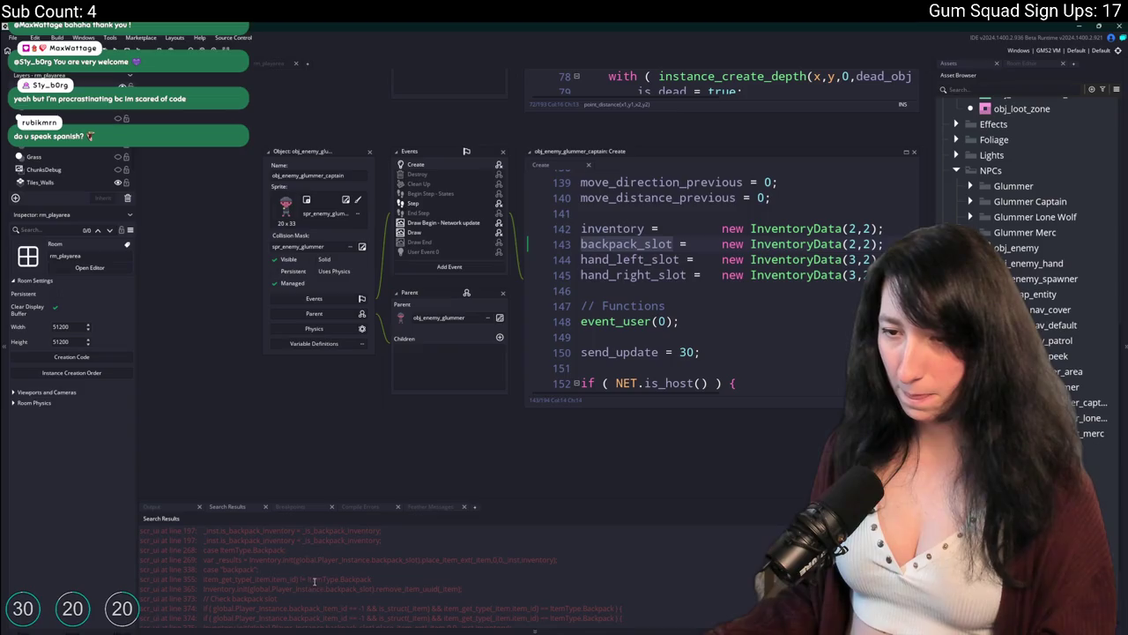
Open the 'backpack' match in scr_ui and inspect its backpack case code
double_click(235, 575)
scroll(406, 282, "up", 5)
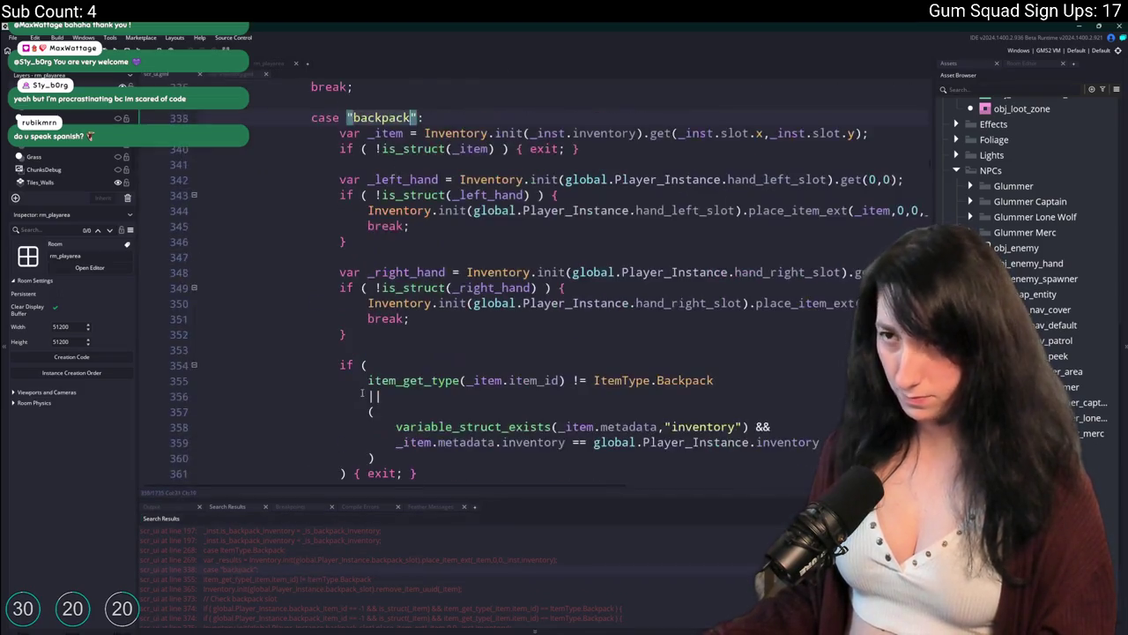
left_click(408, 275)
left_click(348, 259)
scroll(339, 201, "up", 20)
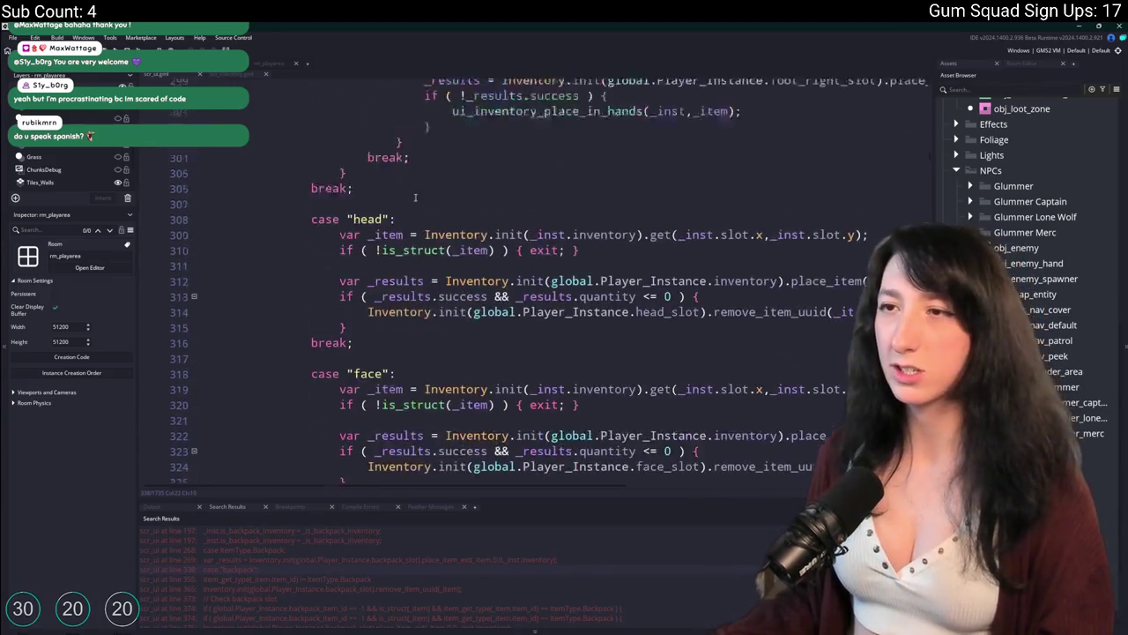
scroll(396, 216, "up", 5)
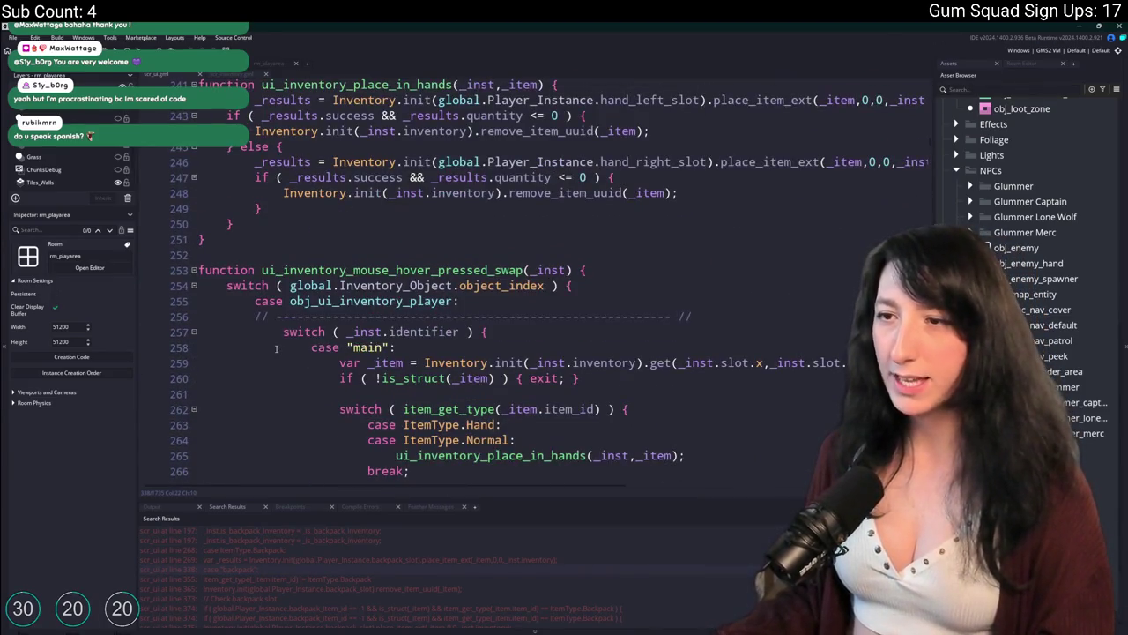
Compare swap_items in scr_inventory, then return to scr_ui's hover-released function
left_click(218, 74)
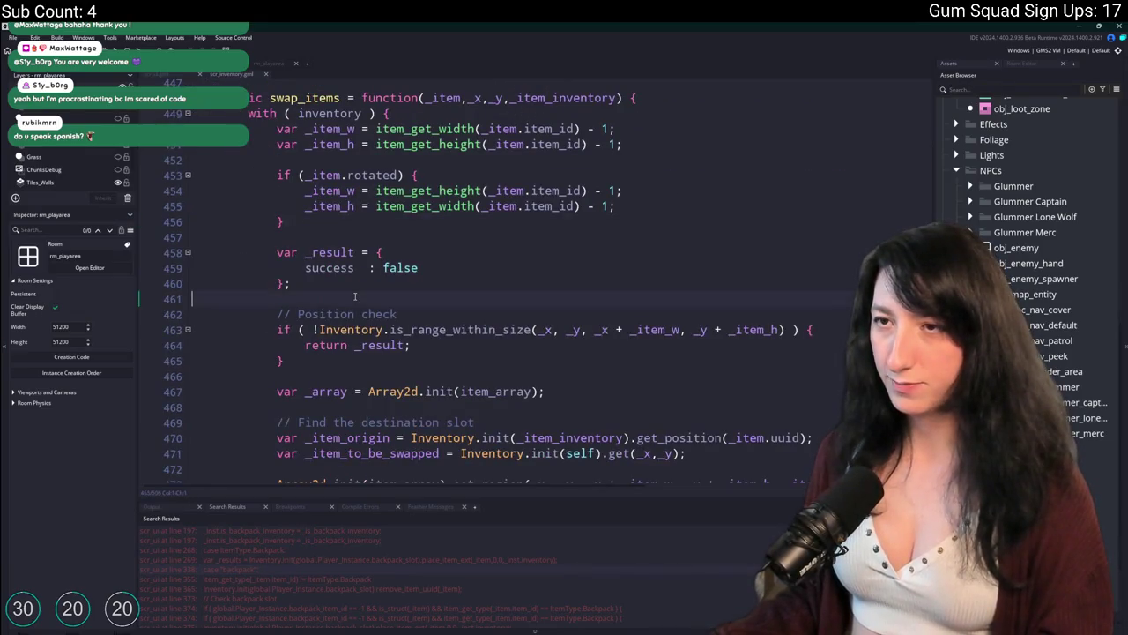
scroll(355, 296, "up", 1)
scroll(355, 297, "down", 3)
scroll(355, 297, "up", 4)
left_click(173, 76)
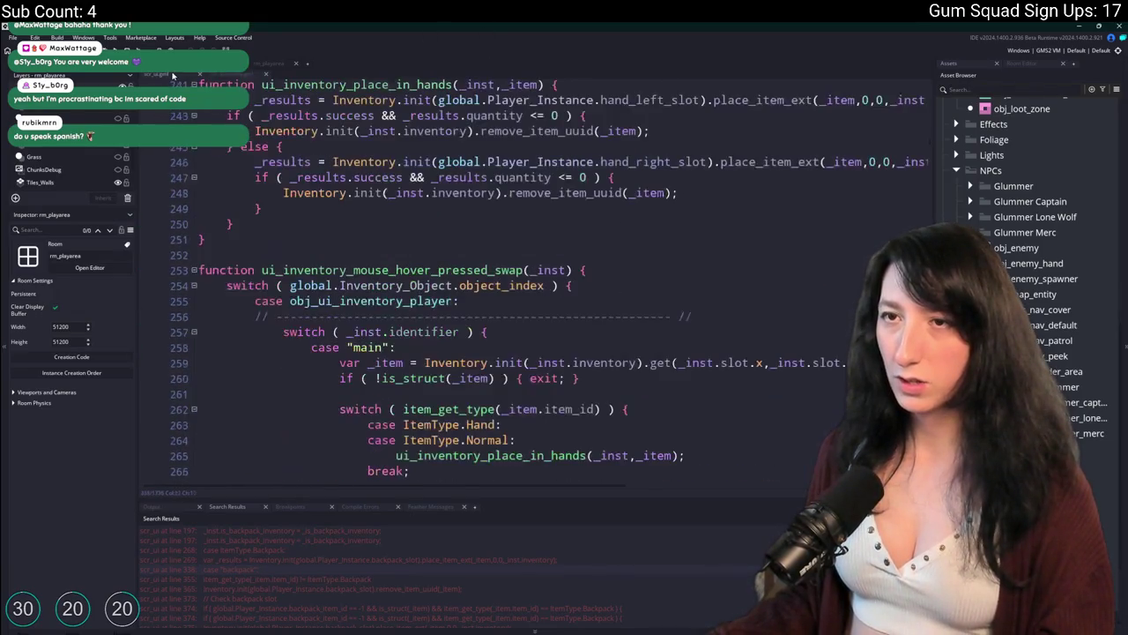
scroll(404, 193, "up", 12)
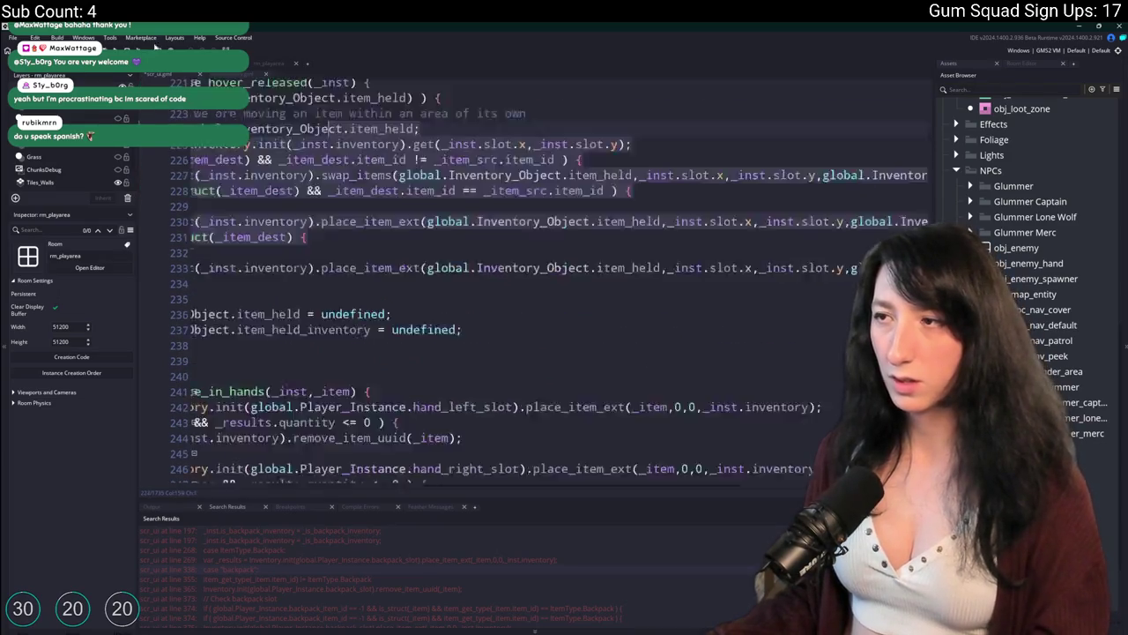
Find uses of ui_inventory_mouse_hover_released and jump to the match on line 936
double_click(394, 320)
key("ctrl+f")
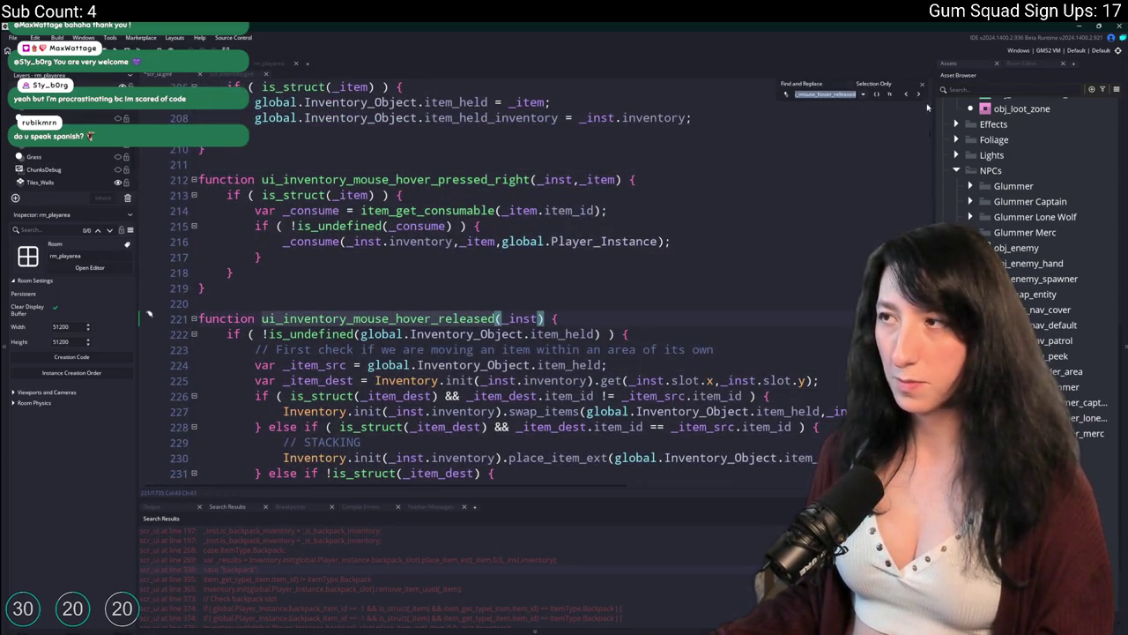
left_click(919, 95)
scroll(689, 226, "up", 20)
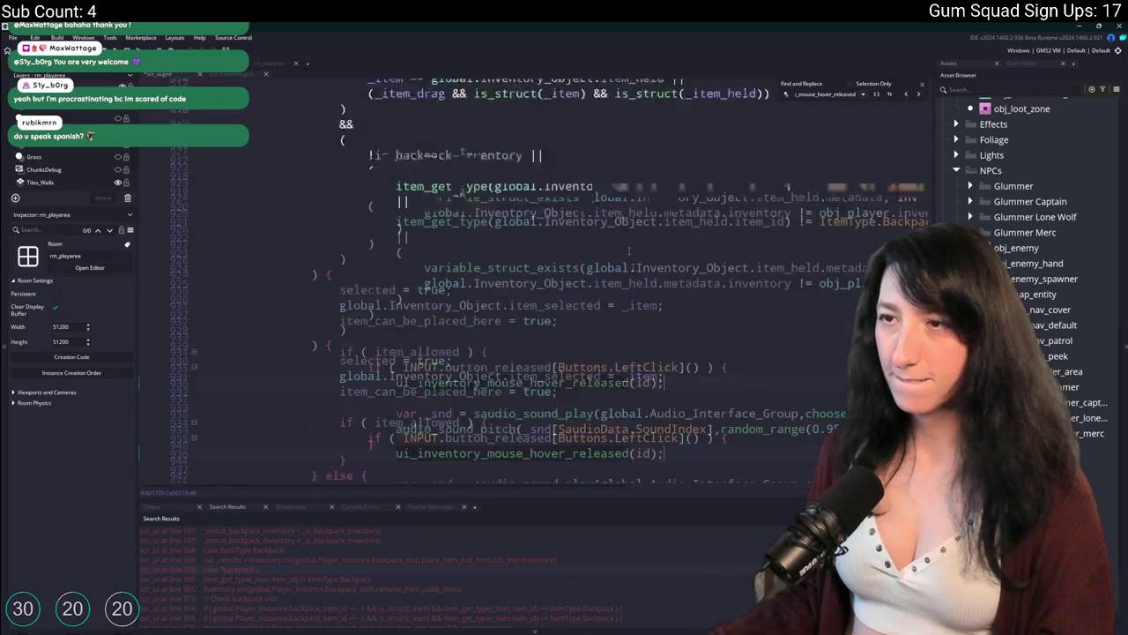
scroll(581, 332, "up", 5)
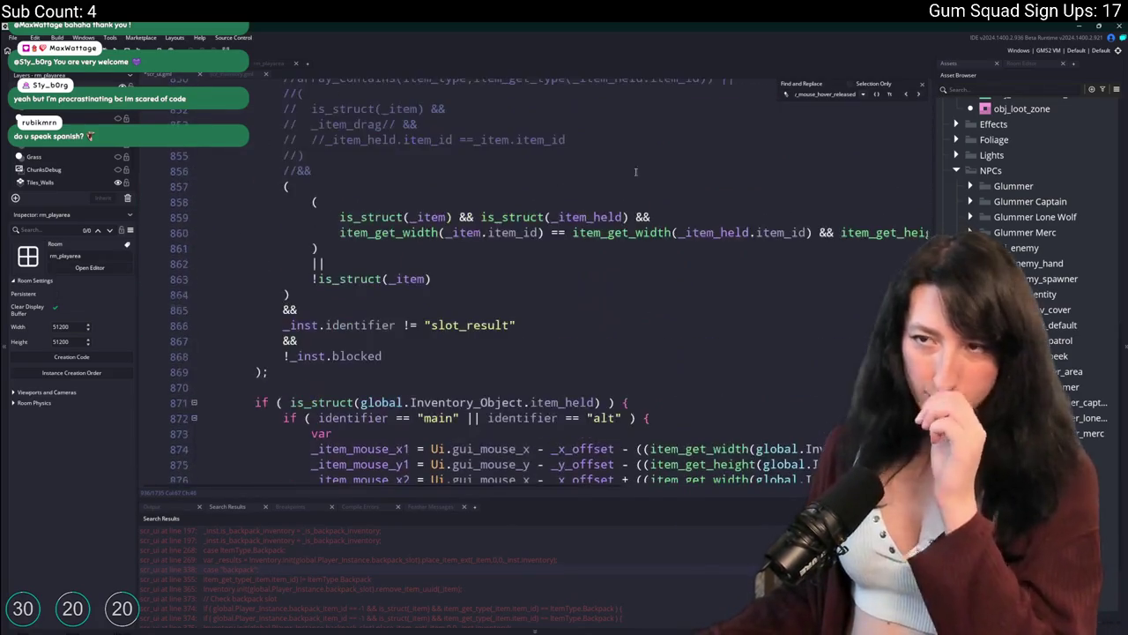
scroll(581, 332, "up", 3)
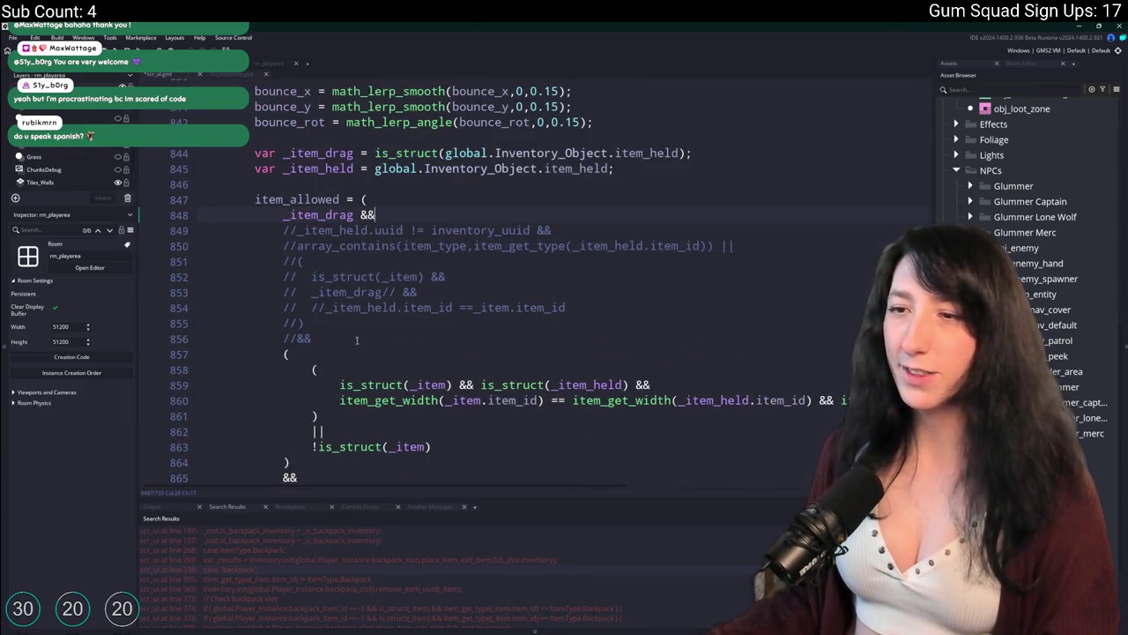
Add '&& identifier != "backpack"' on a new line after line 860, then build and run the game
left_click(357, 339)
scroll(272, 369, "down", 2)
left_click(638, 315)
key("End")
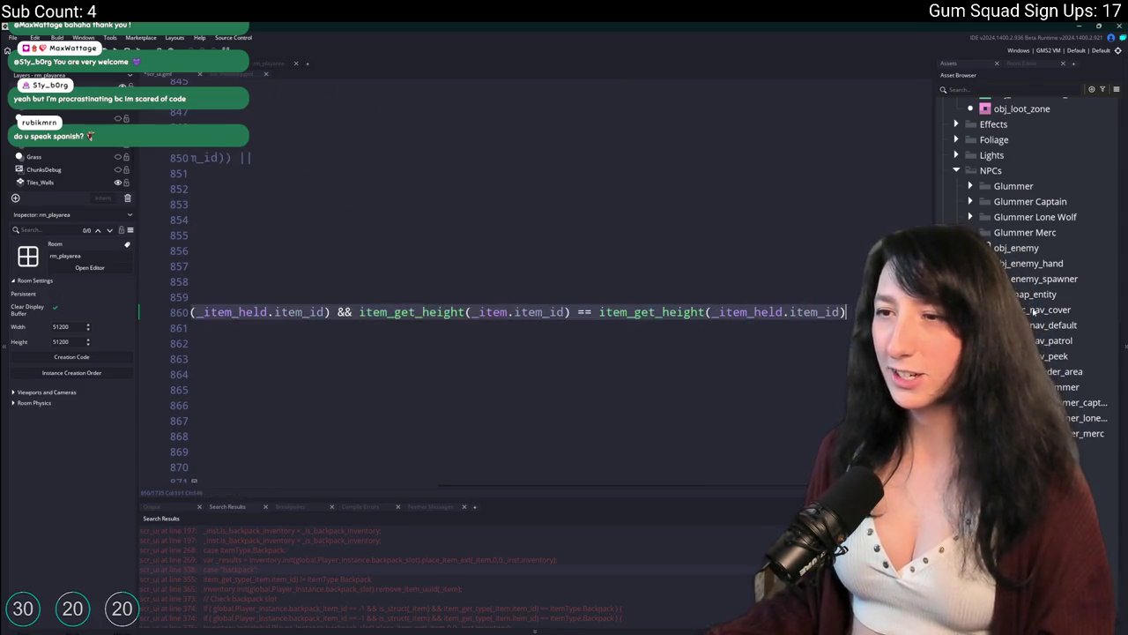
key("Home")
left_click(282, 328)
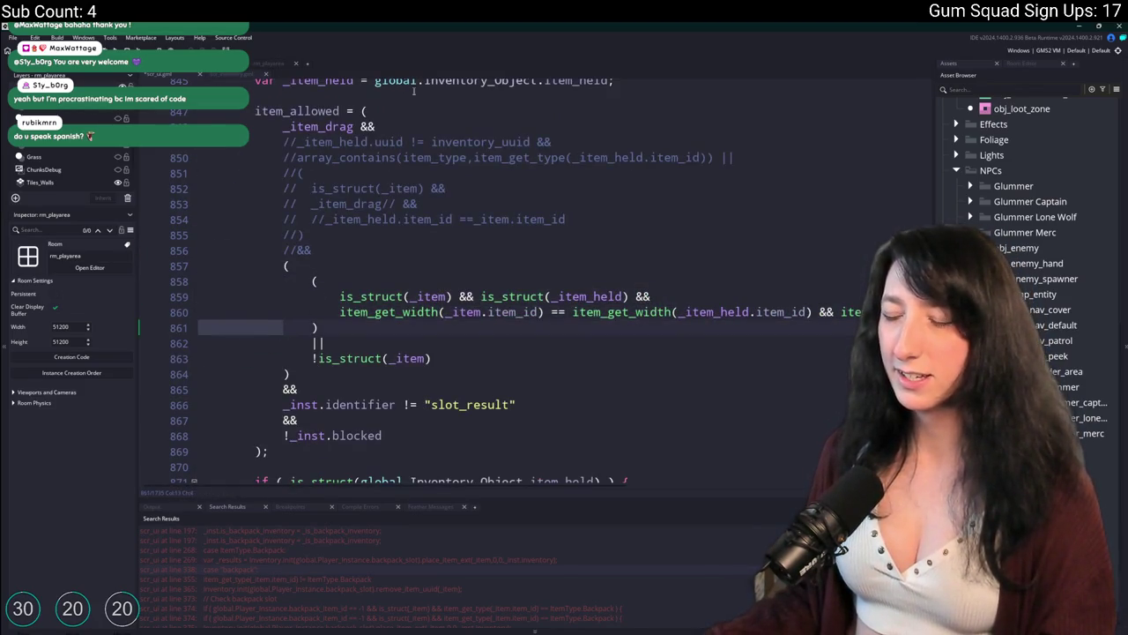
key("Up")
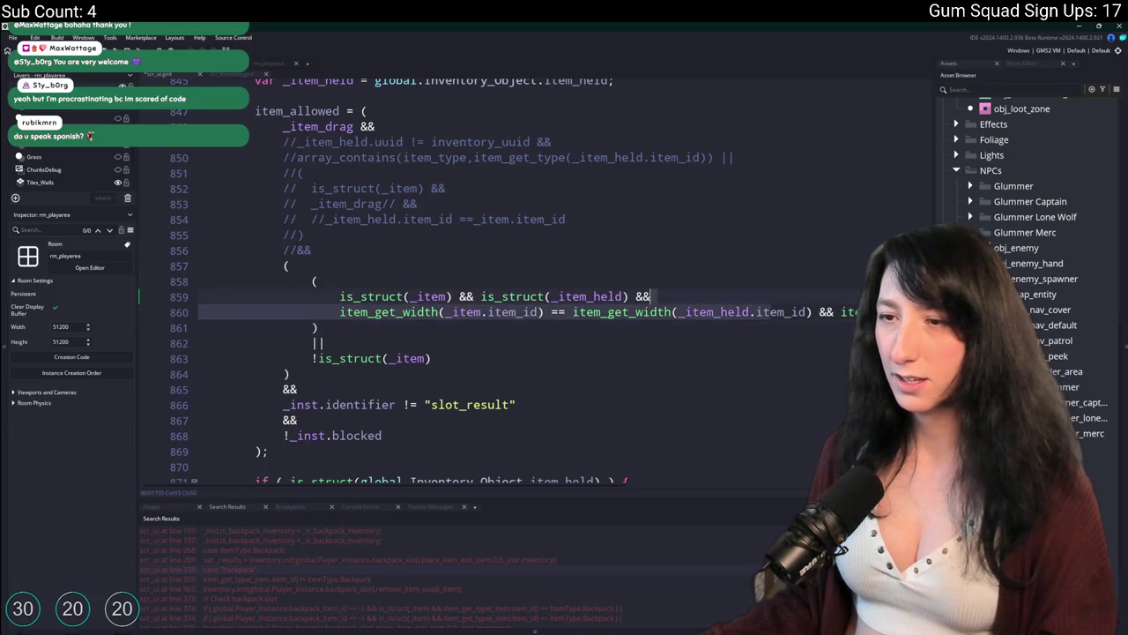
key("End")
key("Return")
type("^^")
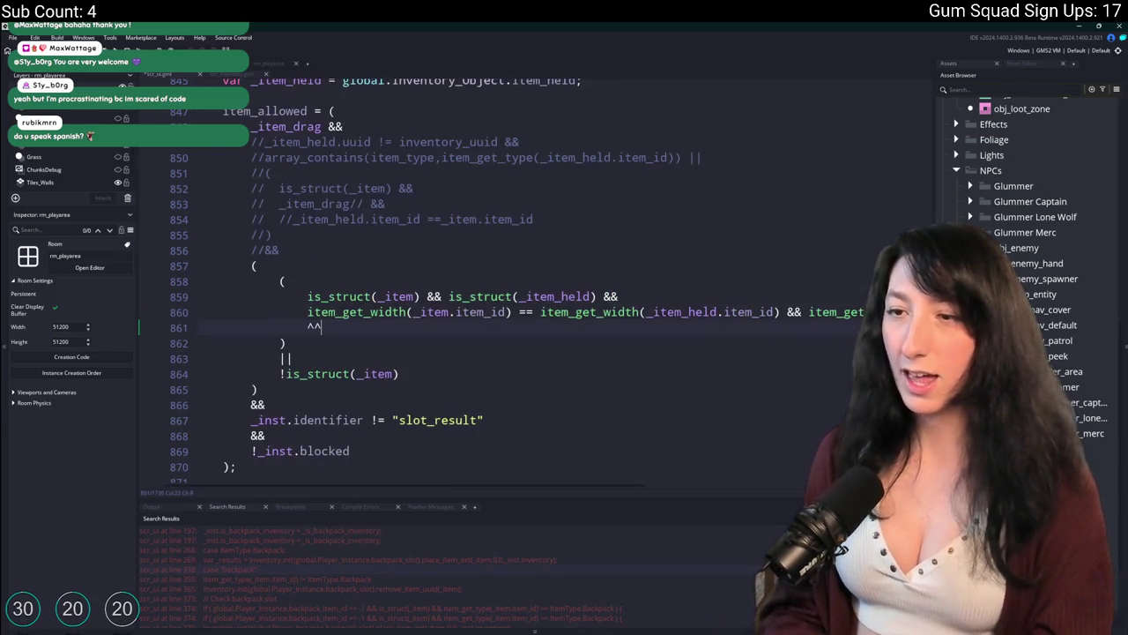
scroll(724, 355, "up", 10)
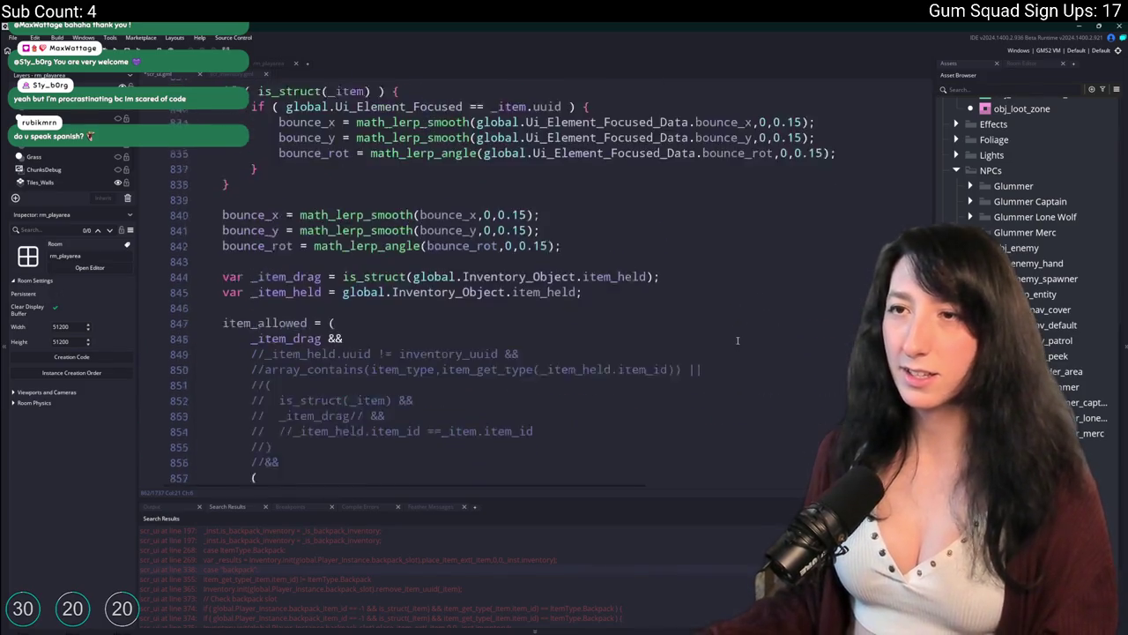
scroll(726, 349, "down", 8)
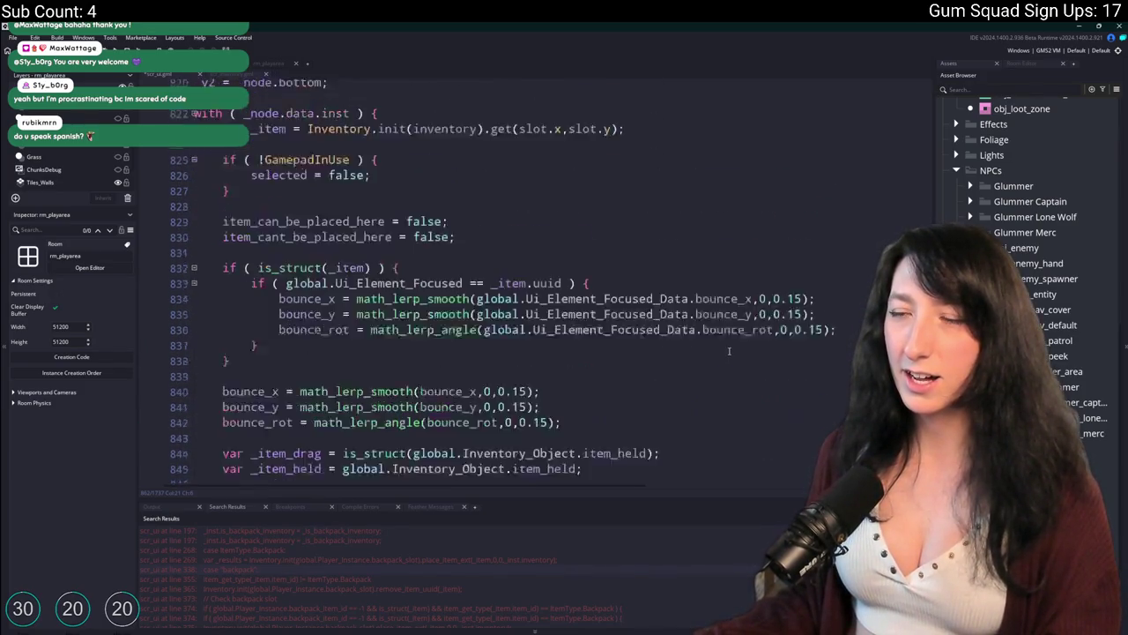
type("identifier != \"backpack")
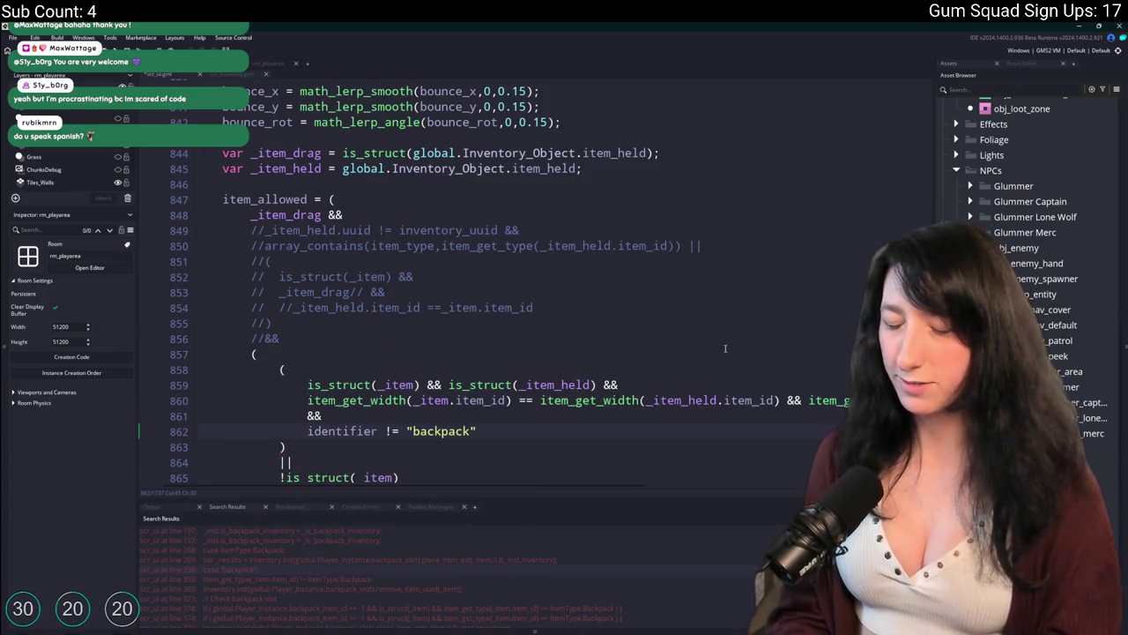
key("F5")
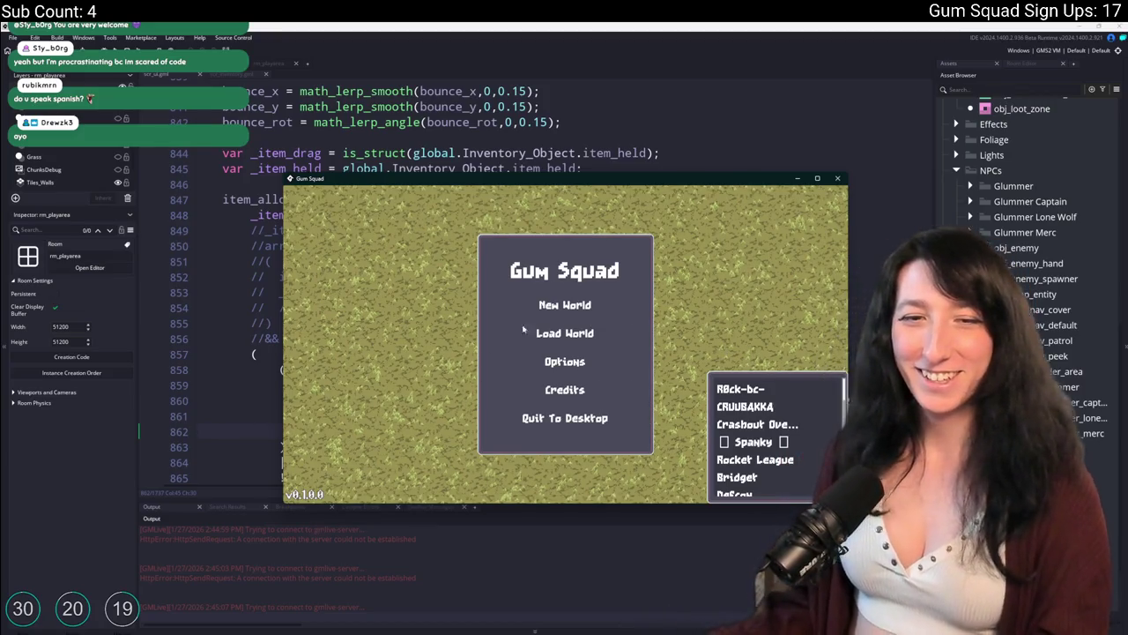
Create a new world lobby, walk across the yard, and move the Makeshift DMR to a lower inventory slot
left_click(544, 304)
left_click(565, 411)
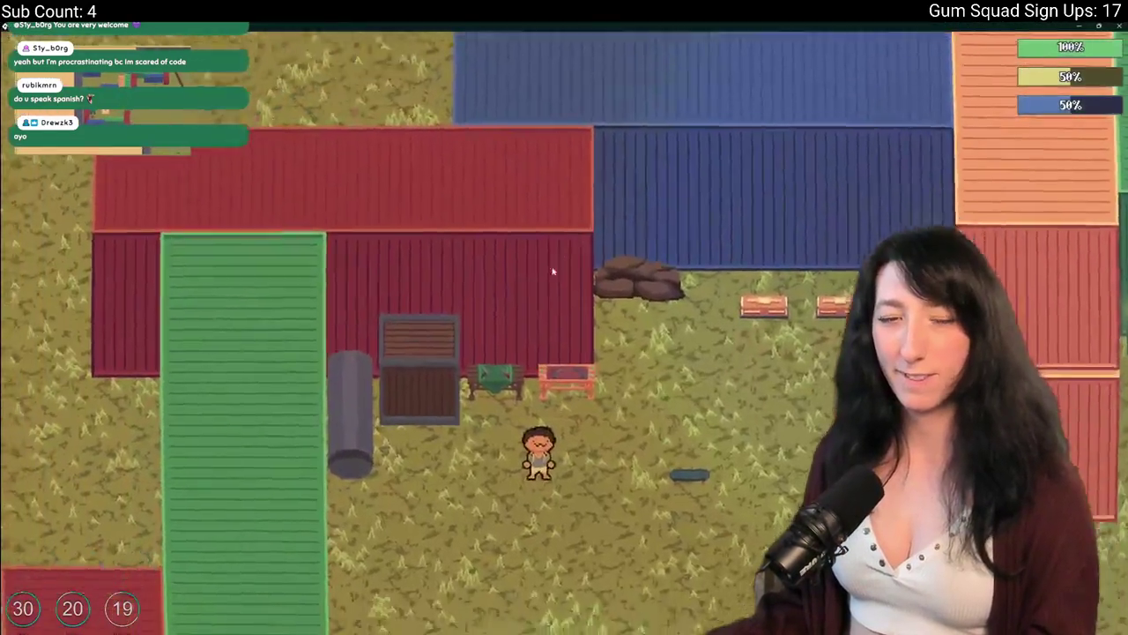
key("d")
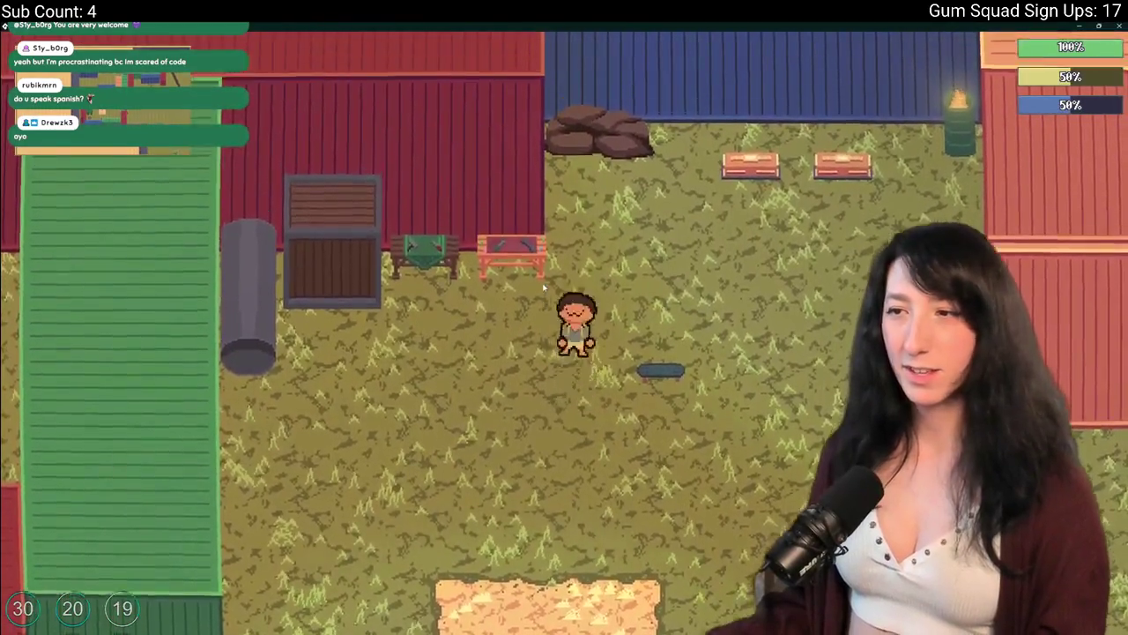
key("i")
mouse_move(220, 383)
left_mouse_down()
mouse_move(222, 429)
mouse_move(249, 474)
left_mouse_up()
key("i")
key("c")
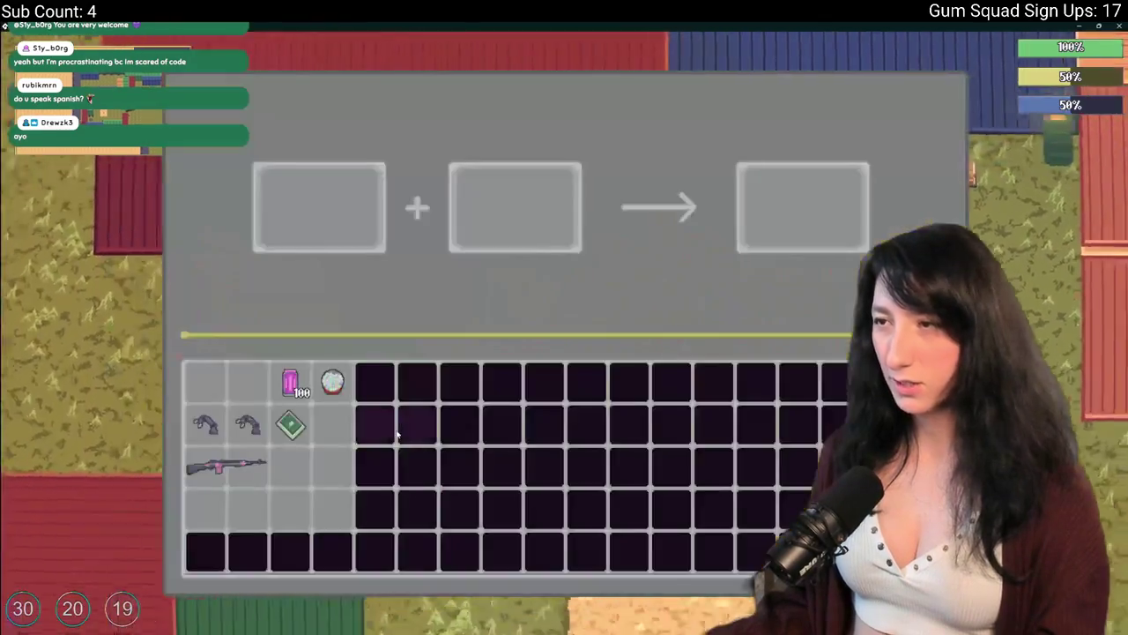
key("c")
Take the green Gumenforced Backpack from storage, test equipping it, and keep it in the inventory
key("e")
left_click(357, 141, "shift")
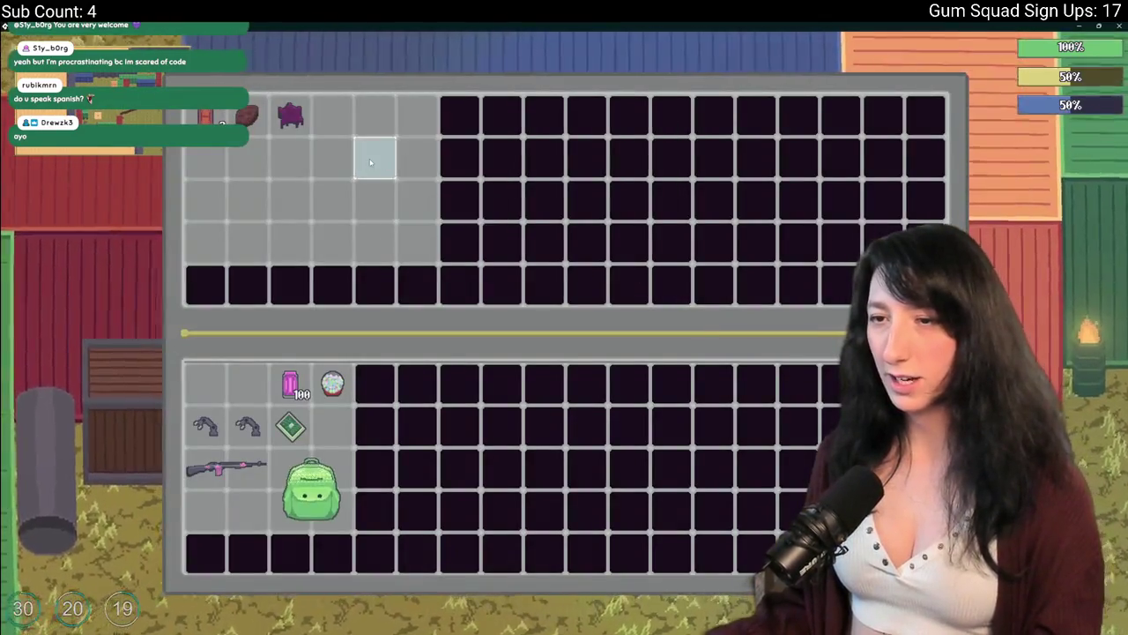
key("i")
mouse_move(311, 488)
left_mouse_down()
mouse_move(466, 215)
mouse_move(482, 136)
mouse_move(322, 485)
mouse_move(479, 126)
mouse_move(291, 441)
mouse_move(260, 467)
mouse_move(315, 496)
mouse_move(415, 345)
mouse_move(502, 244)
mouse_move(491, 171)
mouse_move(503, 244)
mouse_move(627, 251)
mouse_move(509, 244)
left_mouse_up()
mouse_move(586, 216)
left_mouse_down()
mouse_move(476, 128)
mouse_move(536, 196)
left_mouse_up()
left_click_drag(485, 243, 480, 132)
mouse_move(617, 238)
left_mouse_down()
mouse_move(313, 494)
mouse_move(459, 133)
mouse_move(317, 519)
mouse_move(371, 164)
mouse_move(471, 132)
mouse_move(481, 150)
mouse_move(466, 150)
mouse_move(465, 139)
mouse_move(479, 239)
mouse_move(500, 256)
mouse_move(474, 138)
mouse_move(491, 226)
mouse_move(476, 138)
mouse_move(478, 176)
left_mouse_up()
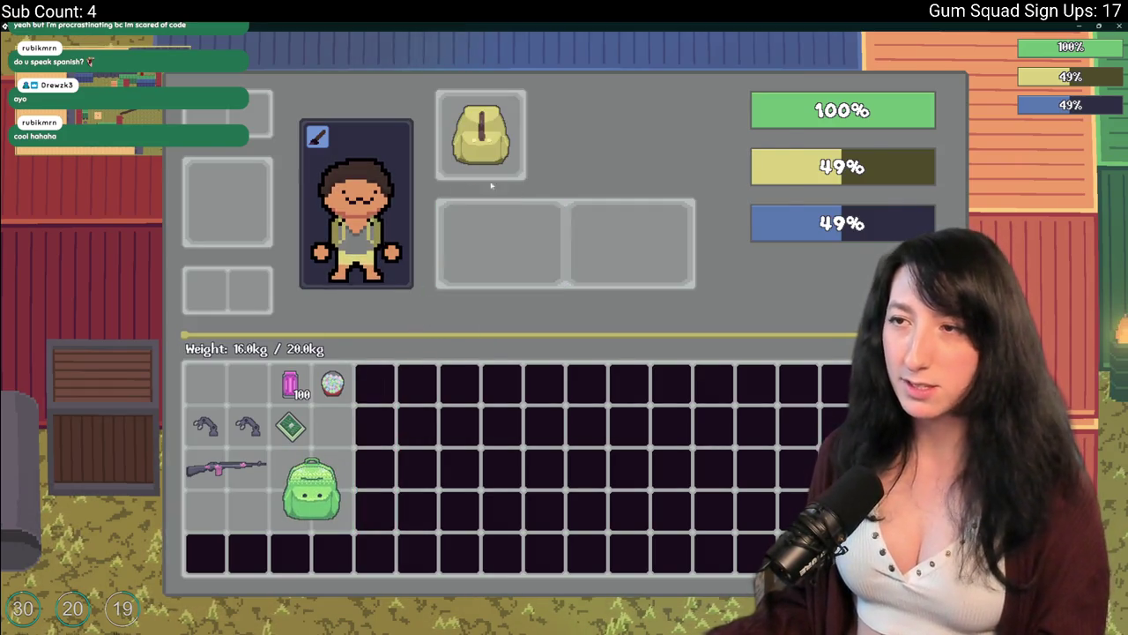
Test swapping the cloth and Gumenforced backpacks between equip slots and the inventory grid
mouse_move(478, 132)
left_mouse_down()
mouse_move(461, 184)
mouse_move(474, 126)
mouse_move(493, 242)
mouse_move(385, 348)
left_mouse_up()
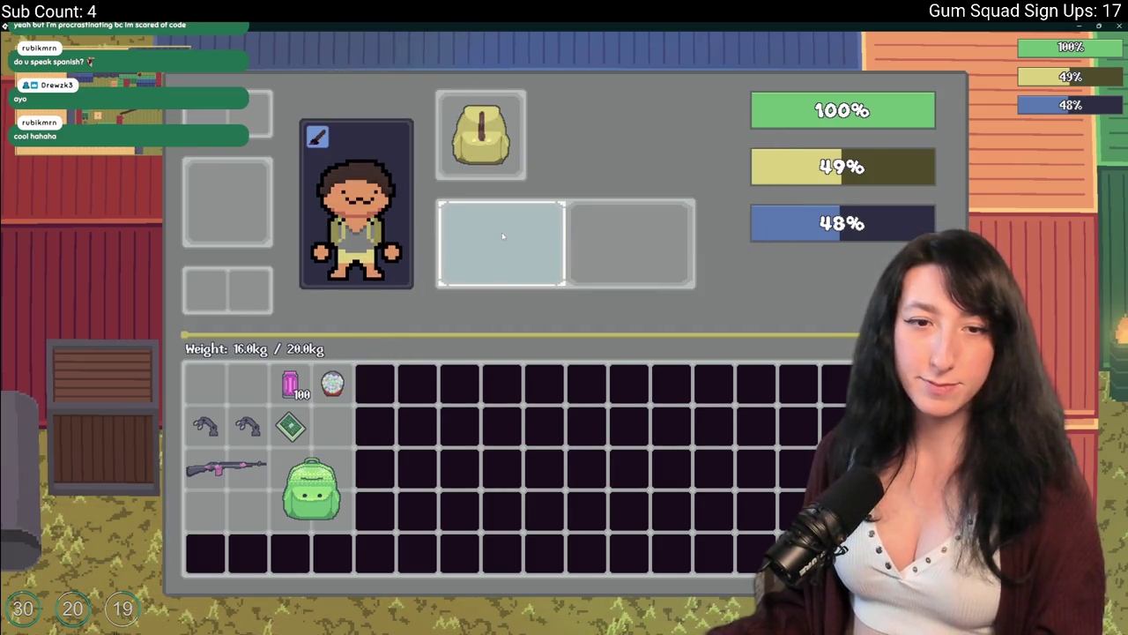
mouse_move(317, 476)
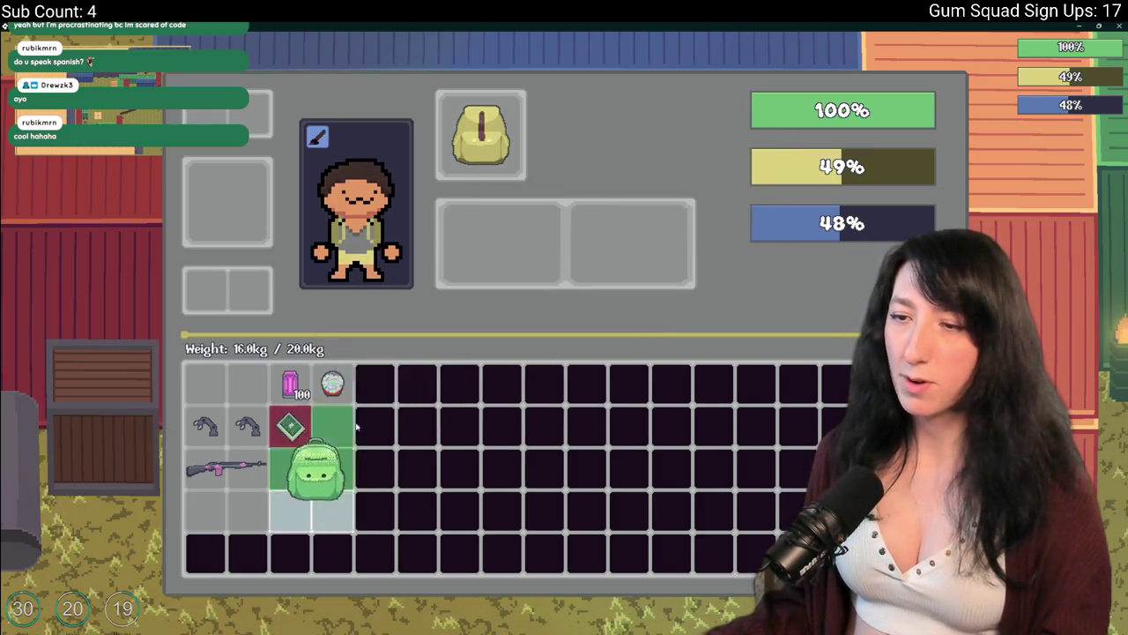
left_click_drag(310, 480, 503, 231)
left_click_drag(480, 132, 630, 242)
left_click_drag(502, 243, 481, 136)
mouse_move(631, 243)
left_mouse_down()
mouse_move(396, 404)
mouse_move(352, 490)
mouse_move(392, 527)
mouse_move(348, 532)
mouse_move(479, 132)
left_mouse_up()
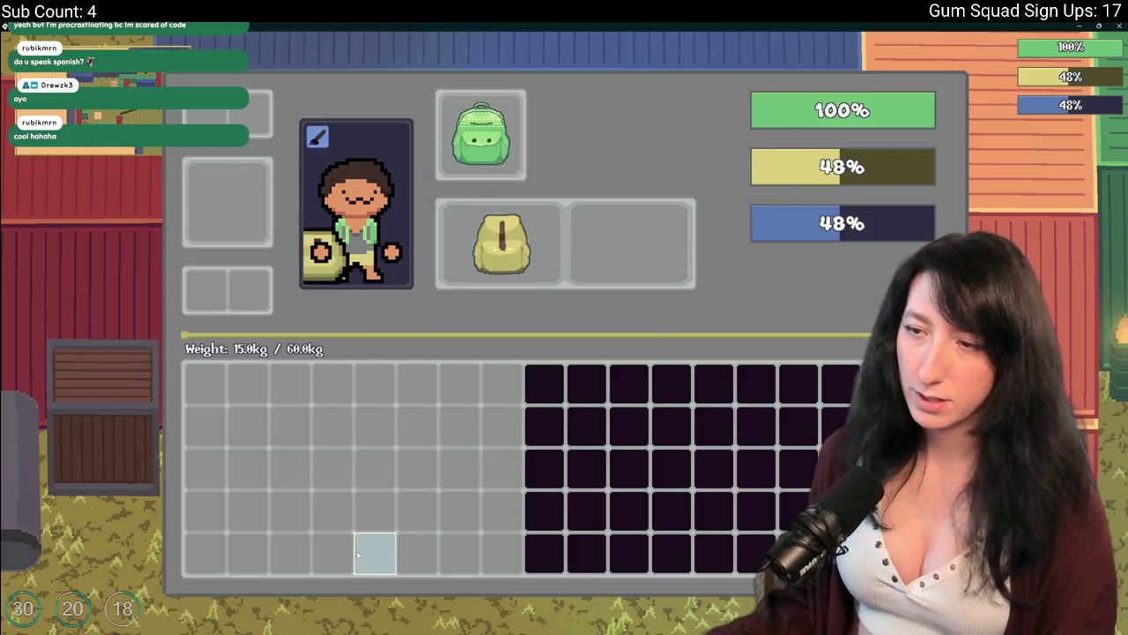
left_click(479, 134)
left_click_drag(630, 242, 314, 491)
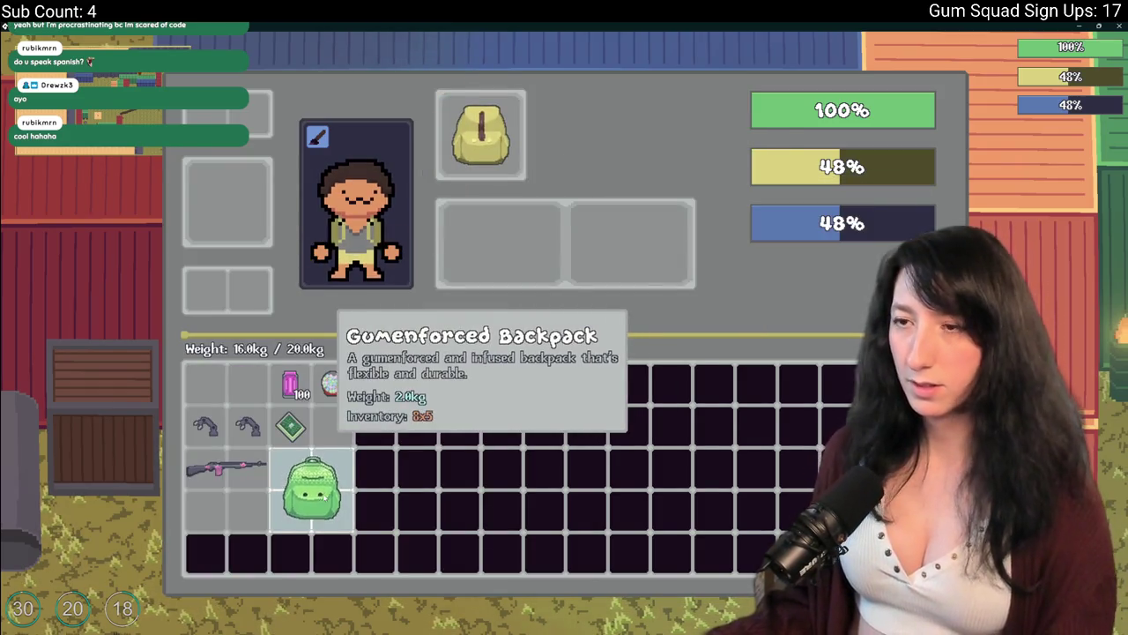
Reopen the inventory and settle the green backpack into the lower equip slot under the cloth one
key("Tab")
key("Tab")
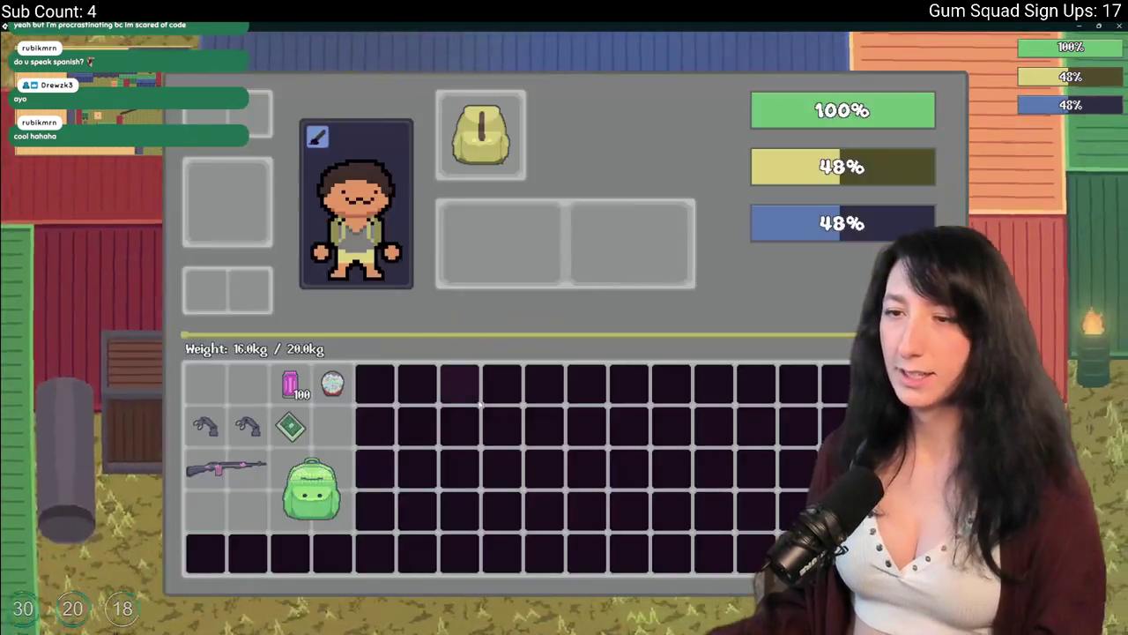
key("Tab")
key("Tab")
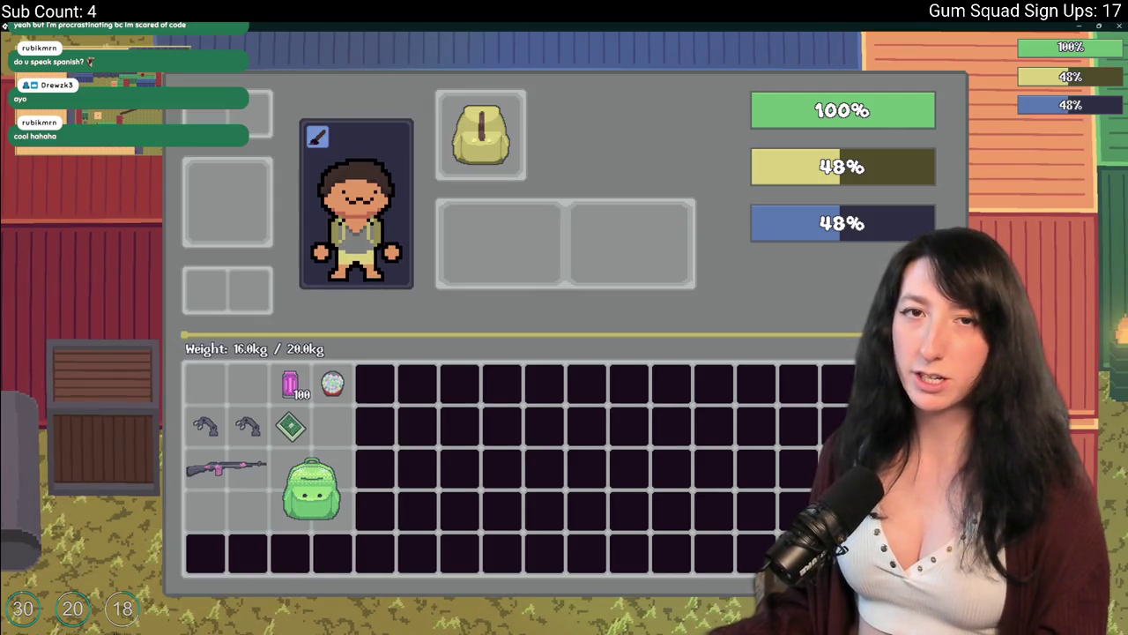
mouse_move(311, 487)
left_mouse_down()
mouse_move(453, 152)
mouse_move(476, 130)
mouse_move(483, 233)
mouse_move(480, 132)
left_mouse_up()
mouse_move(608, 238)
left_mouse_down()
mouse_move(270, 379)
mouse_move(507, 231)
left_mouse_up()
mouse_move(485, 139)
left_mouse_down()
mouse_move(512, 202)
mouse_move(626, 236)
left_mouse_up()
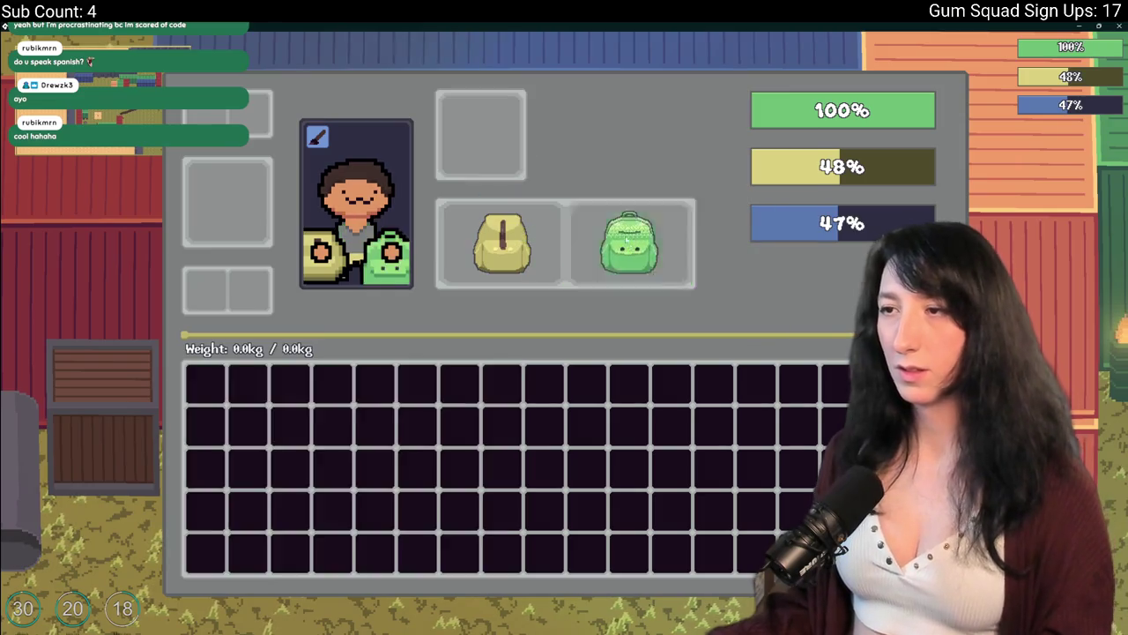
mouse_move(517, 239)
left_mouse_down()
mouse_move(480, 134)
mouse_move(504, 167)
mouse_move(504, 283)
mouse_move(500, 236)
mouse_move(543, 152)
left_mouse_up()
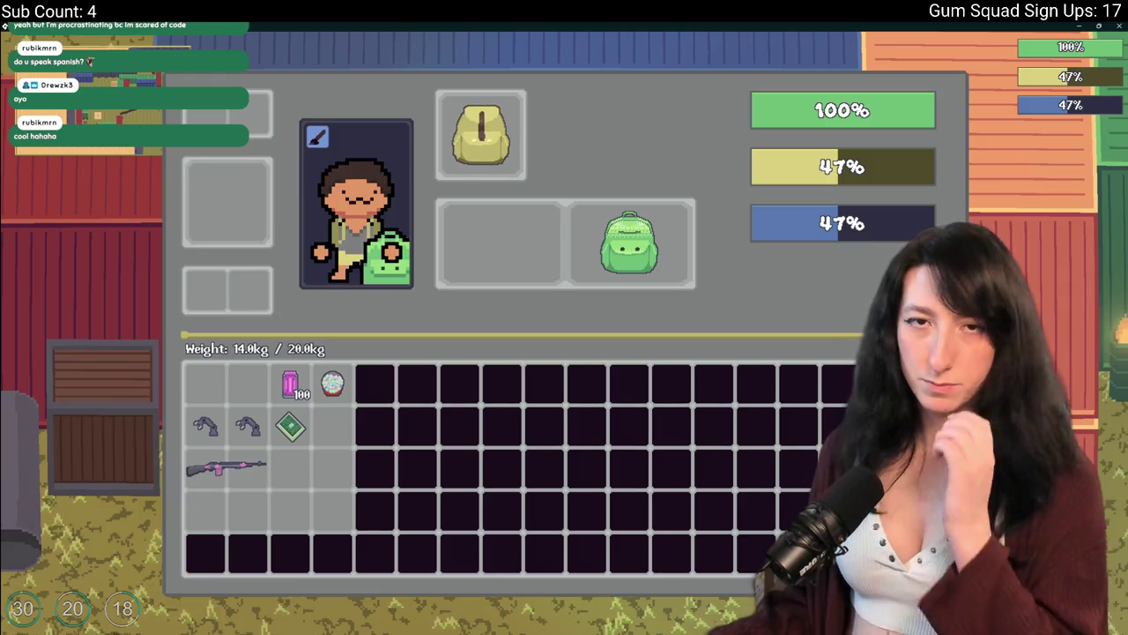
mouse_move(629, 240)
left_mouse_down()
mouse_move(586, 227)
mouse_move(502, 242)
left_mouse_up()
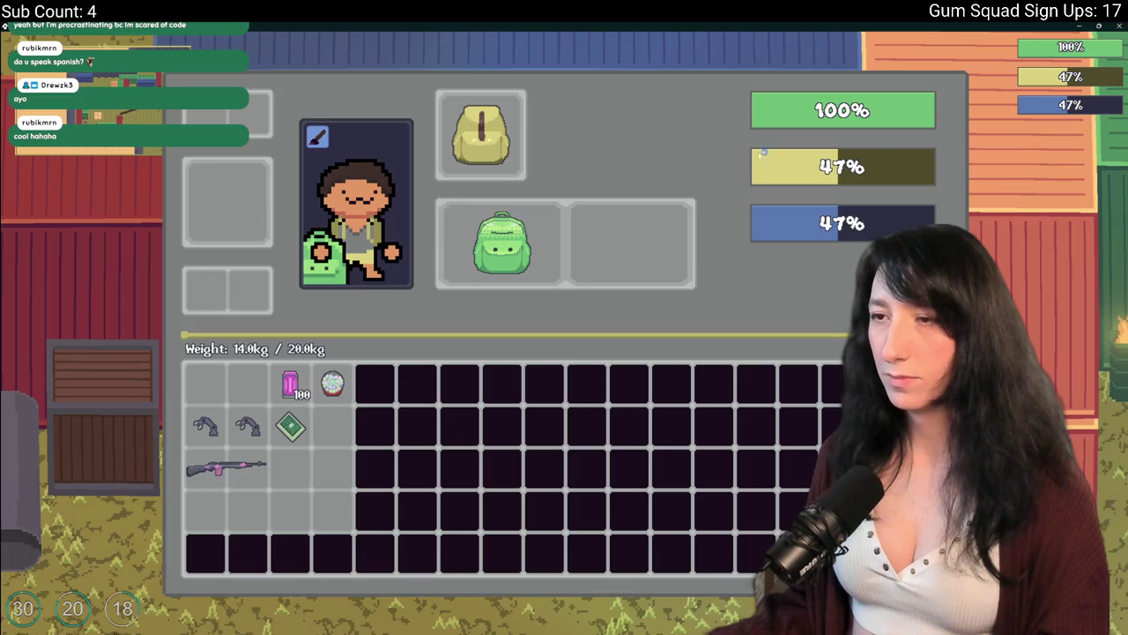
left_click(595, 608)
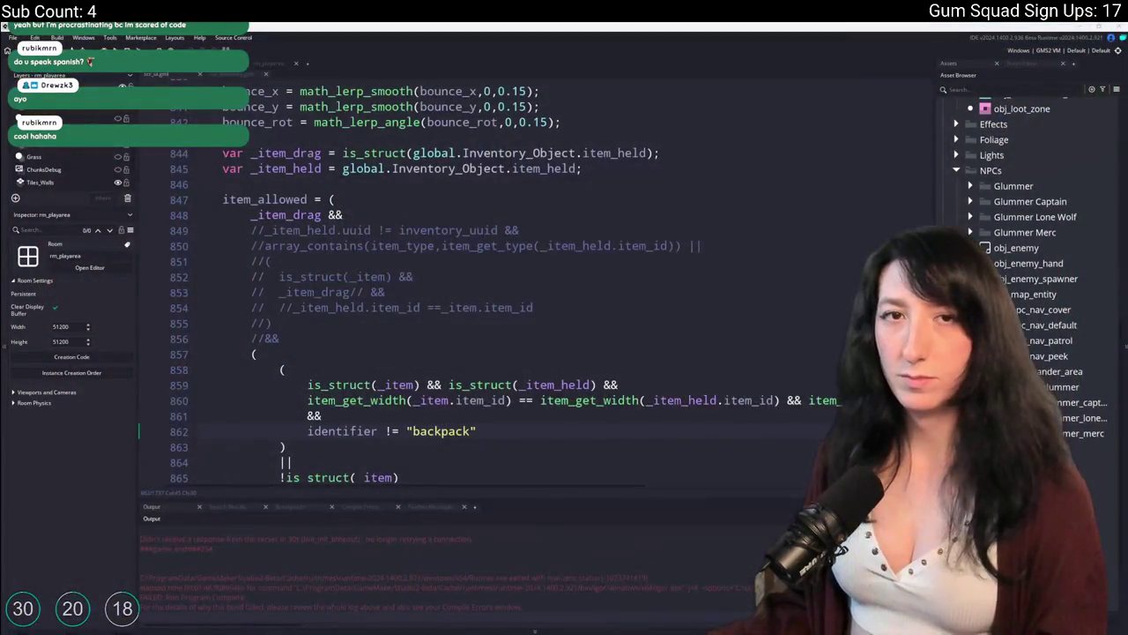
Delete the commented-out lines 849–856 from item_allowed
left_click(465, 276)
mouse_move(295, 338)
left_mouse_down()
mouse_move(282, 278)
mouse_move(346, 214)
left_mouse_up()
scroll(352, 220, "down", 1)
key("BackSpace")
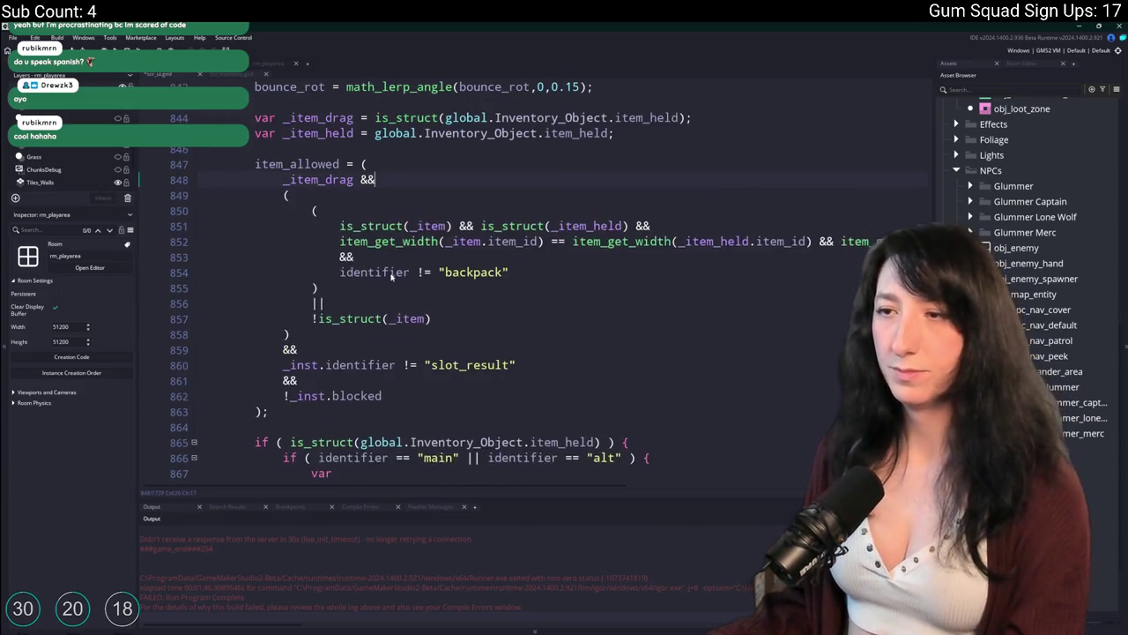
scroll(391, 276, "down", 4)
scroll(391, 277, "up", 2)
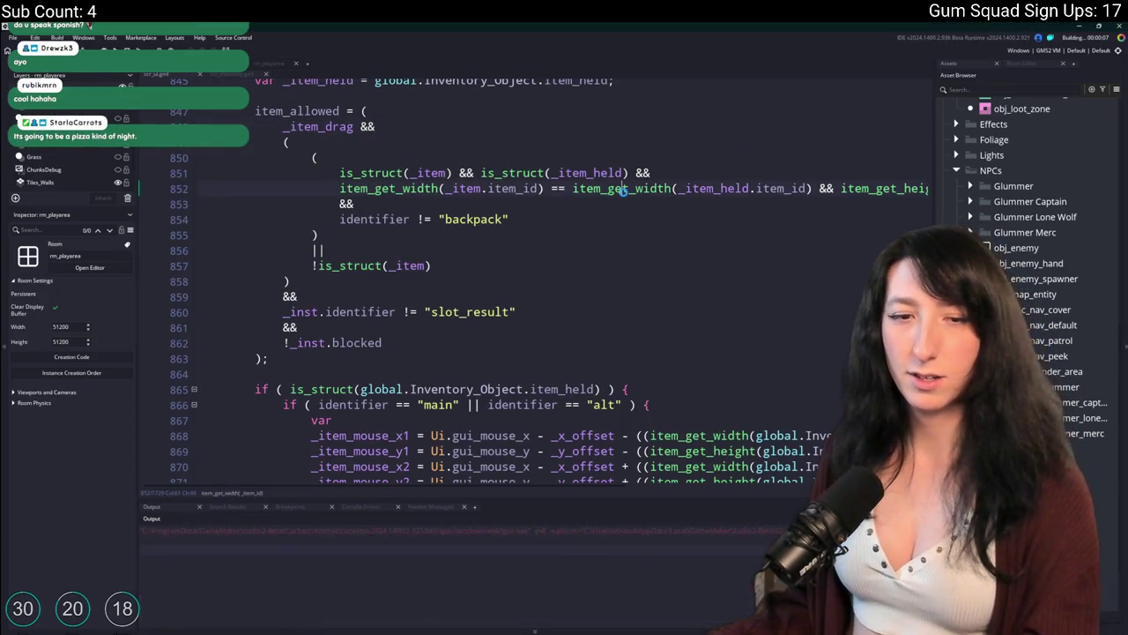
scroll(624, 191, "down", 3)
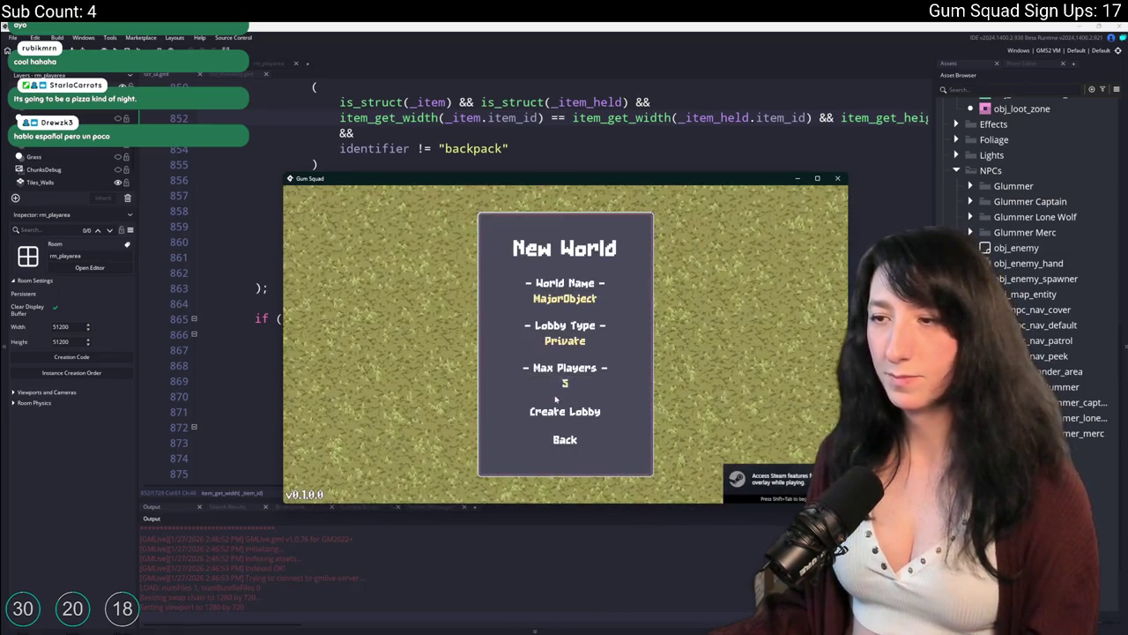
Create the lobby, maximise the game window, and try crafting the rifle with Speed Reloader and Gum Enhancer
left_click(557, 410)
mouse_move(601, 187)
left_mouse_down()
mouse_move(581, 391)
mouse_move(512, 25)
mouse_move(582, 24)
left_mouse_up()
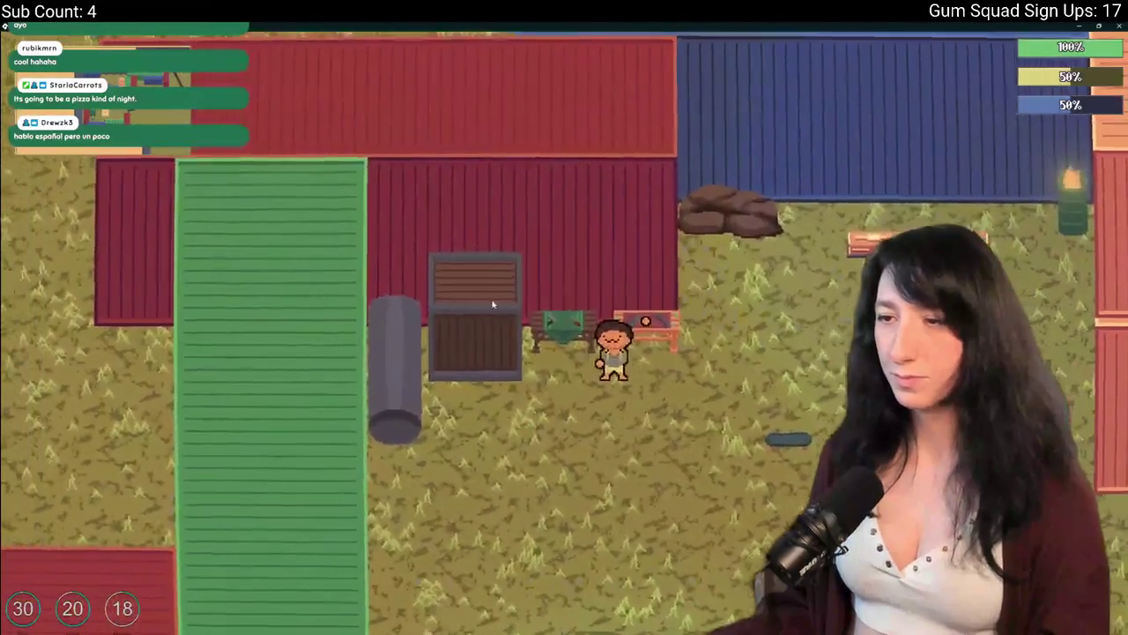
key("Tab")
left_click(224, 381)
left_click(248, 425)
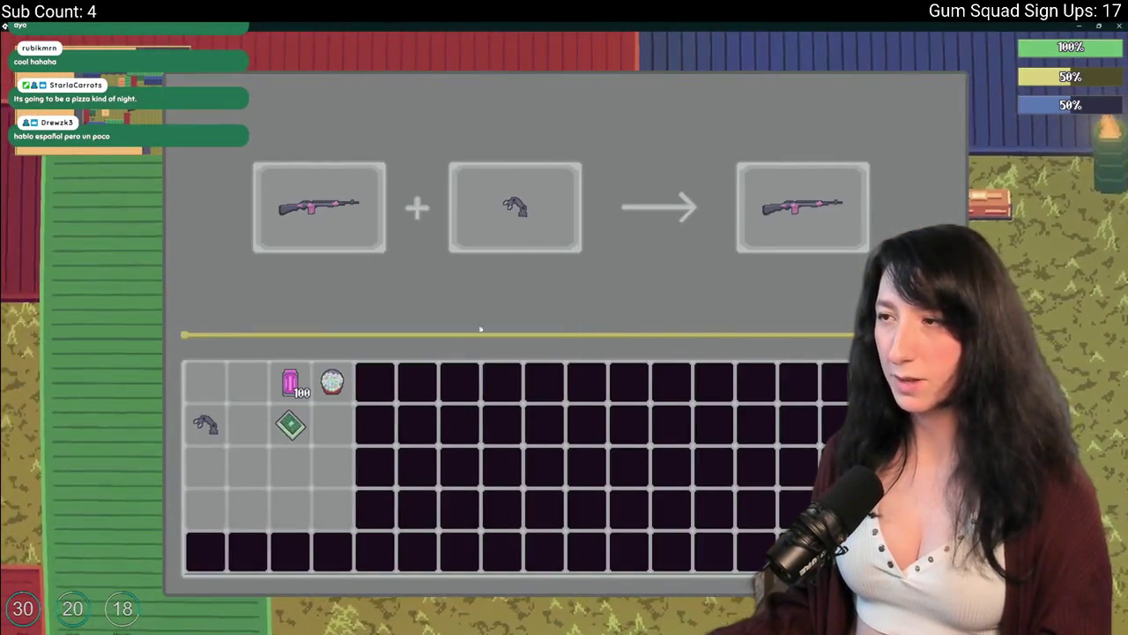
left_click_drag(290, 427, 741, 233)
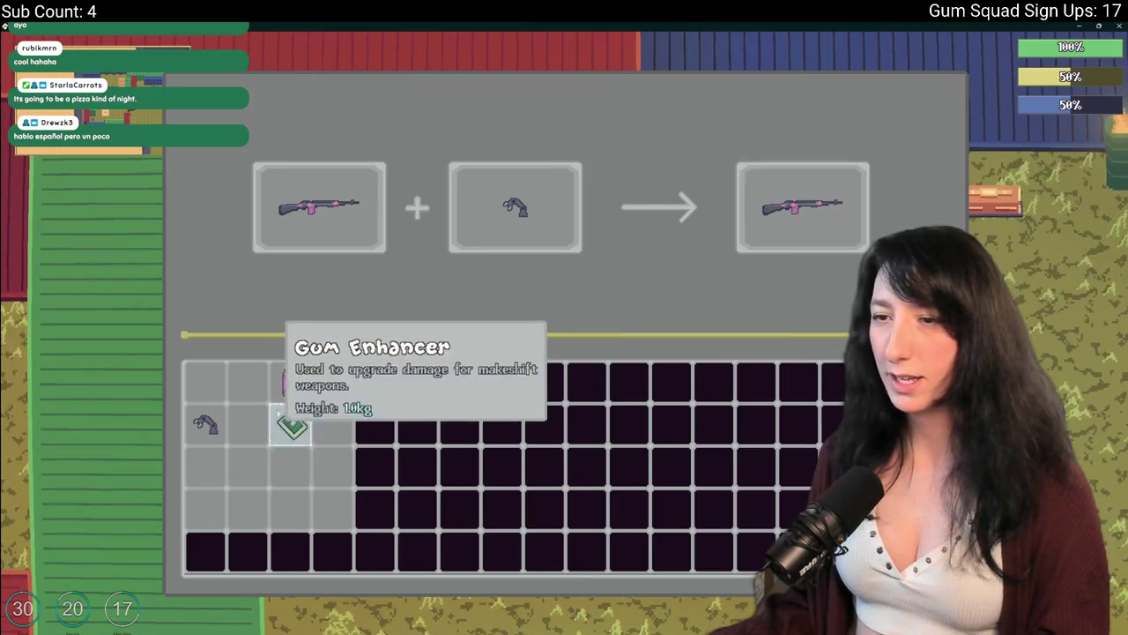
mouse_move(319, 207)
left_mouse_down()
mouse_move(798, 211)
mouse_move(788, 202)
left_mouse_up()
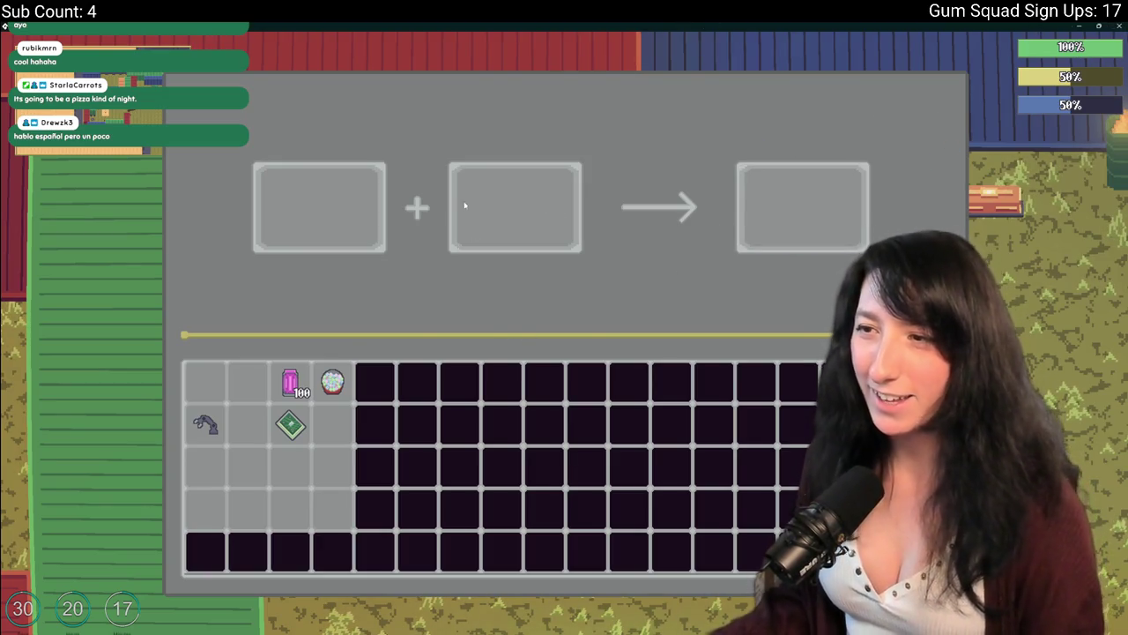
key("alt+Tab")
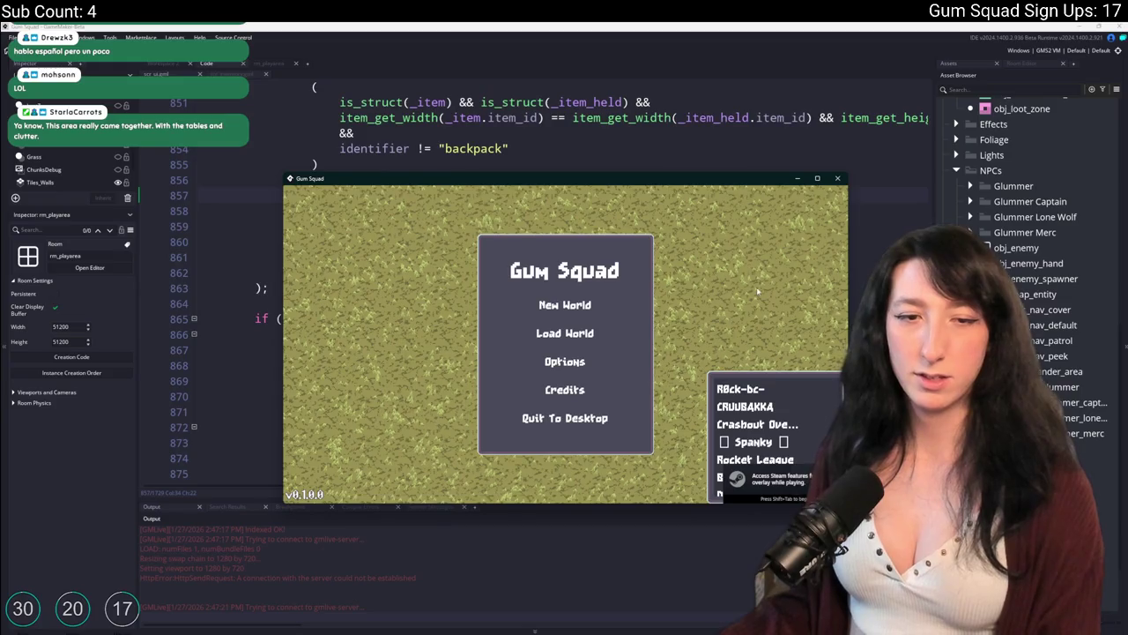
Start a new world and upgrade the DMR with the Gum Enhancer at the workbench, taking the result
left_click(597, 305)
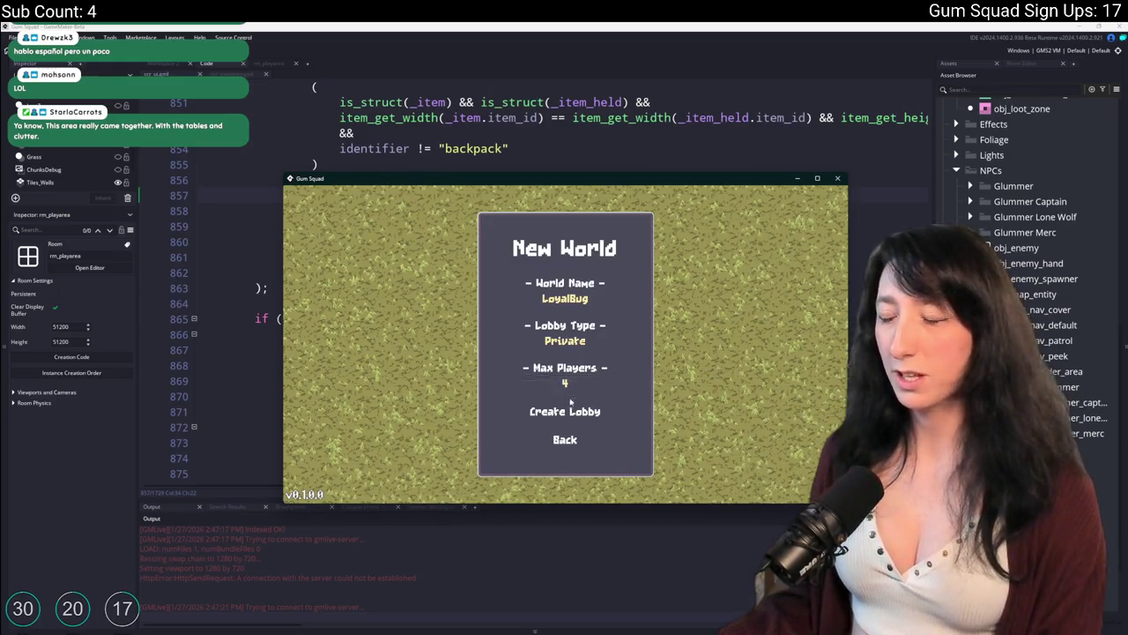
left_click(572, 405)
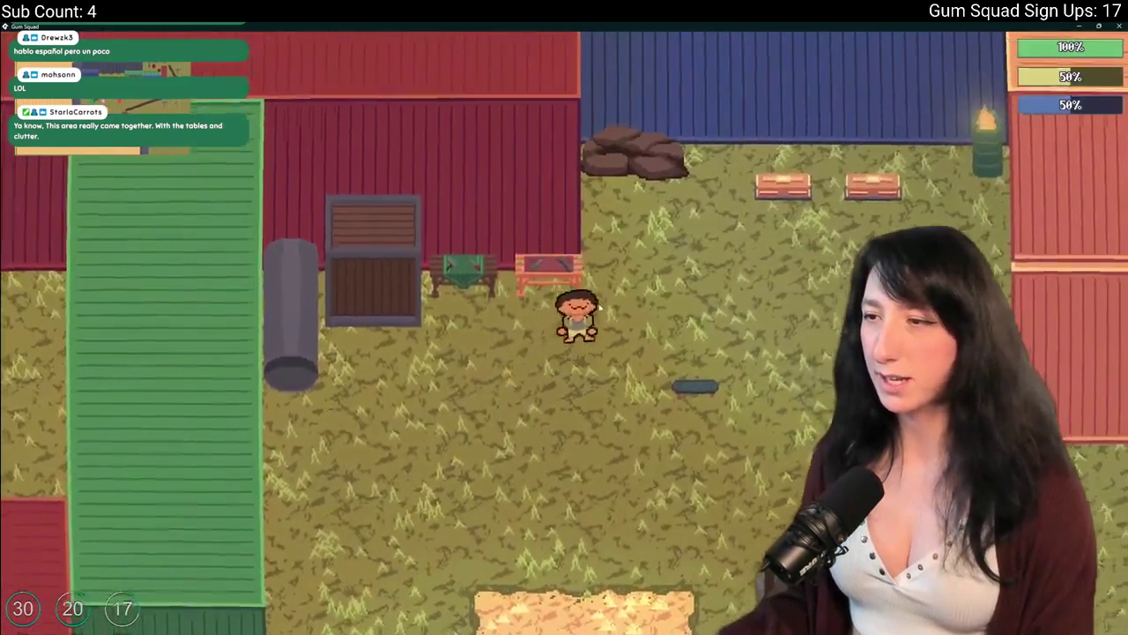
key("e")
left_click(205, 382)
left_click(248, 425)
left_click(793, 220)
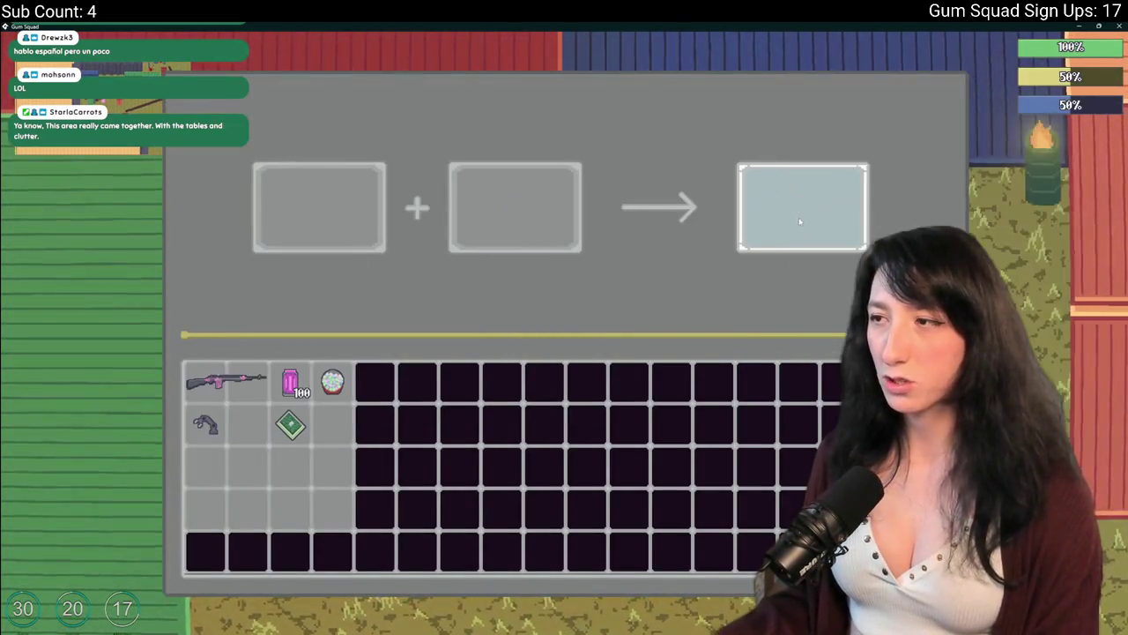
mouse_move(227, 382)
left_mouse_down()
mouse_move(303, 273)
mouse_move(315, 203)
left_mouse_up()
mouse_move(291, 425)
left_mouse_down()
mouse_move(532, 229)
mouse_move(520, 212)
left_mouse_up()
left_click(791, 216)
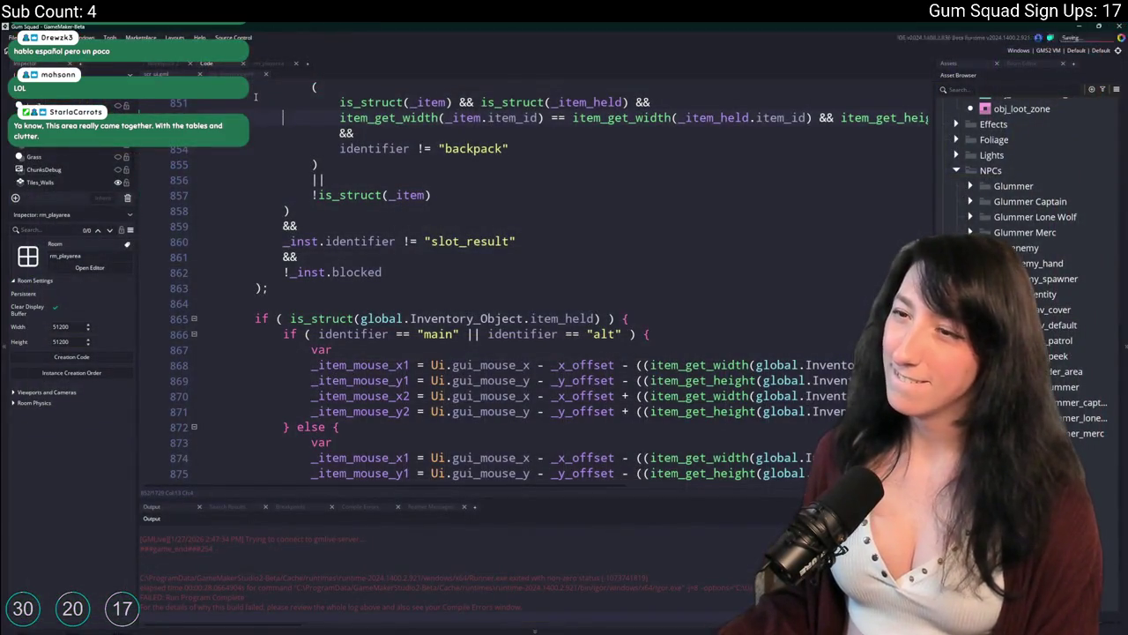
Review the uncommitted scr_ui.gml changes in GitHub Desktop
scroll(255, 97, "down", 2)
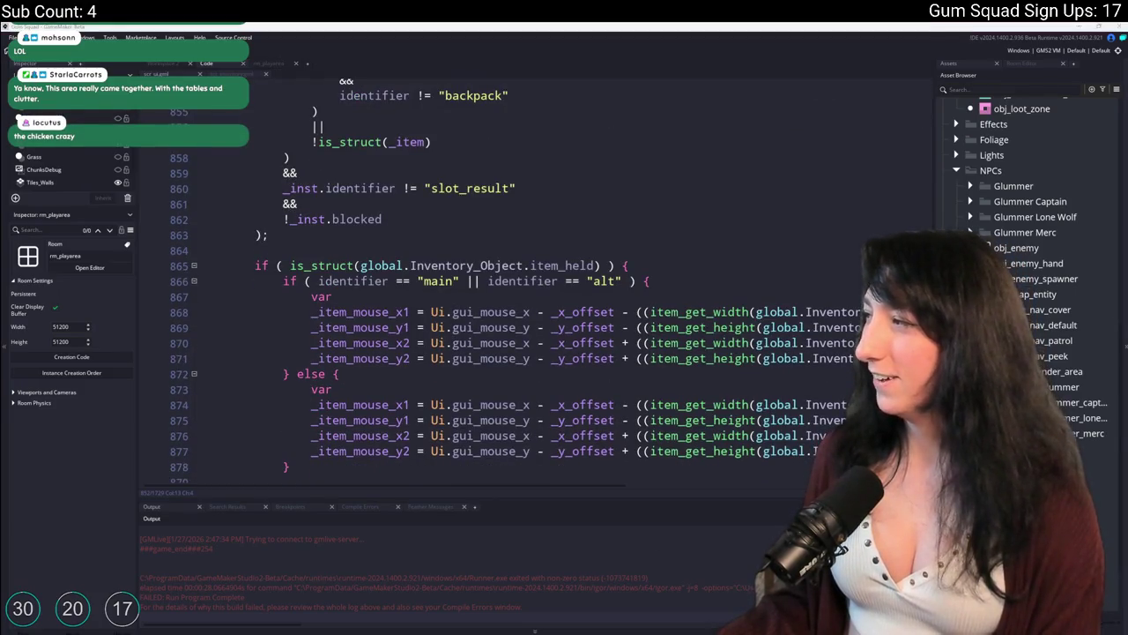
key("alt+Tab")
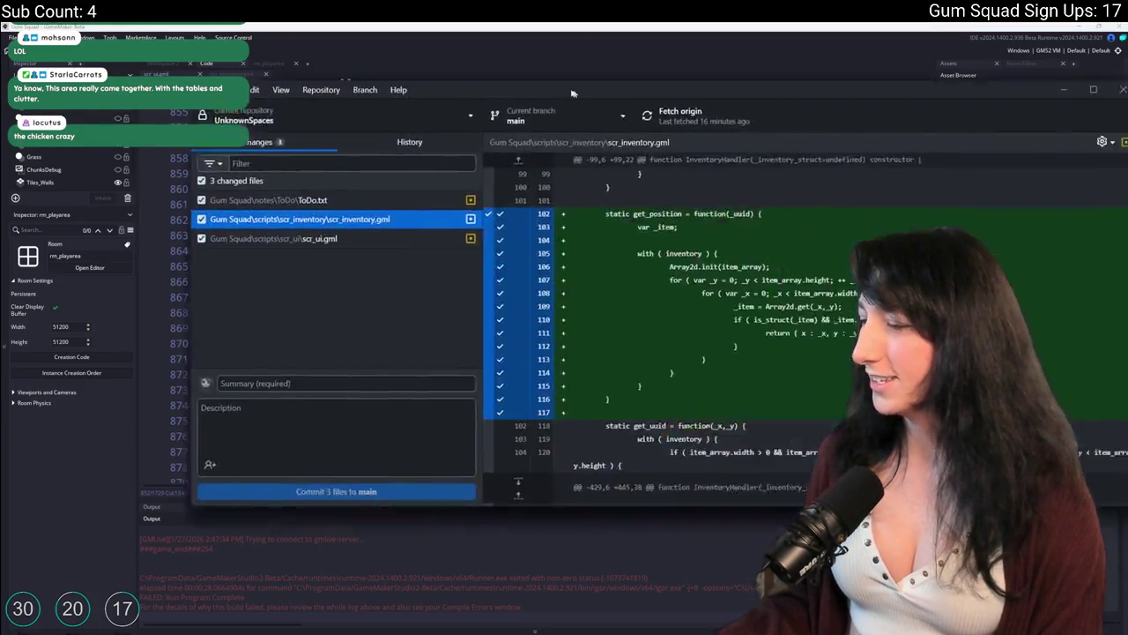
key("Down")
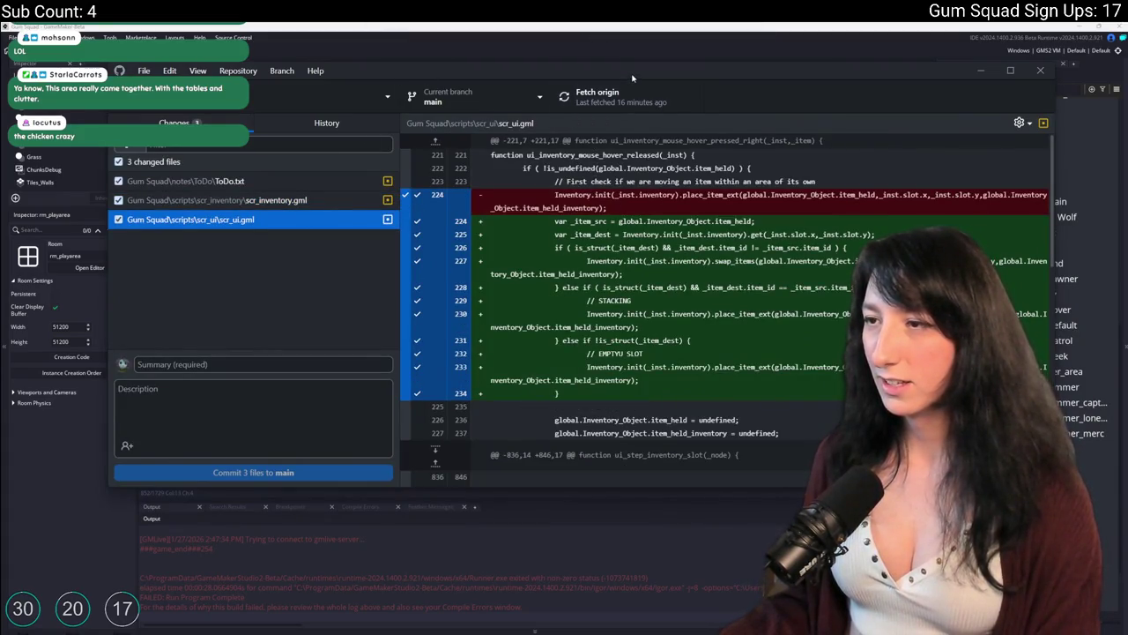
key("alt+Tab")
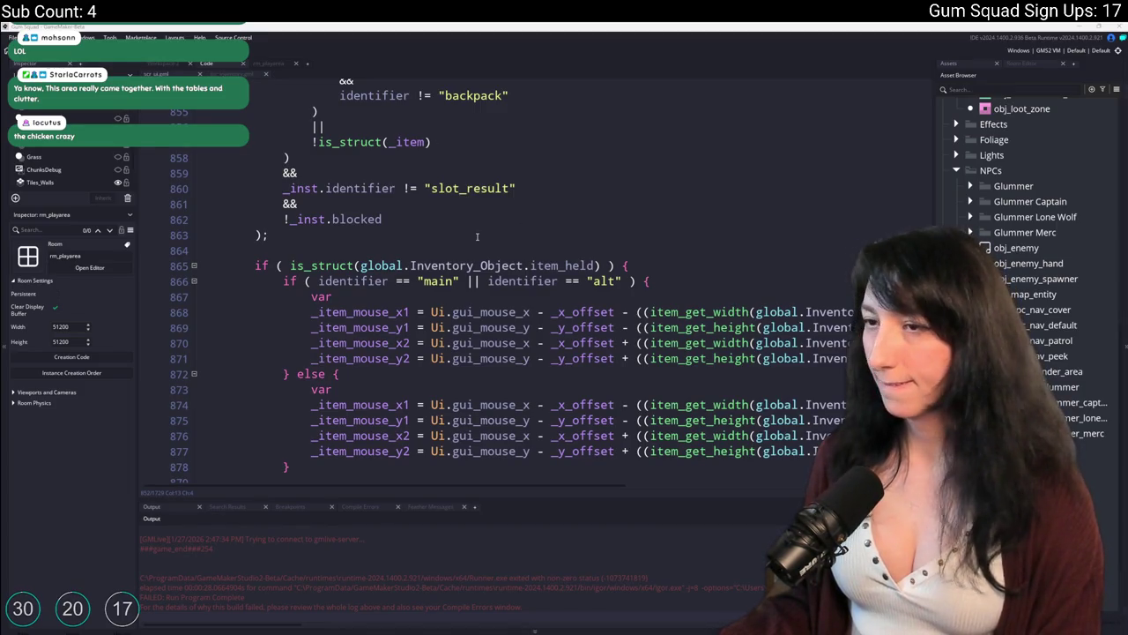
Switch GameMaker to the scr_inventory.gml script, then view the 'Fixed more stuff :)' commit in GitHub Desktop
scroll(477, 236, "down", 4)
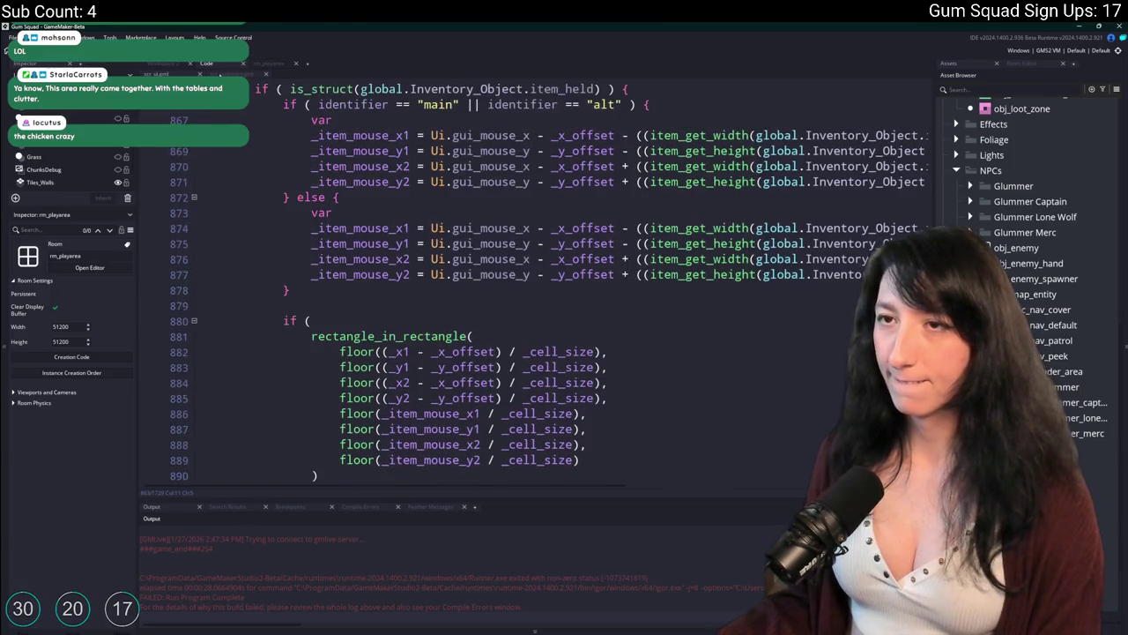
key("ctrl+Tab")
key("alt+Tab")
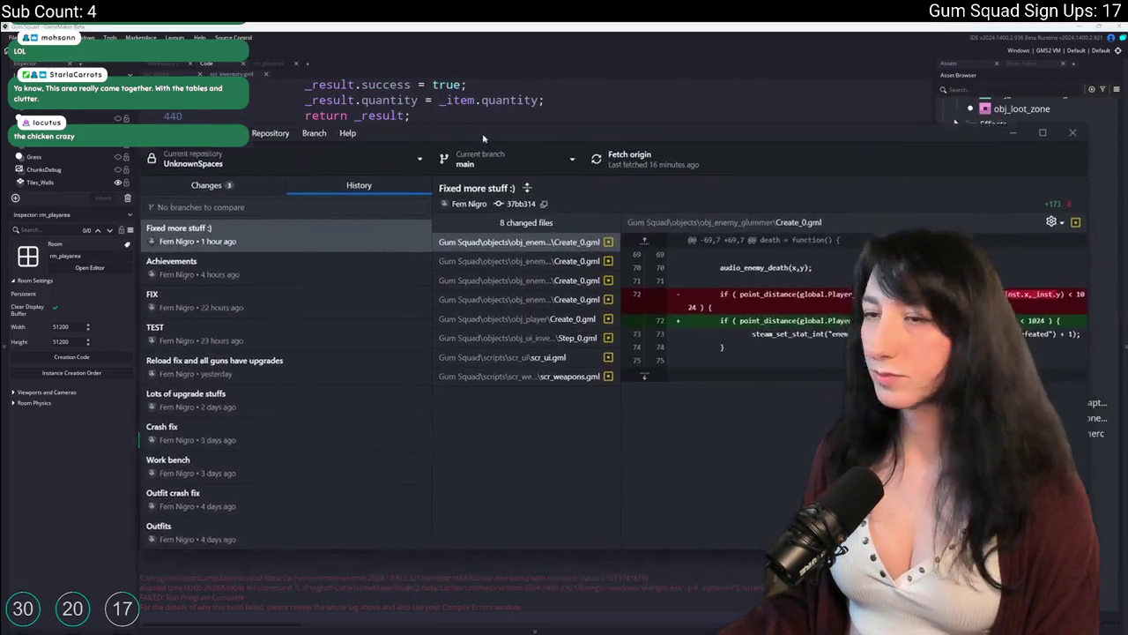
Review the commit's scr_ui.gml and gun workbench Step_0.gml diffs, highlighting added lines 194–196
left_click(465, 300)
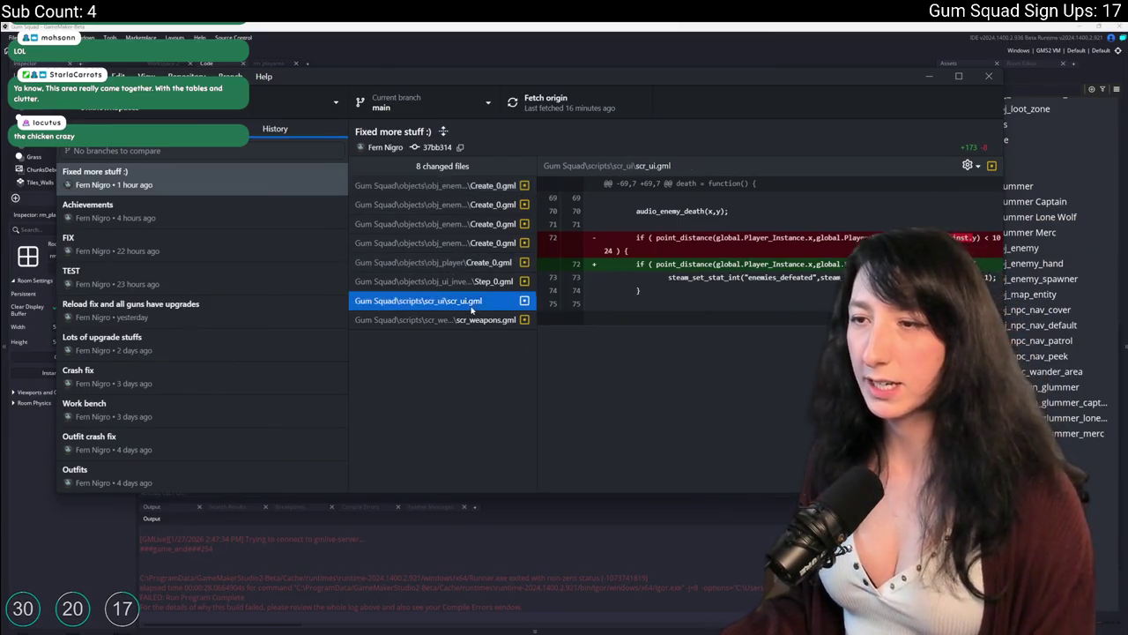
scroll(809, 349, "down", 15)
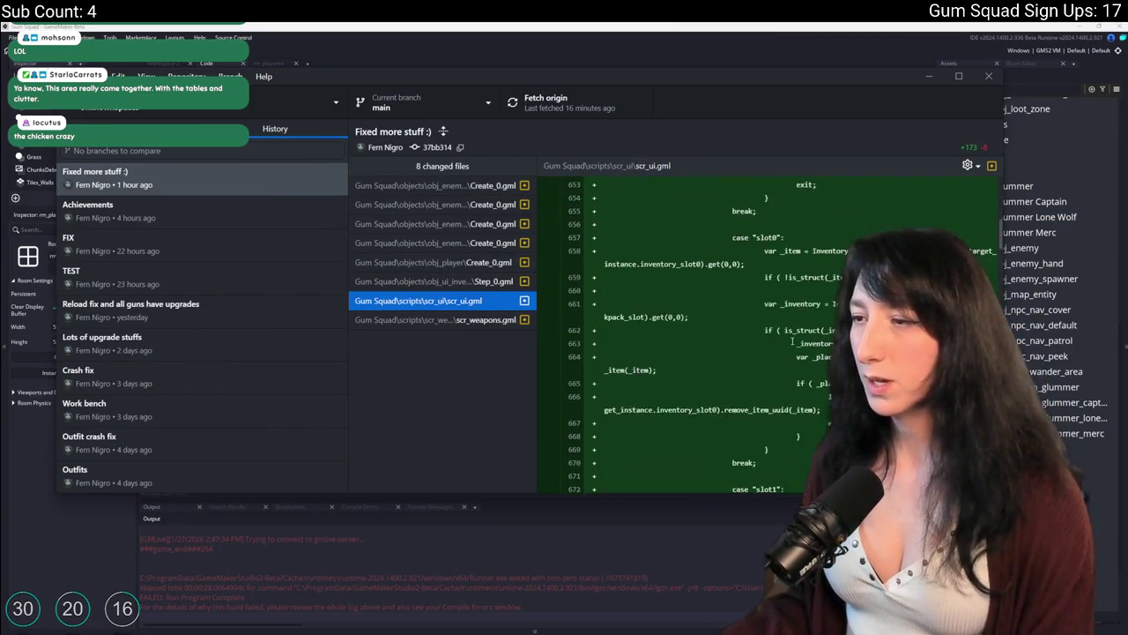
scroll(778, 337, "down", 8)
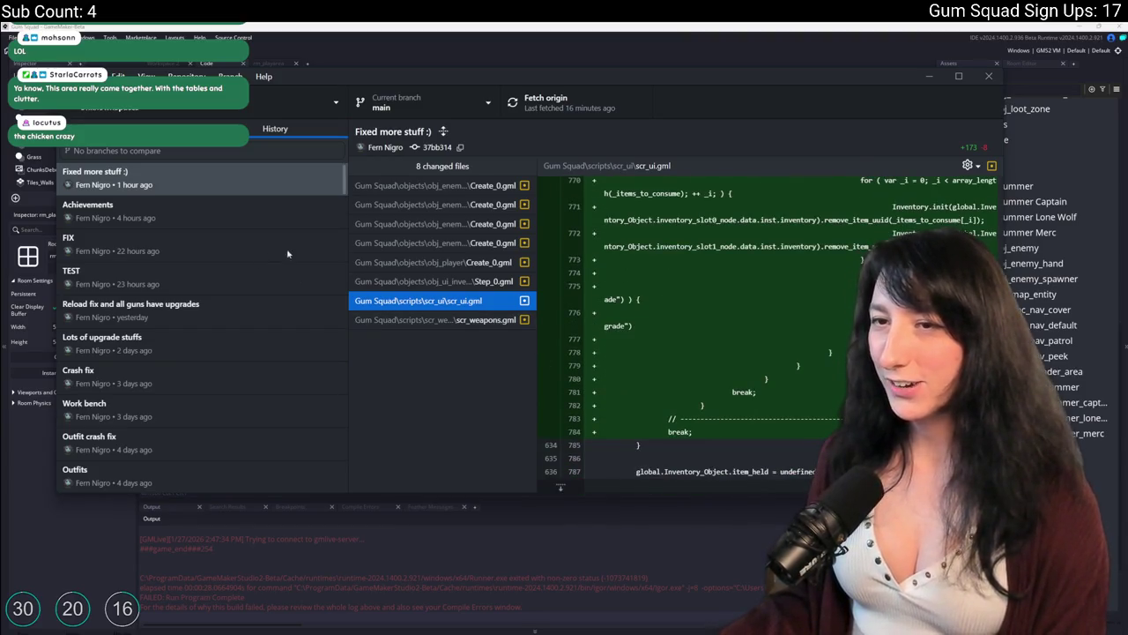
left_click(420, 283)
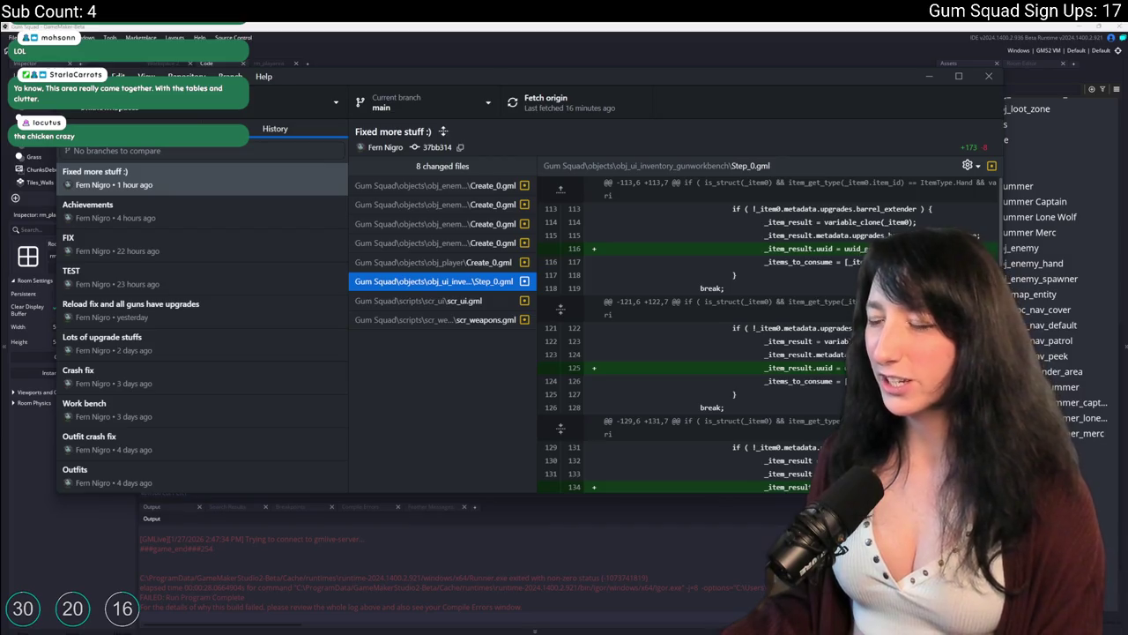
scroll(833, 332, "down", 8)
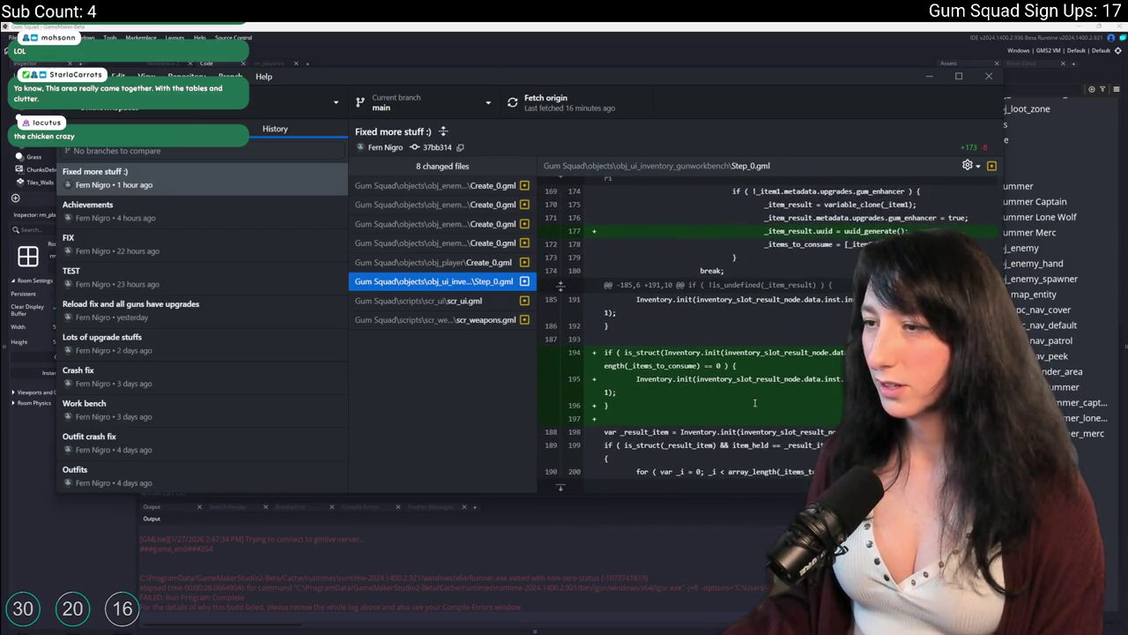
left_click_drag(620, 409, 606, 355)
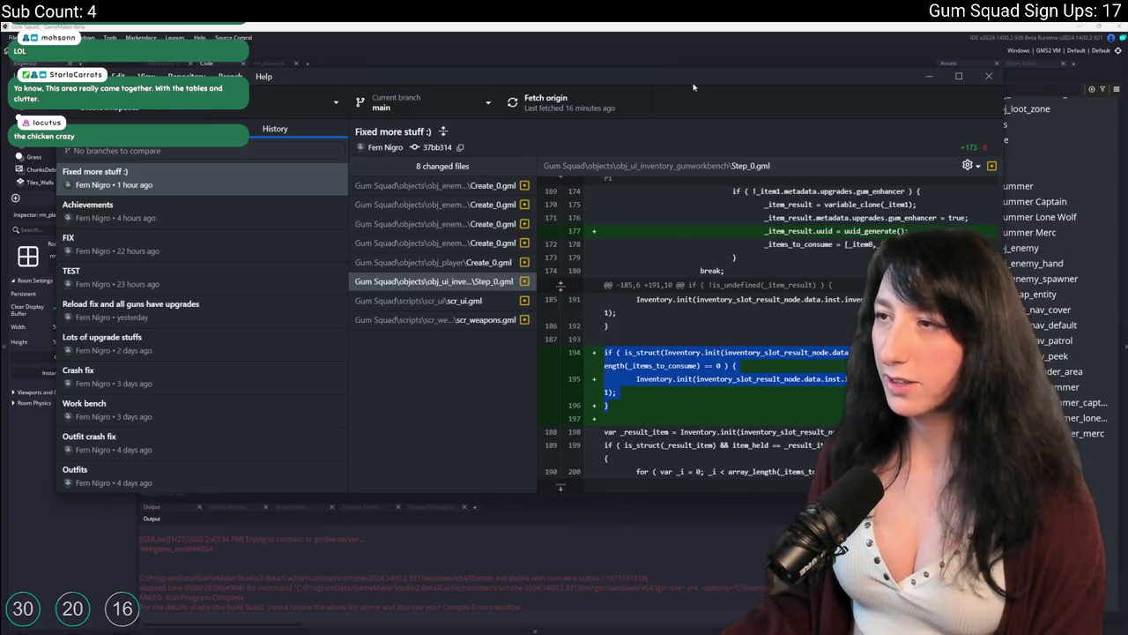
Return to the GameMaker code editor and bring up the Go To Line prompt
key("alt+Tab")
left_click(603, 187)
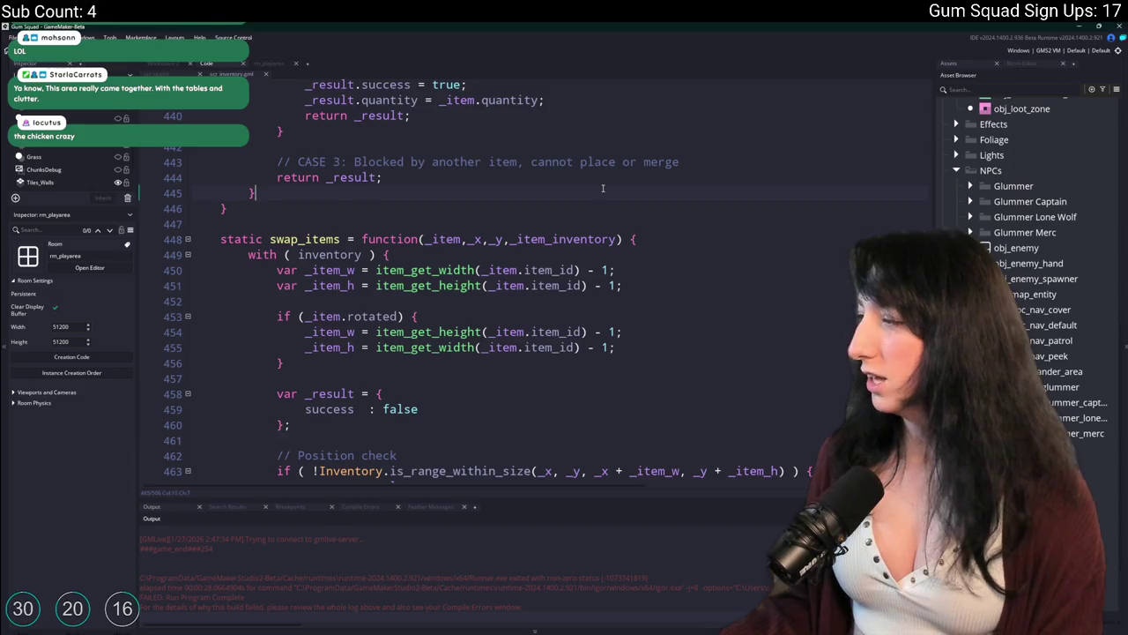
key("ctrl+g")
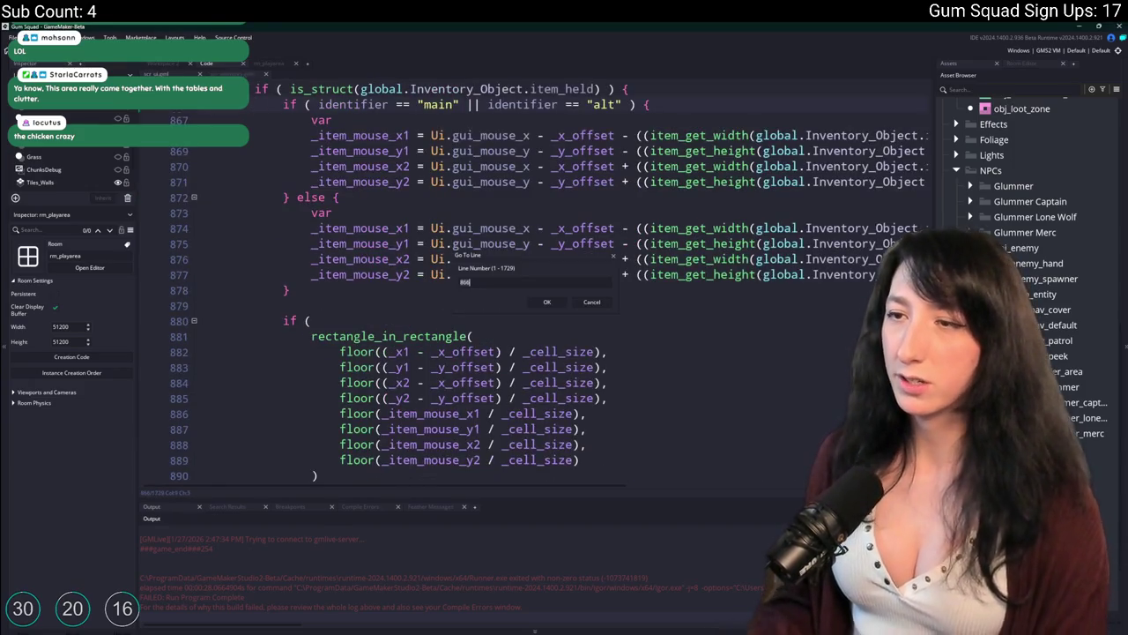
Search the assets for '_inve' and open the obj_ui_inventory_gunworkbench object
key("Return")
scroll(481, 280, "up", 3)
key("ctrl+t")
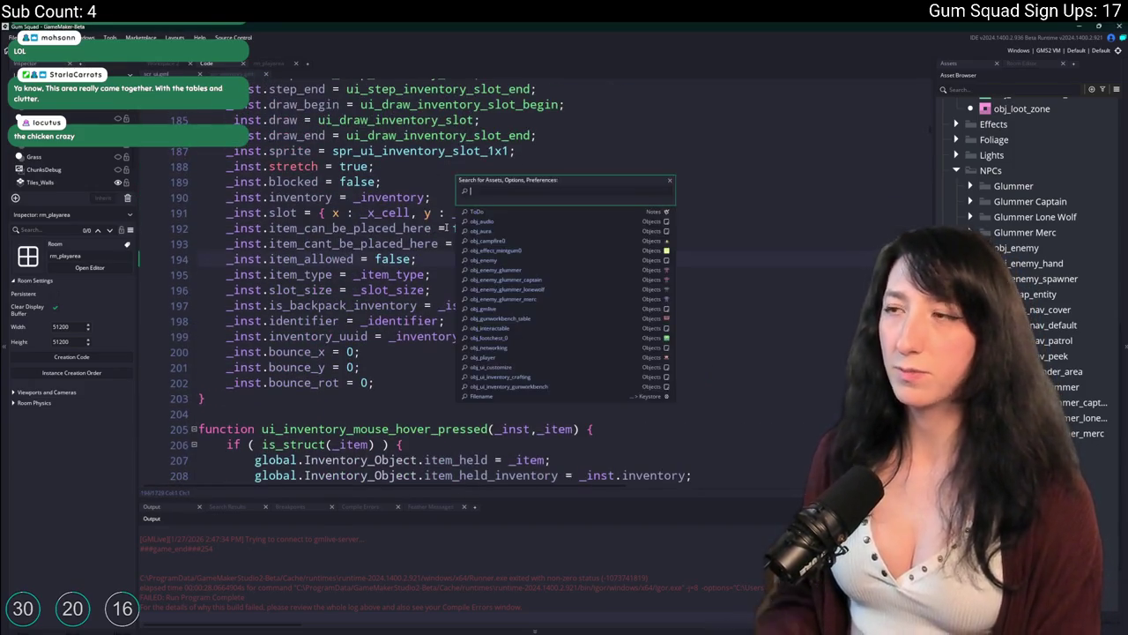
type("ui_inventory")
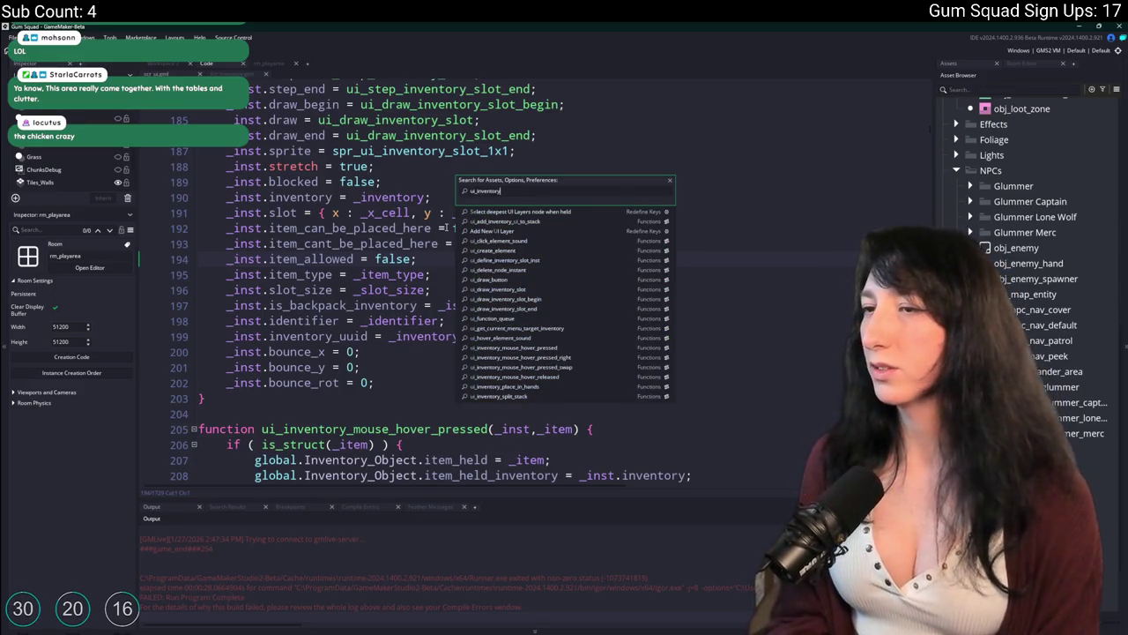
key("Down")
key("Down")
key("Down")
key("Down")
key("Down")
key("Down")
key("Return")
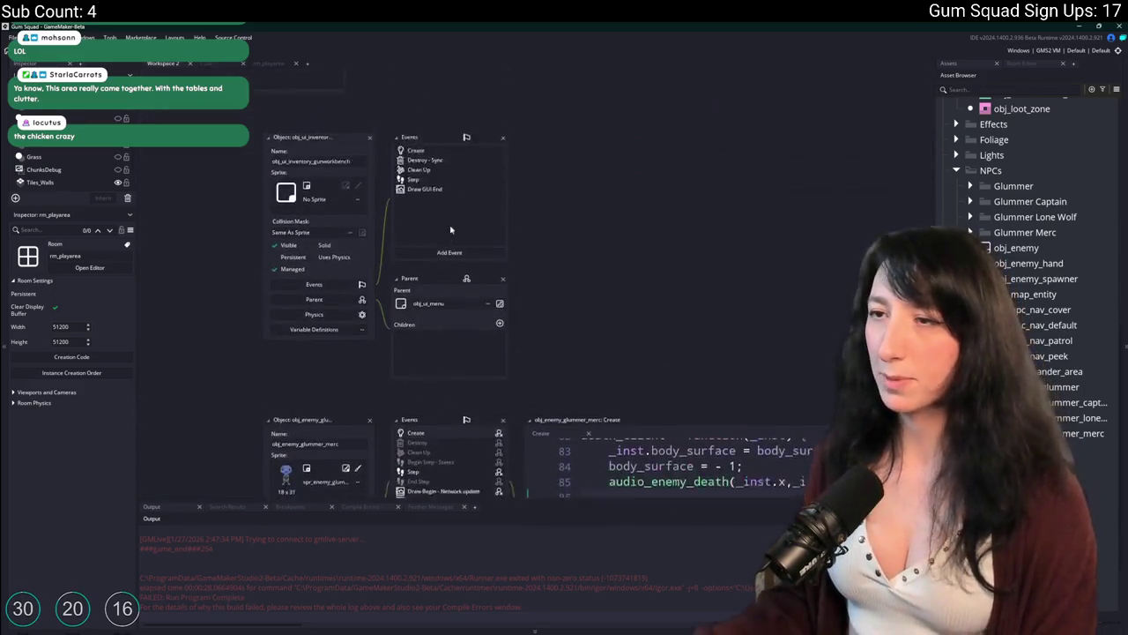
Open the gun workbench Step event at the result-slot code and expand the editor to fill the window
double_click(412, 179)
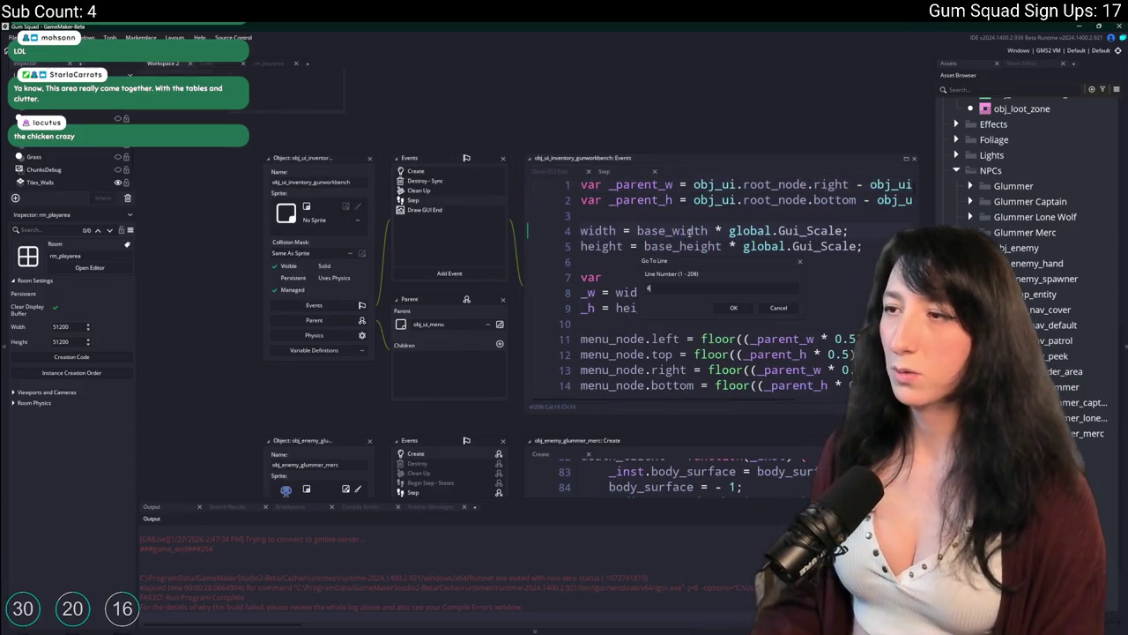
key("Return")
scroll(484, 291, "up", 2)
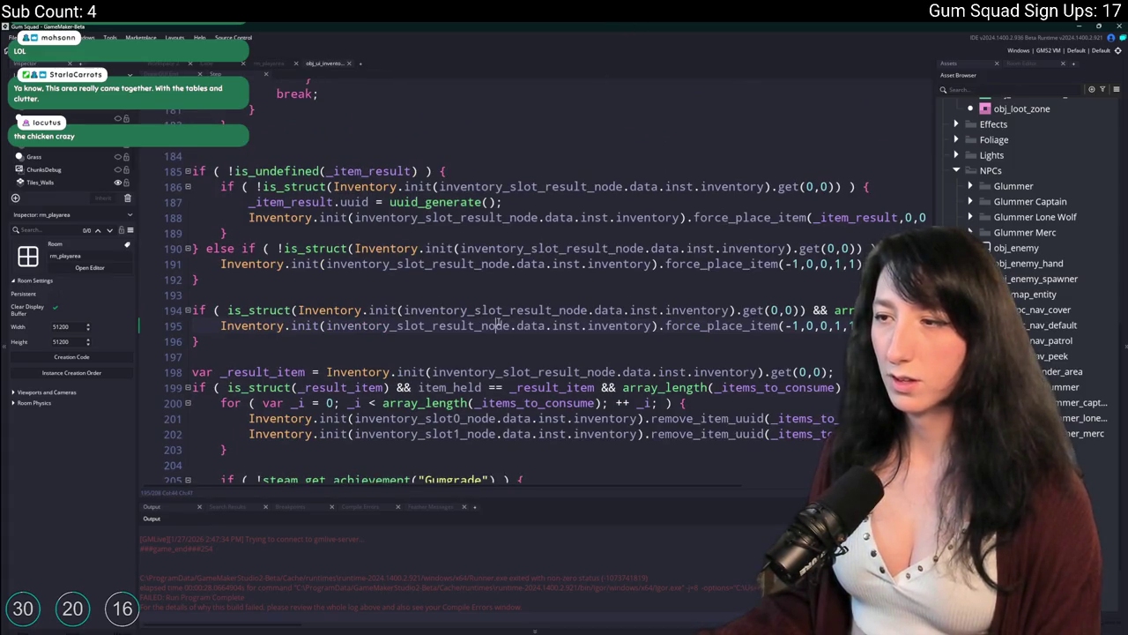
key("F12")
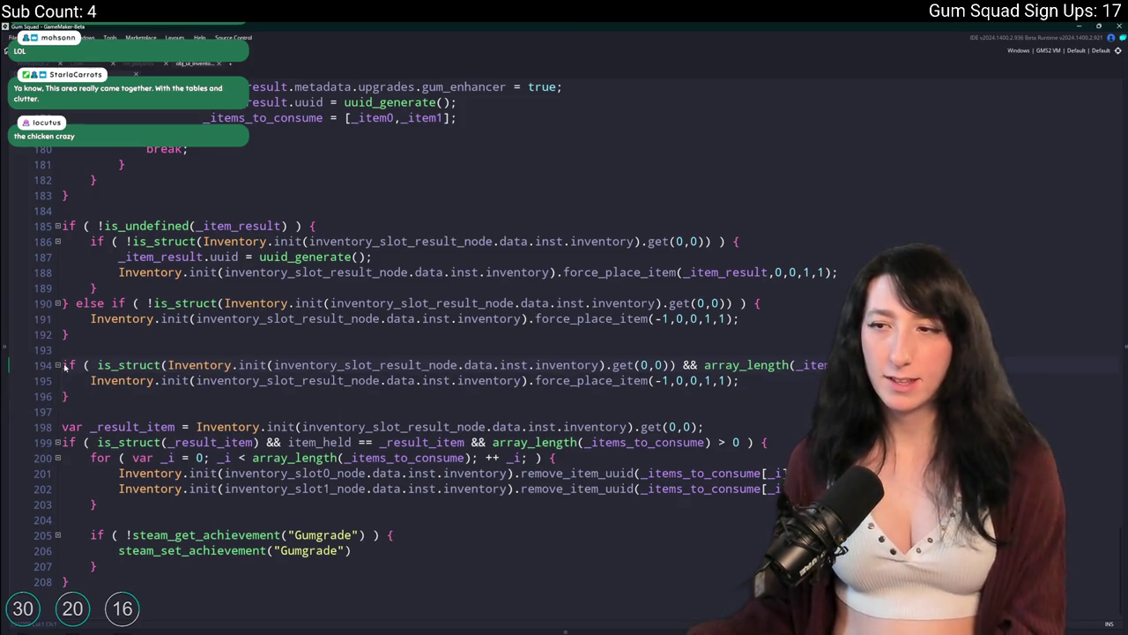
Comment out the result-clearing lines 194–196 with Ctrl+K and rebuild the game with F5
left_click_drag(85, 393, 62, 363)
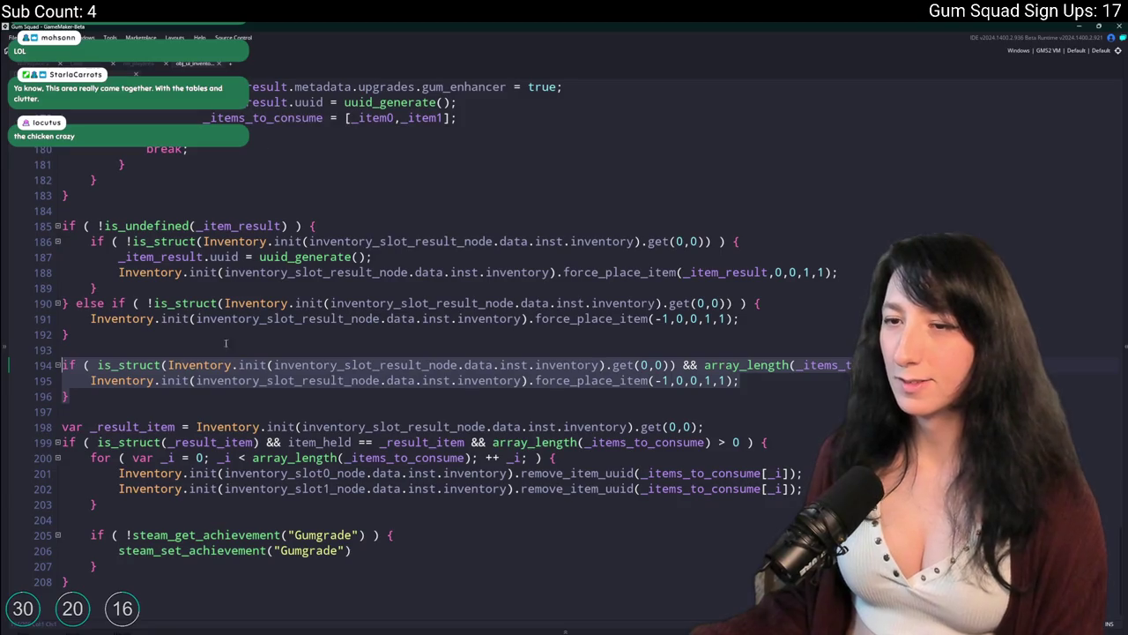
left_click(64, 395)
left_click_drag(65, 393, 67, 365)
left_click(66, 365)
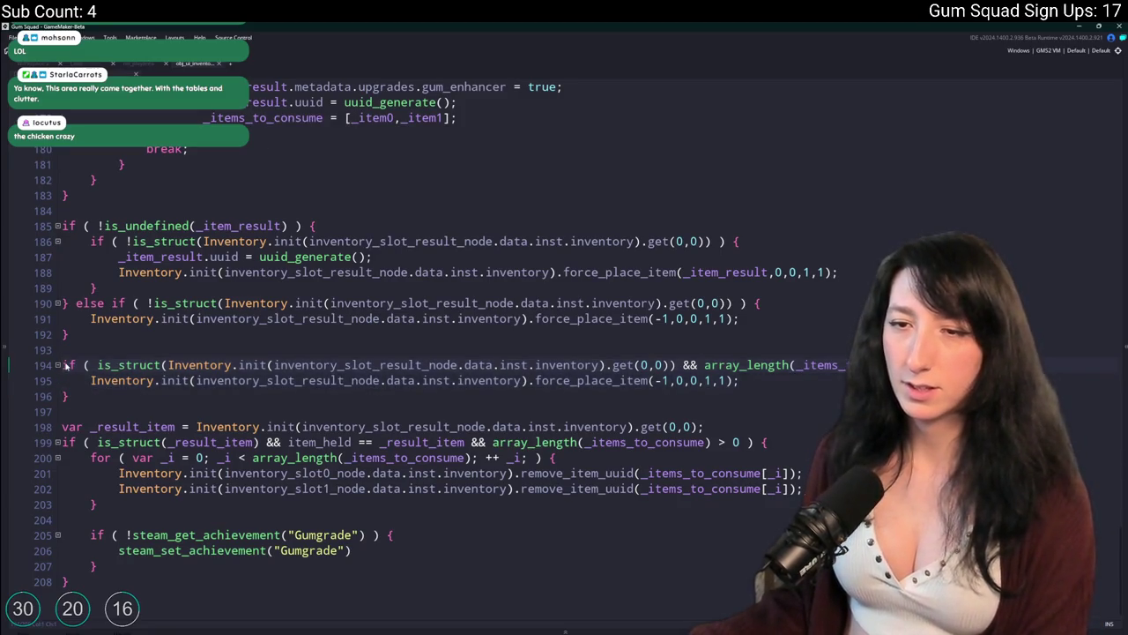
left_click(64, 412)
left_click_drag(62, 410, 64, 364)
key("ctrl+k")
key("F5")
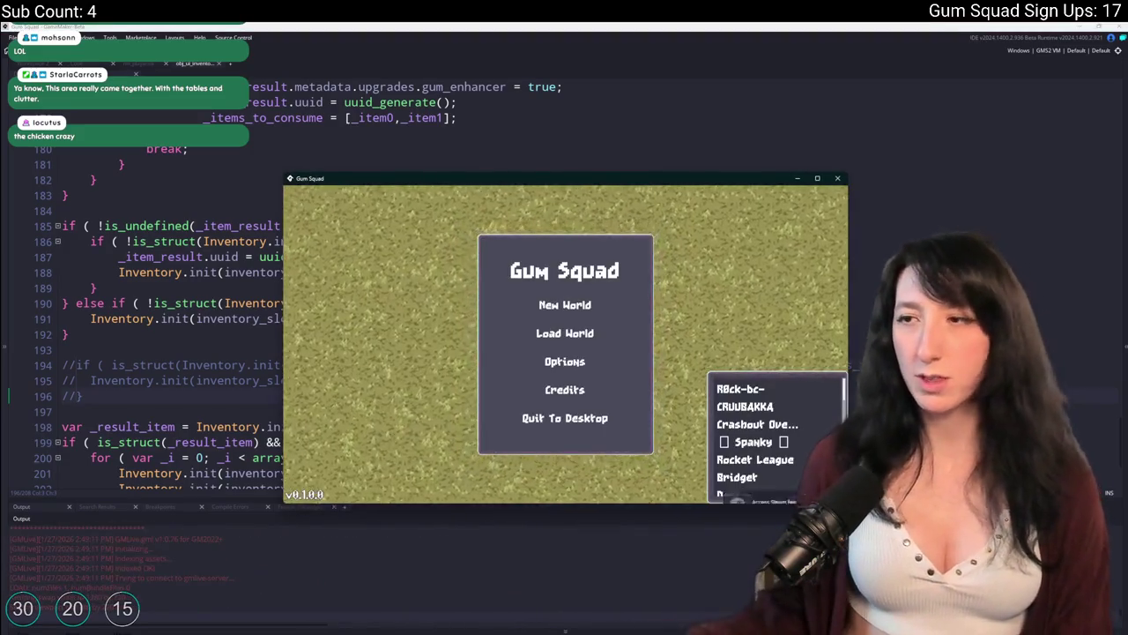
Enter a new world and craft the rifle with a speed reloader, then with the round gum item
left_click(565, 304)
left_click(564, 411)
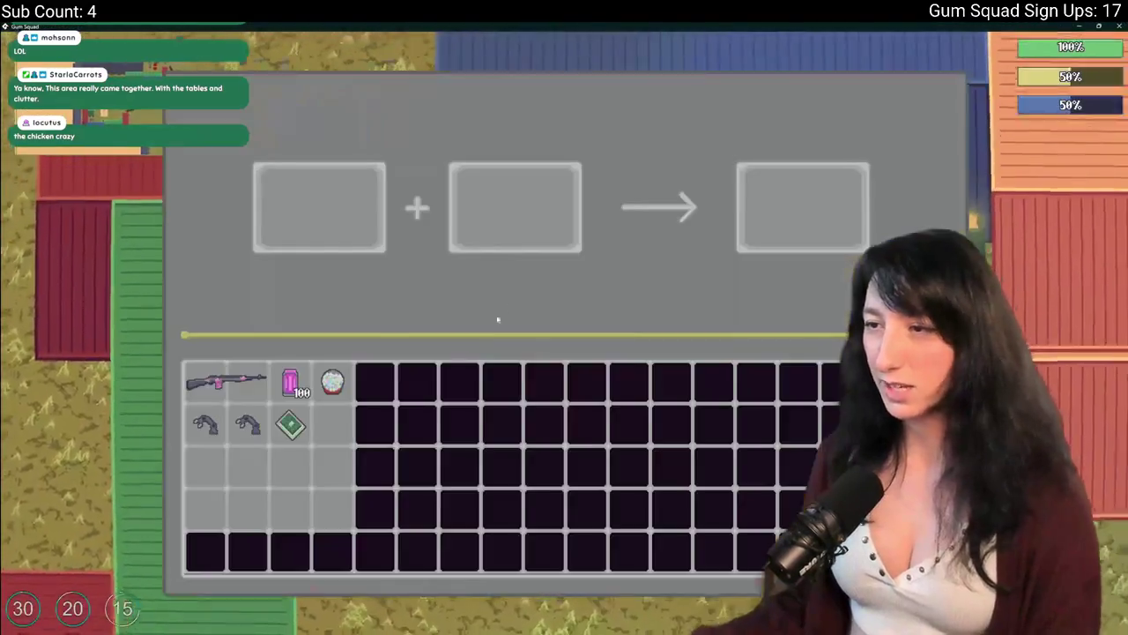
left_click(225, 380)
left_click(248, 424)
left_click(803, 207)
left_click(320, 207)
left_click(332, 381)
left_click(516, 208)
left_click(802, 207)
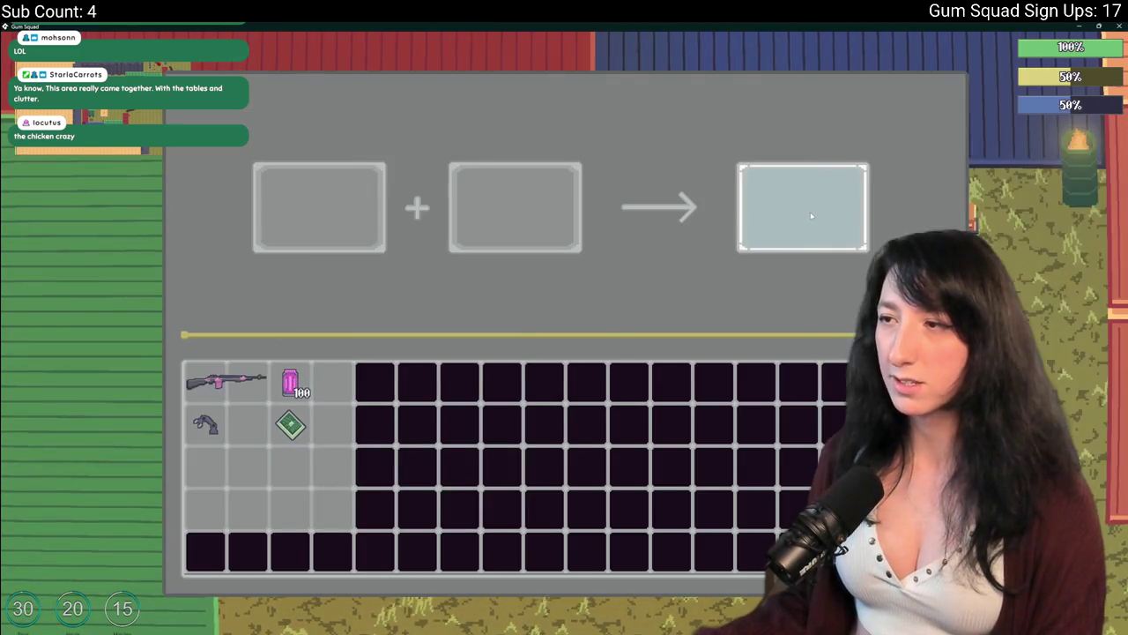
Rearrange the crafting slots and craft the Makeshift DMR from the gum enhancer and rifle
left_click(205, 381)
left_click(206, 424)
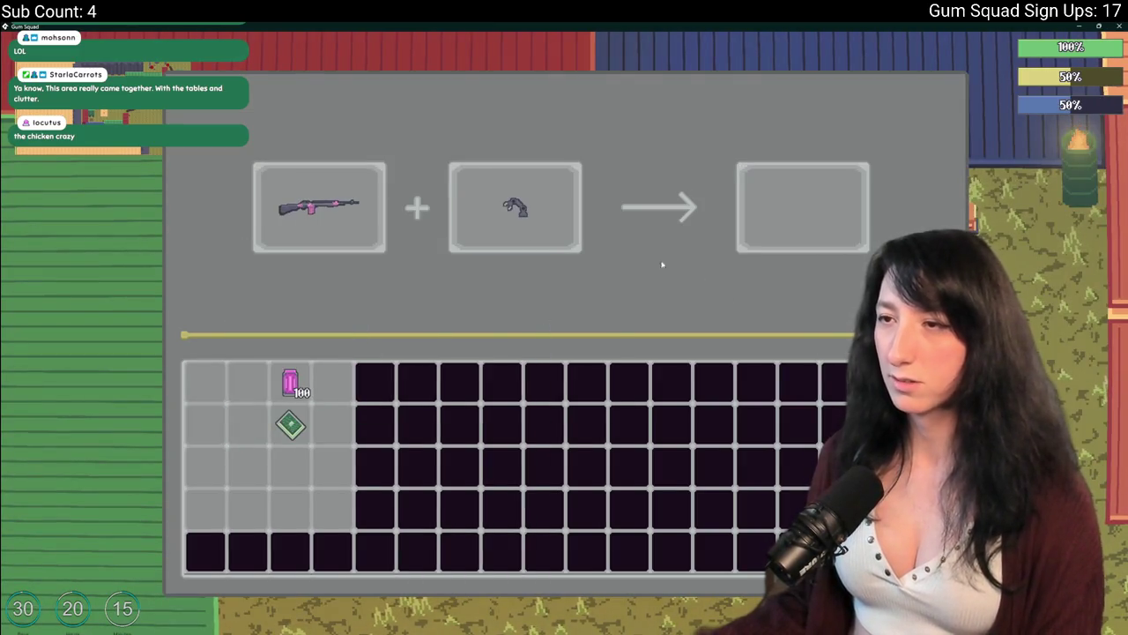
left_click(516, 207)
left_click(319, 207)
left_click(291, 424)
left_click(205, 424)
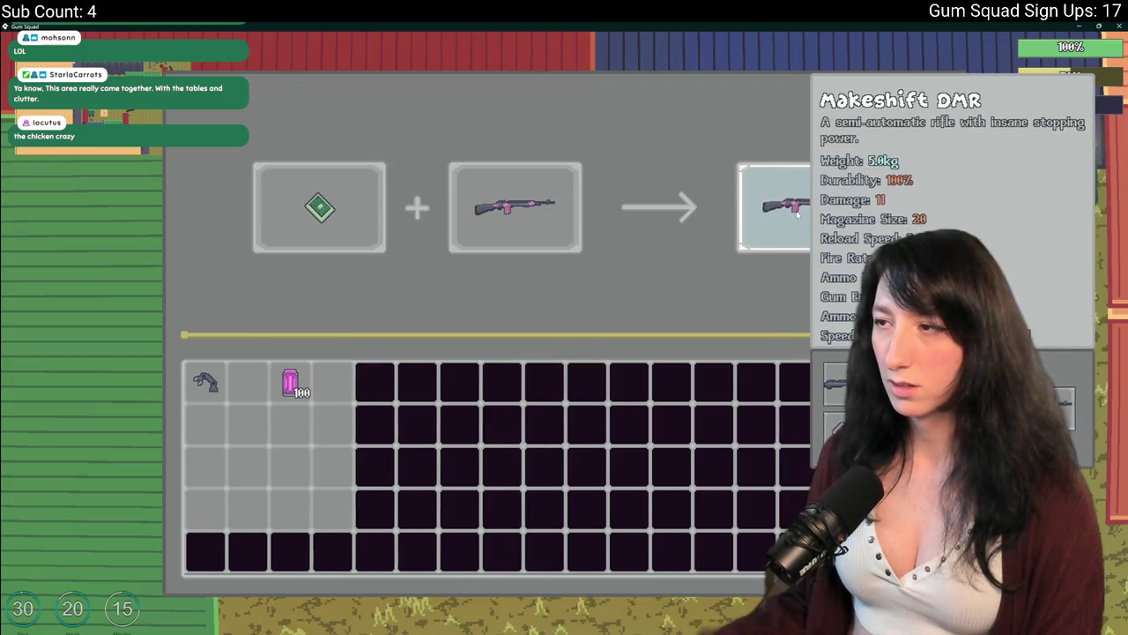
left_click(797, 210)
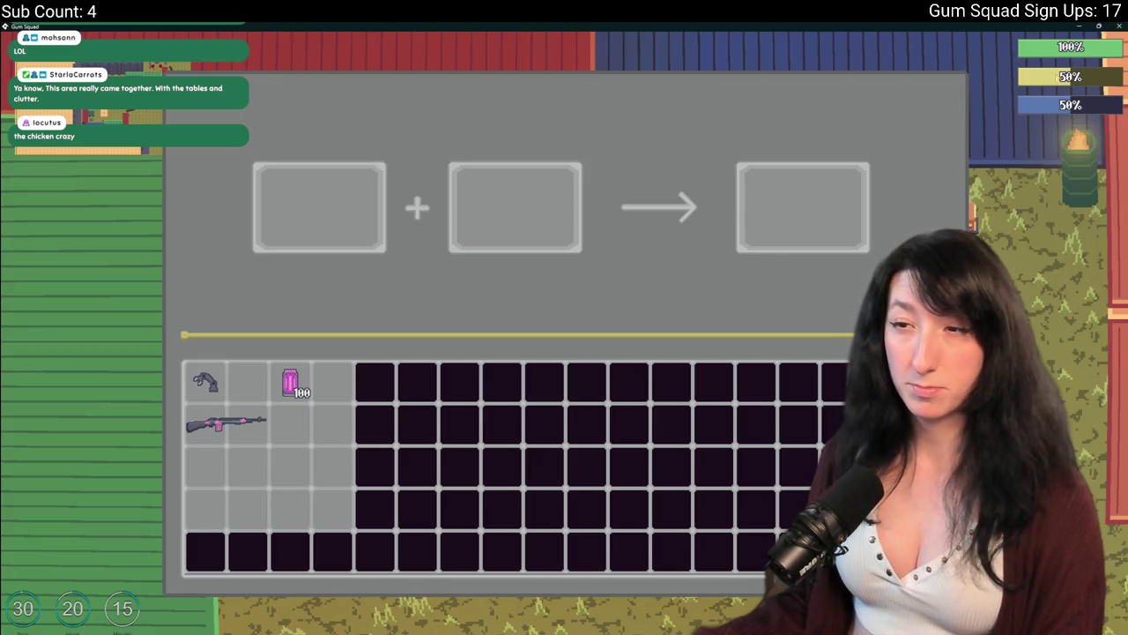
Restart in a new lobby with the rifle alone in the first crafting slot, trying the Speed Reloader
left_click(1119, 26)
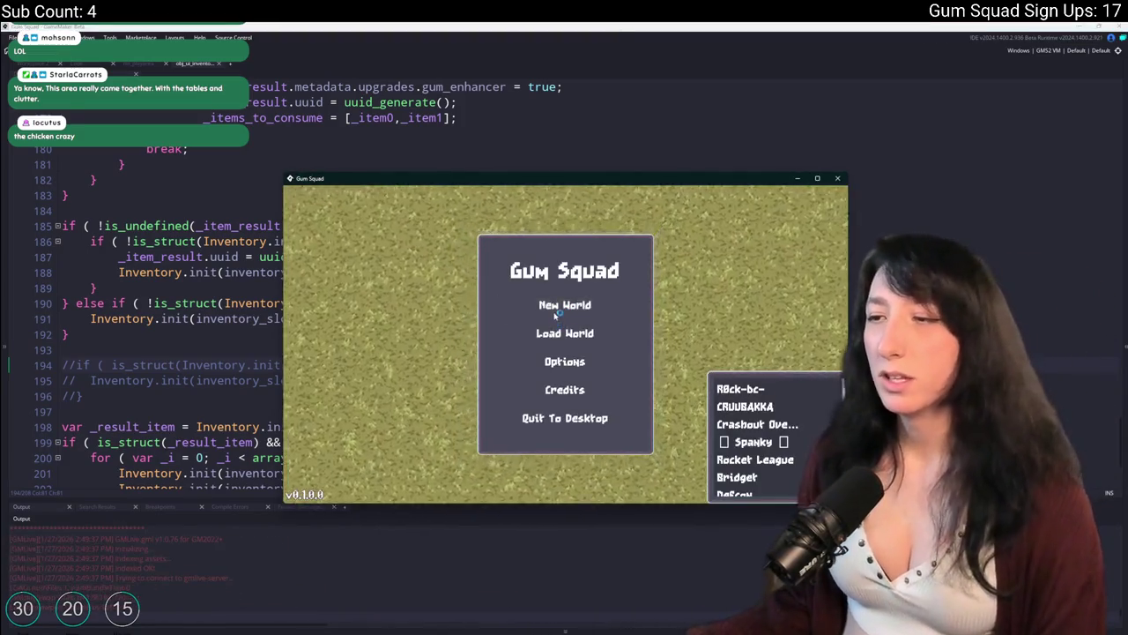
left_click(555, 313)
left_click(564, 408)
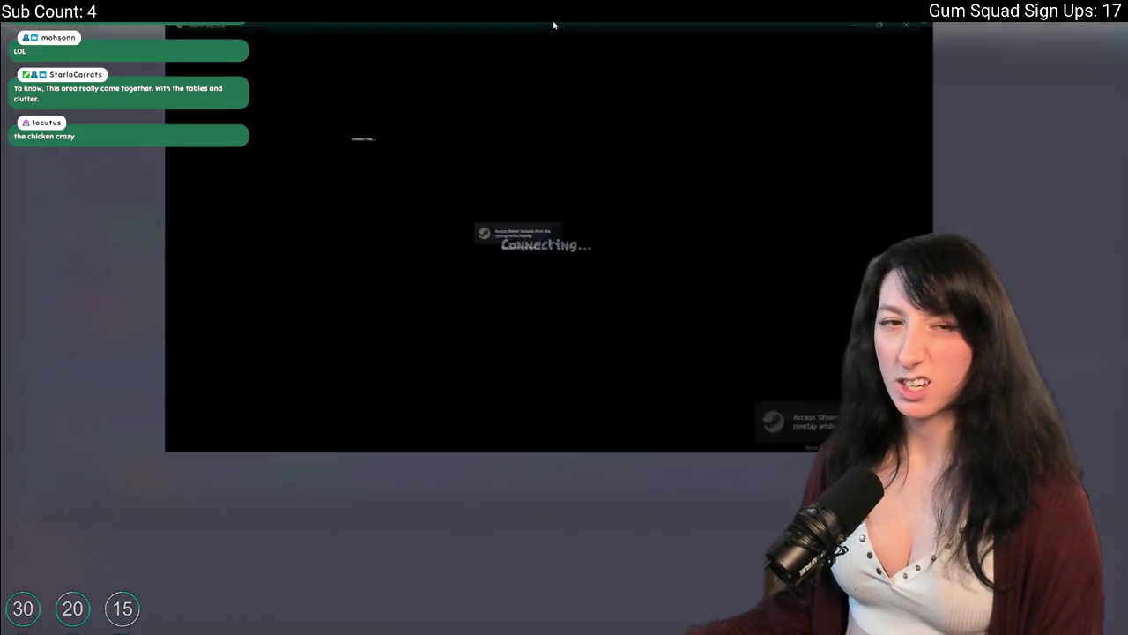
key("Tab")
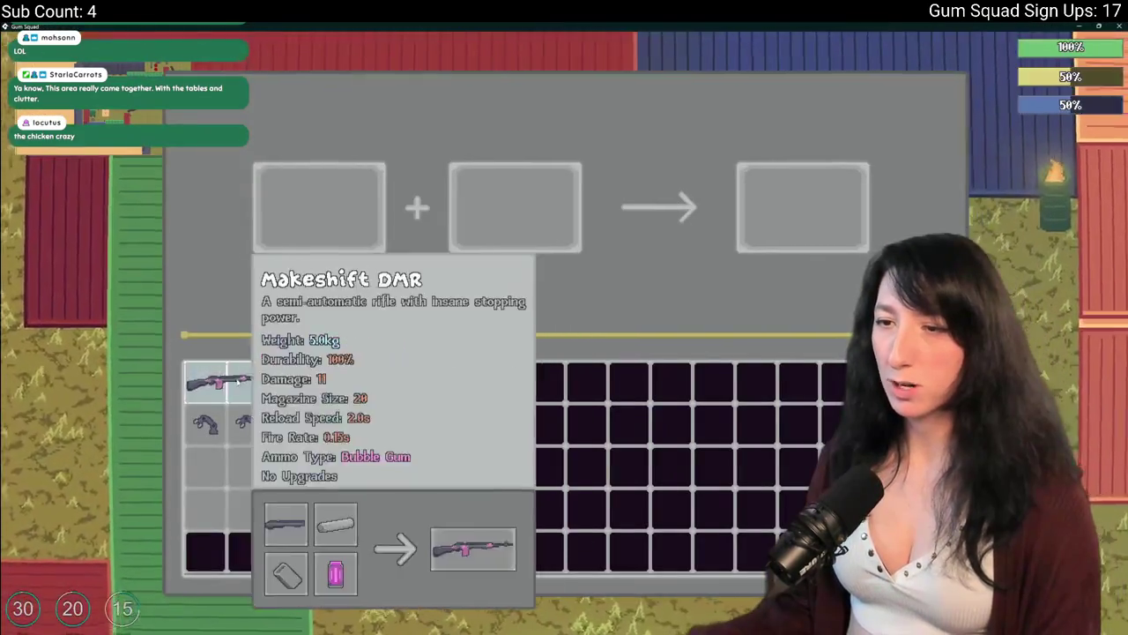
left_click(238, 379)
left_click(244, 423)
left_click_drag(516, 205, 342, 425)
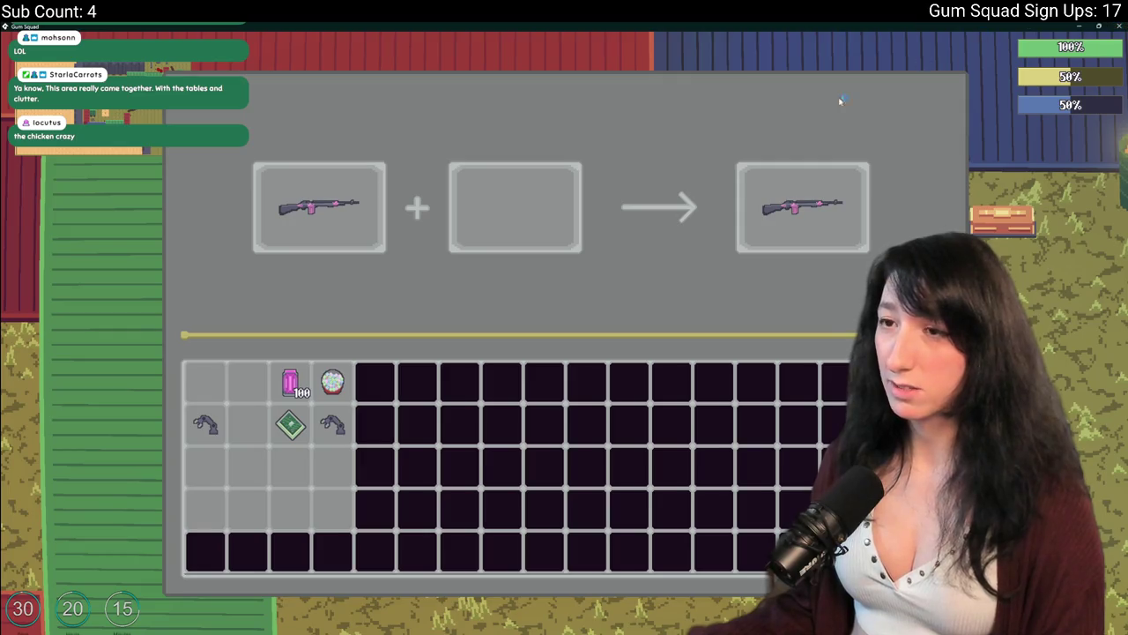
key("alt+Tab")
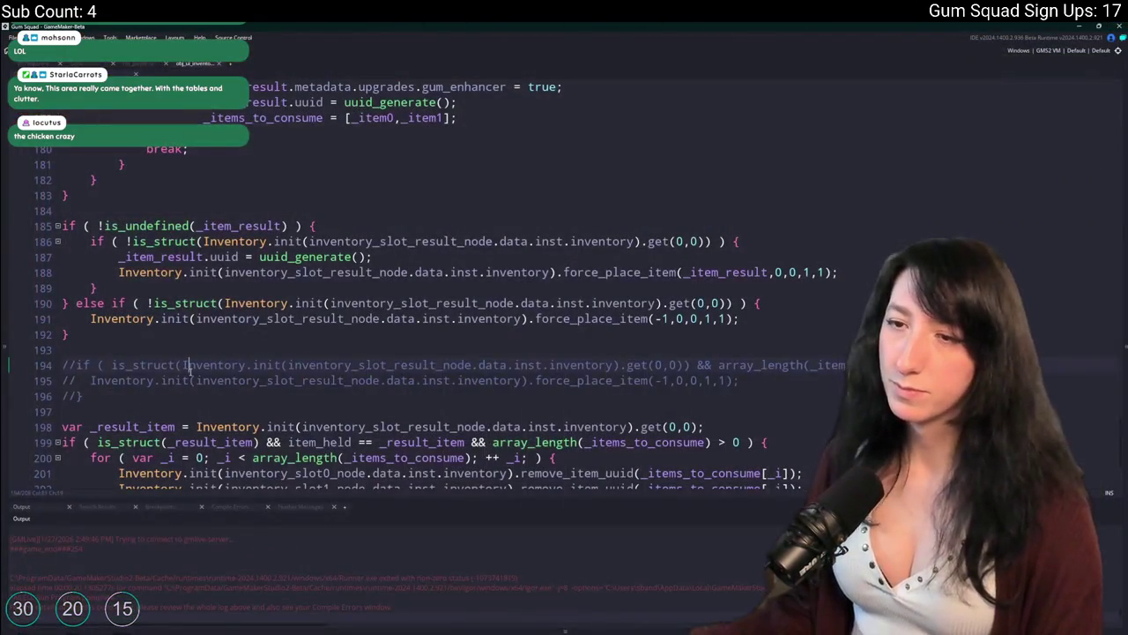
Uncomment lines 194–196 and inspect where _item_result is assigned
scroll(155, 324, "up", 4)
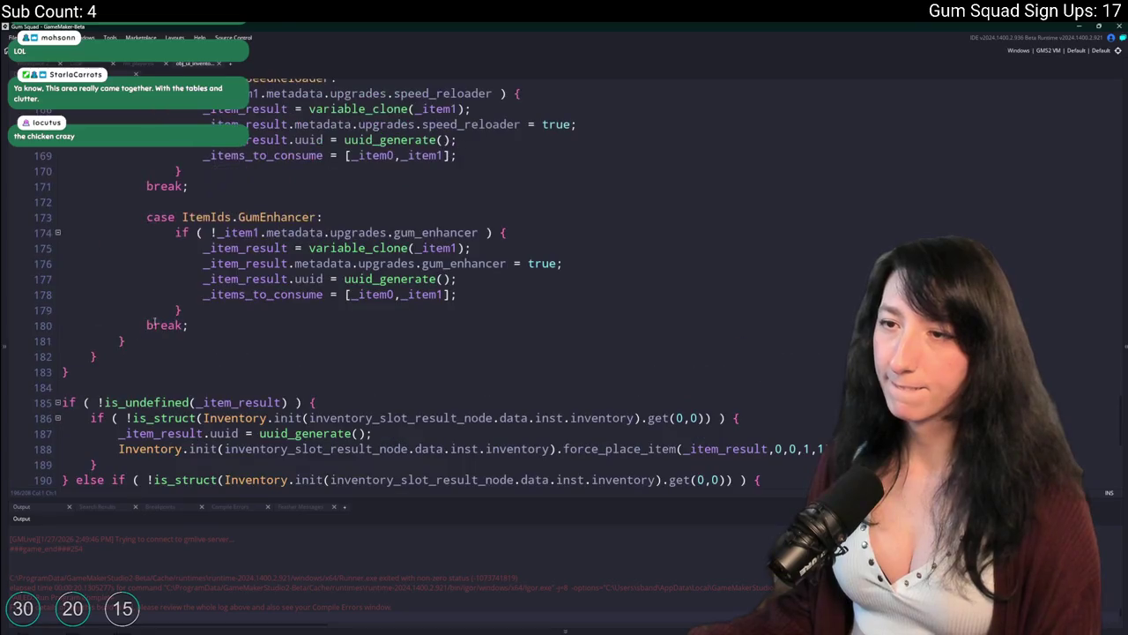
scroll(255, 214, "down", 3)
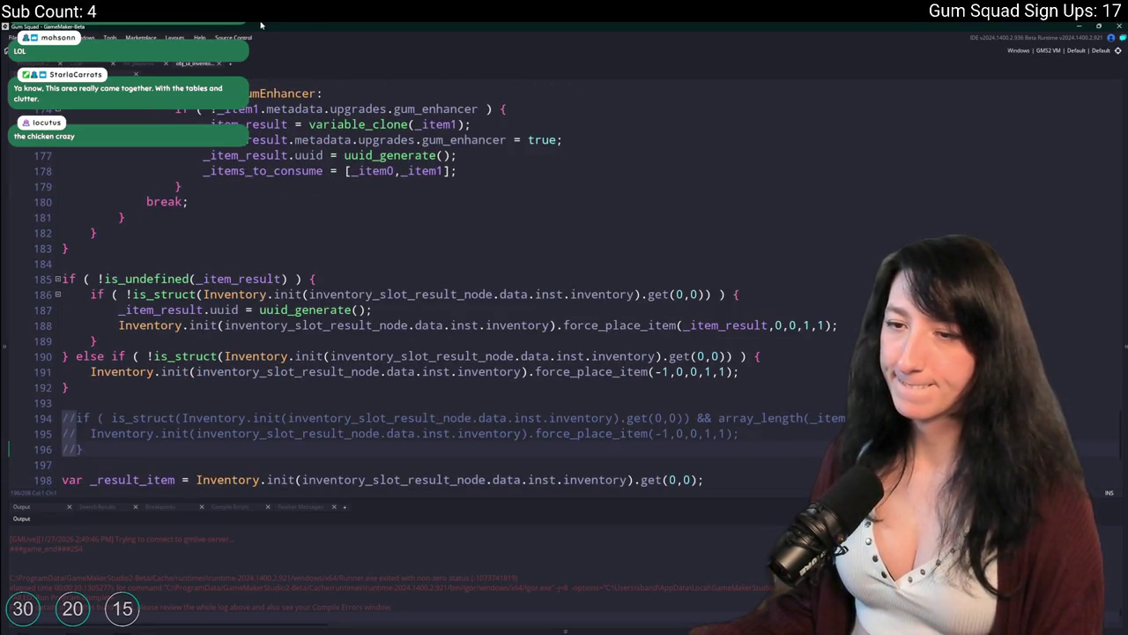
key("ctrl+shift+k")
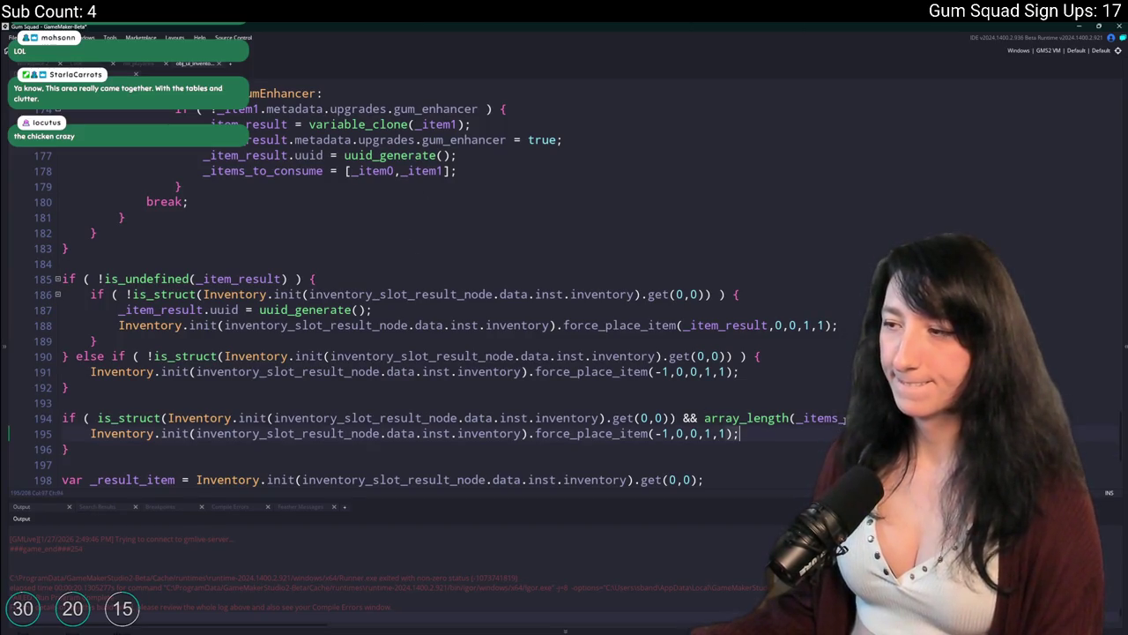
left_click(791, 418)
scroll(496, 311, "down", 1)
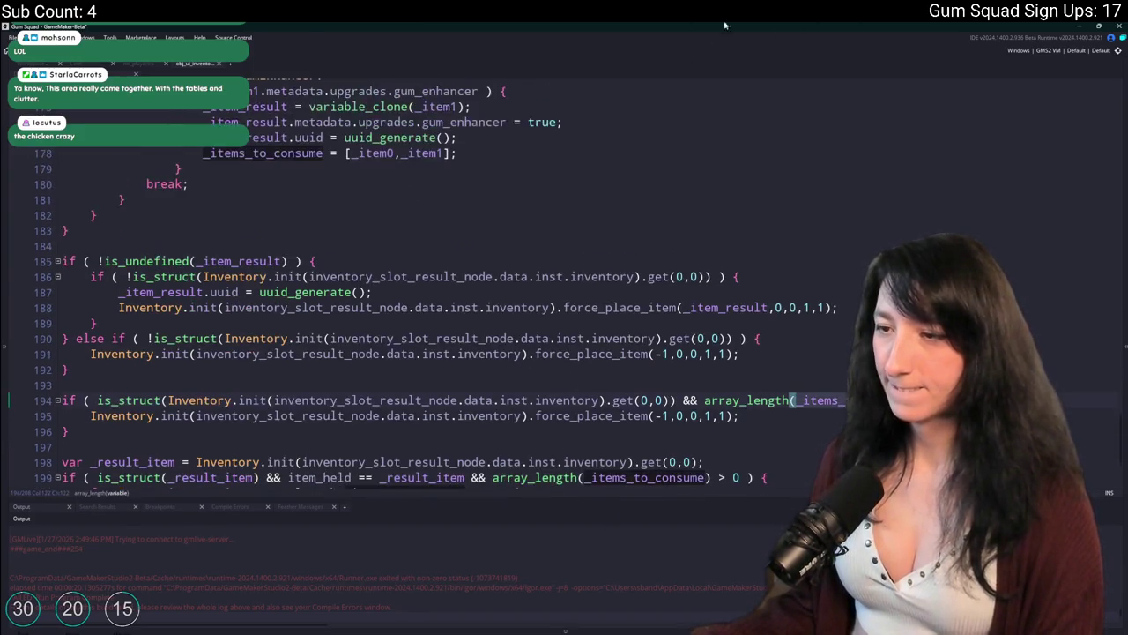
scroll(642, 237, "down", 1)
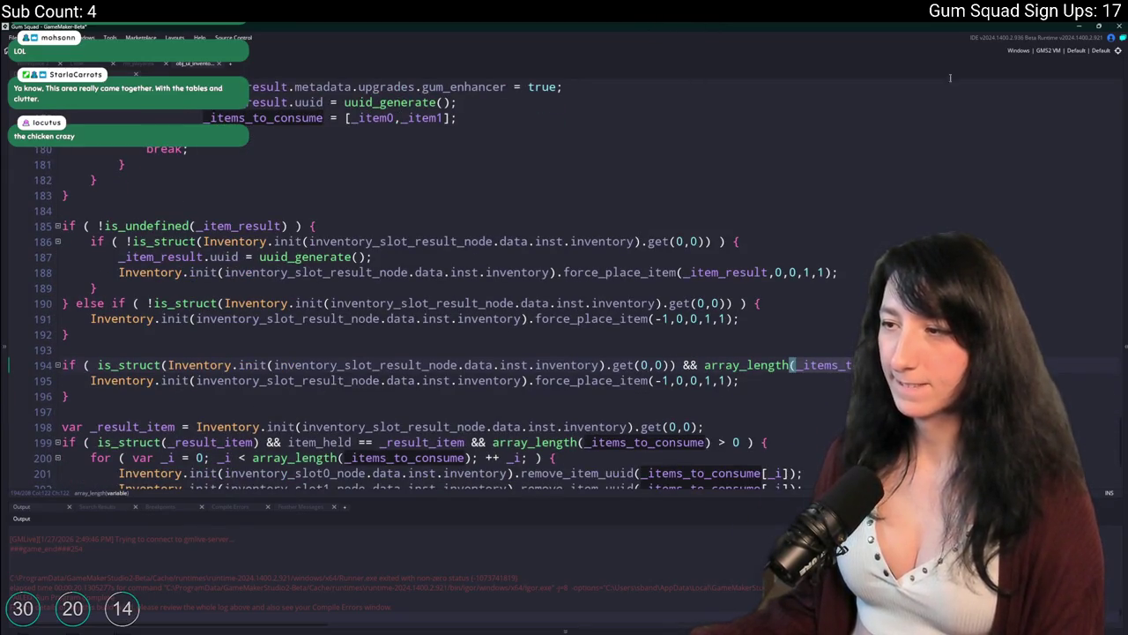
scroll(843, 412, "up", 10)
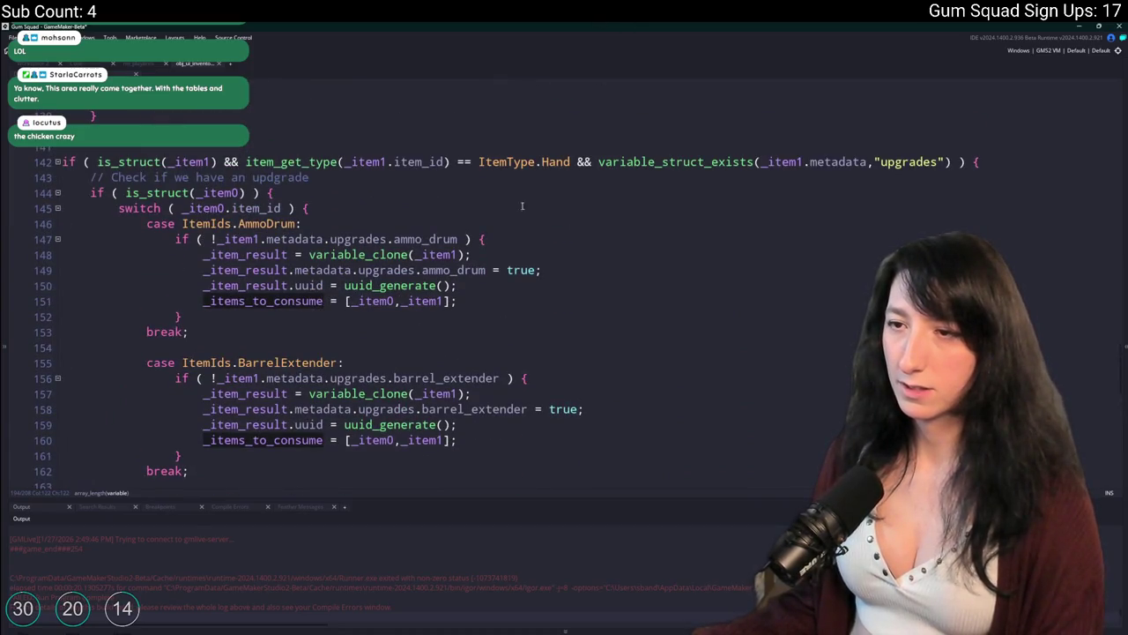
left_click(261, 256)
scroll(378, 248, "up", 5)
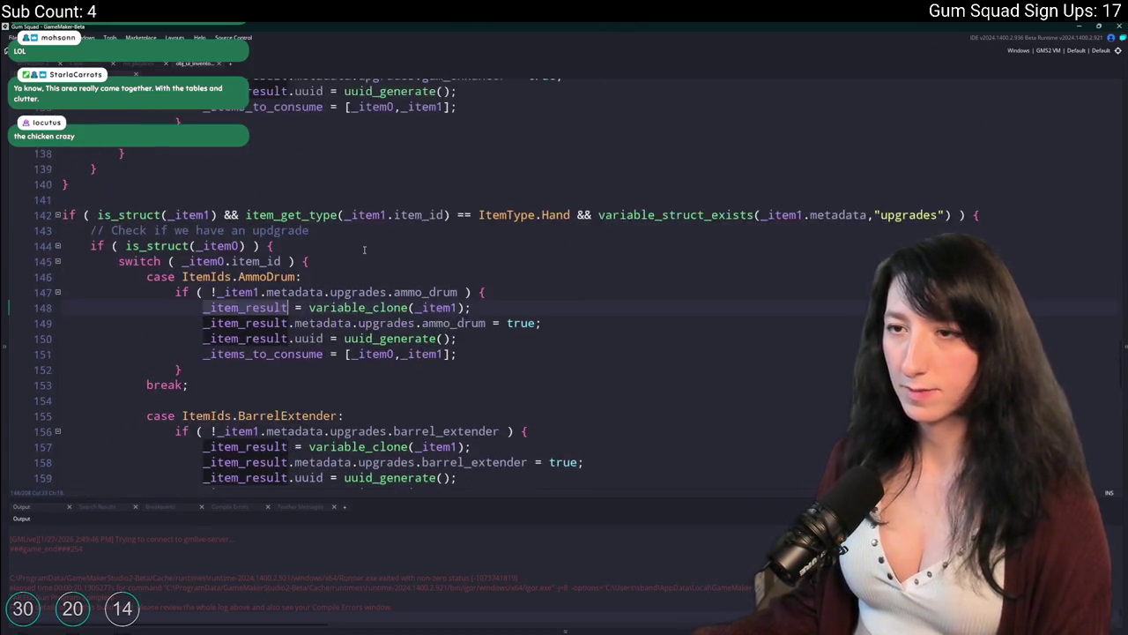
scroll(378, 247, "up", 10)
scroll(221, 342, "down", 4)
scroll(220, 342, "up", 2)
scroll(220, 342, "down", 20)
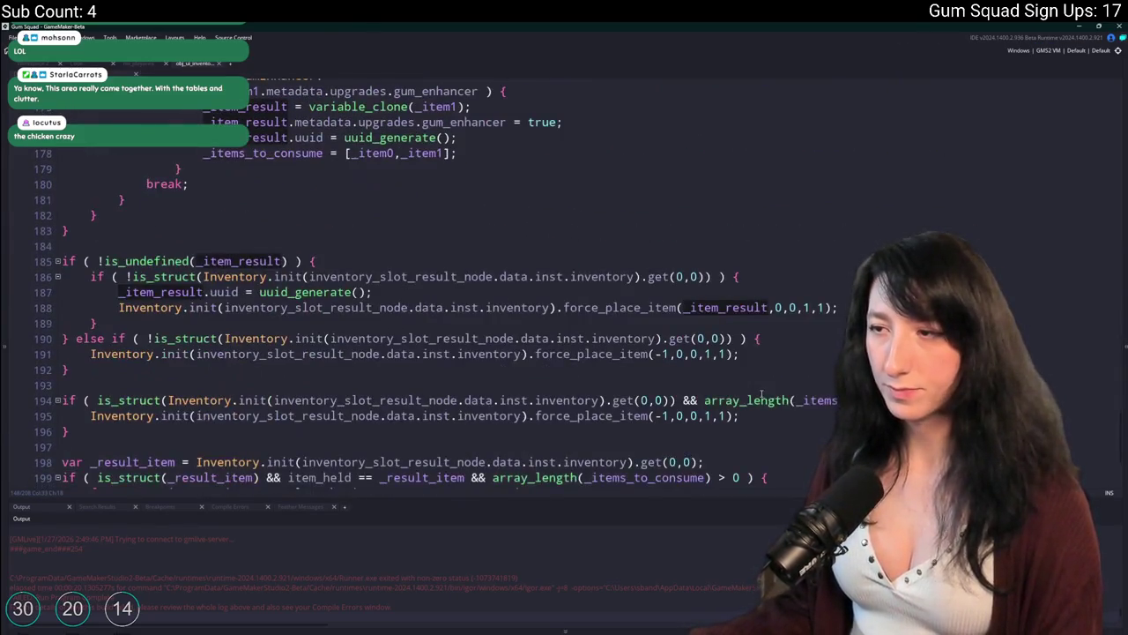
Replace the array_length check on line 194 with _item_result == undefined and rebuild with F5
left_click(292, 315)
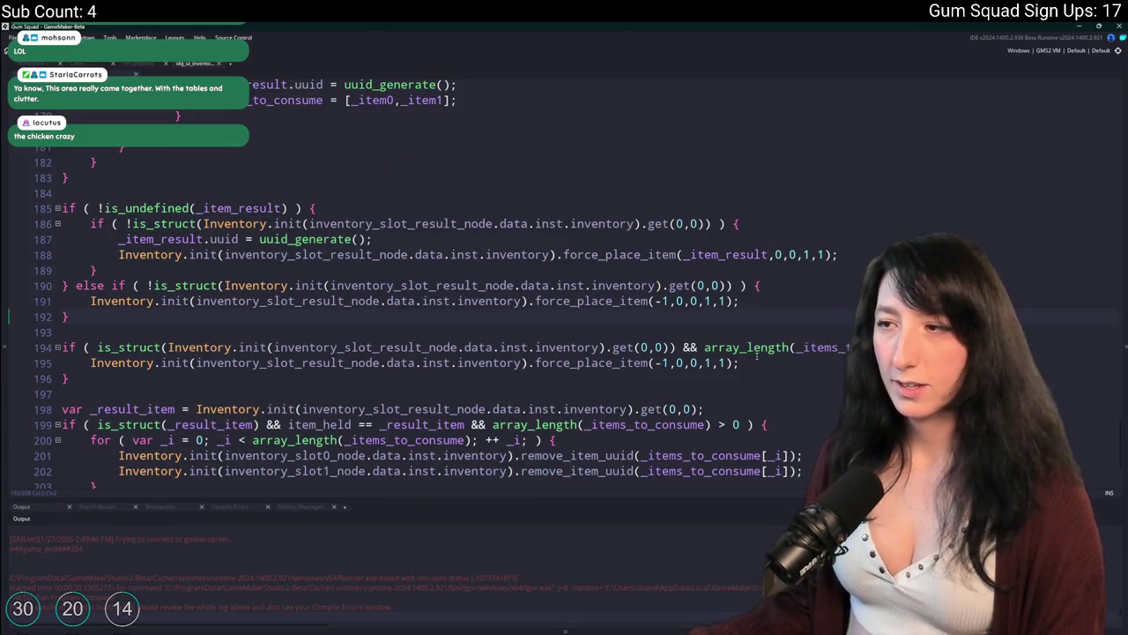
left_click(792, 347)
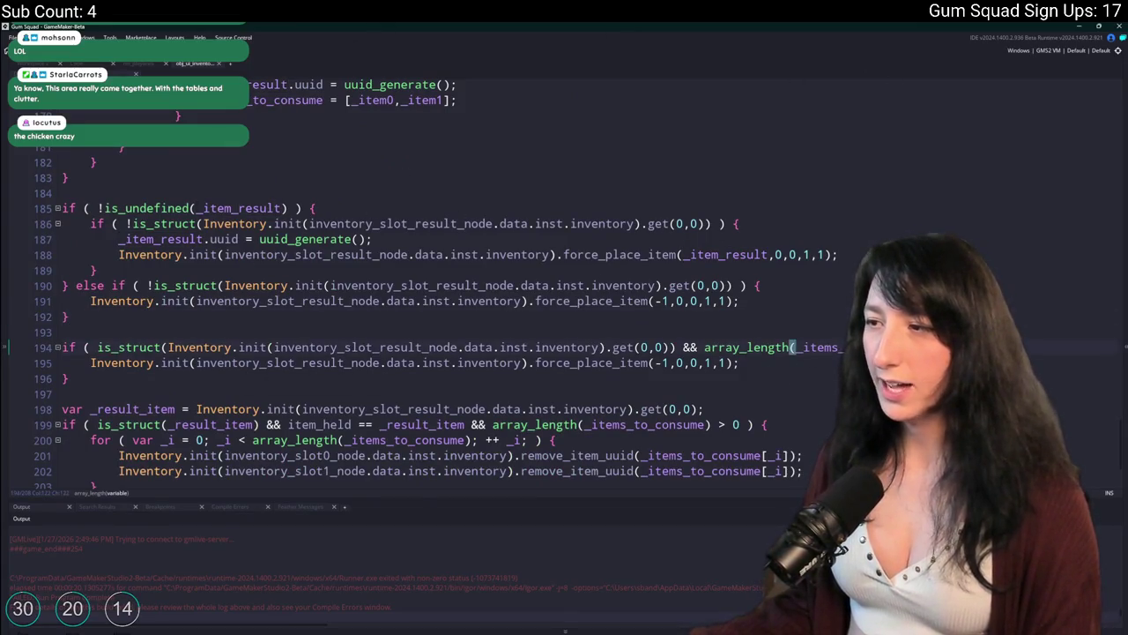
left_click_drag(846, 347, 705, 348)
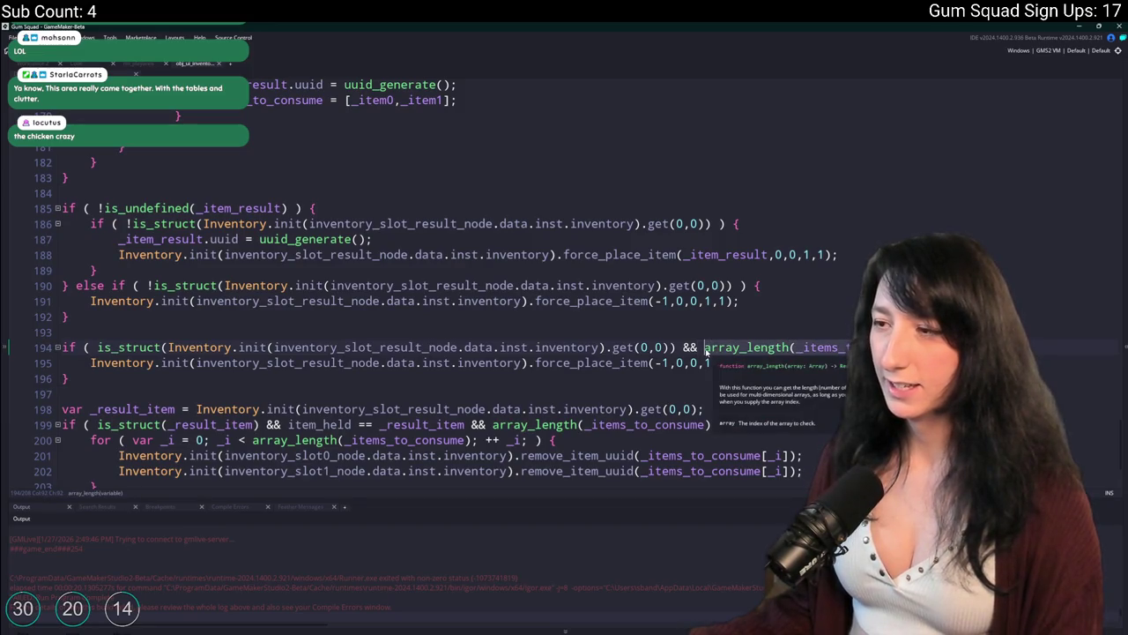
type("!) {")
key("ctrl+z")
type("_item_result == u")
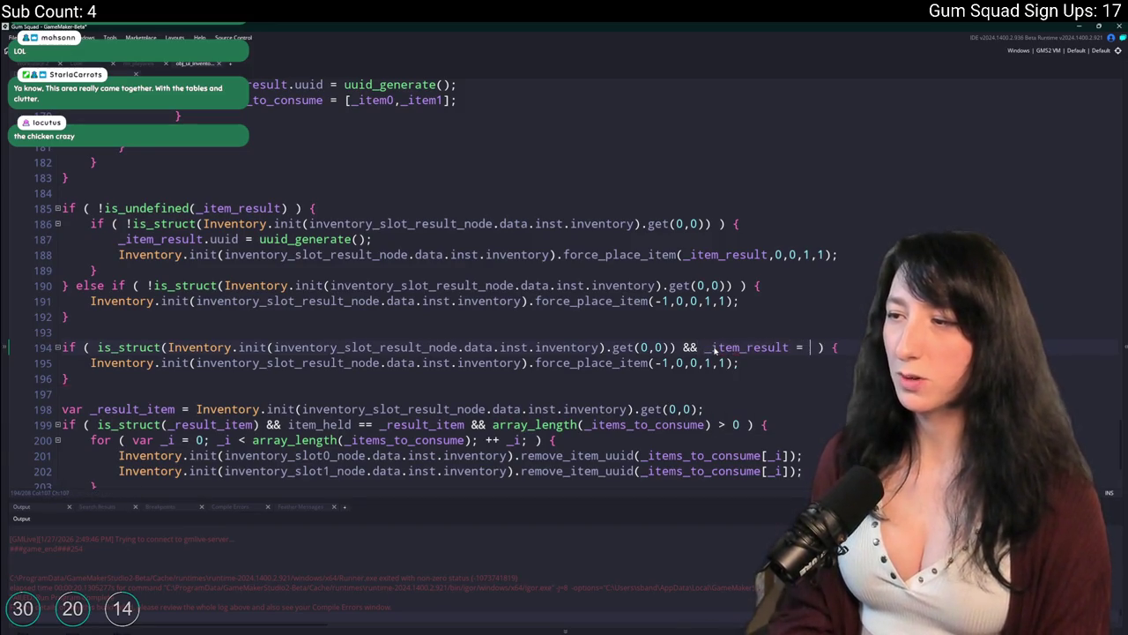
type("ndefined")
key("F5")
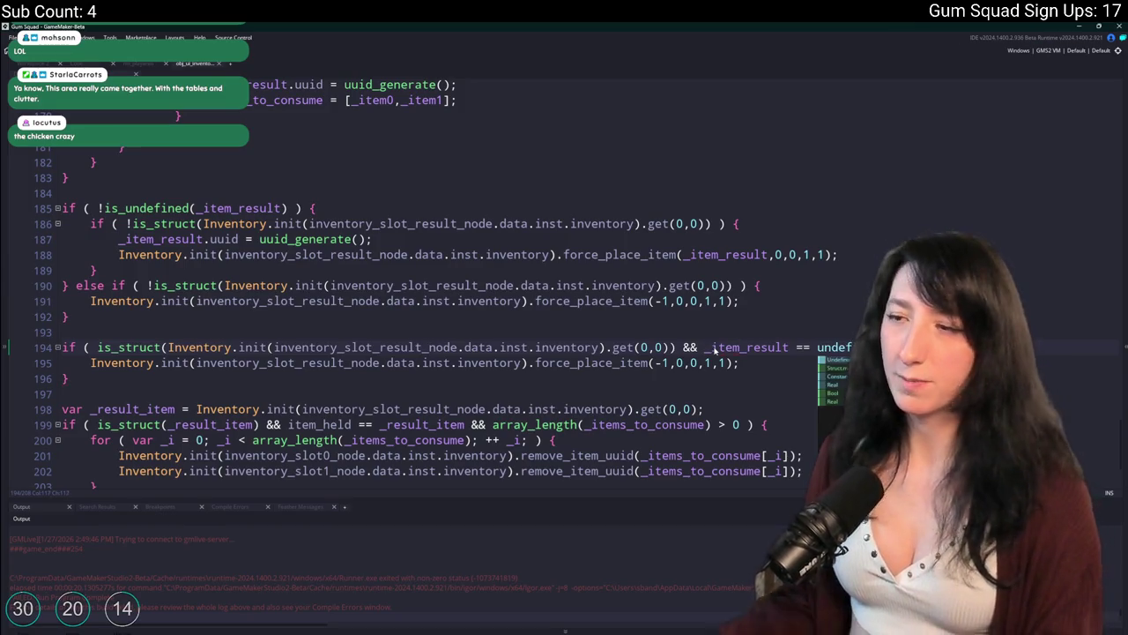
key("Down")
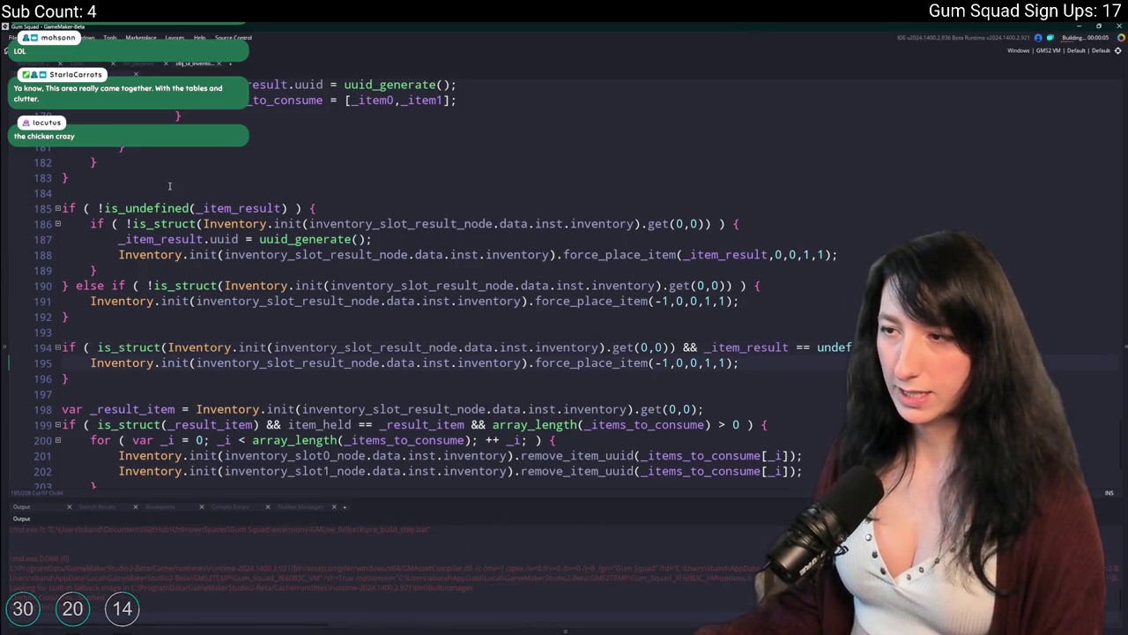
left_click(740, 347)
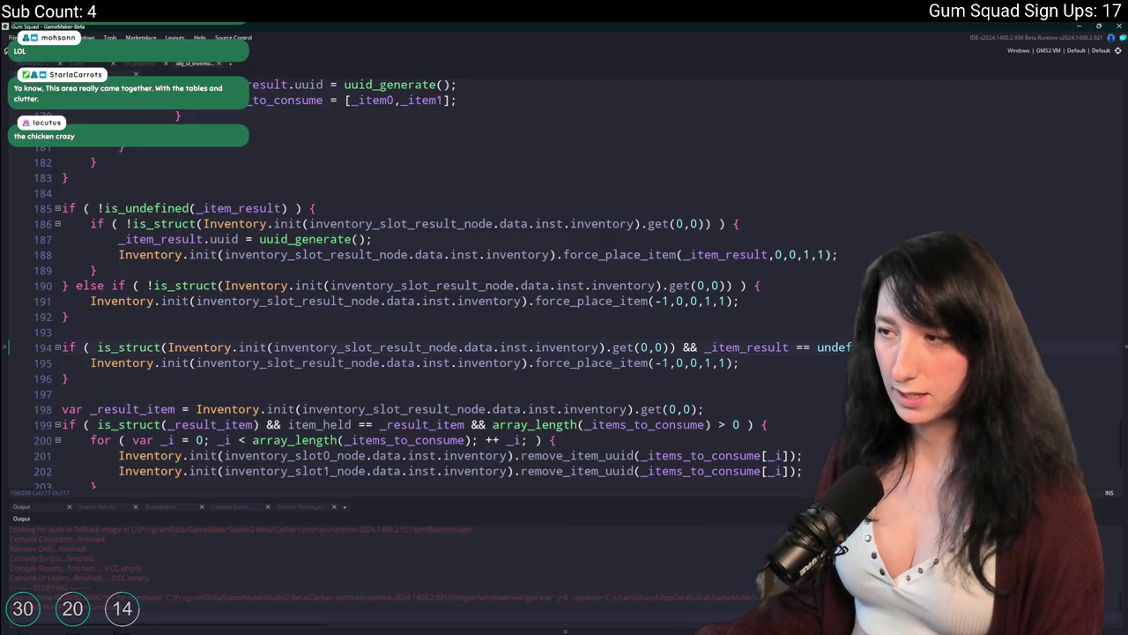
scroll(609, 357, "up", 2)
scroll(609, 357, "down", 1)
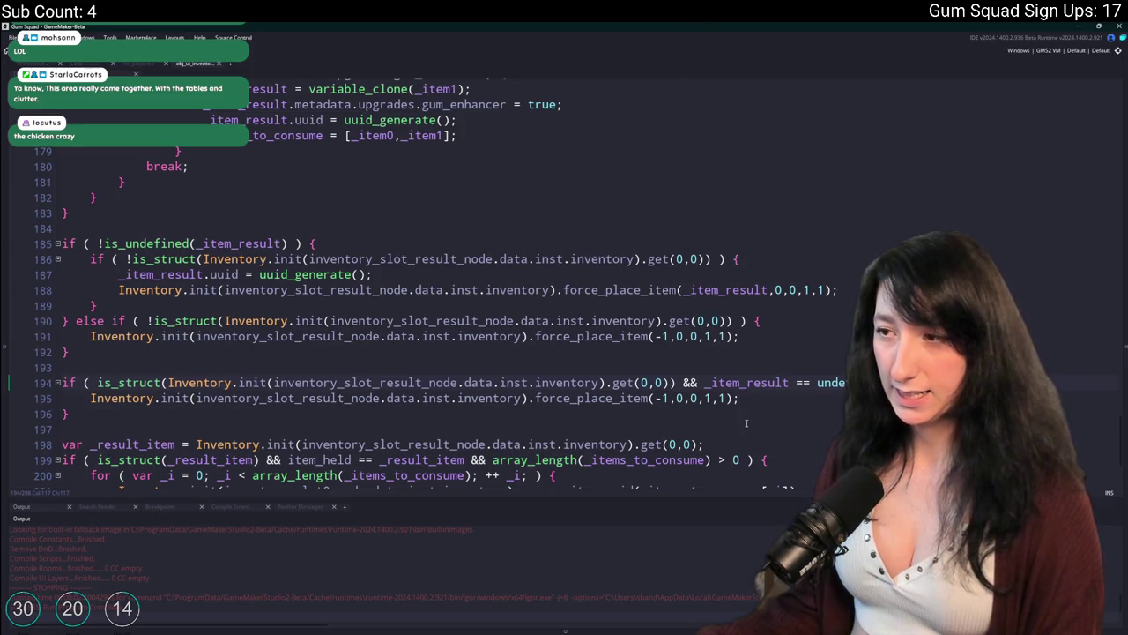
double_click(747, 382)
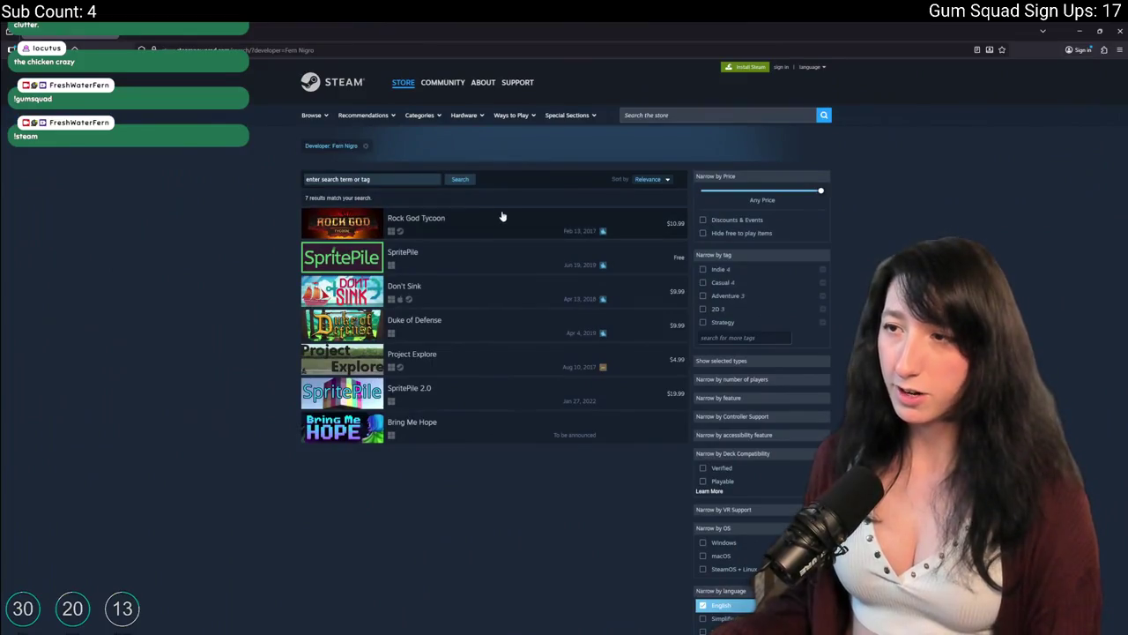
Load the Gum Squad website's 'Get Gummed Up' signup page in the browser
mouse_move(504, 220)
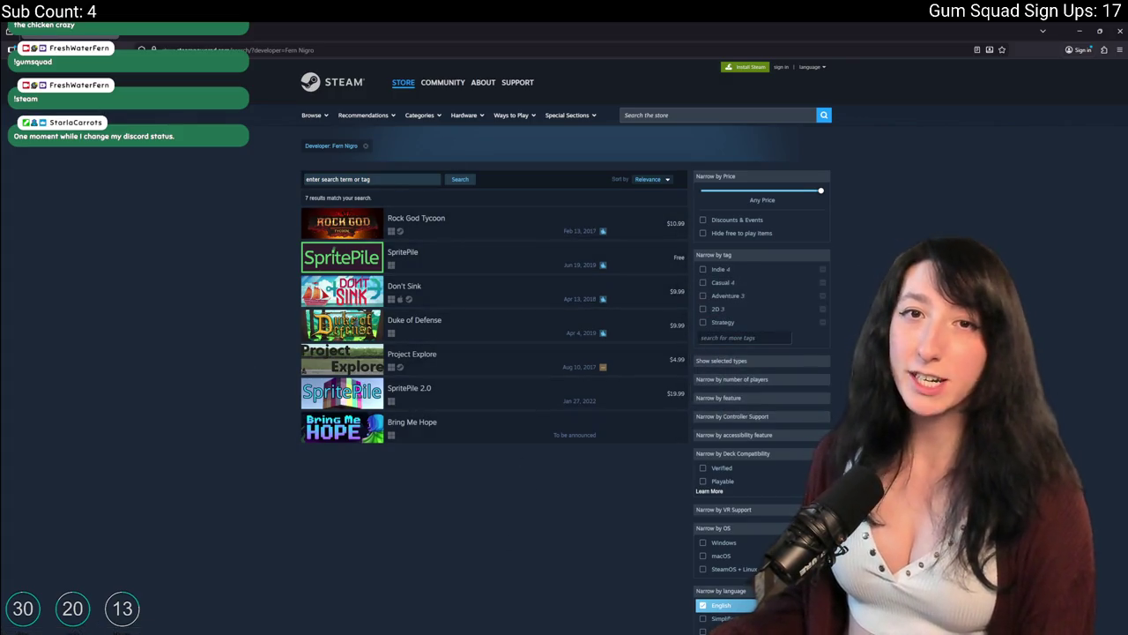
key("Return")
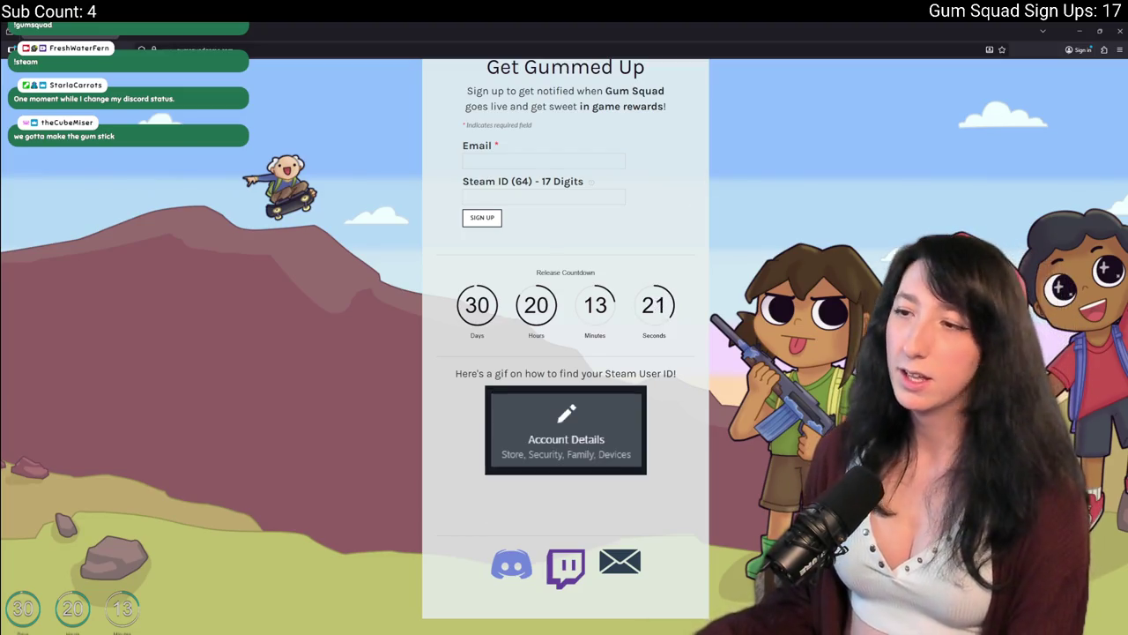
Scroll up through the gun workbench Step code with the _item_result == undefined check
scroll(582, 343, "up", 2)
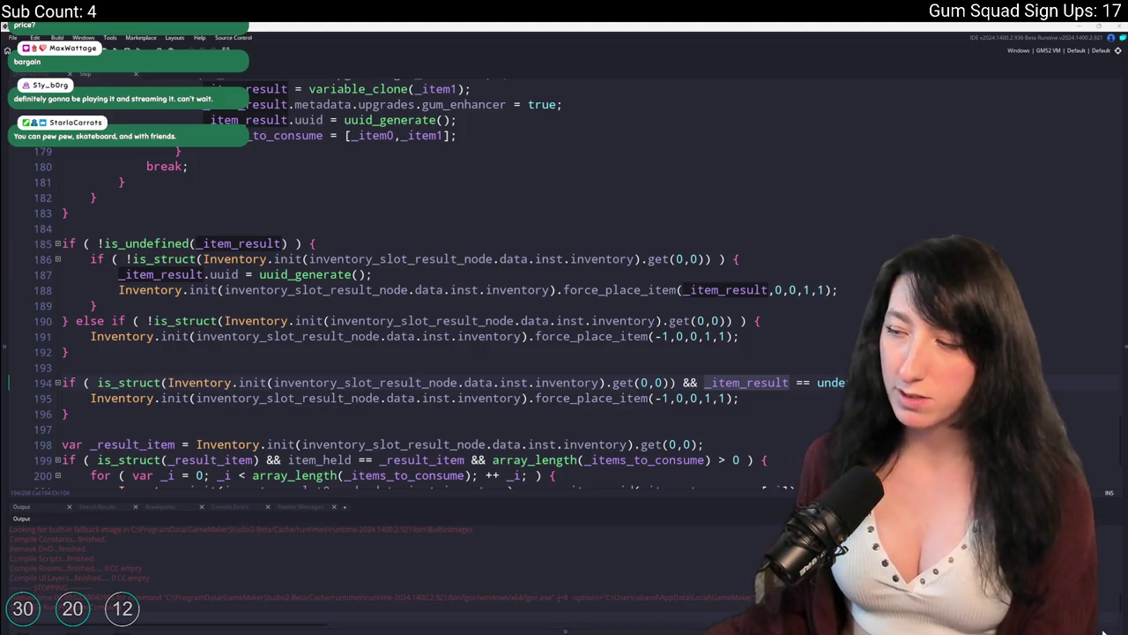
key("super+n")
left_click(573, 178)
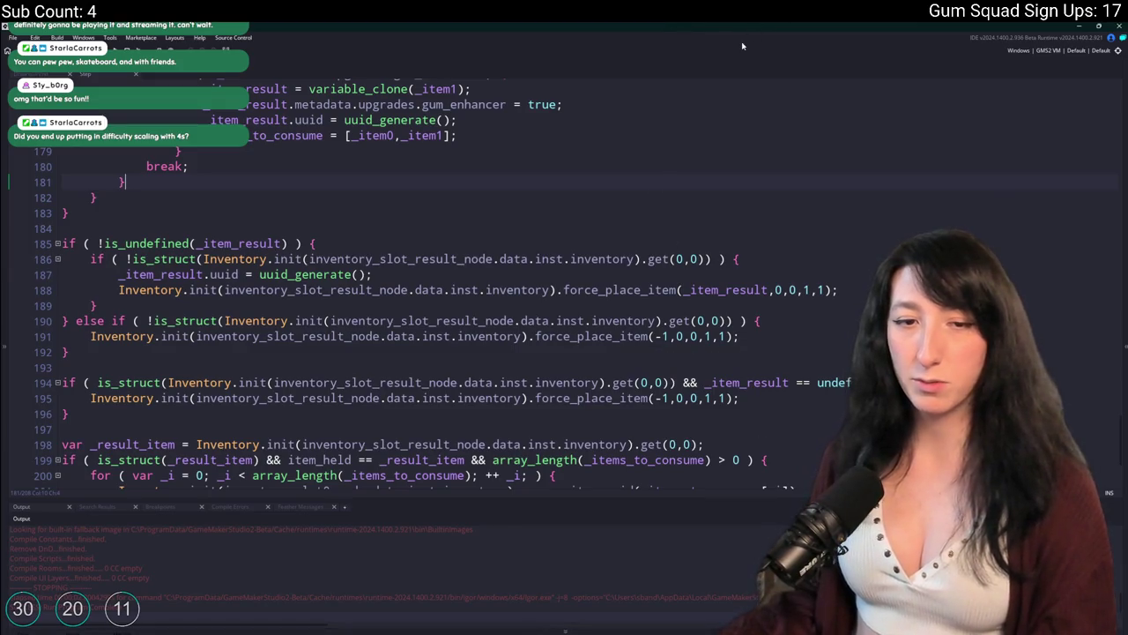
left_click(856, 292)
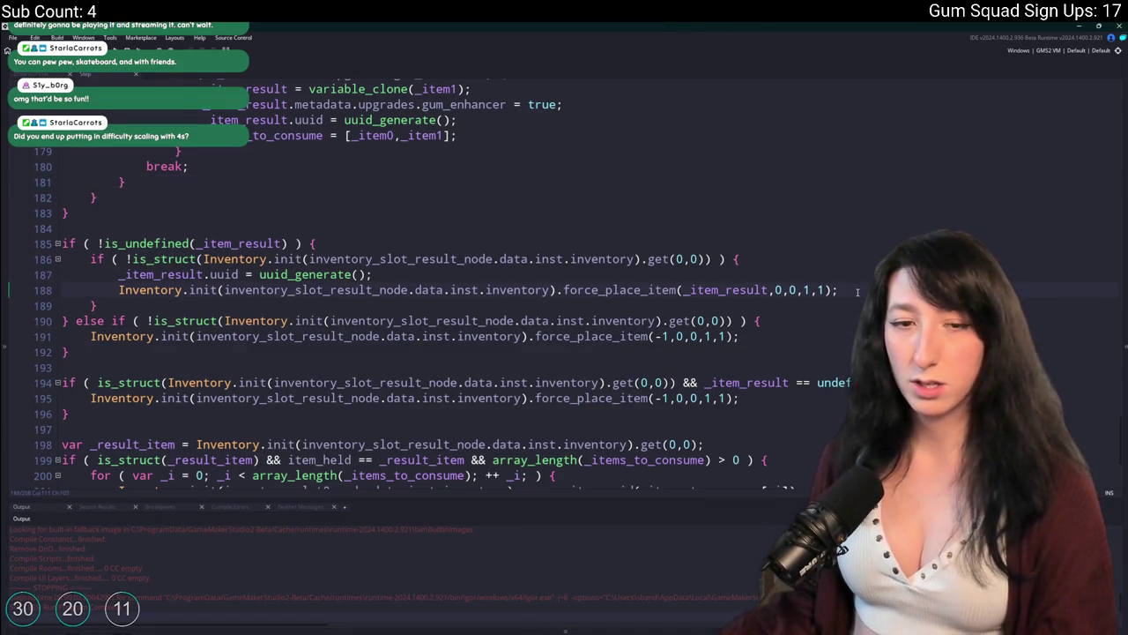